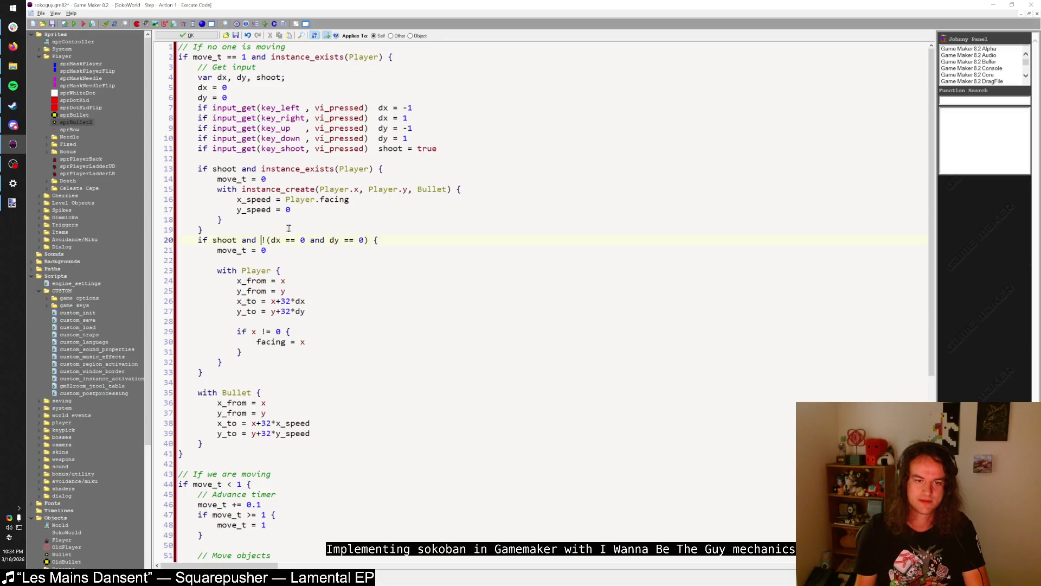
- Change the line 20 condition to 'if shoot or dx != 0 or dy != 0 {'
key(BackSpace)
key(BackSpace)
key(BackSpace)
text(or)
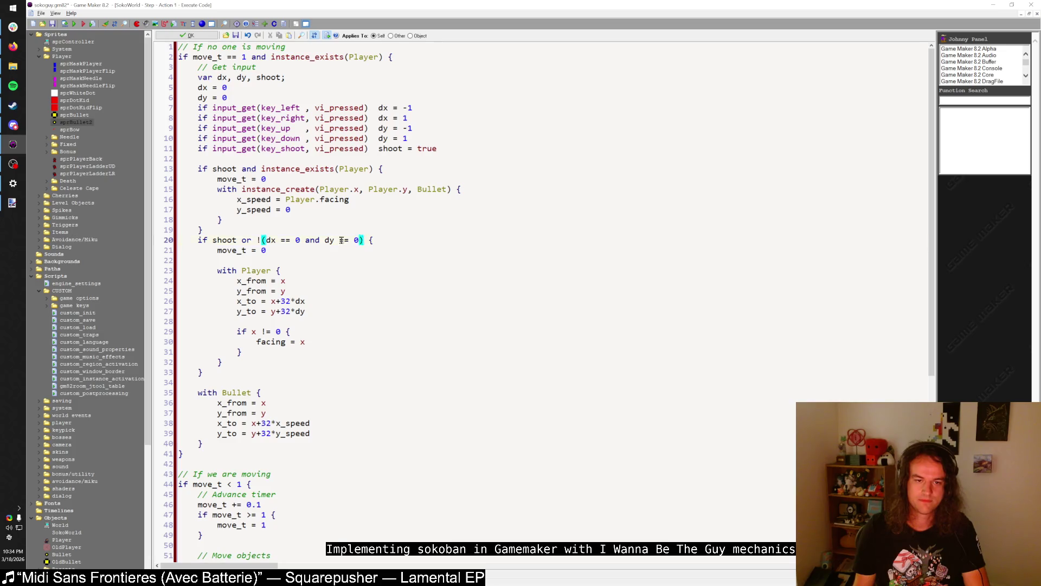
double_click(260, 240)
text(dx != 0 or dy )
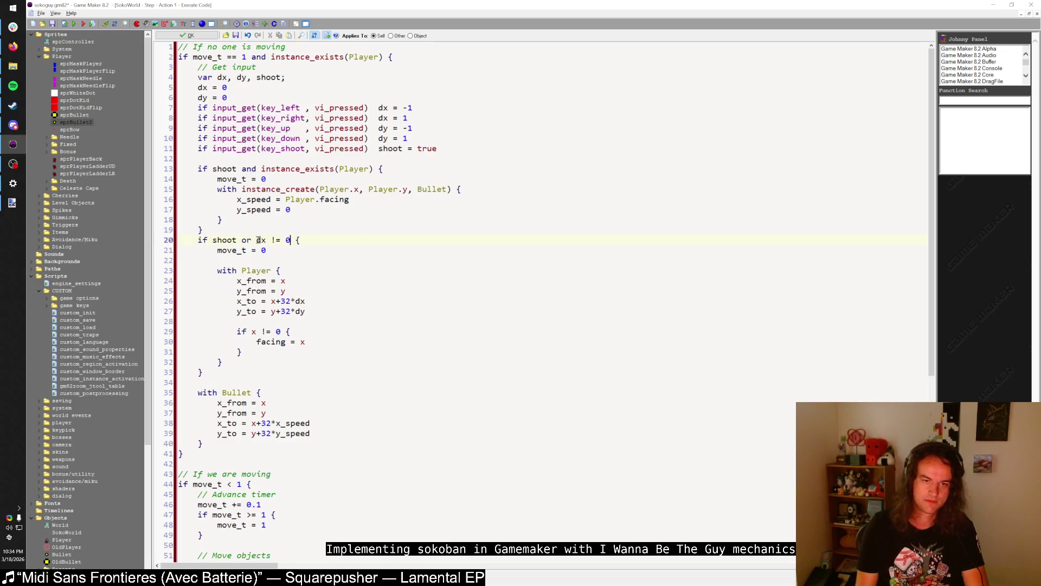
text(!= 0)
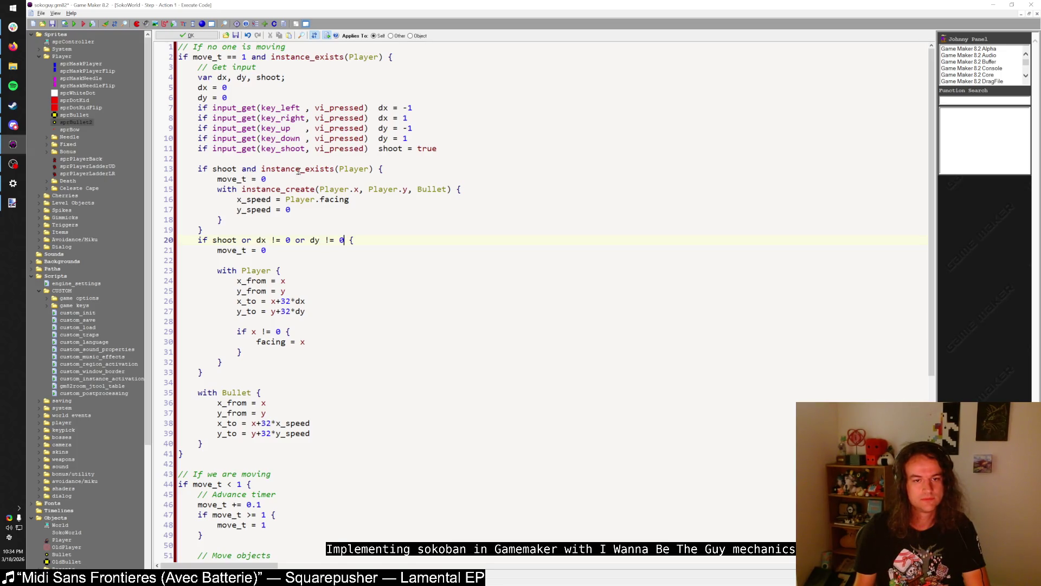
- Move the shooting block inside the new condition, indented one level
mouse_move(204, 229)
mouse_down()
mouse_move(198, 169)
mouse_move(171, 169)
mouse_up()
key(Delete)
key(Delete)
key(Delete)
click(360, 169)
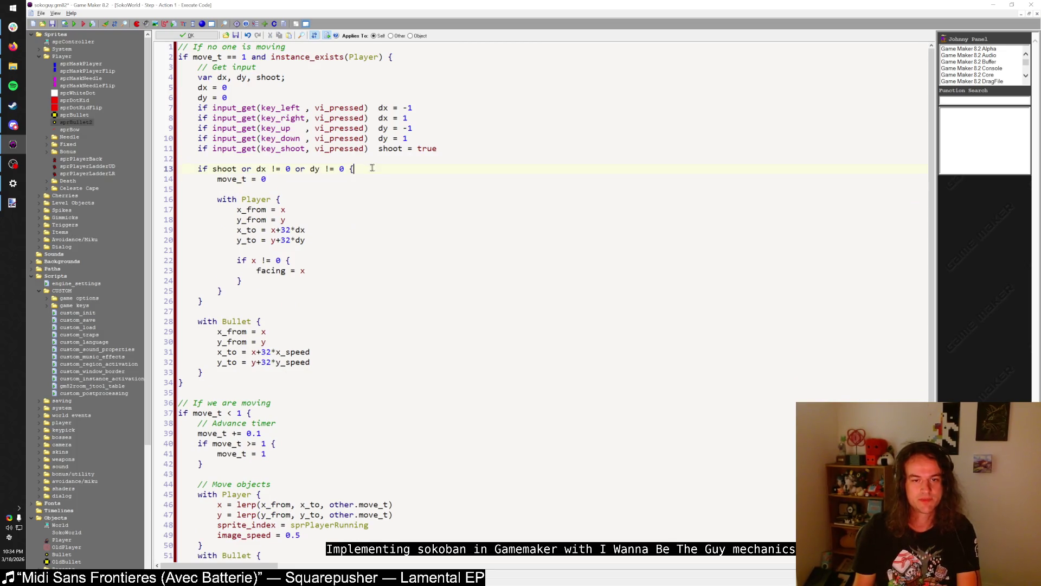
key(Return)
key(Tab)
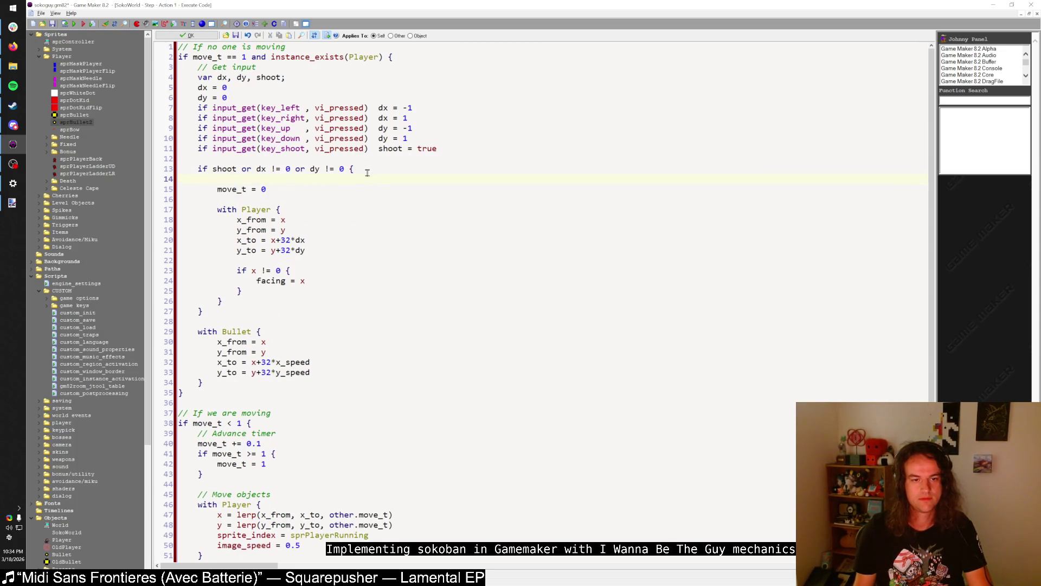
text(if shoot and instance_exists(Player) {         move_t = 0         with instance_create(Player.x, Player.y, Bullet) {             x_speed = Player.facing             y_speed = 0         }     })
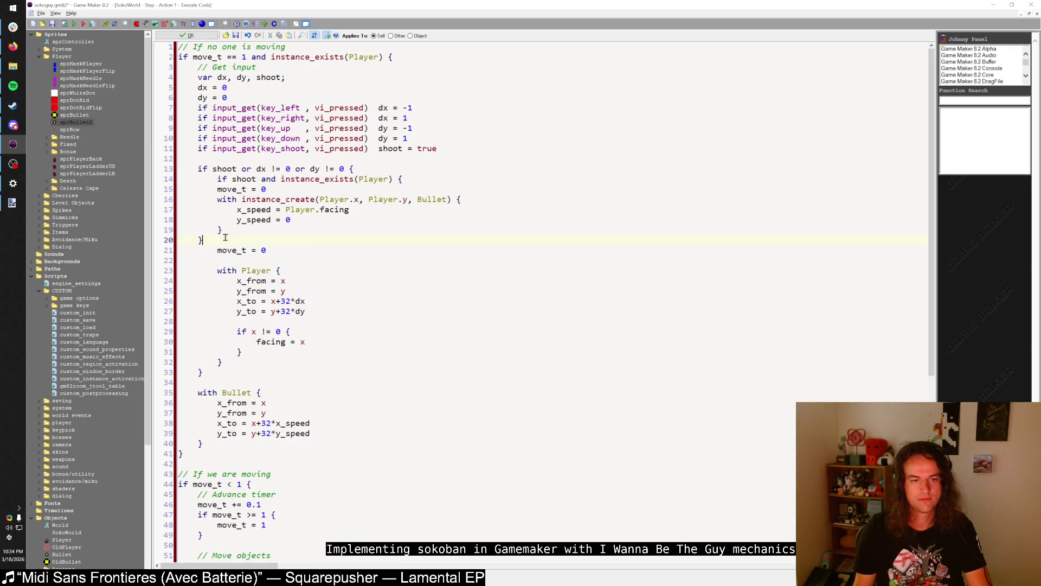
drag(222, 240, 162, 196)
click(261, 209)
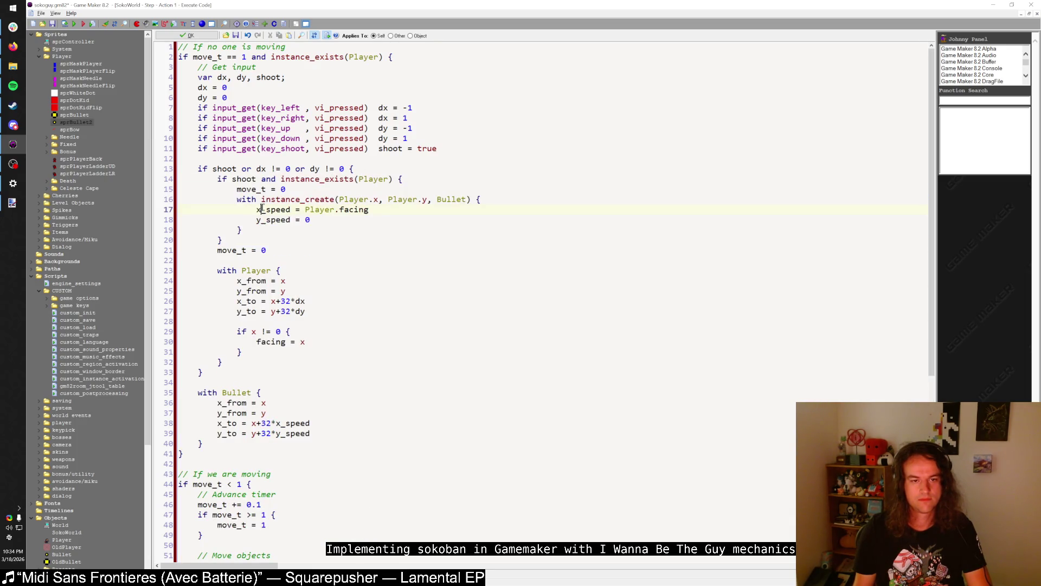
click(258, 239)
- Add an empty 'else { }' branch after the shooting block
key(Return)
text(else {)
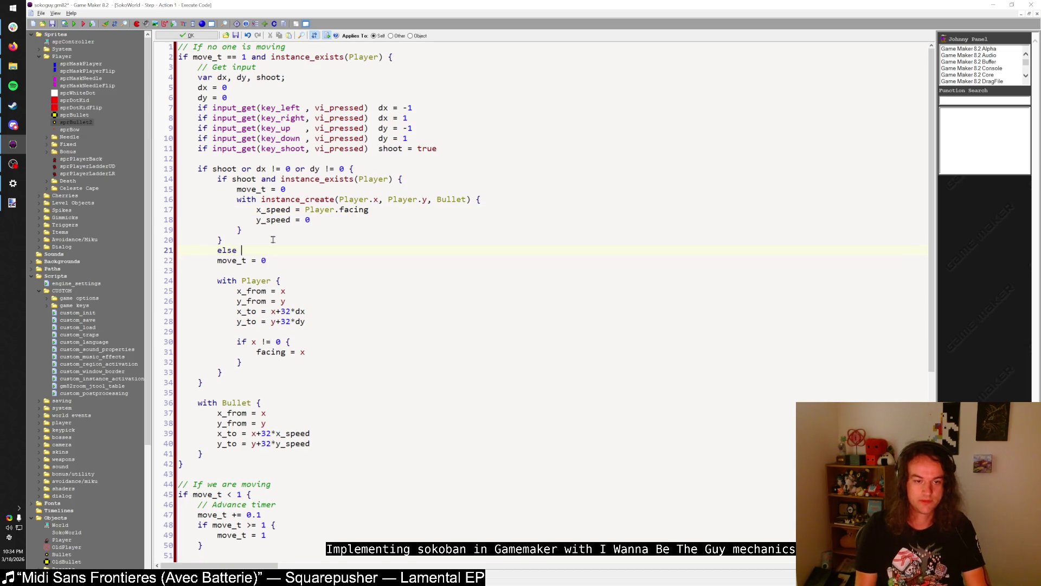
key(Return)
text(})
key(Left)
key(Return)
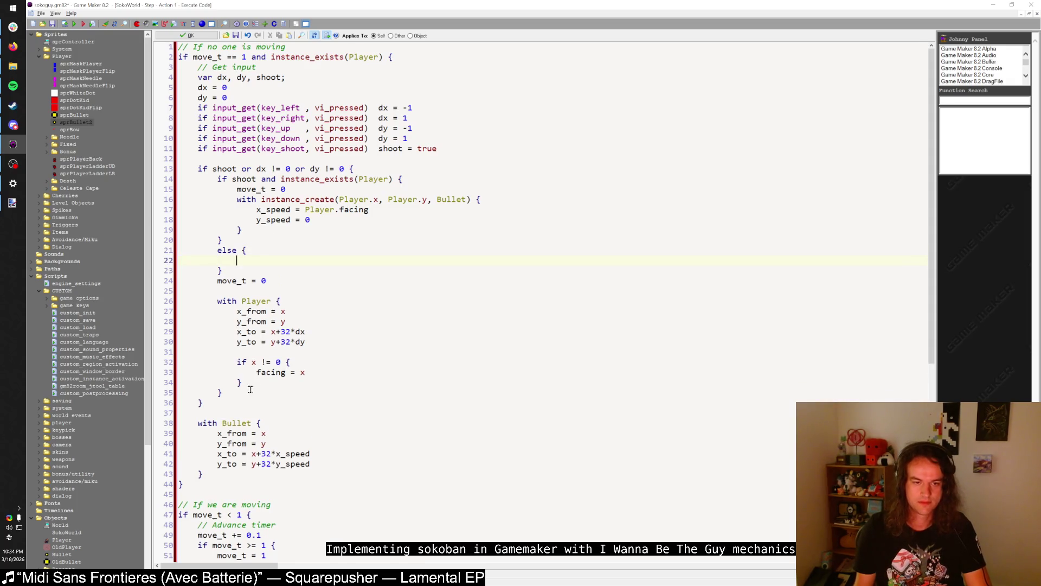
- Move the 'with Player' walking block into the else branch
click(235, 392)
drag(234, 393, 217, 301)
key(ctrl+x)
click(251, 261)
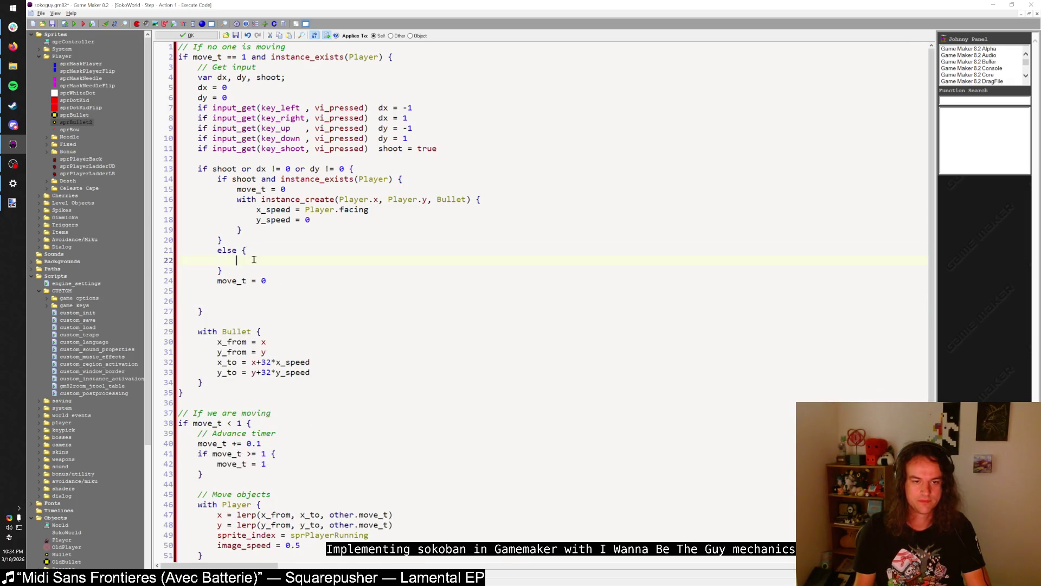
key(ctrl+v)
- Indent the 'with Player' body and delete the redundant 'move_t = 0' line
drag(233, 350, 249, 271)
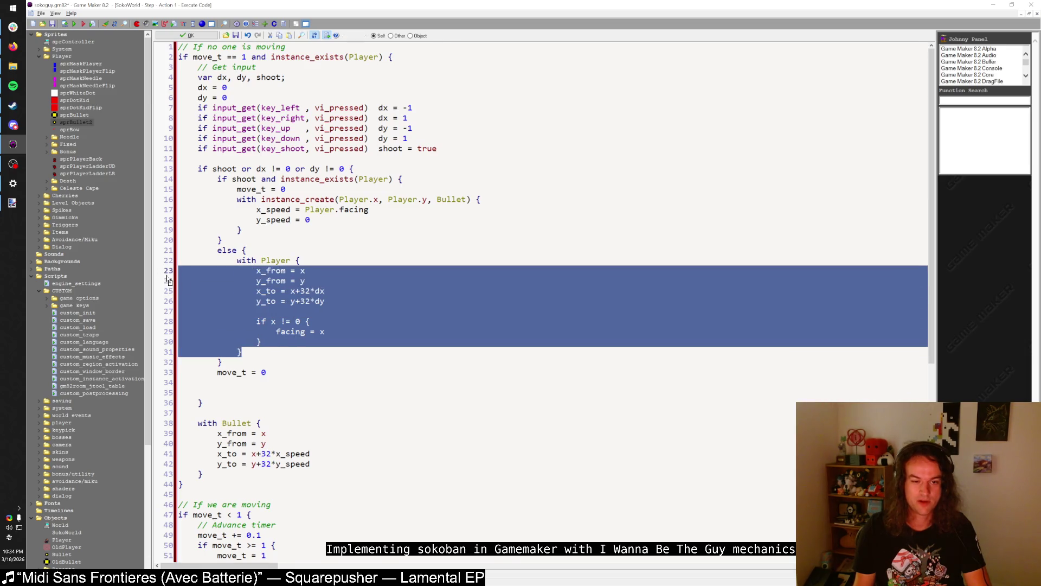
key(Tab)
click(251, 291)
drag(296, 190, 179, 190)
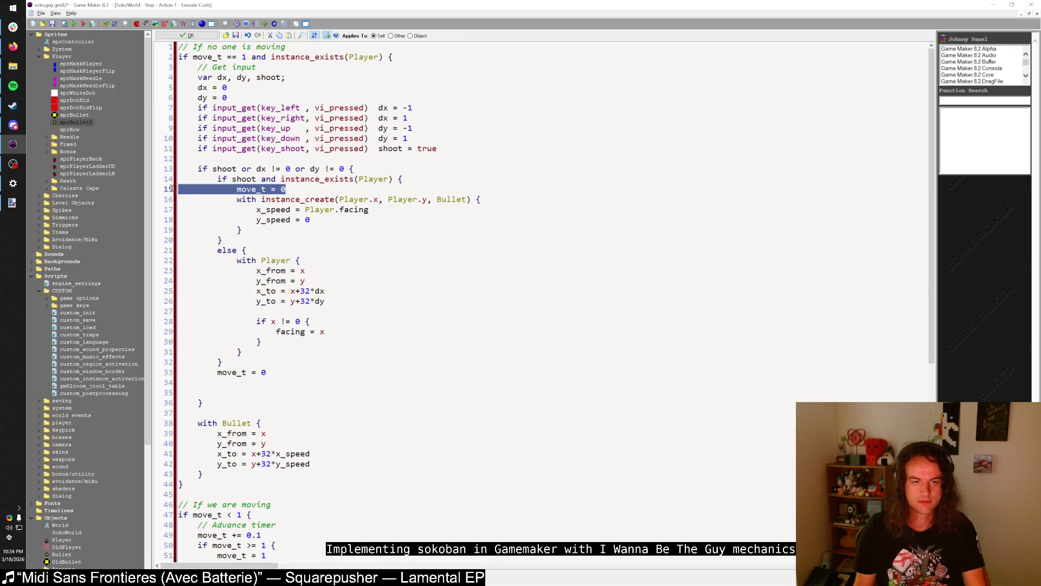
key(BackSpace)
key(BackSpace)
- Cut the 'with Bullet' block and tidy the leftover blank lines
click(244, 354)
key(Return)
drag(228, 383, 198, 402)
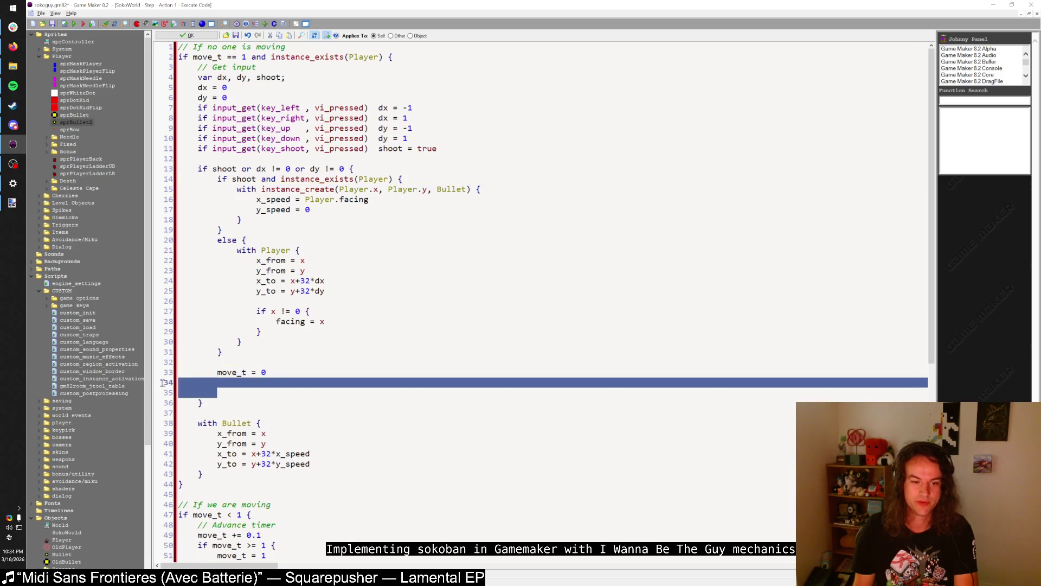
key(BackSpace)
drag(203, 454, 198, 400)
key(ctrl+x)
key(shift+Up)
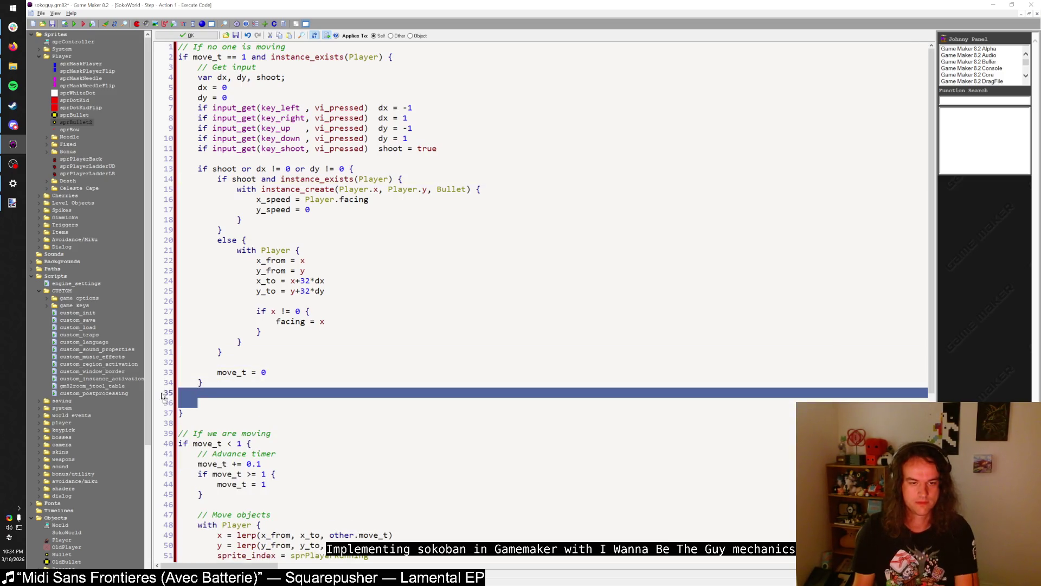
key(BackSpace)
- Paste the 'with Bullet' block after the else branch under '// Always move every bullet'
click(239, 353)
key(Return)
key(Return)
text(// Always)
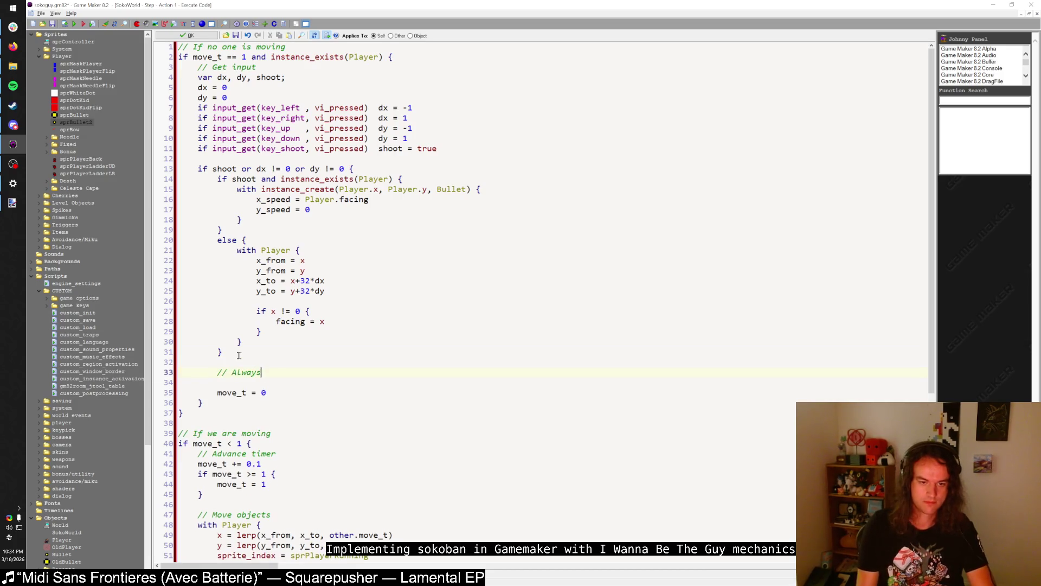
text( move every bullet)
- Add the comments '// Player walks' and '// Shoot the gun' inside the input check
key(Return)
key(ctrl+v)
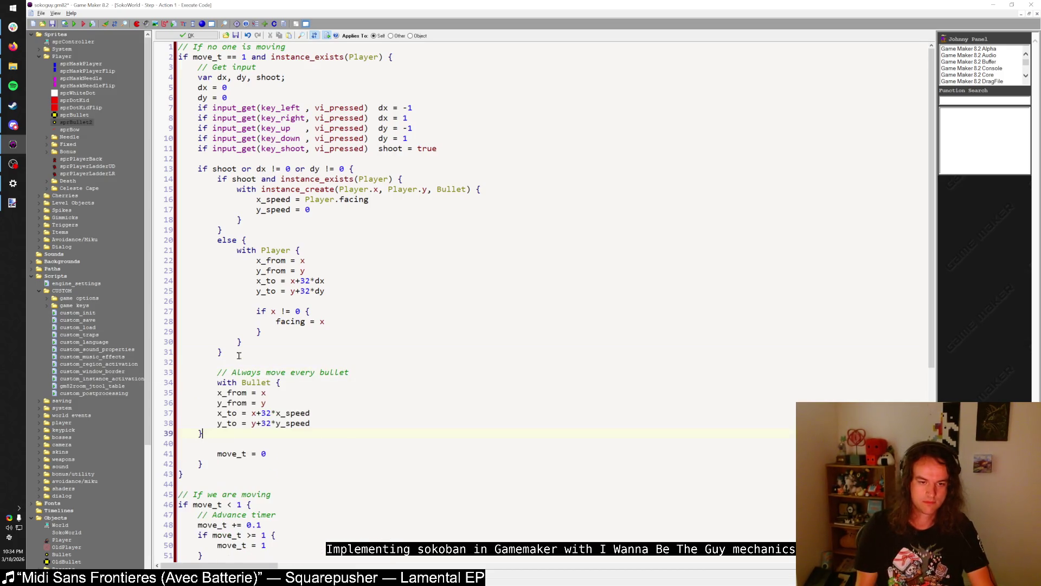
click(277, 240)
key(Return)
key(Tab)
text(// Player walks)
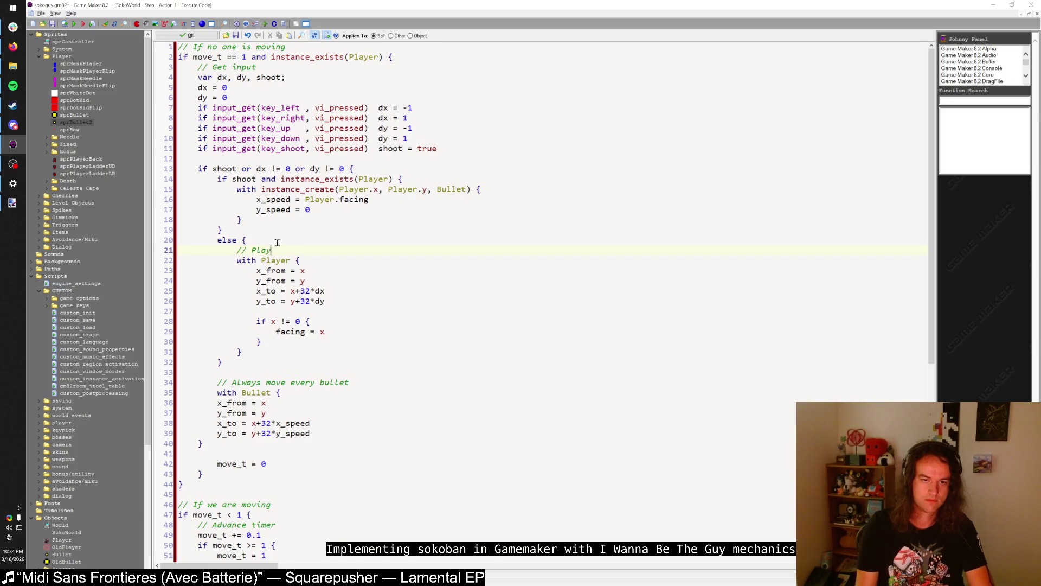
click(367, 169)
key(Return)
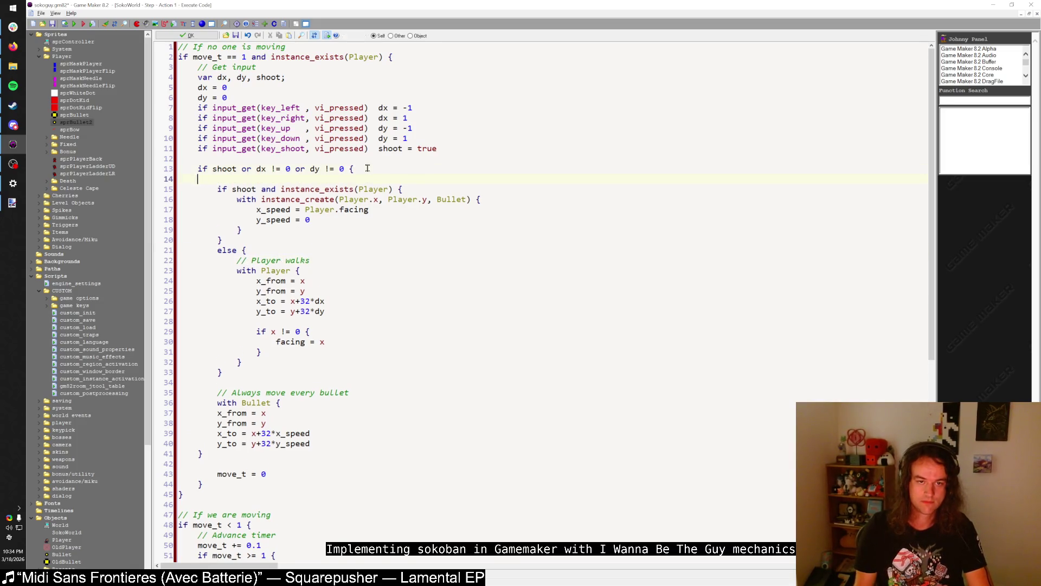
key(Tab)
text(// Shoot the gun)
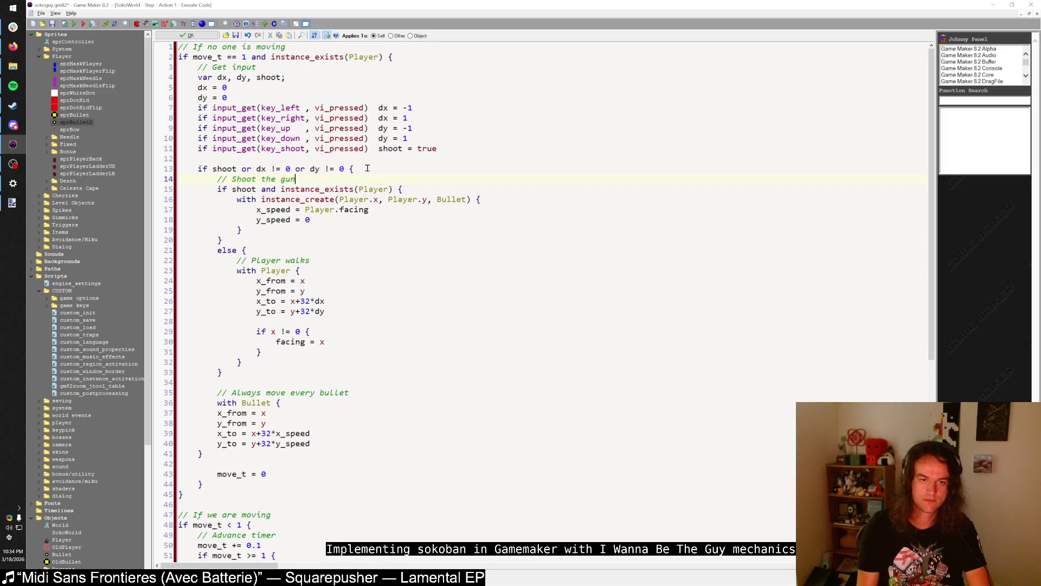
- Move the '// Player walks' comment to the line above the else
drag(237, 261, 327, 259)
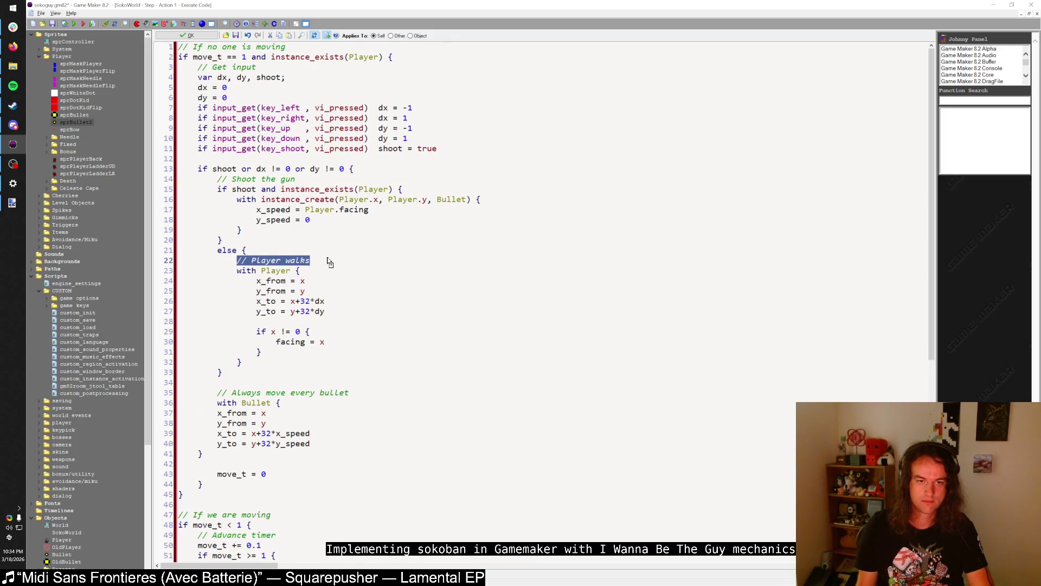
key(ctrl+x)
key(BackSpace)
key(Up)
key(End)
key(Return)
key(ctrl+v)
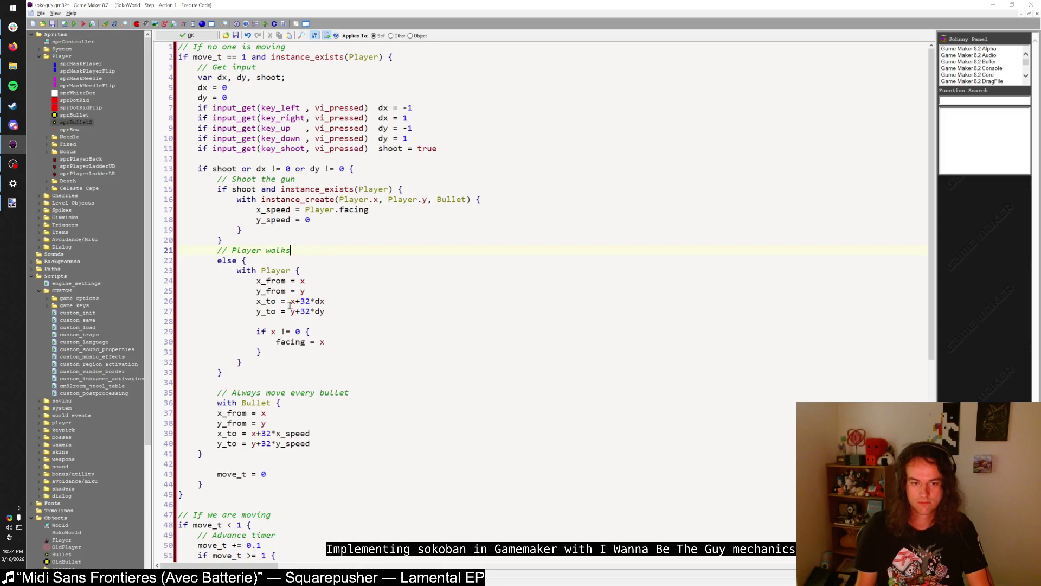
- Indent the 'with Bullet' body one level and launch a test run
drag(225, 454, 179, 414)
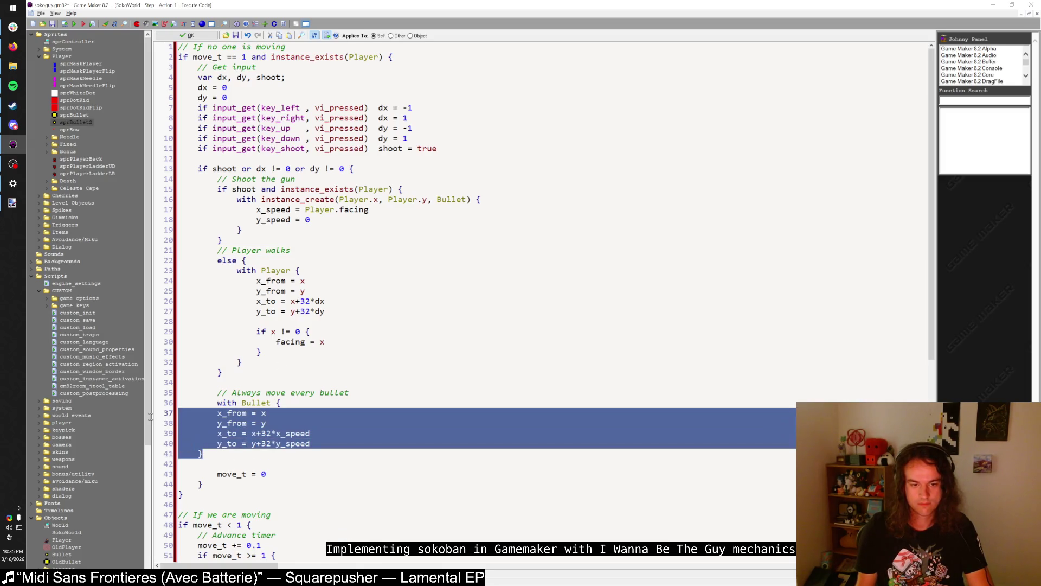
key(Tab)
click(278, 471)
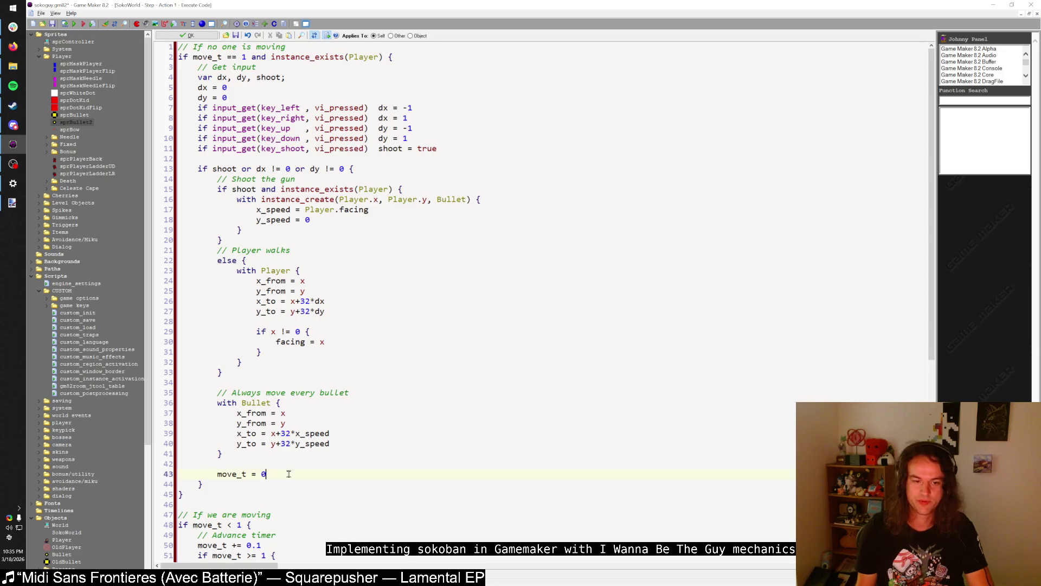
drag(287, 473, 221, 473)
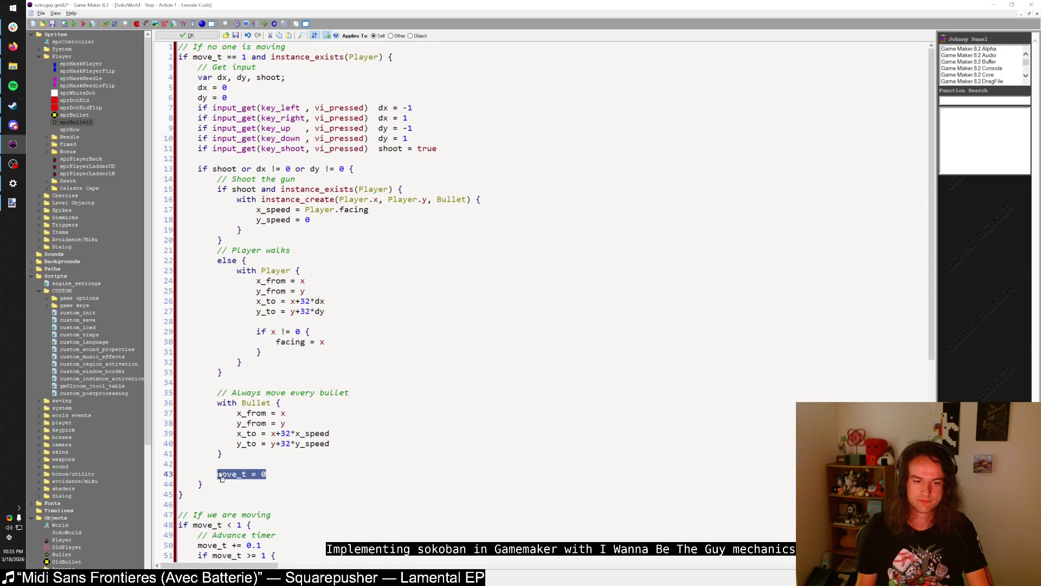
click(233, 453)
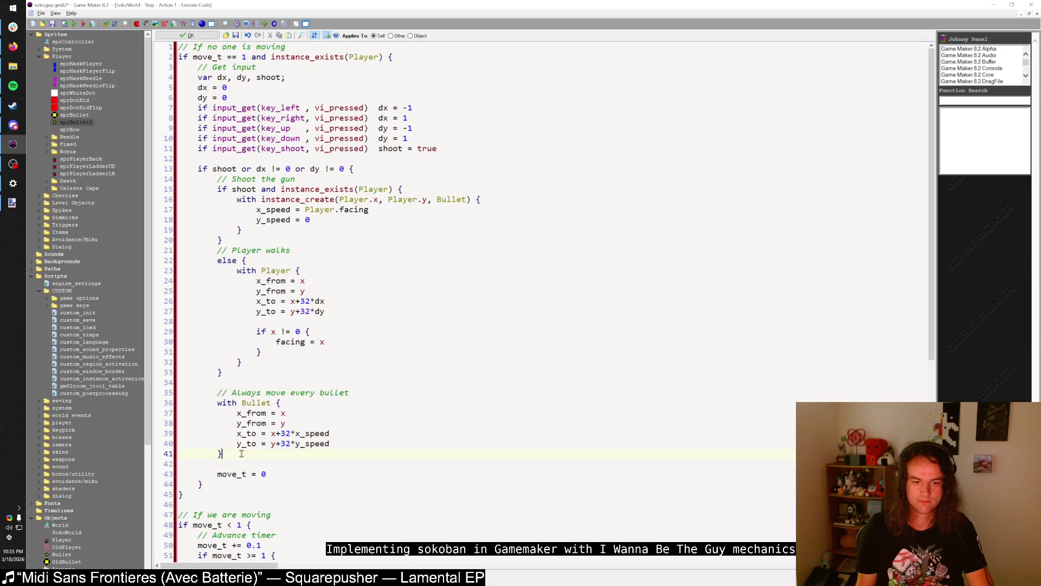
click(74, 24)
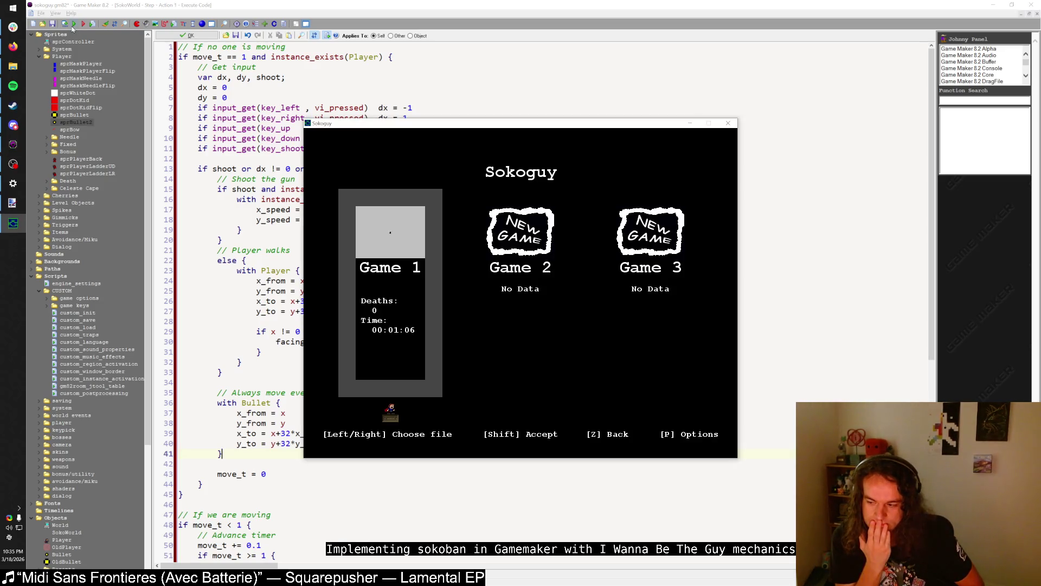
key(shift)
key(shift)
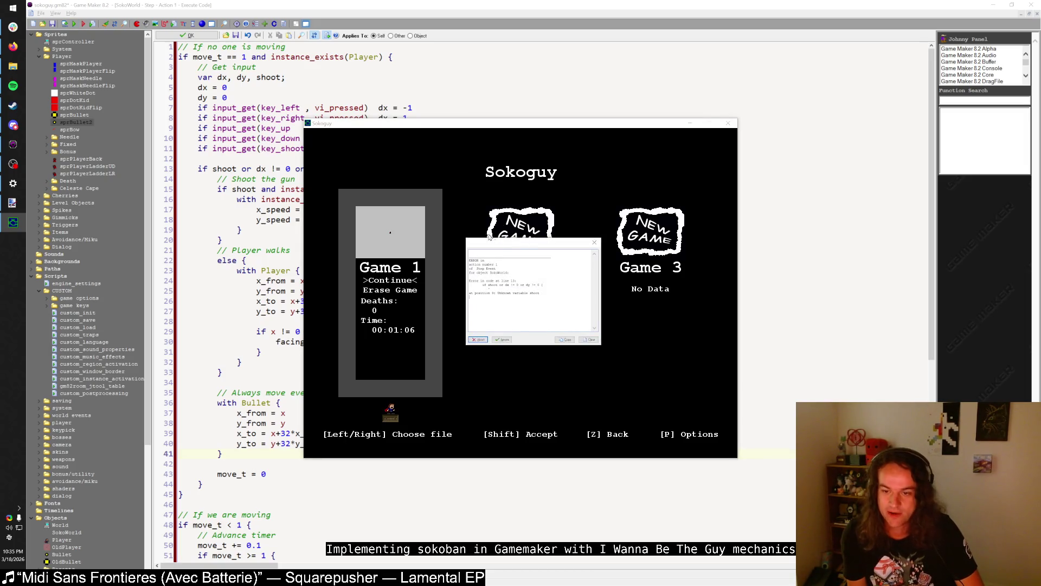
mouse_move(505, 245)
mouse_down()
mouse_move(504, 230)
mouse_move(517, 287)
mouse_move(498, 272)
mouse_up()
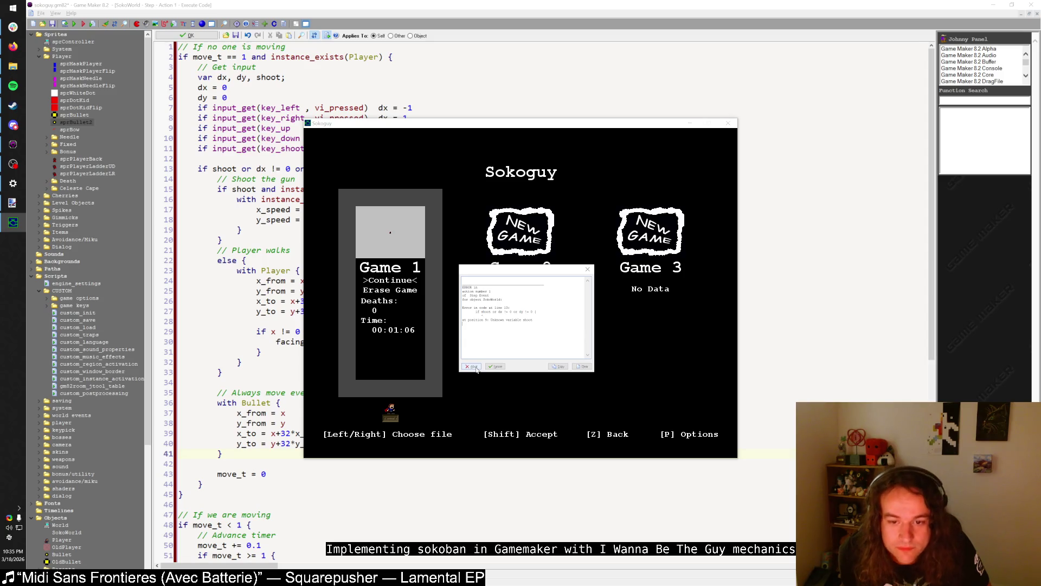
click(473, 367)
click(323, 79)
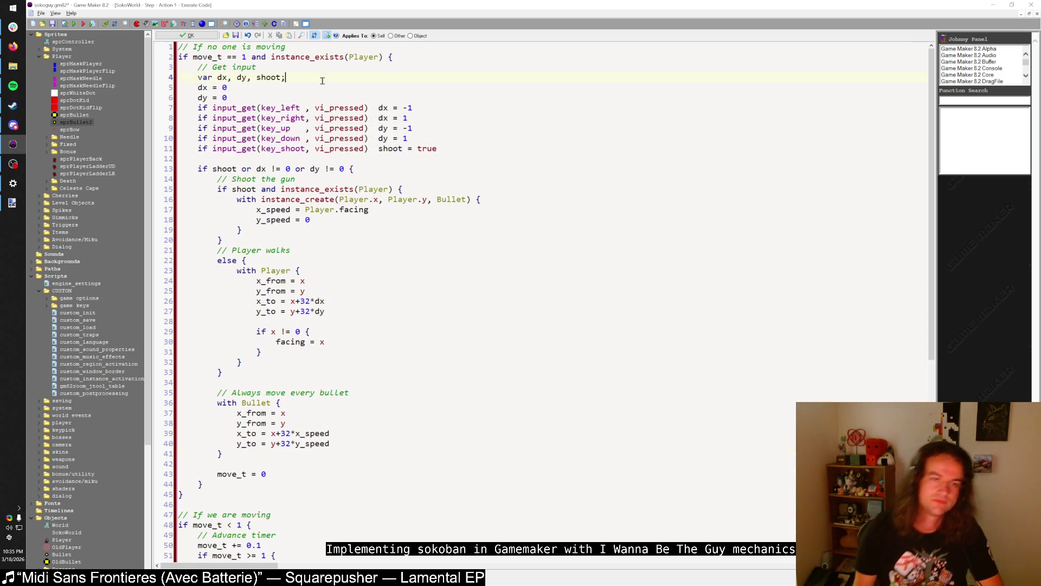
- Insert 'shoot = false' on the line below 'dy = 0'
key(Down)
key(Down)
key(Return)
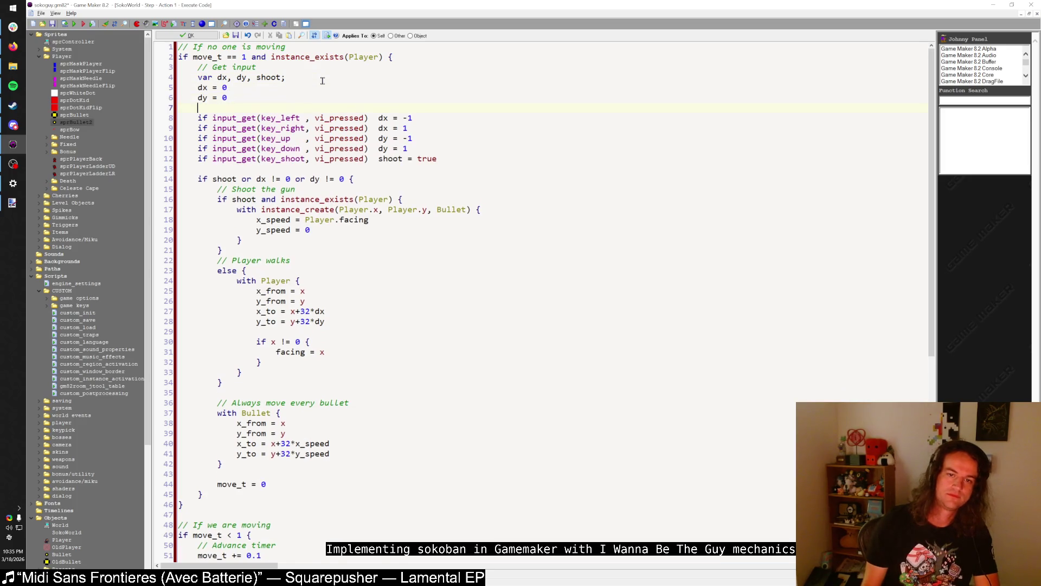
text(shoot = false)
- Run the game with F5, load Game 1, test jumping, then close it
key(F5)
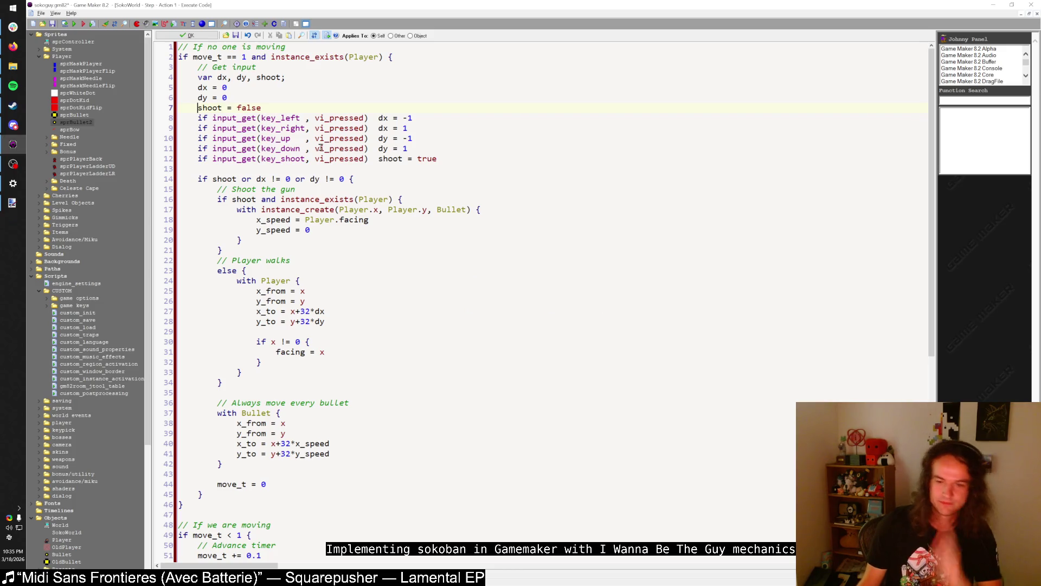
key(shift)
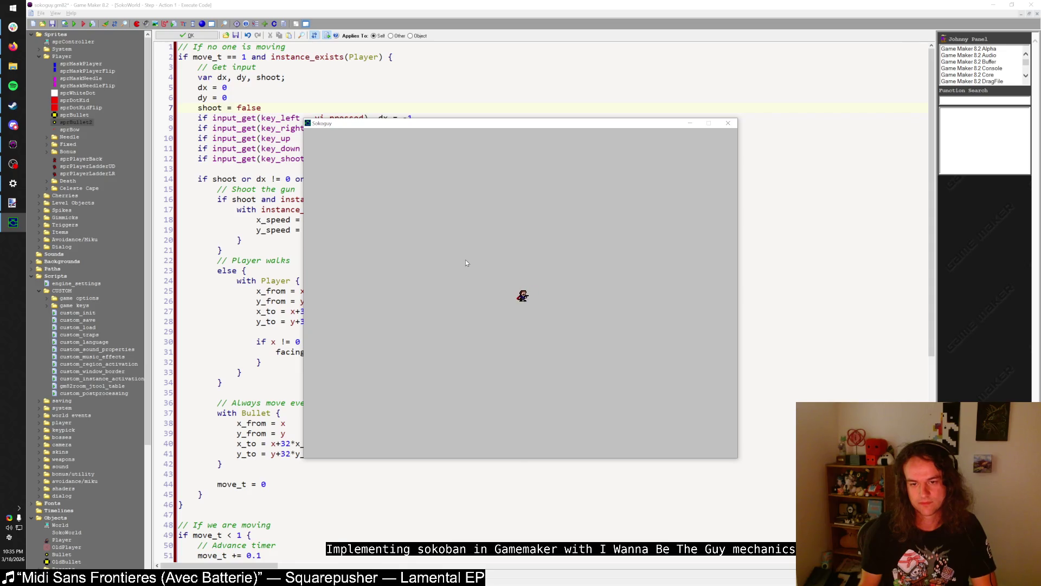
key(shift)
key(shift)
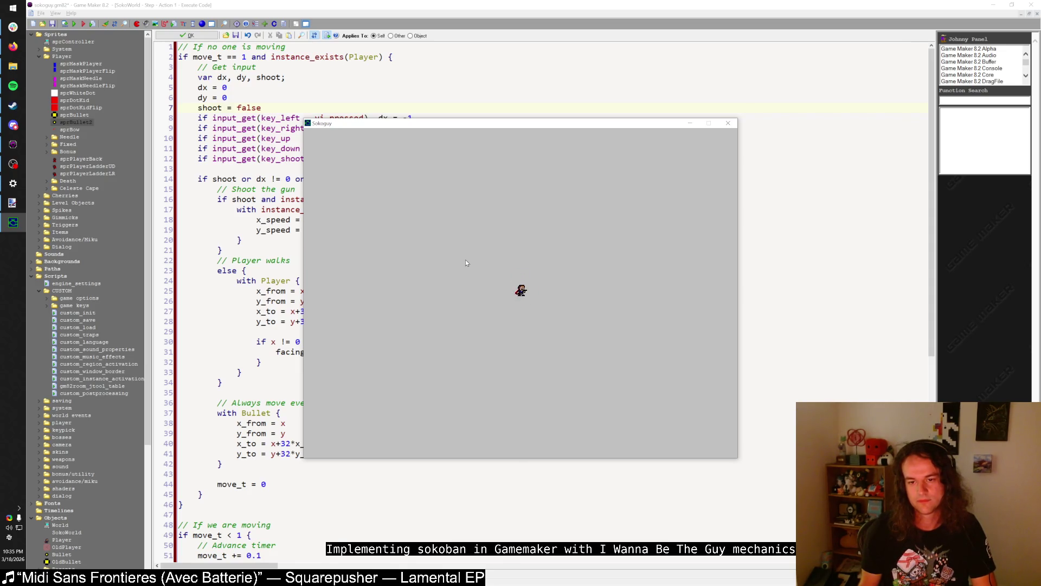
key(shift)
key(shift)
key(shift)
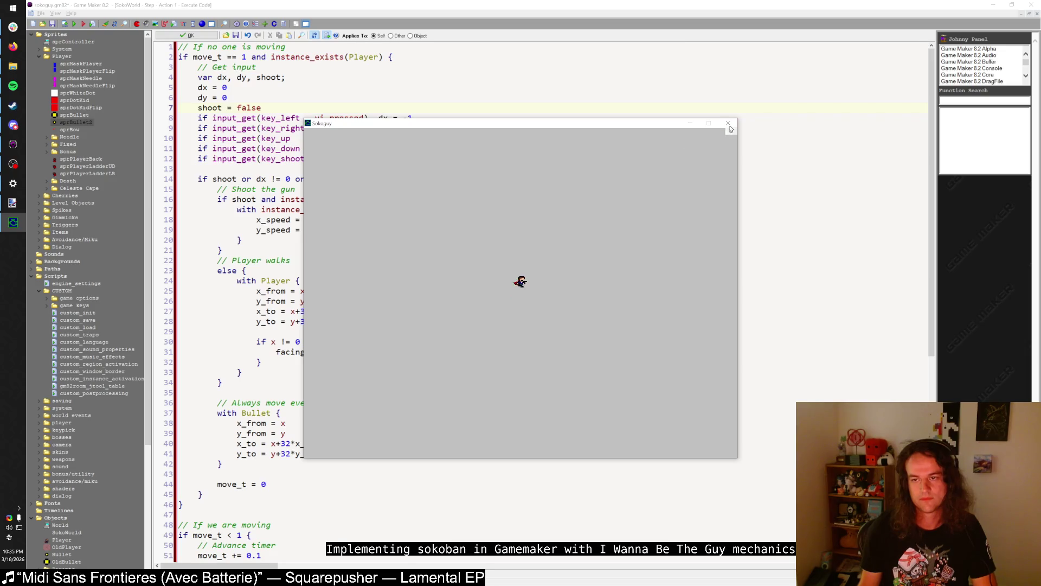
click(729, 123)
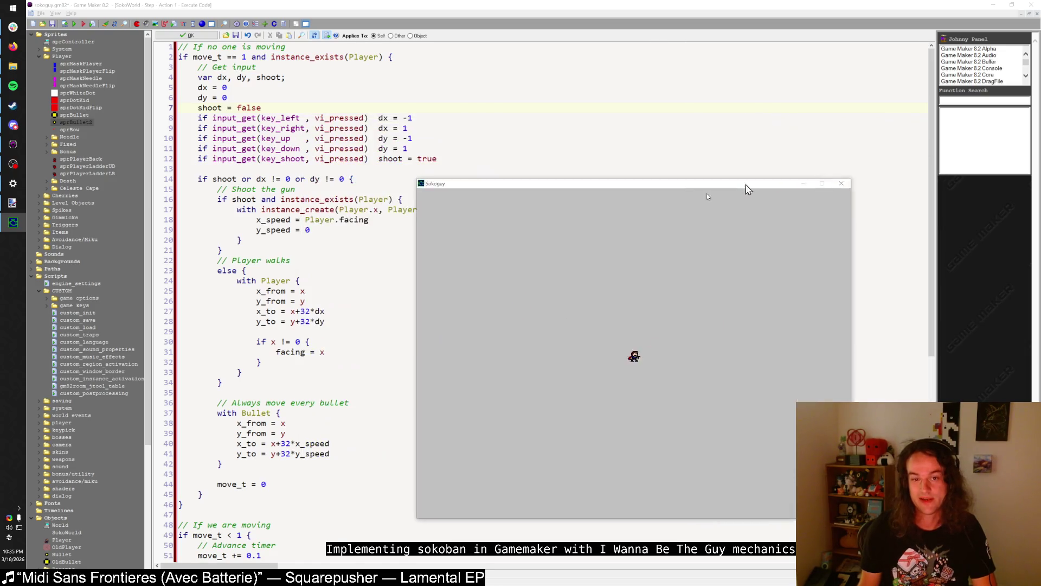
- Delete ' and instance_exists(Player)' from the line 16 shooting check
click(305, 159)
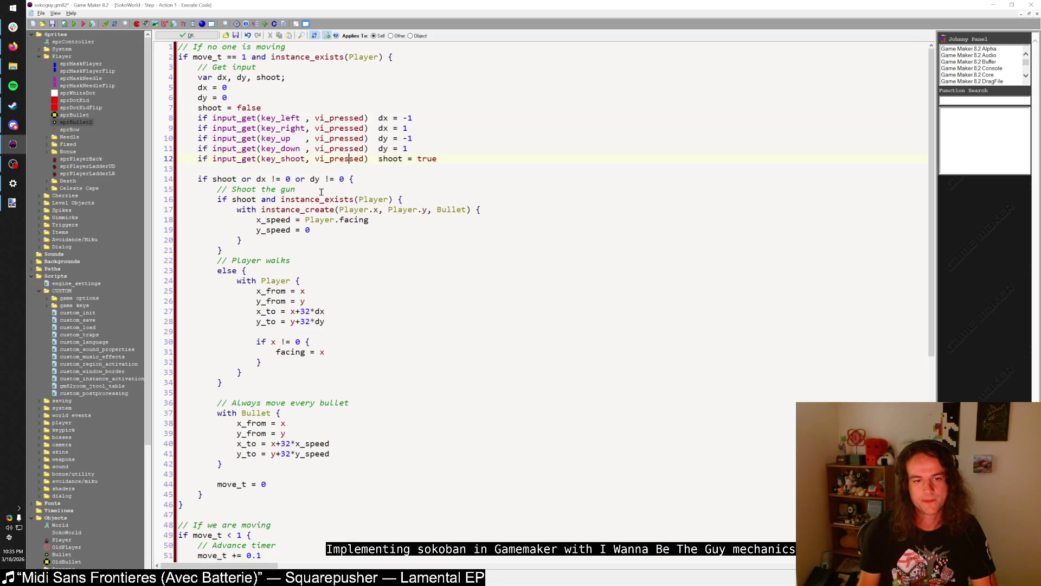
click(277, 249)
drag(392, 199, 256, 199)
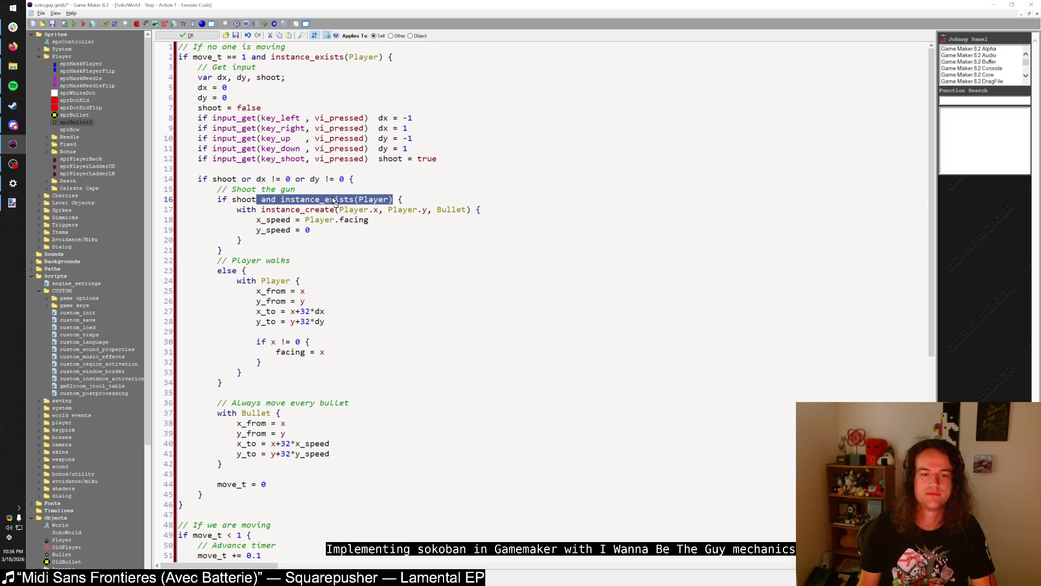
key(BackSpace)
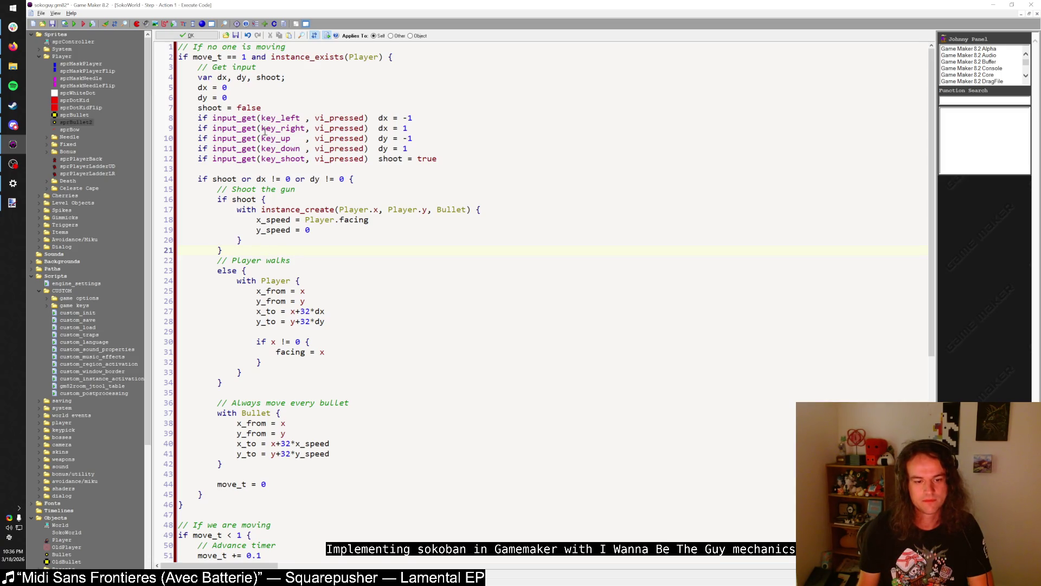
- Run the game with F5, lower the volume, and switch to its window
key(F5)
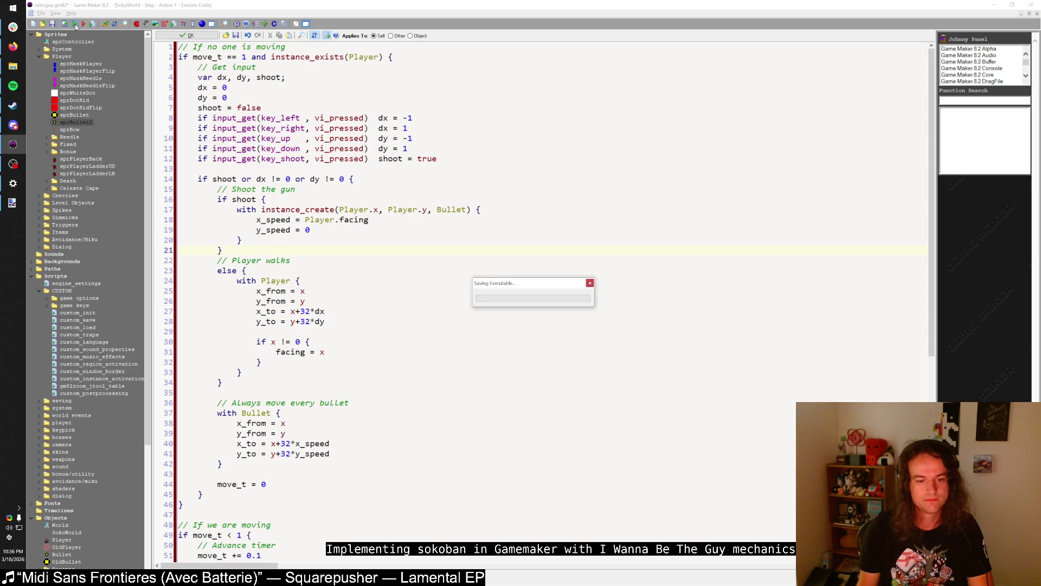
key(XF86AudioLowerVolume)
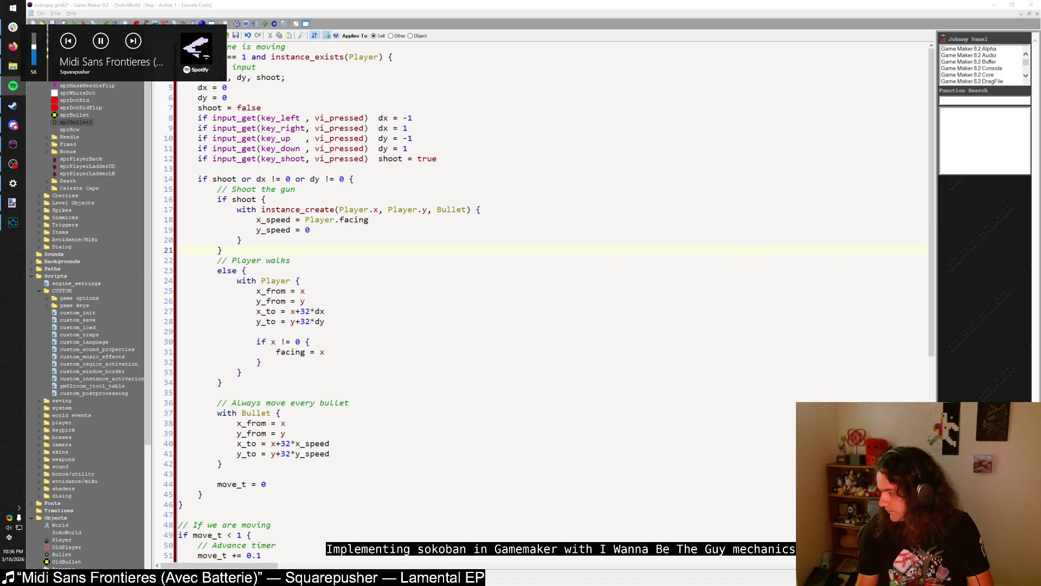
key(alt+Tab)
key(Tab)
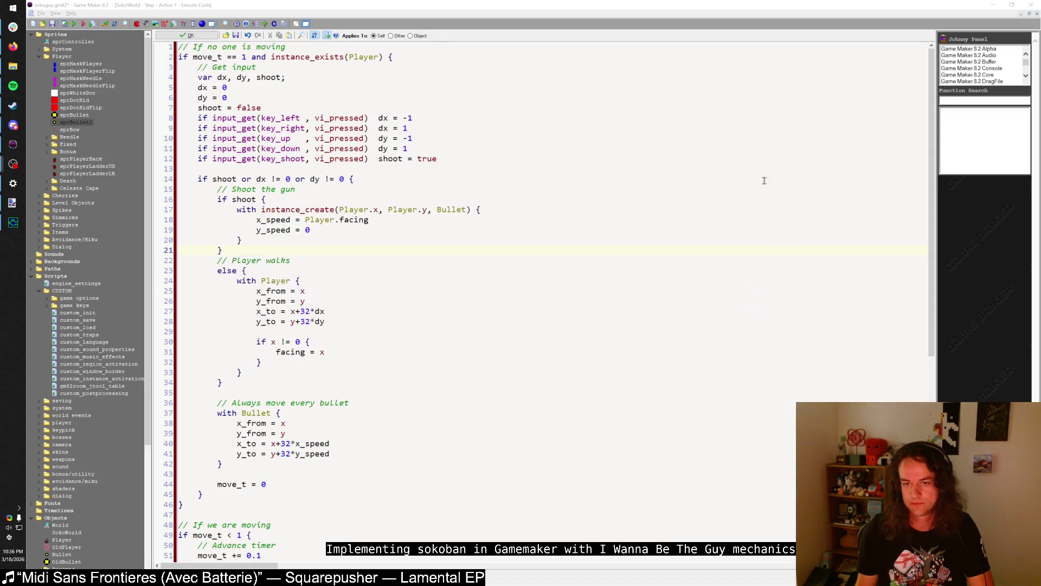
key(alt+Tab)
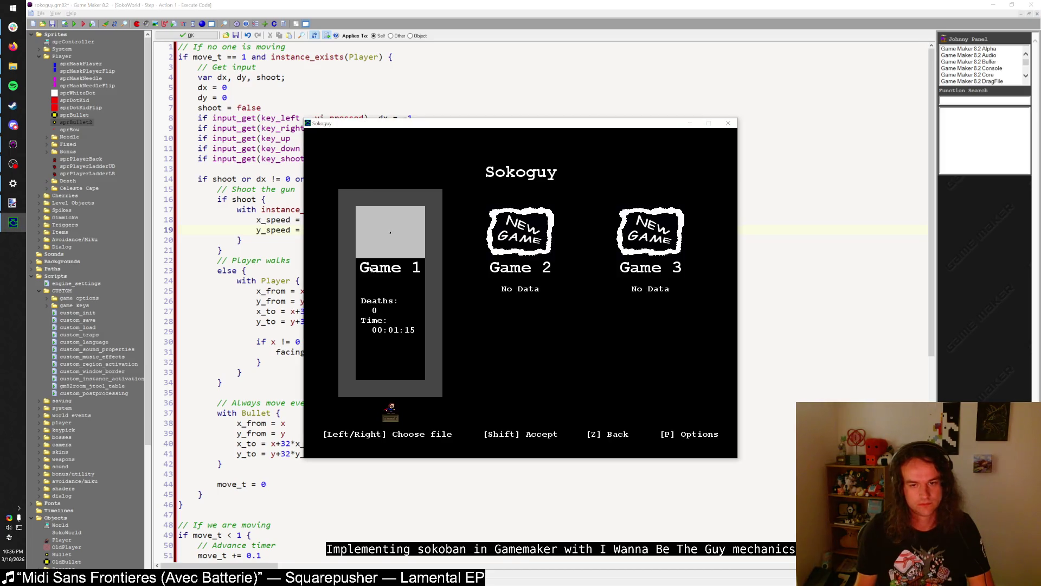
key(shift)
key(shift)
key(Left)
key(Left)
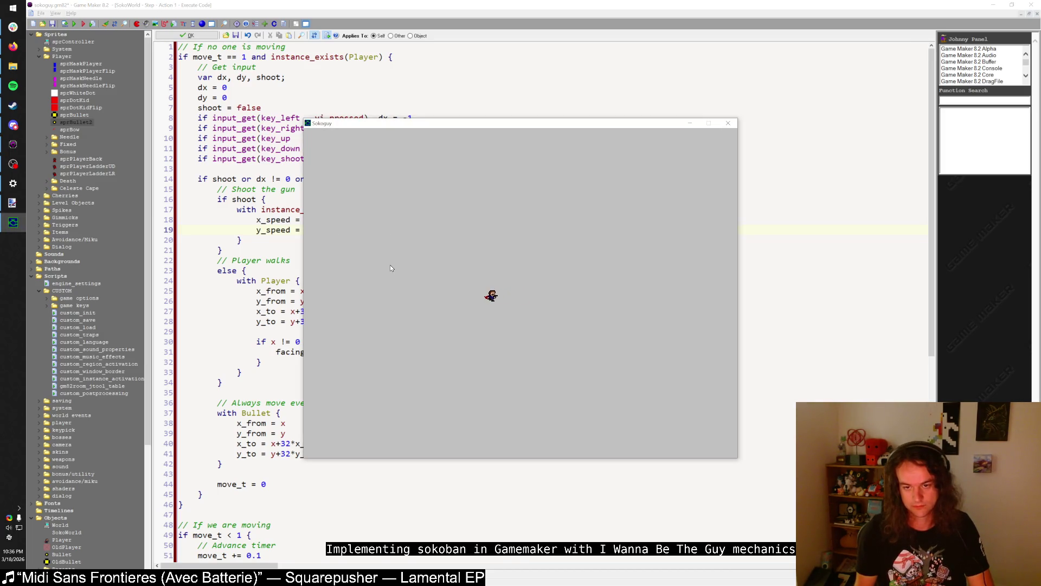
key(Right)
key(Right)
key(Left)
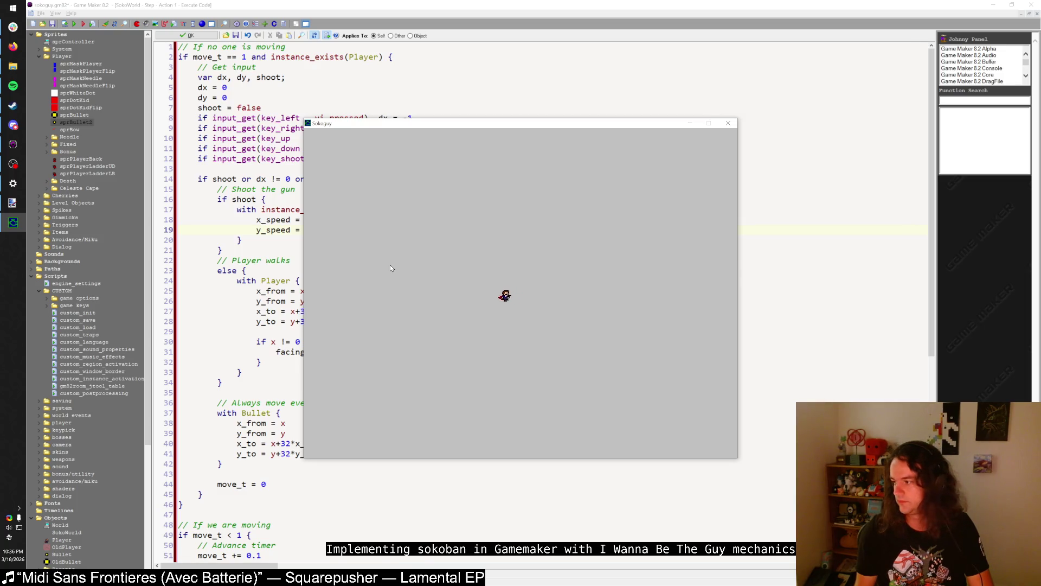
key(Right)
key(Escape)
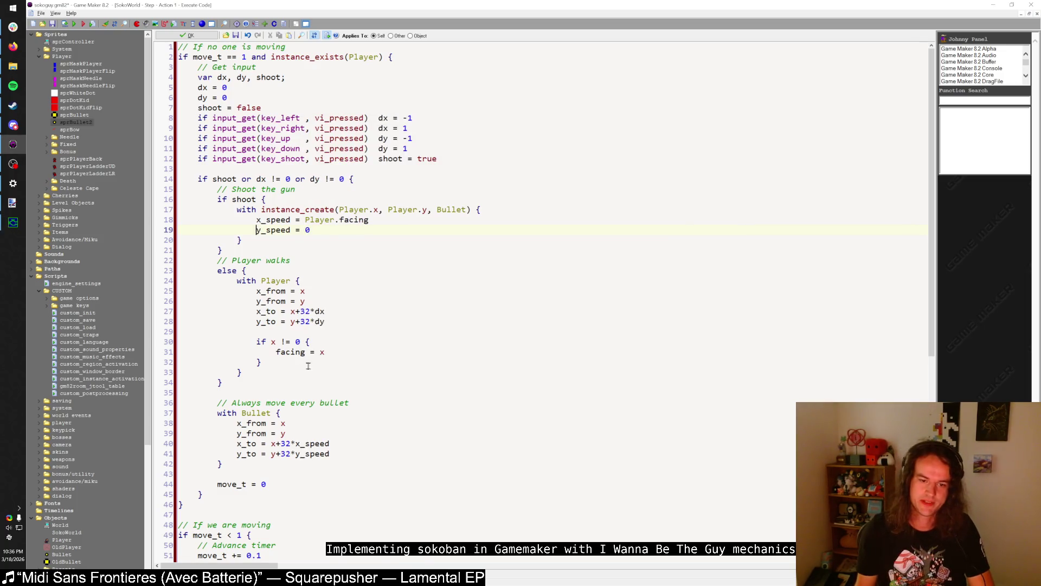
click(323, 352)
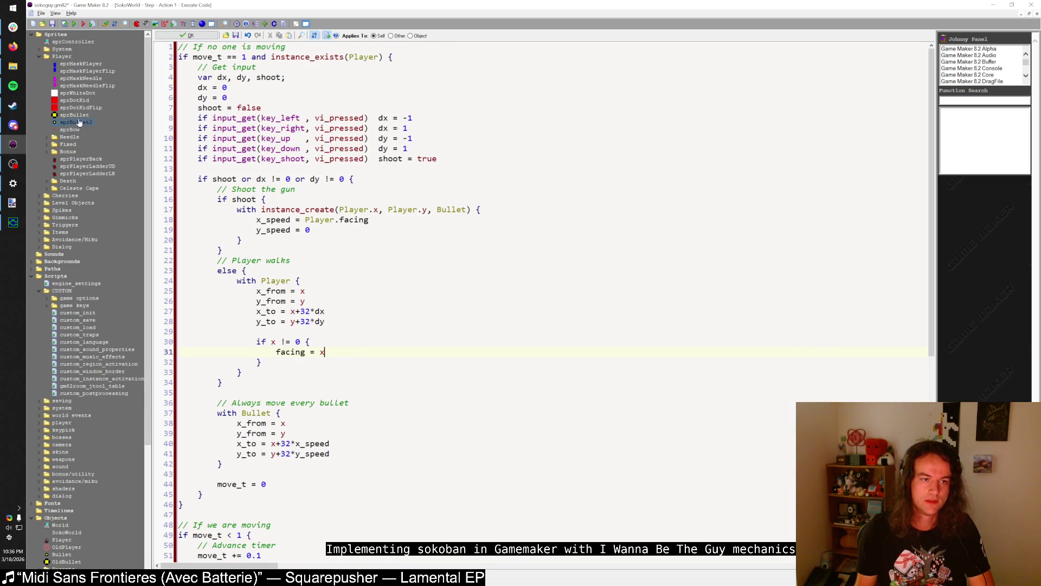
- Give the Player object a Draw event with an Execute Code action starting 'draw_sprite_ext('
scroll(71, 217, down, 8)
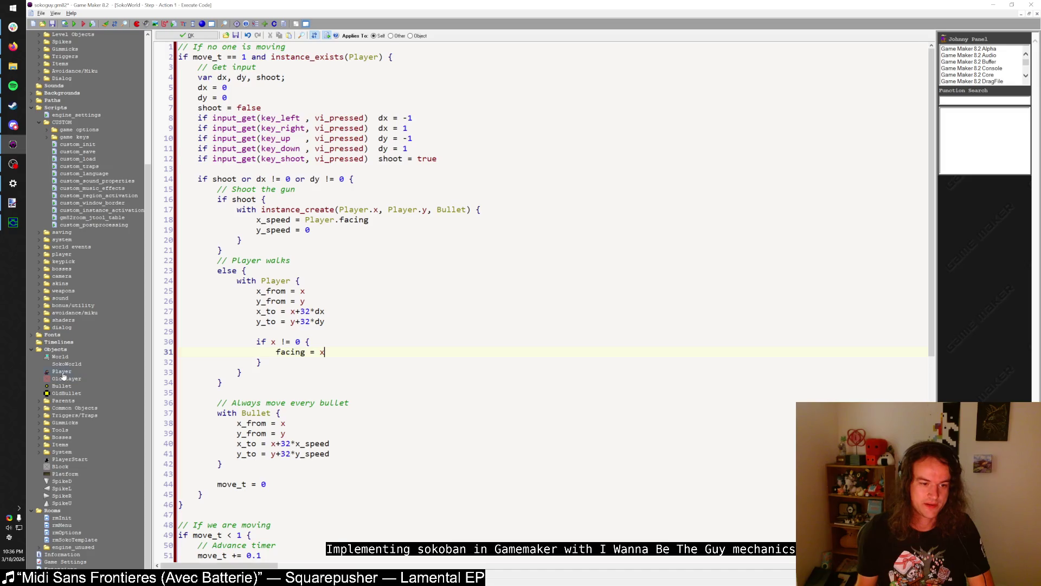
double_click(62, 372)
click(263, 565)
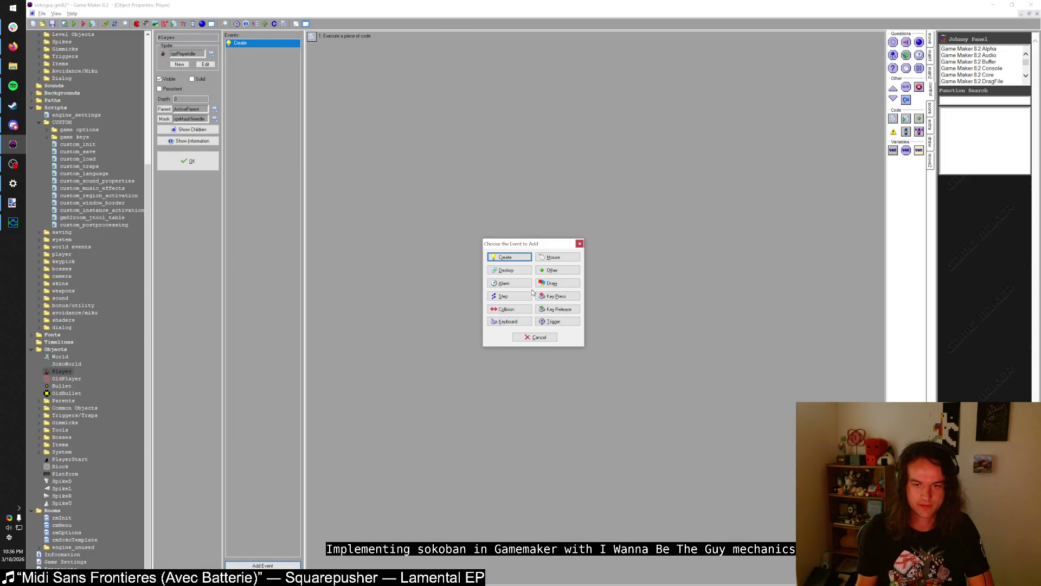
click(552, 283)
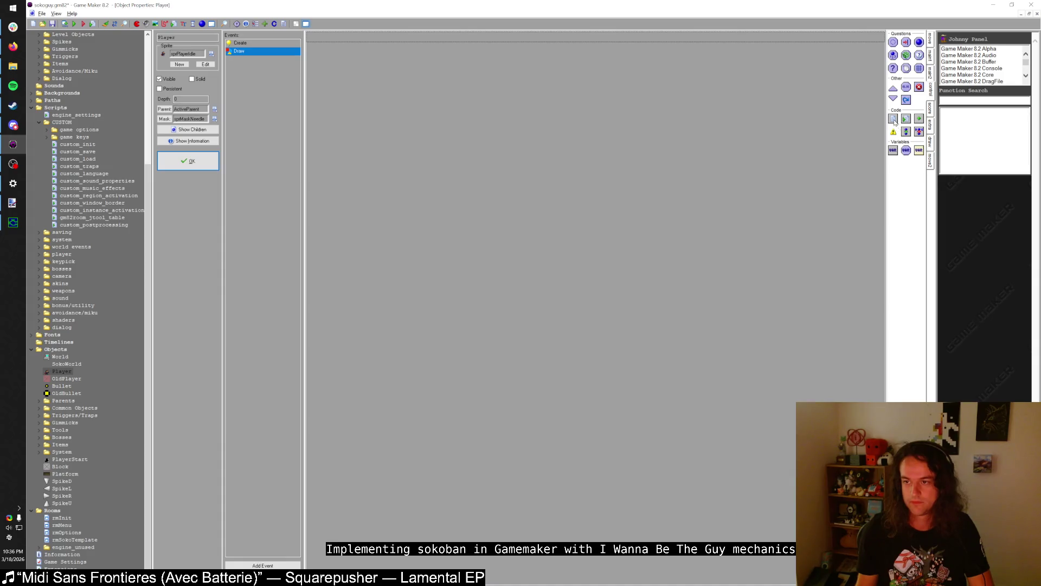
drag(895, 122, 808, 111)
text(draw_spr)
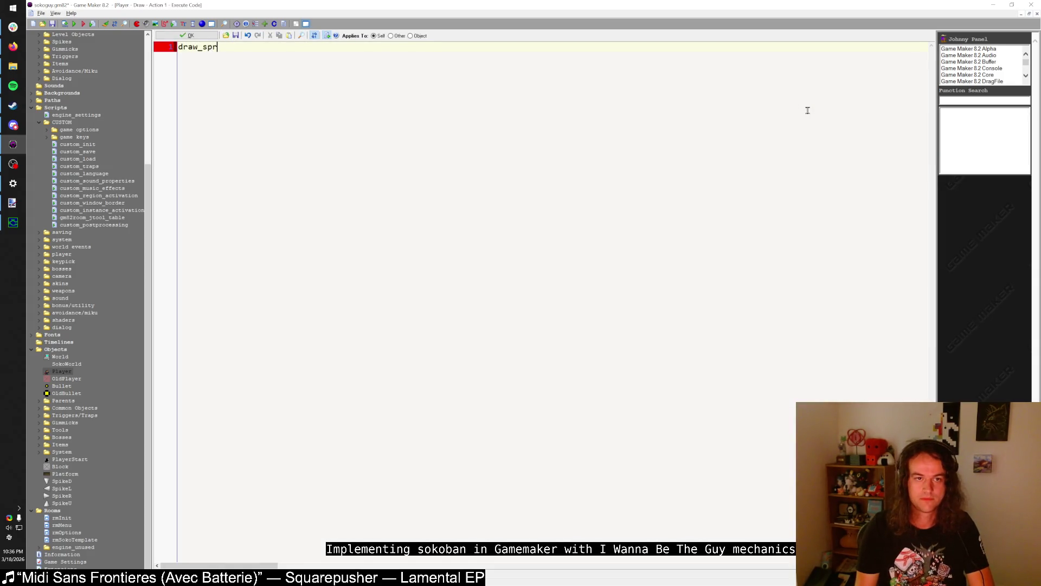
text(ite_ext()
- Finish 'draw_sprite_ext(sprite_index, image_index, x, y, facing, image_yscale, image_angle, image_blend, image_alpha)' and confirm the code
key(BackSpace)
key(BackSpace)
text(sprite_indd)
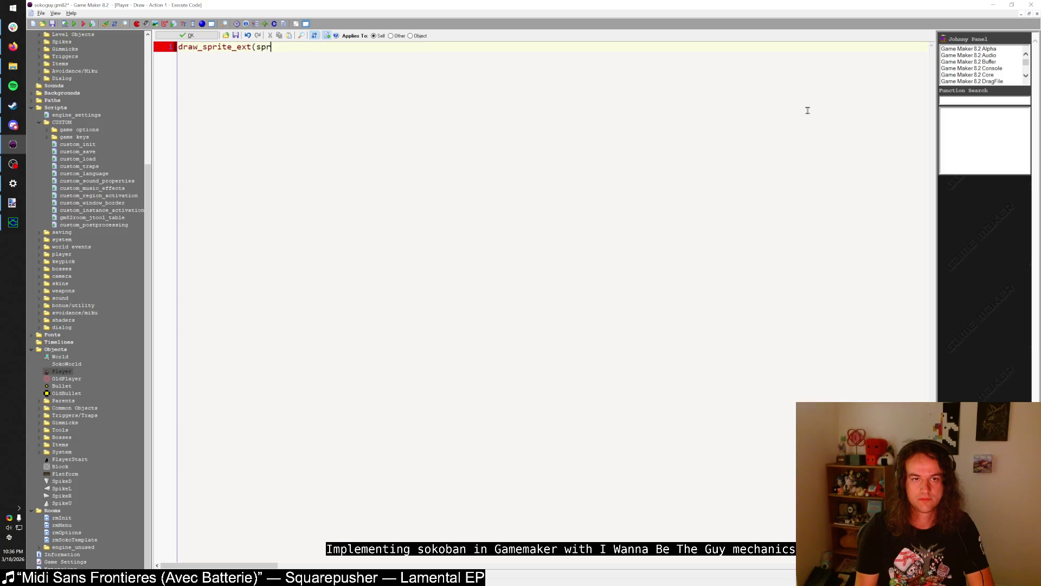
key(BackSpace)
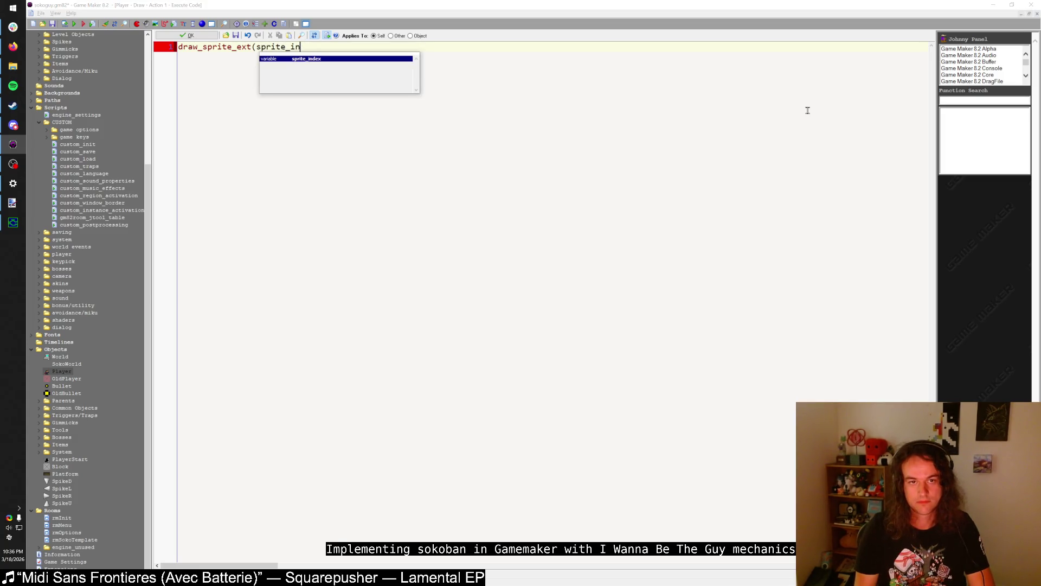
text(dex, image_inde)
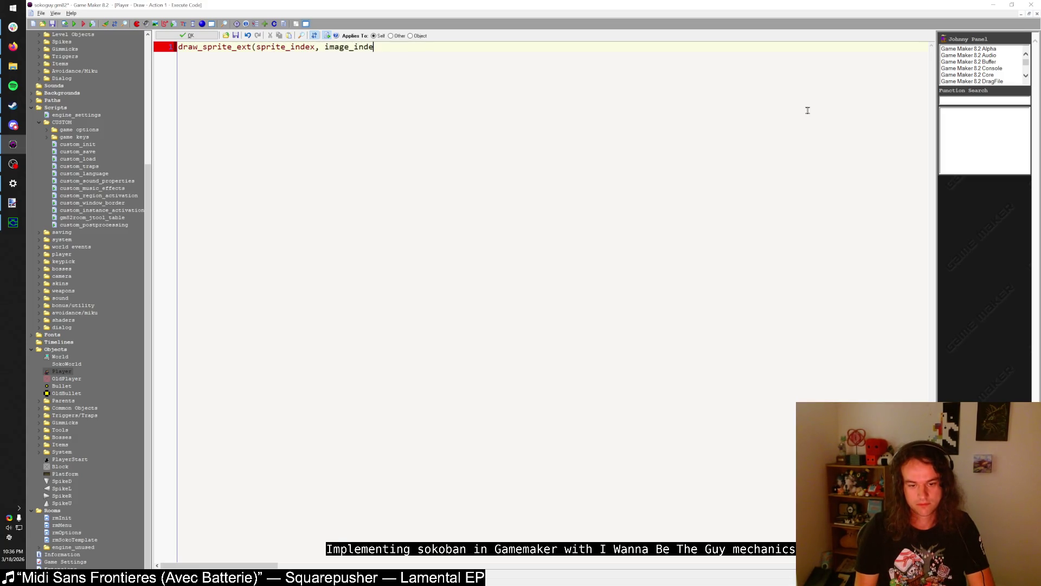
text(x, )
text(x, y,)
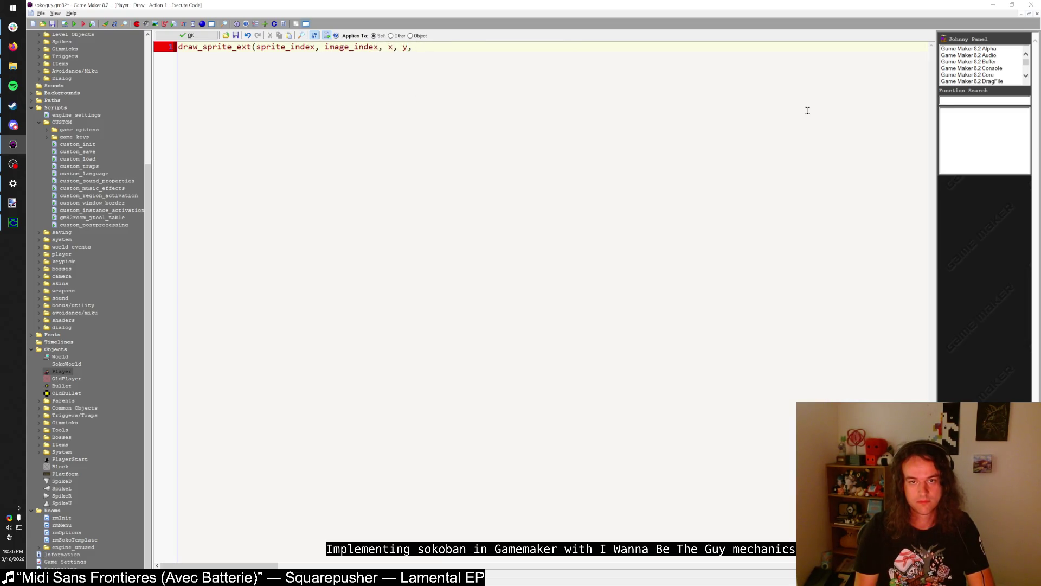
text( facing, image_yscale)
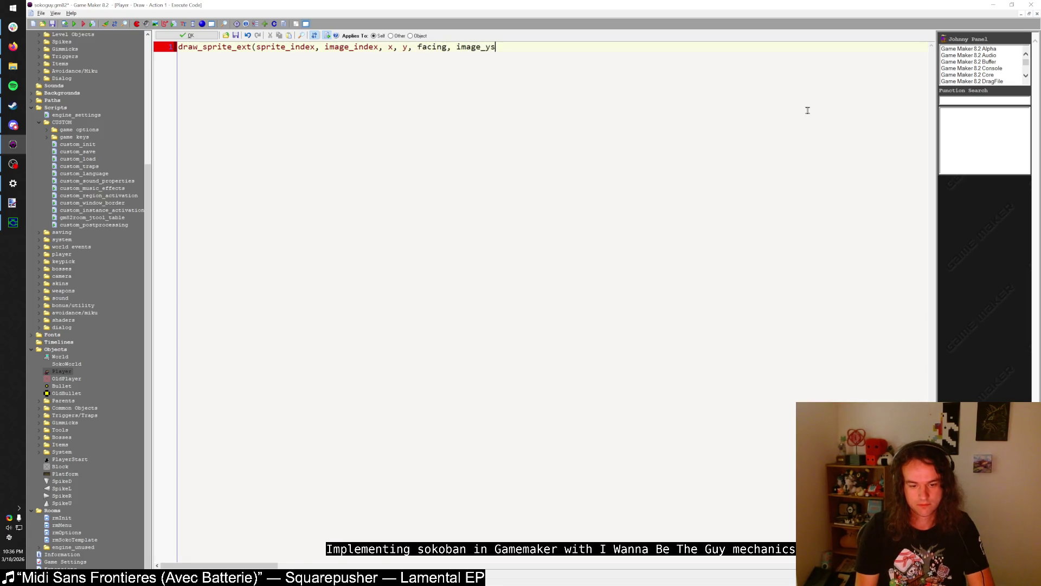
key(BackSpace)
key(BackSpace)
key(BackSpace)
text(1, )
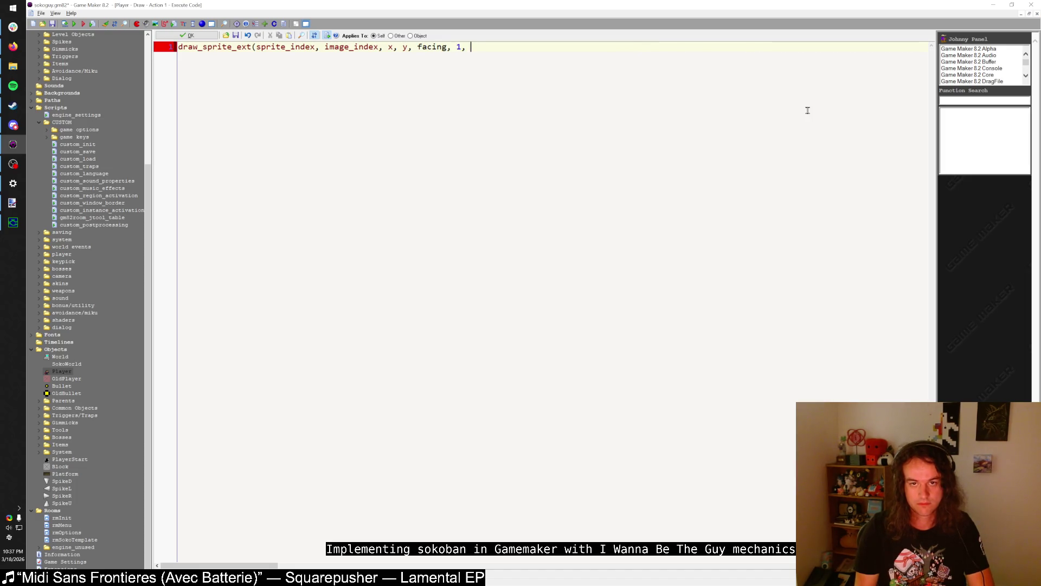
text(0, c_white)
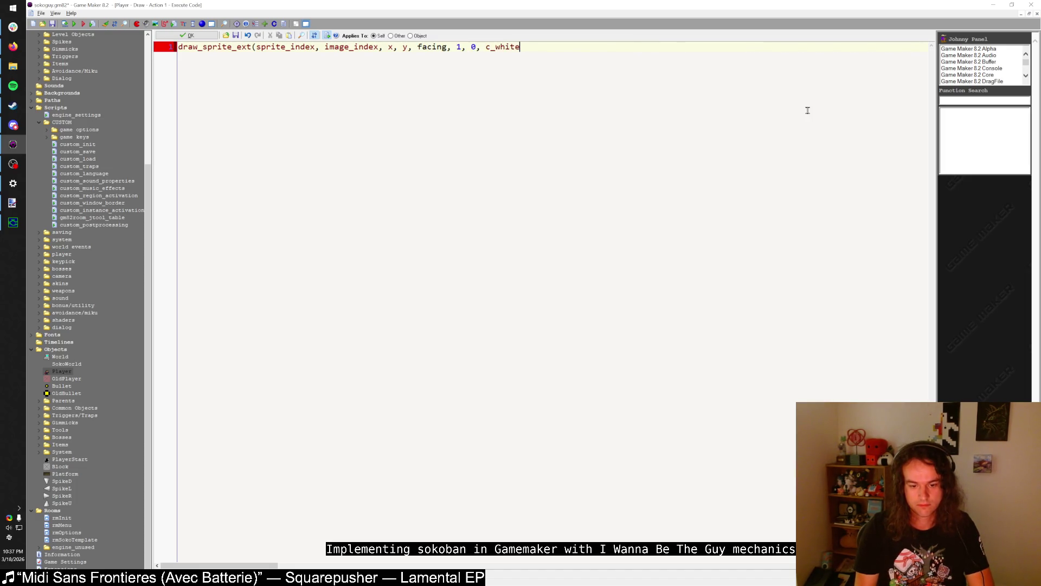
key(BackSpace)
key(BackSpace)
key(BackSpace)
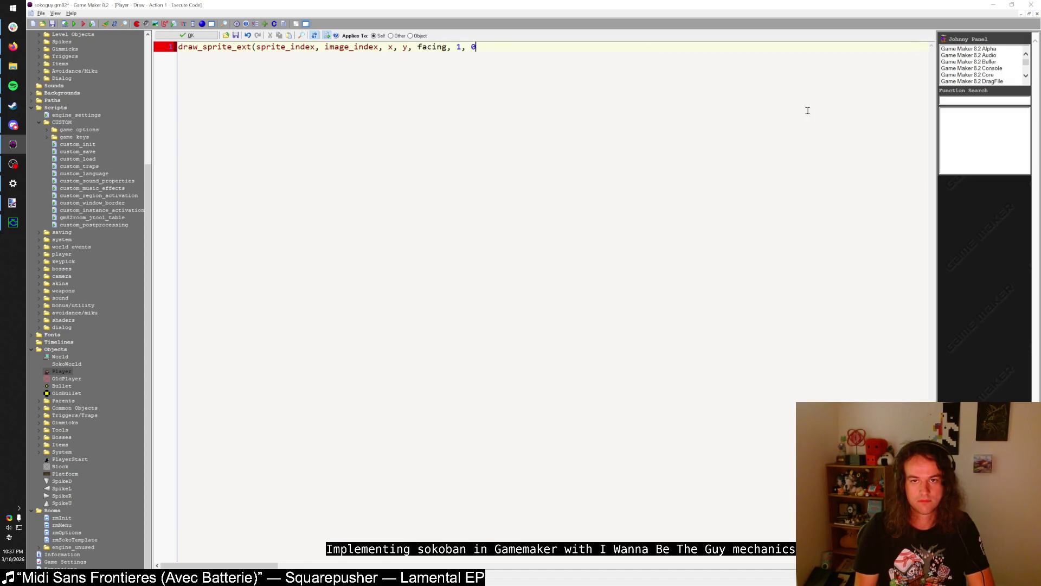
text(image_)
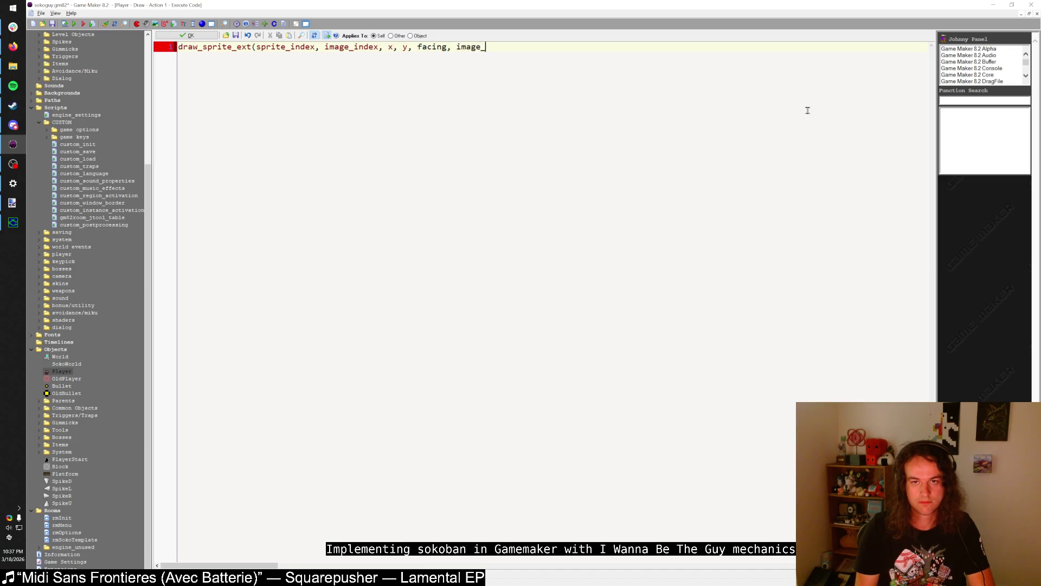
text(yscale, image_)
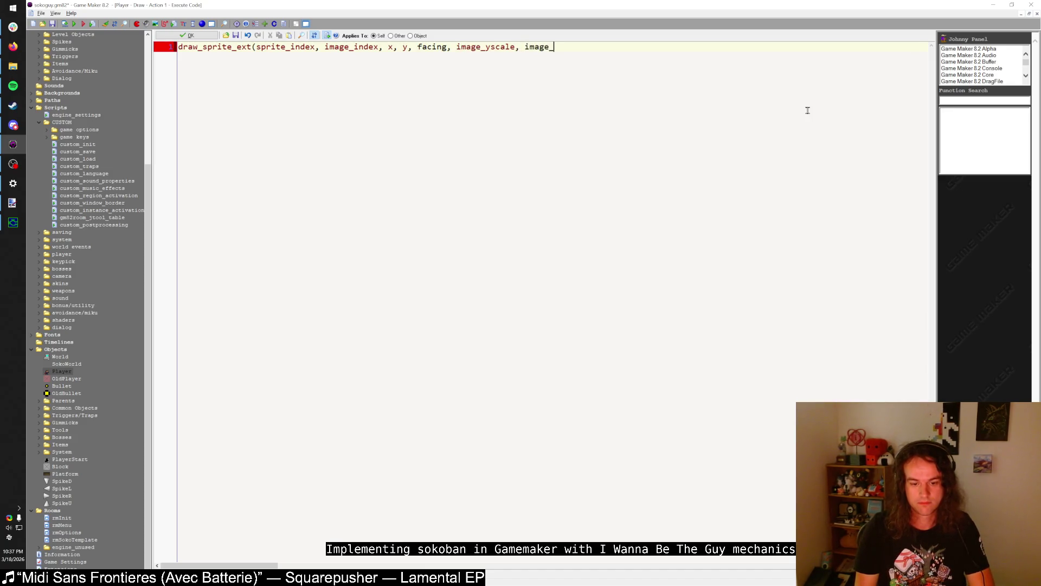
text(angle, image_blend, iamge_)
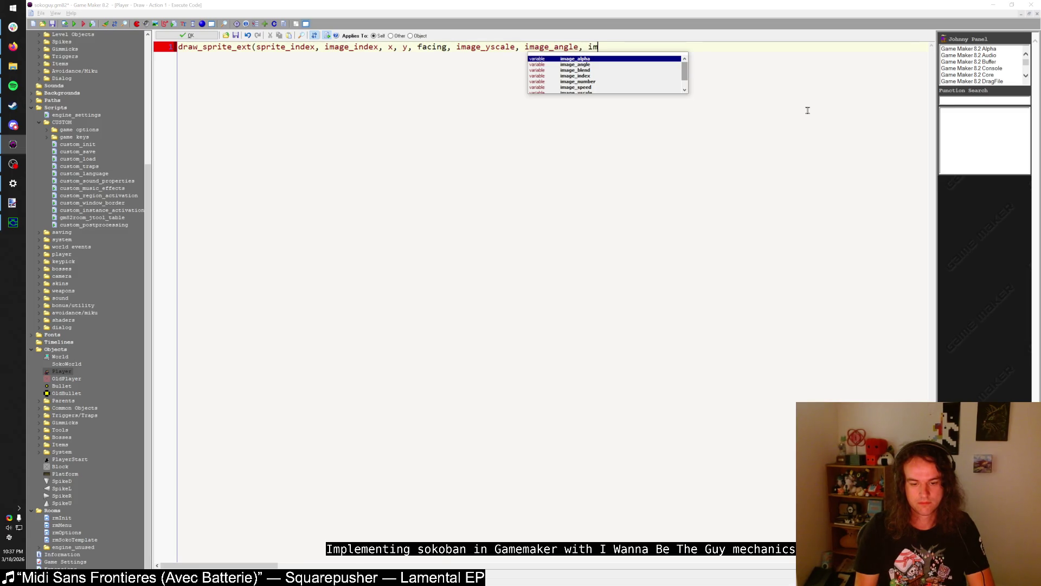
key(BackSpace)
key(BackSpace)
key(BackSpace)
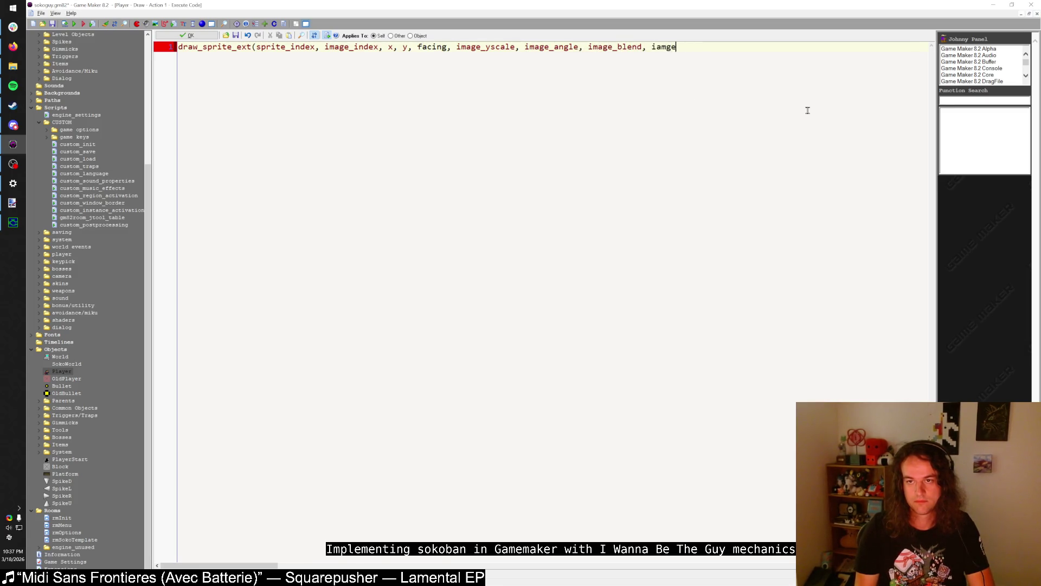
text(mage_alpha)
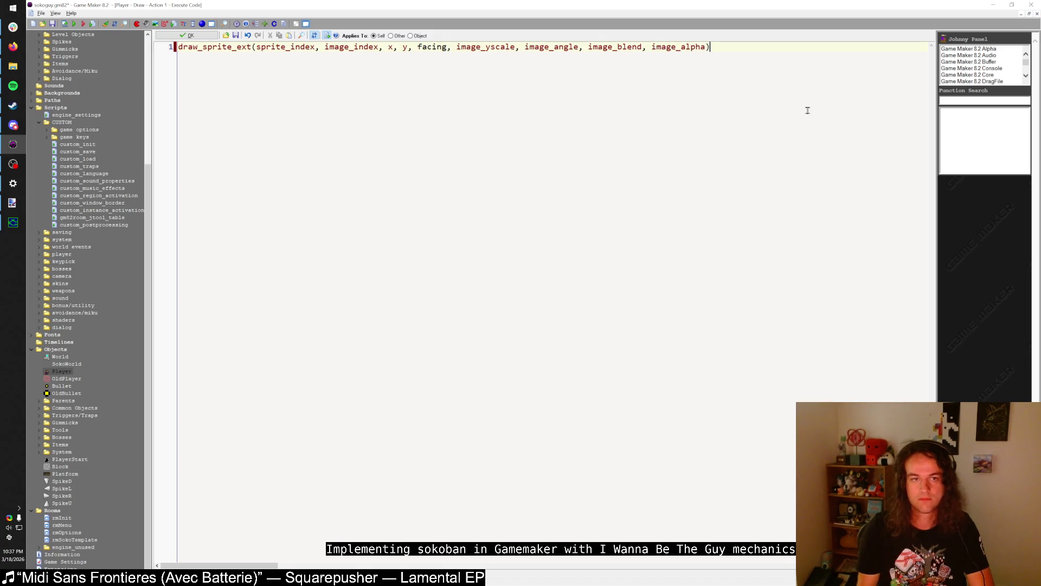
click(187, 35)
- Test-run the game walking left, close it, and close the Player properties
key(F5)
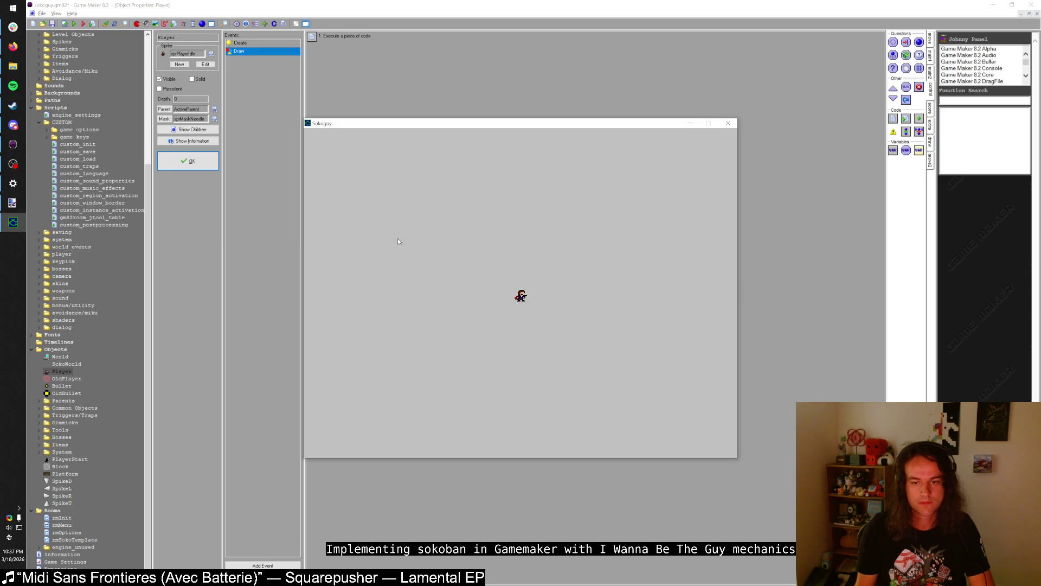
key(Left)
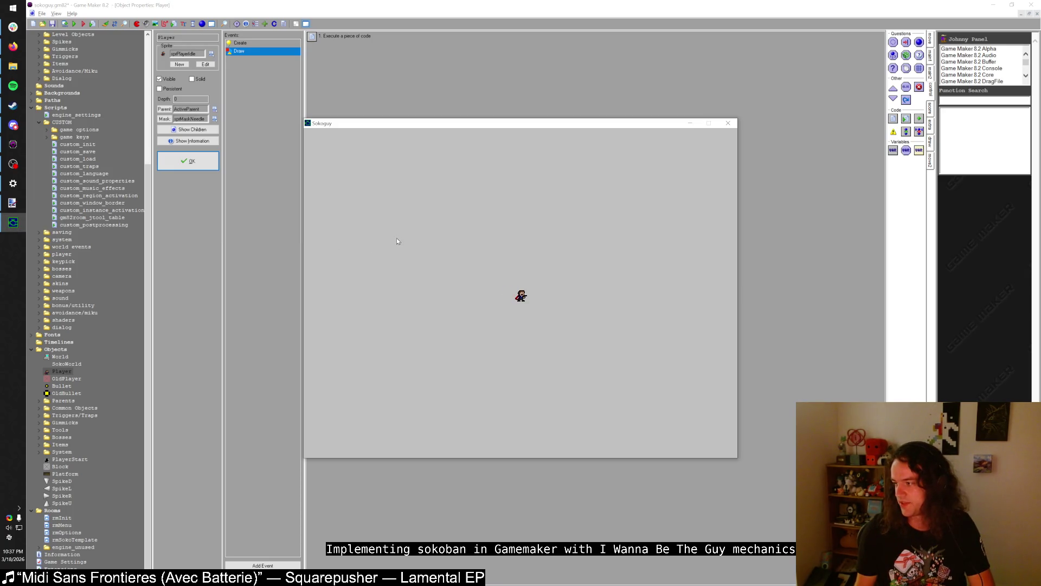
key(Escape)
click(189, 168)
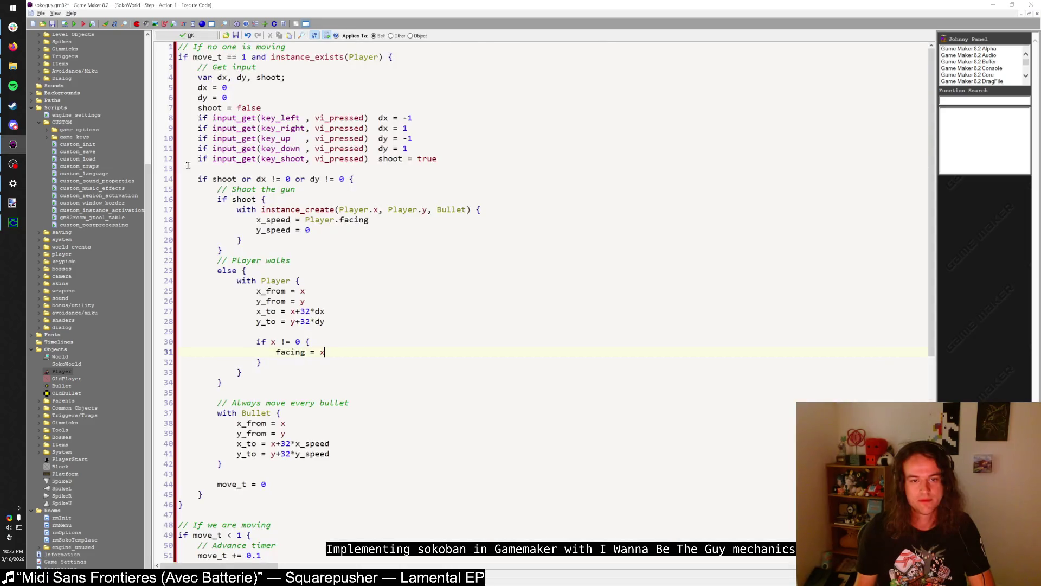
- Review the shooting and Player walking blocks in the SokoWorld Step code
click(320, 232)
key(Down)
drag(232, 200, 267, 199)
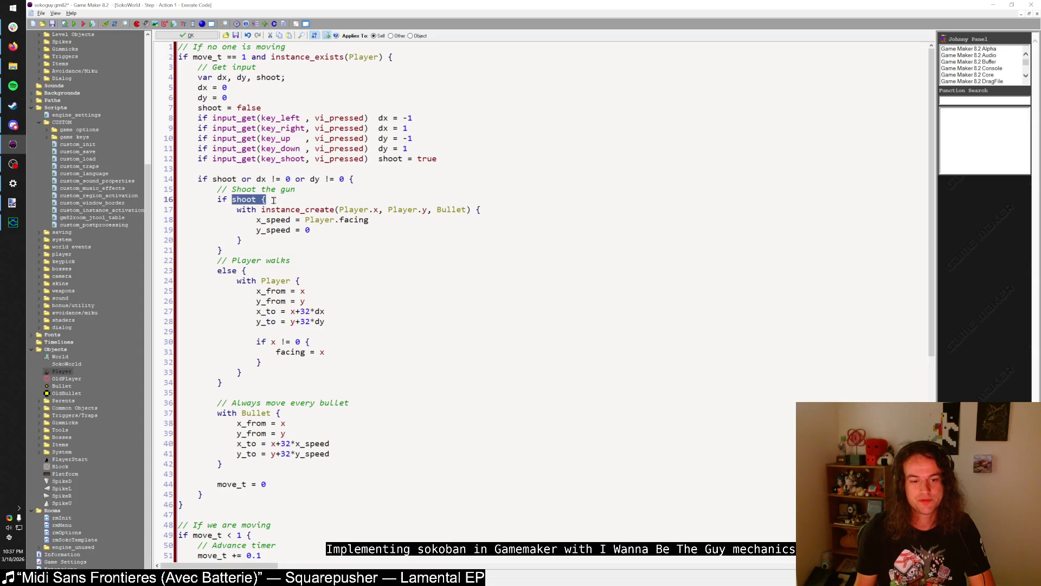
click(261, 376)
click(259, 385)
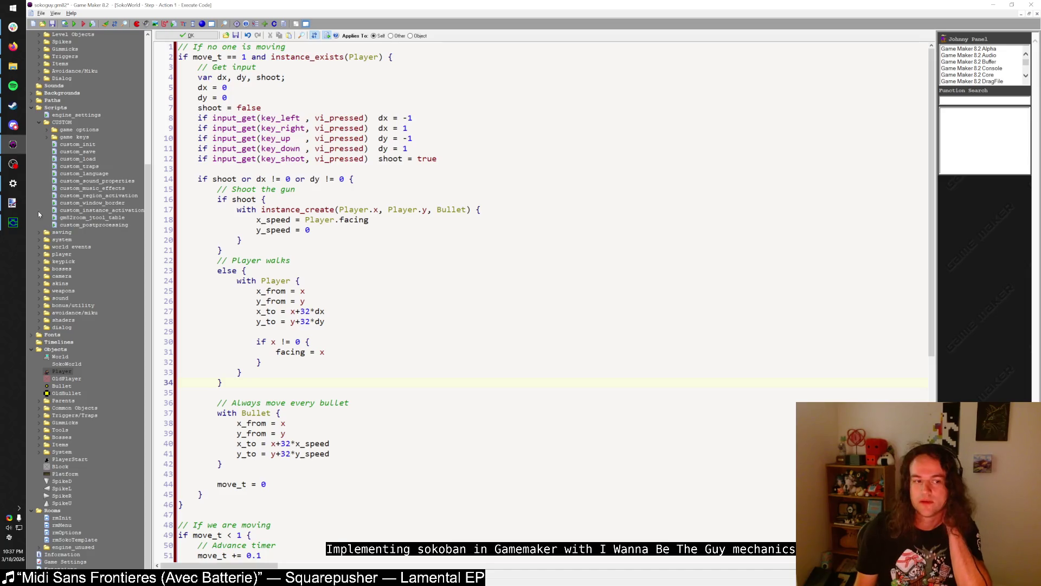
click(314, 209)
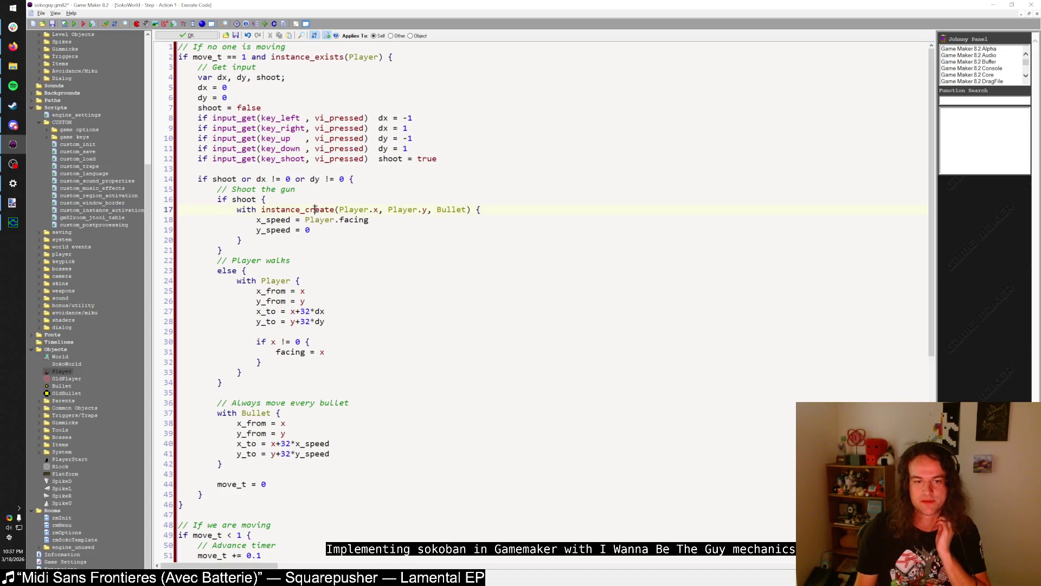
scroll(284, 308, down, 3)
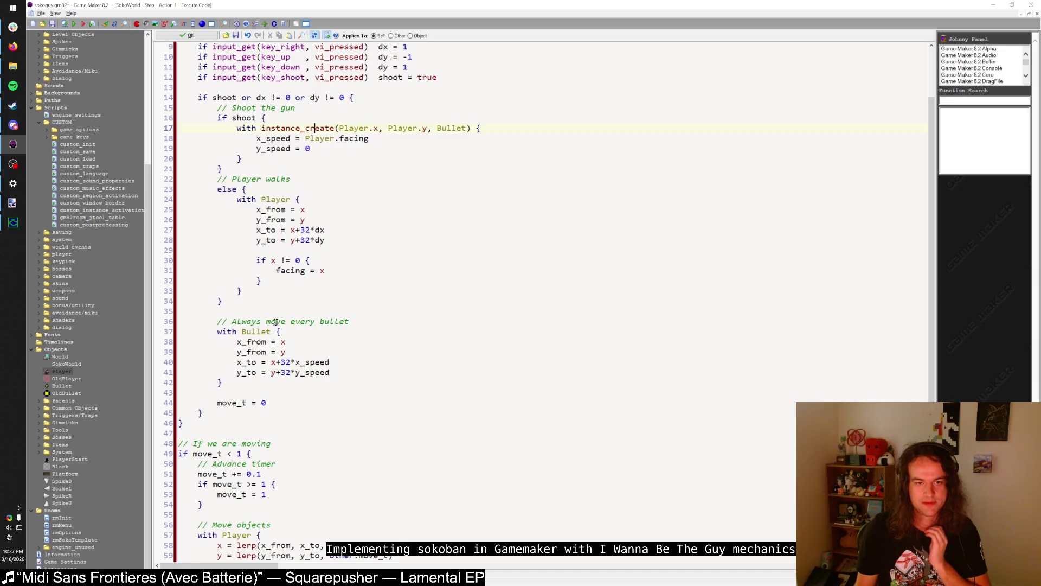
scroll(255, 252, down, 7)
drag(242, 321, 242, 333)
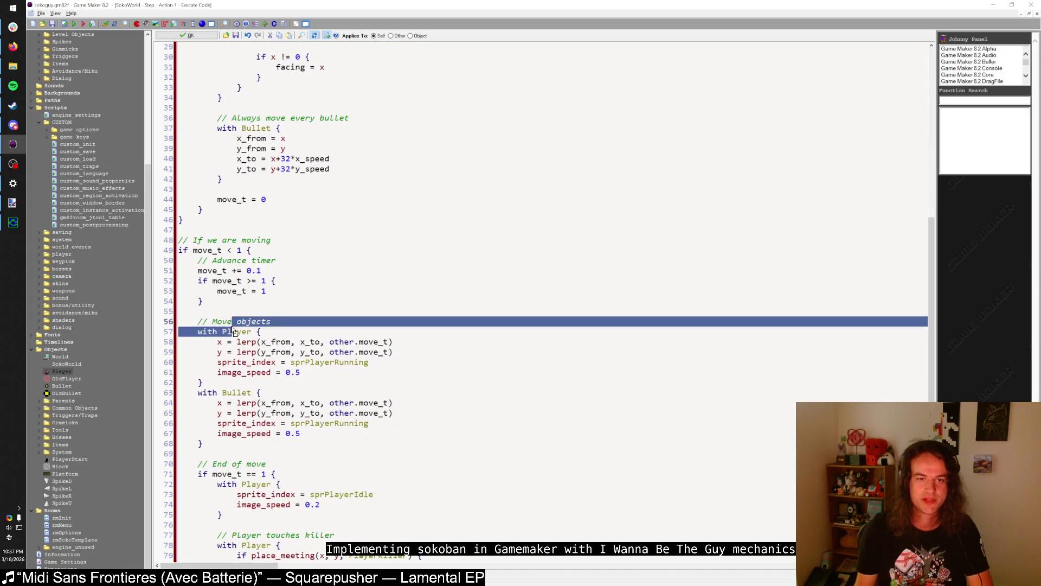
scroll(243, 333, up, 8)
click(262, 301)
drag(236, 241, 254, 334)
scroll(255, 334, down, 8)
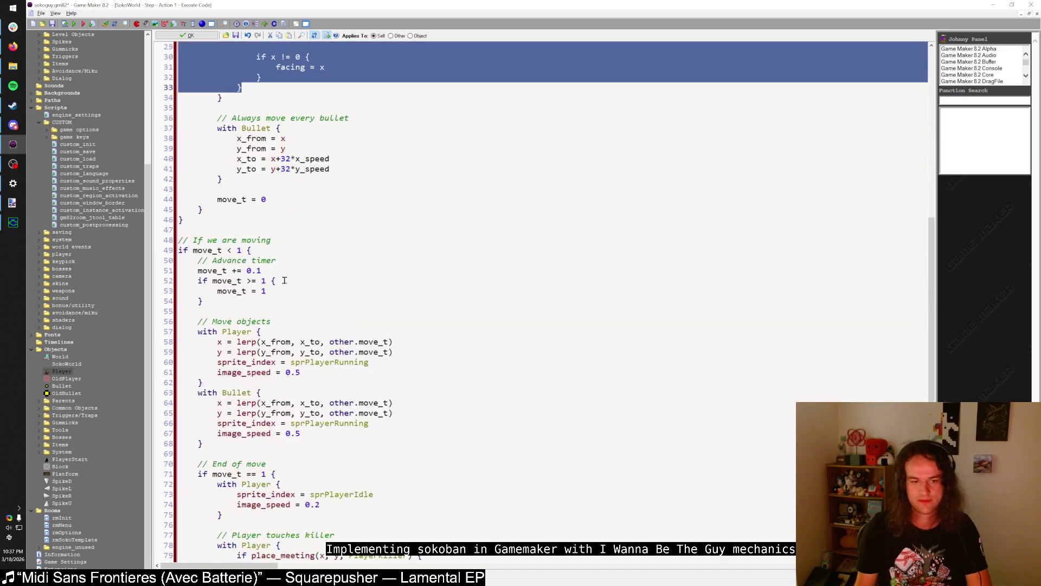
scroll(282, 280, up, 4)
click(286, 219)
drag(254, 128, 317, 128)
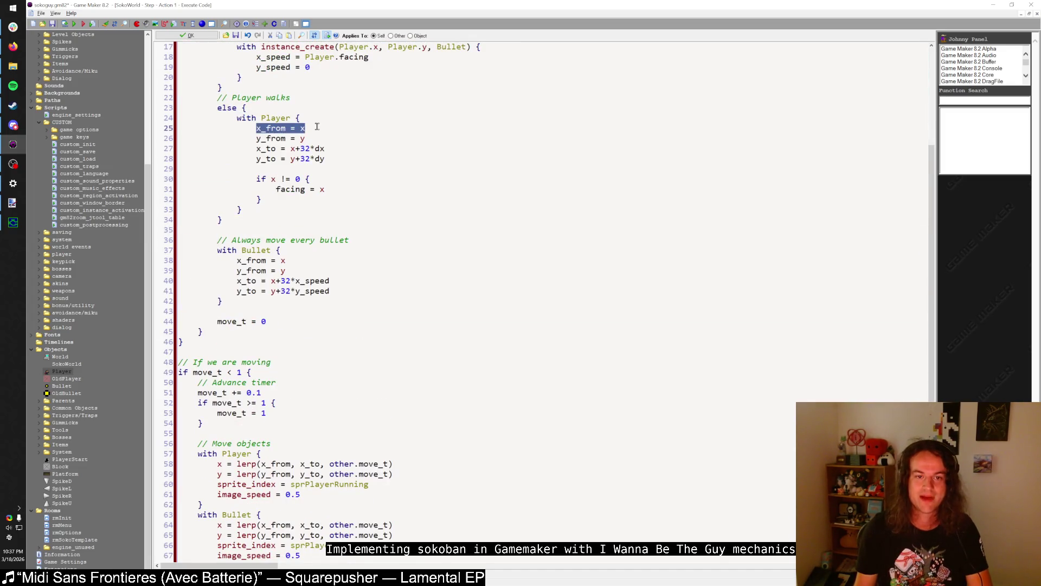
click(318, 138)
- Review the rest of the code, then add an empty line after 'shoot = true' on line 12
scroll(282, 260, down, 4)
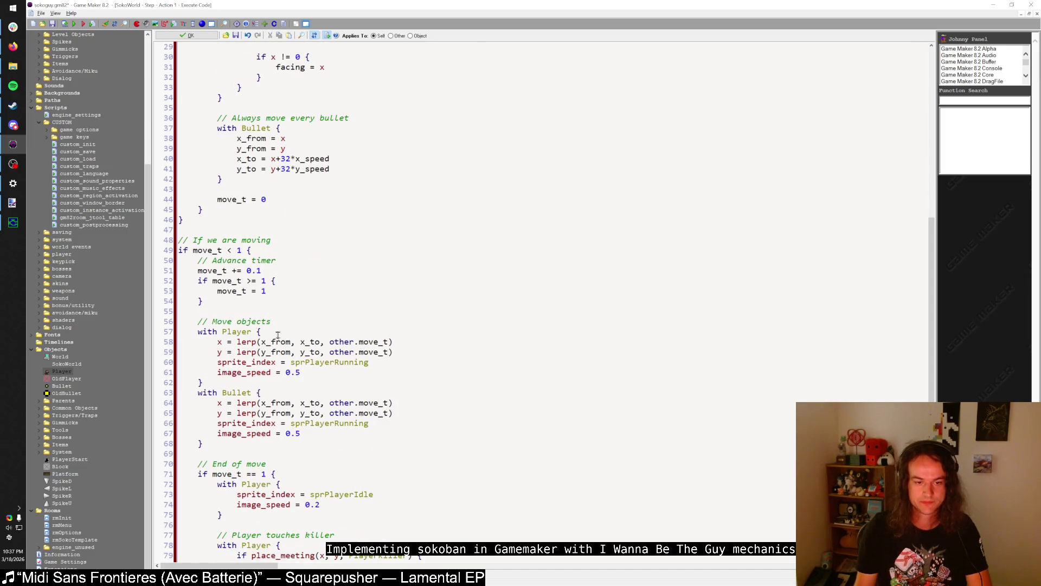
scroll(266, 330, down, 2)
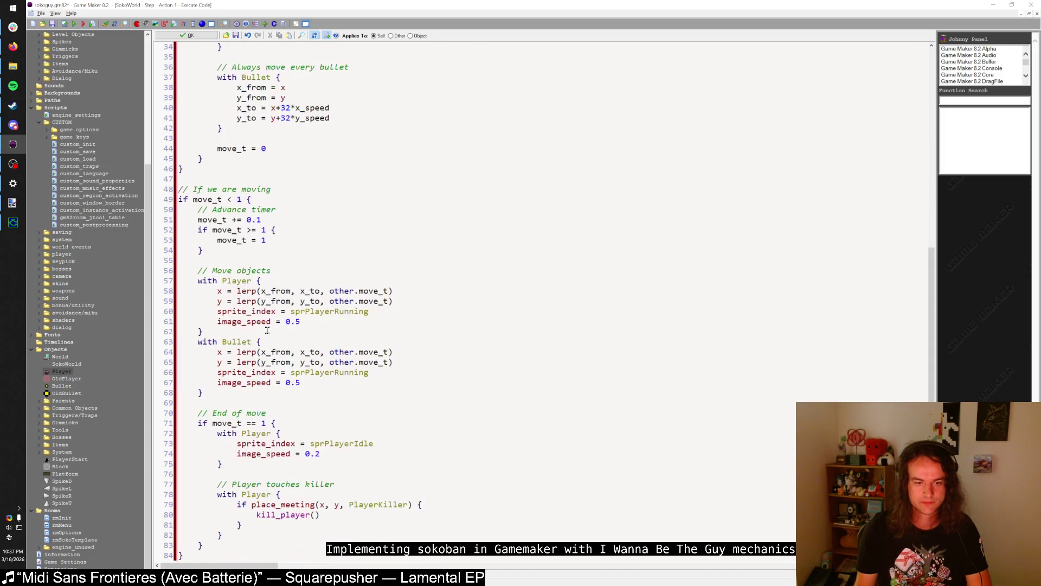
click(315, 454)
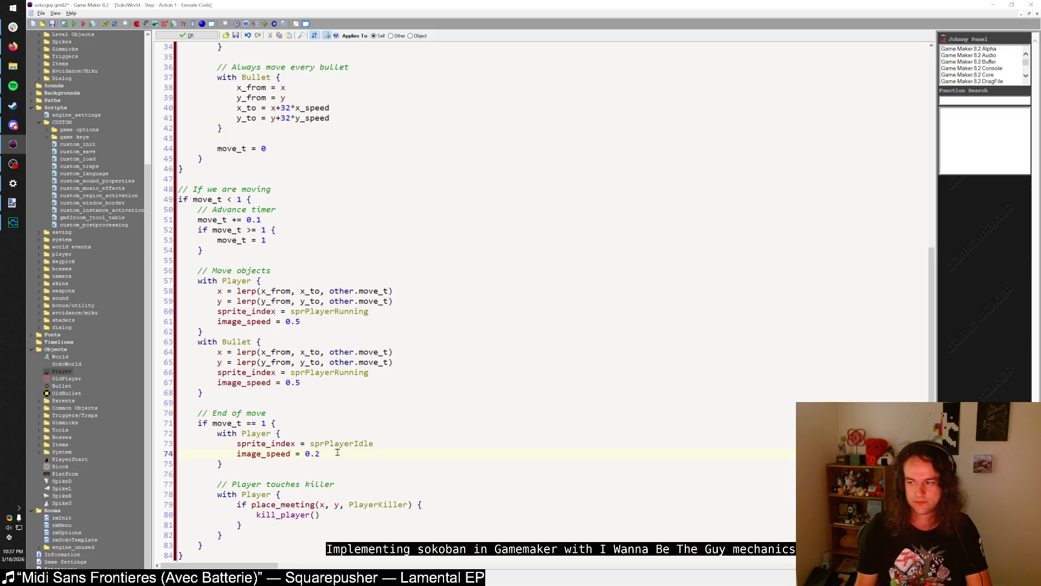
scroll(333, 382, up, 10)
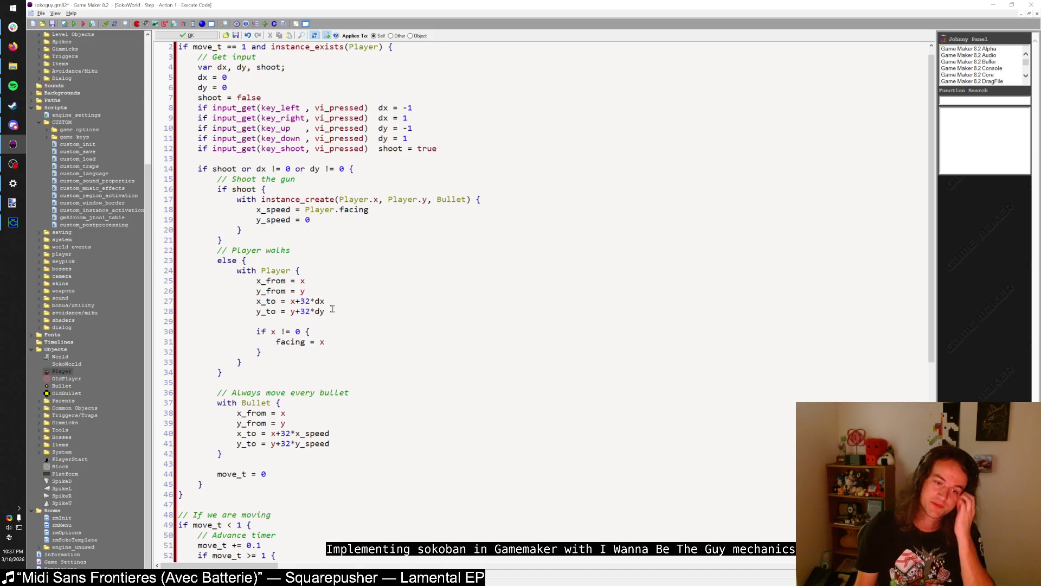
scroll(325, 303, down, 10)
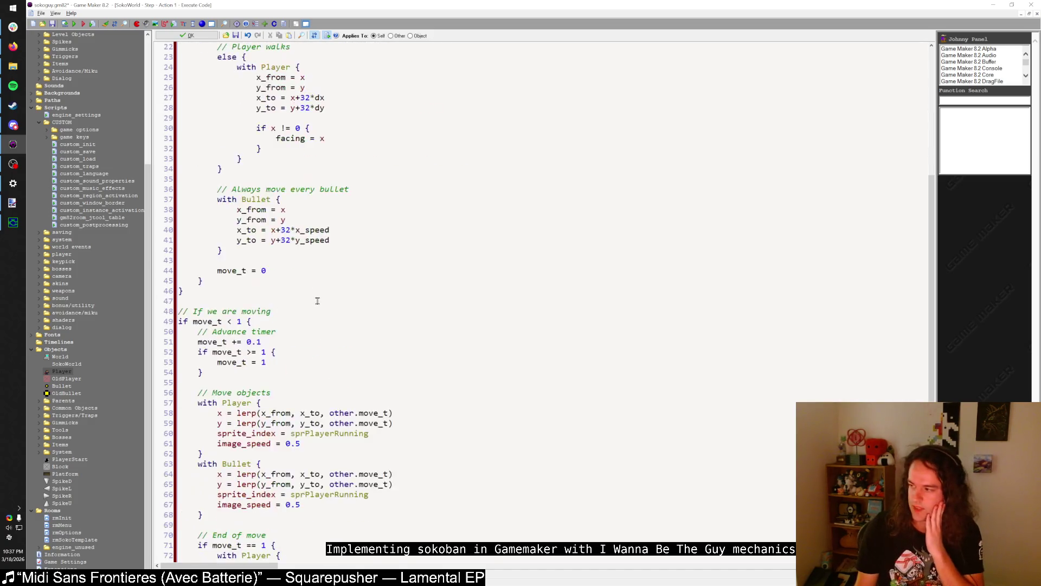
scroll(318, 300, up, 10)
scroll(323, 300, down, 10)
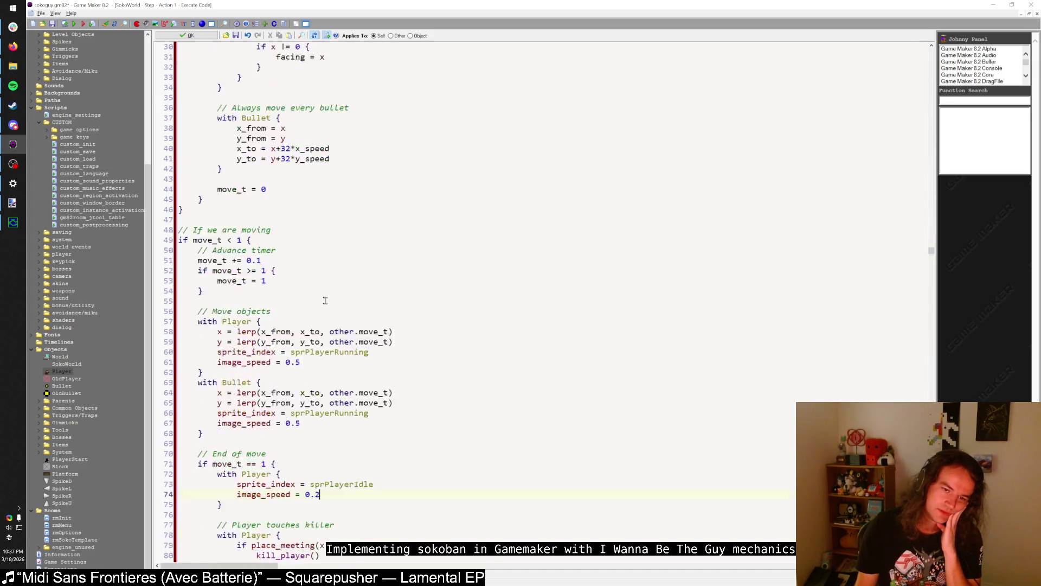
scroll(326, 300, up, 3)
scroll(326, 300, up, 7)
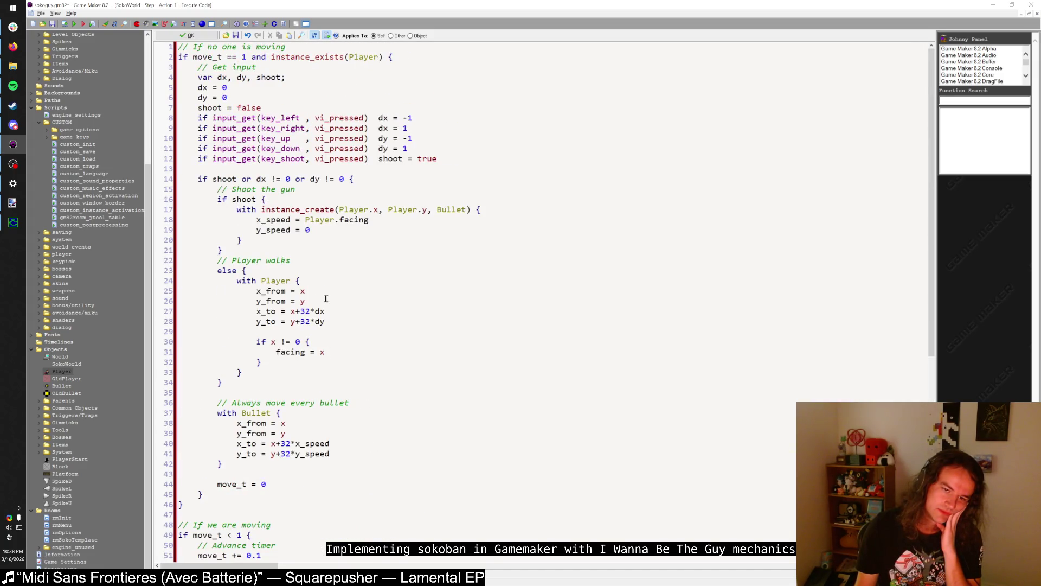
click(452, 158)
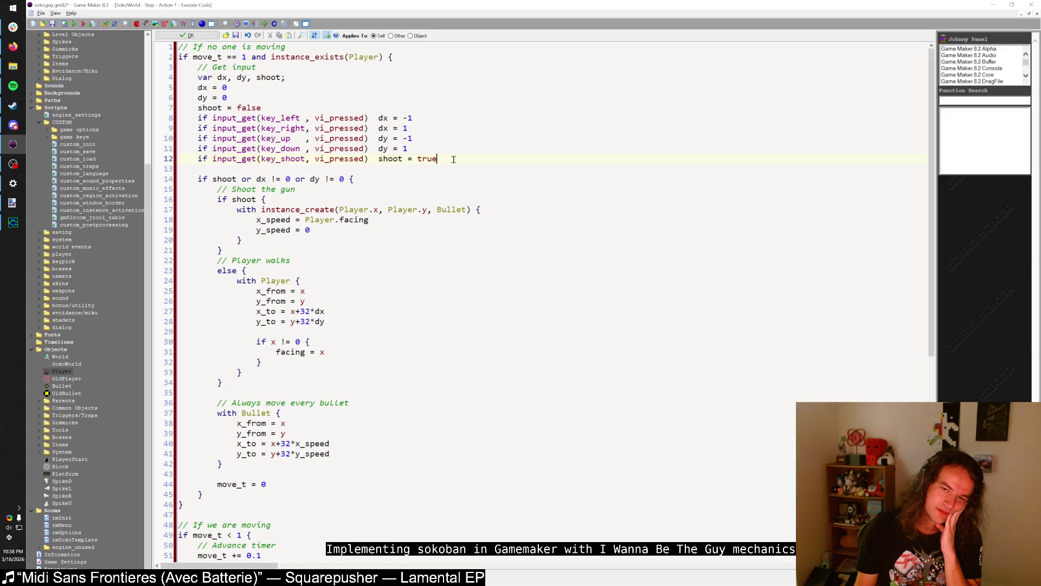
key(Return)
key(Return)
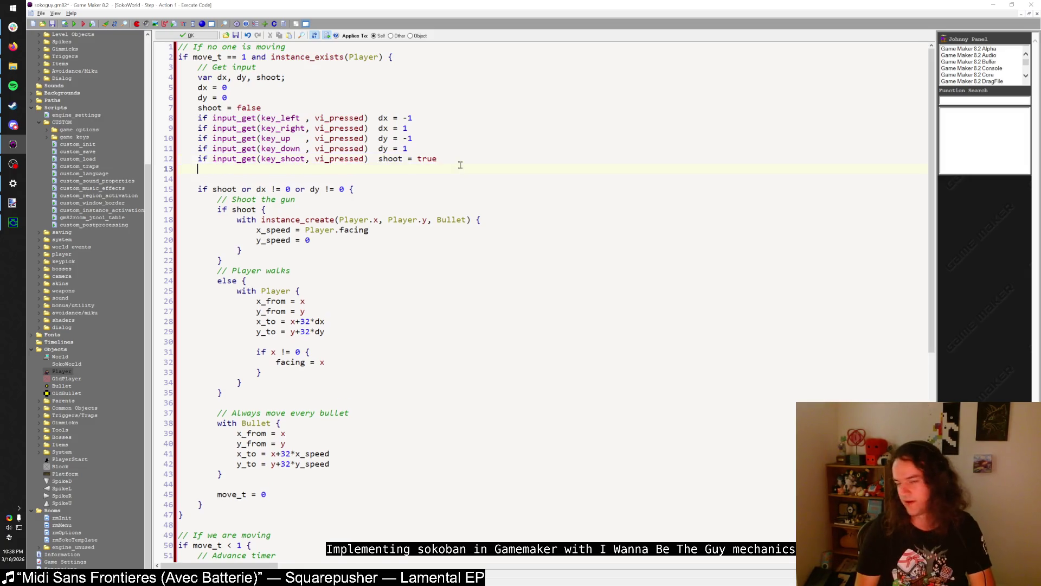
- Type and then discard a 'with all {' block, then review the Player's from/to position lines
text(with all {)
key(Return)
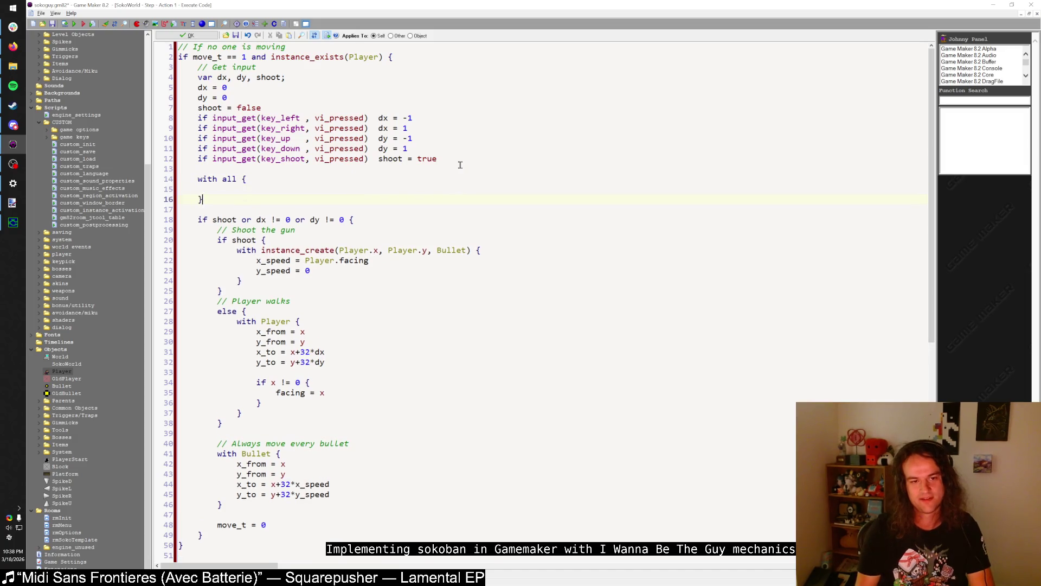
mouse_move(214, 200)
mouse_down()
mouse_move(195, 179)
mouse_move(197, 187)
mouse_move(165, 172)
mouse_up()
click(202, 199)
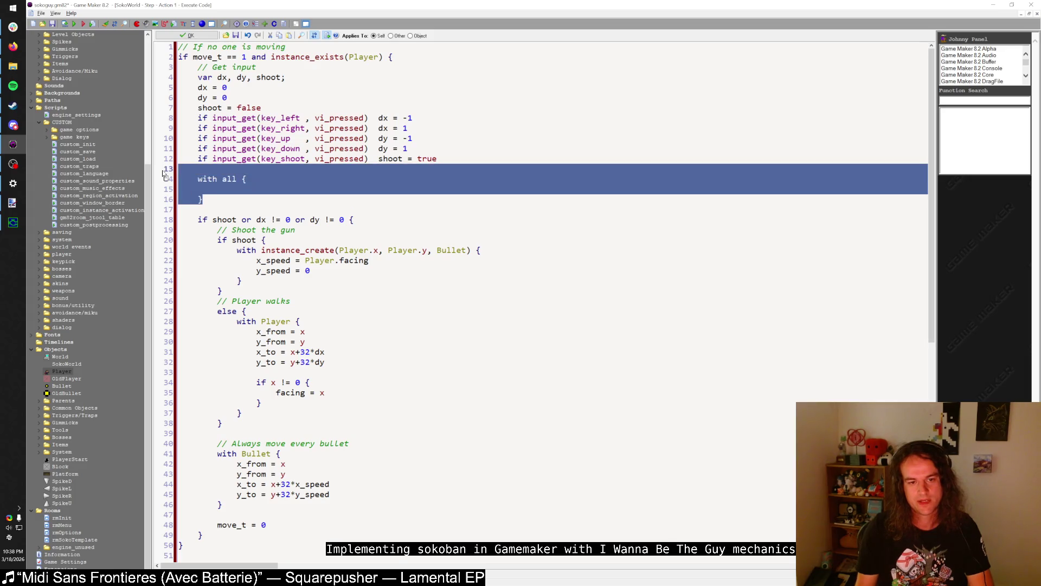
key(BackSpace)
mouse_move(255, 291)
mouse_down()
mouse_move(348, 319)
mouse_move(342, 328)
mouse_up()
click(335, 324)
drag(255, 293, 350, 321)
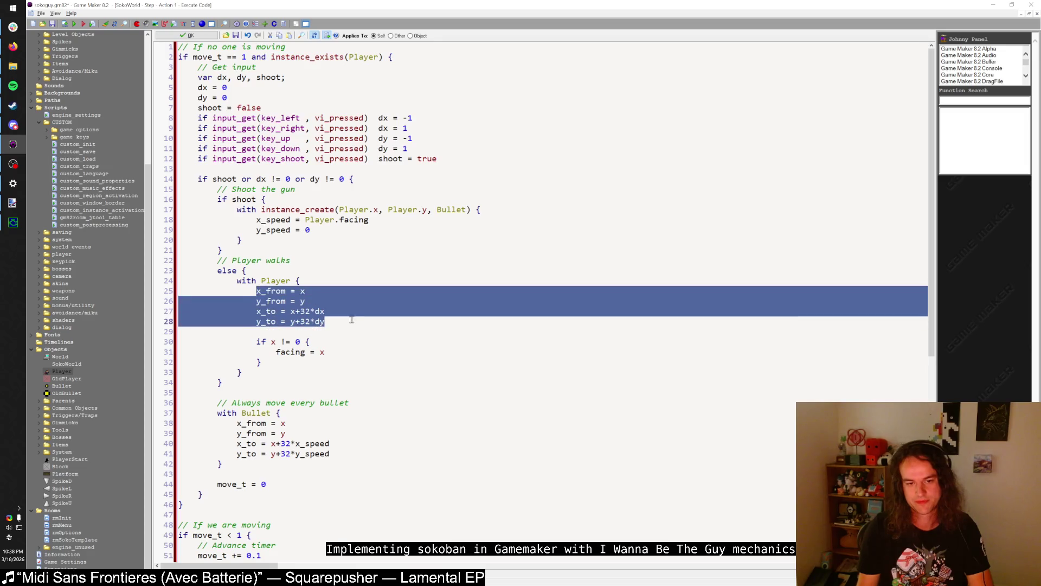
click(352, 322)
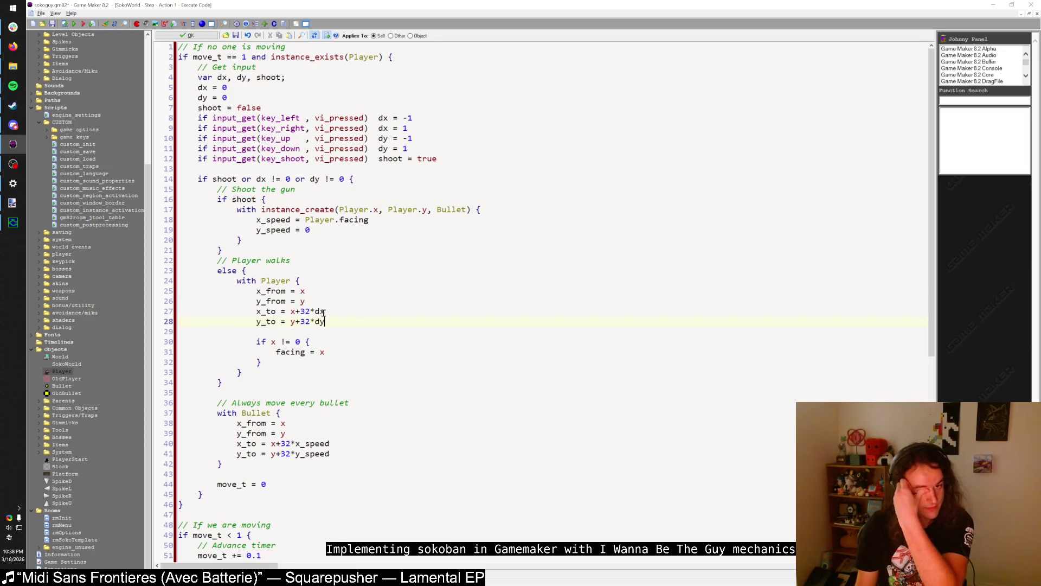
mouse_move(237, 281)
mouse_down()
mouse_move(303, 301)
mouse_move(285, 374)
mouse_up()
key(ctrl+c)
click(286, 374)
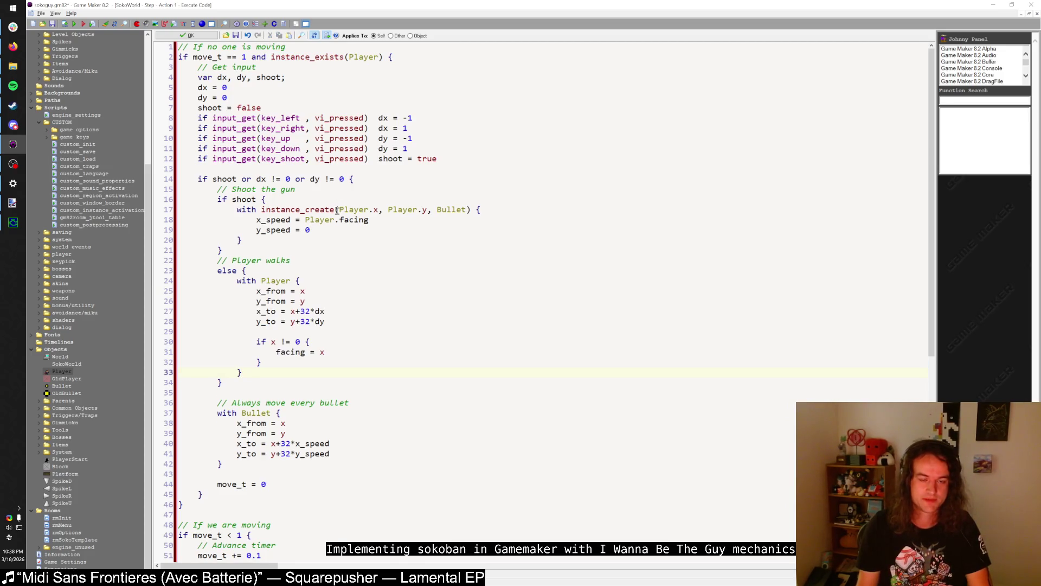
- Paste the copied Player block on a new line after the 'if shoot or dx' condition and unindent it
click(364, 181)
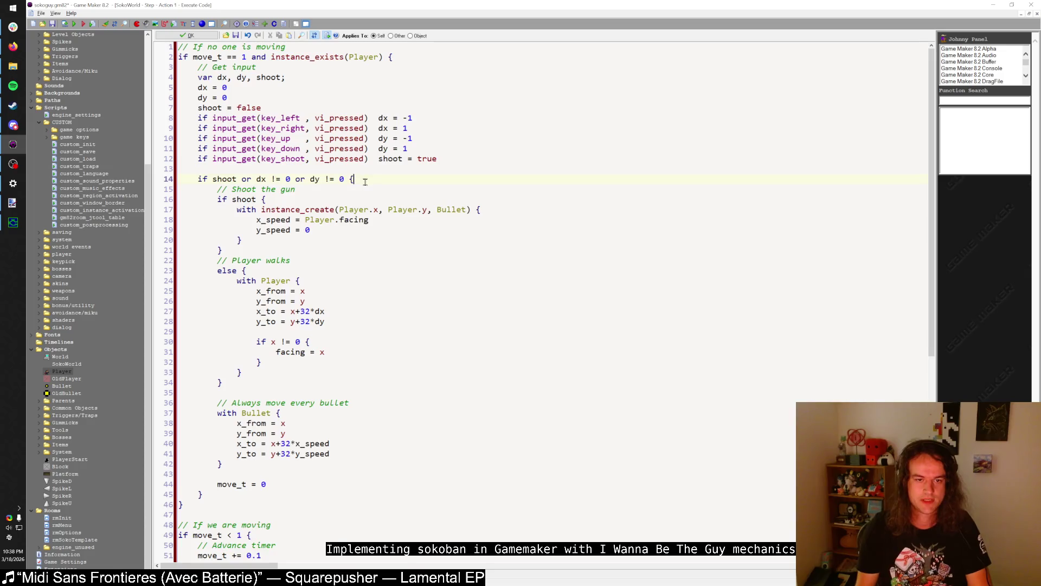
key(Return)
key(ctrl+v)
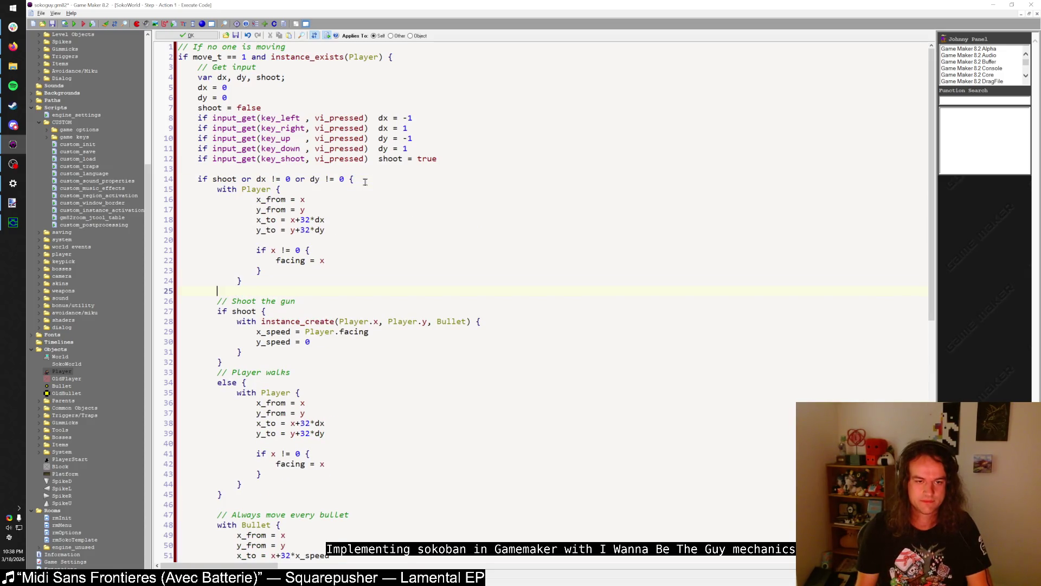
shift+click(157, 200)
key(shift+Tab)
click(262, 219)
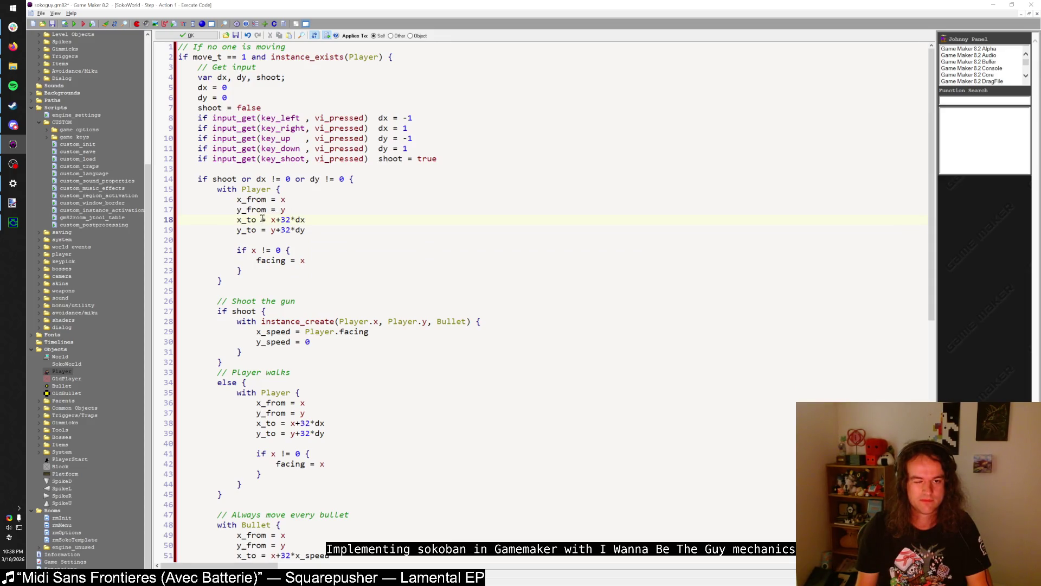
- In the pasted block set x_to = x_from and y_to = y_from, deleting the facing and from lines
key(shift+End)
text(x_from)
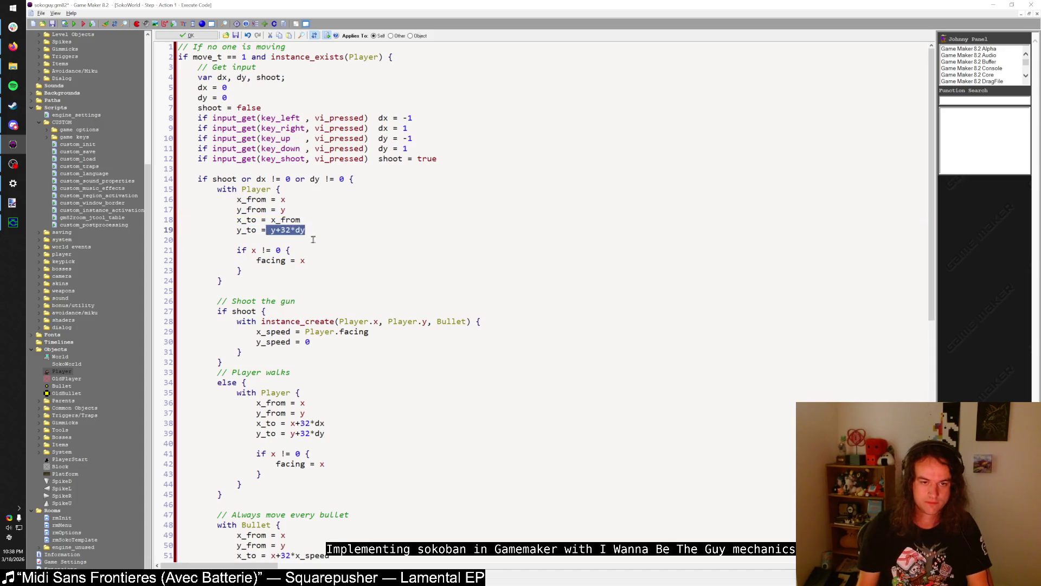
drag(271, 230, 330, 231)
text(y_from)
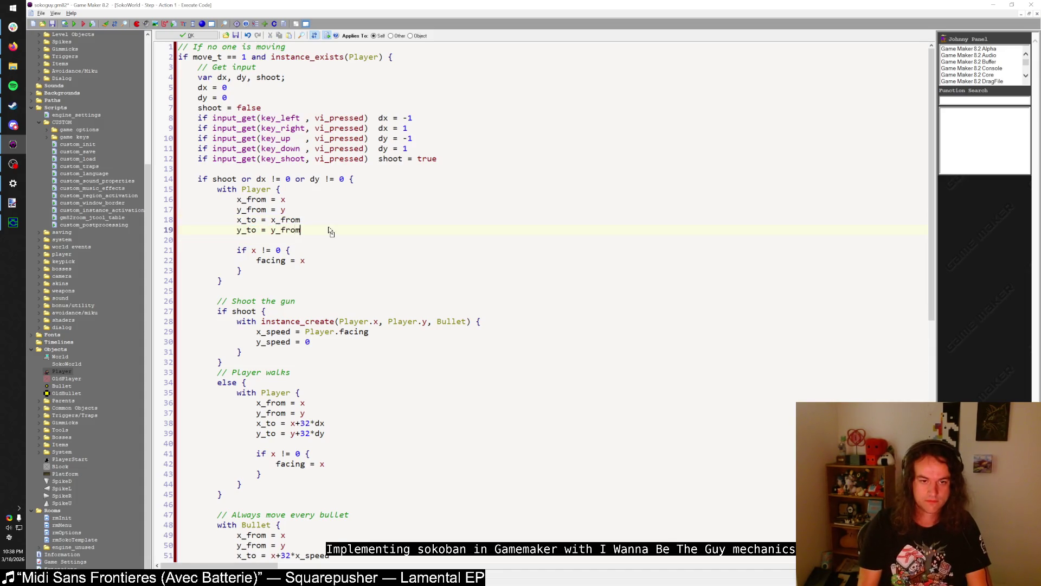
drag(242, 271, 181, 241)
key(BackSpace)
key(BackSpace)
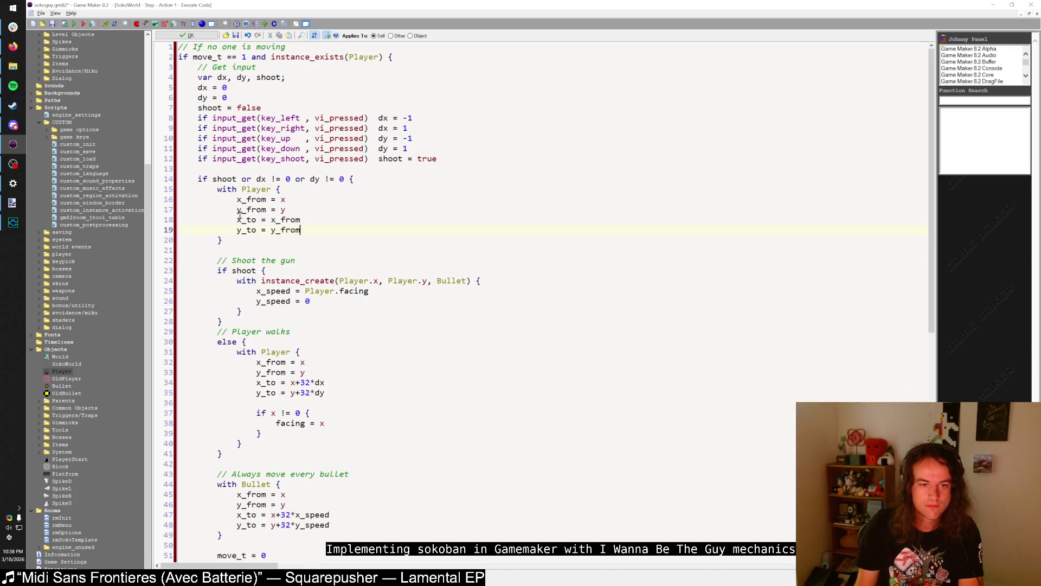
drag(296, 210, 237, 199)
key(BackSpace)
key(BackSpace)
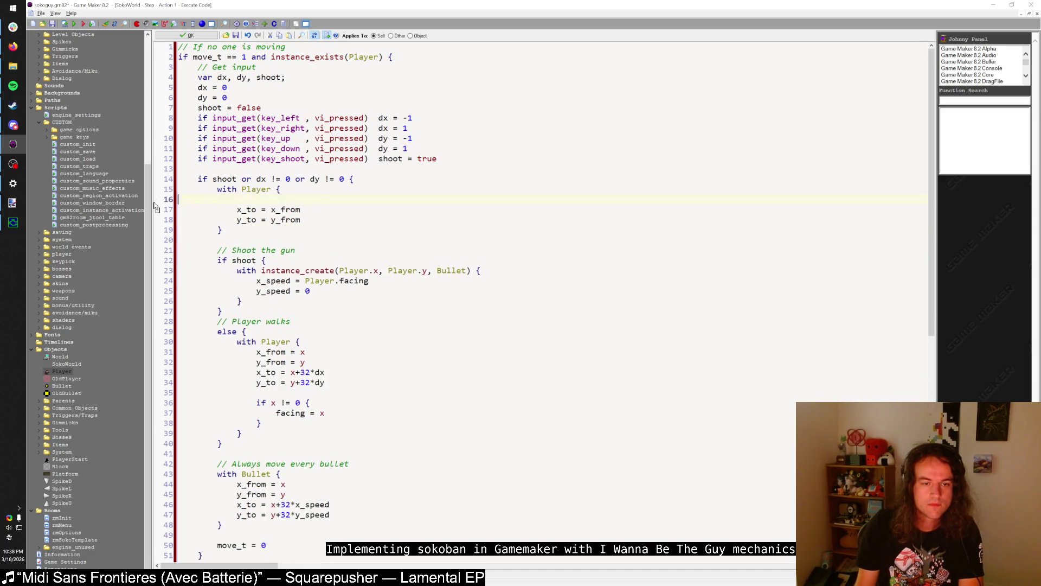
click(388, 184)
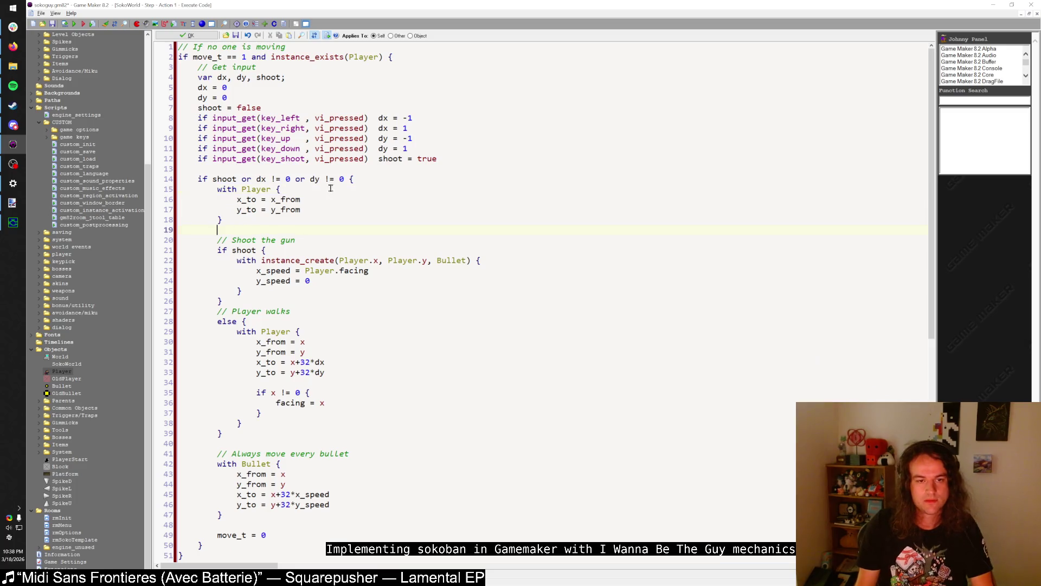
click(315, 220)
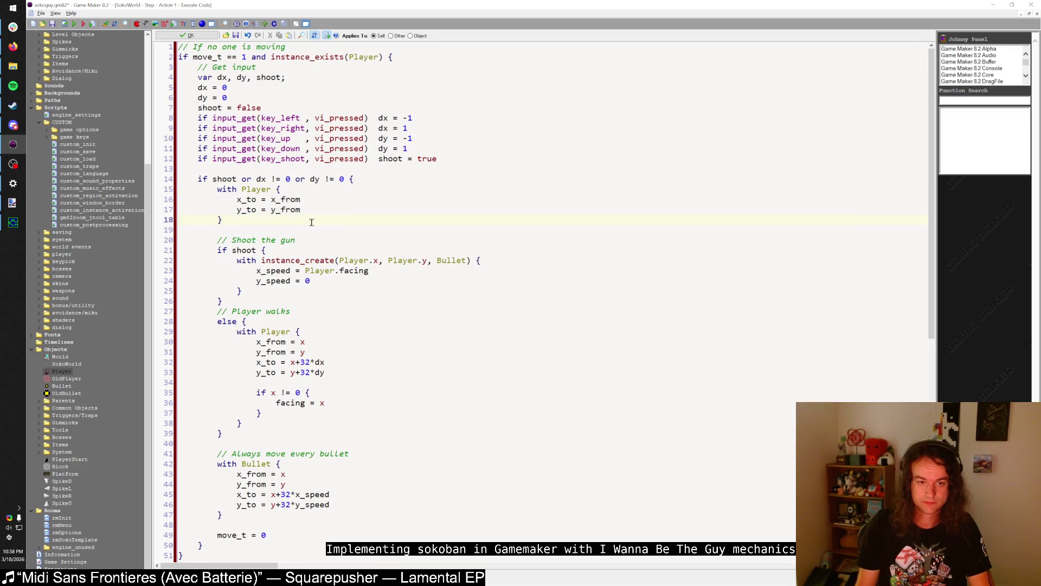
- Delete the Bullet's sprite and animation lines so it only lerps x and y, then run the game
scroll(312, 222, down, 4)
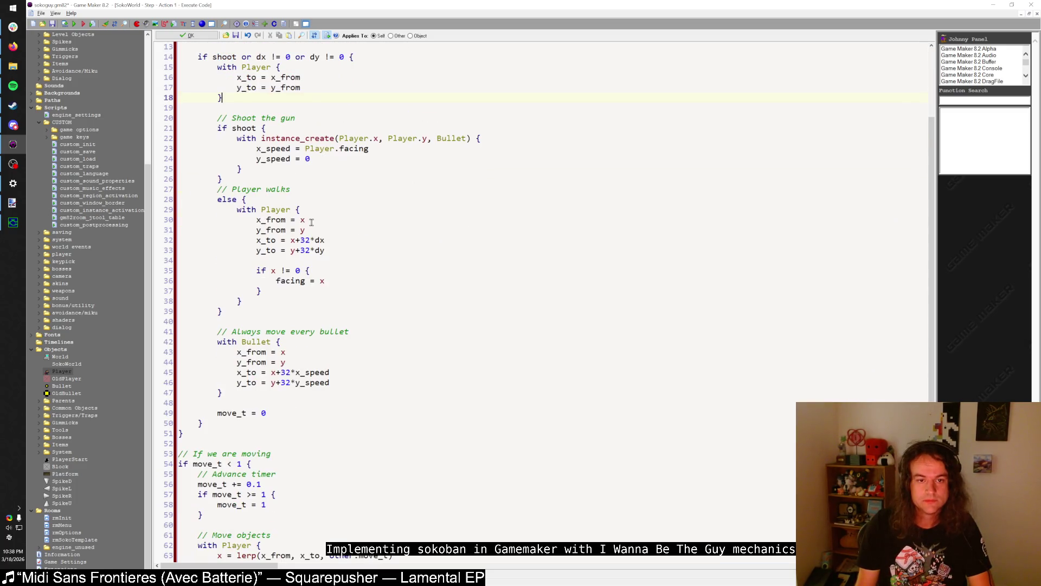
click(290, 158)
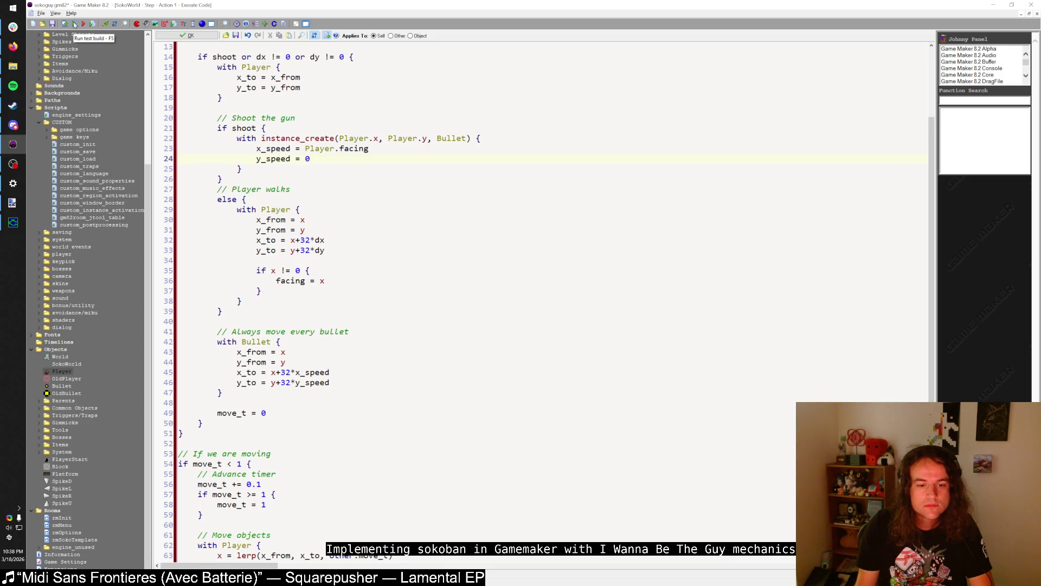
click(262, 341)
click(301, 372)
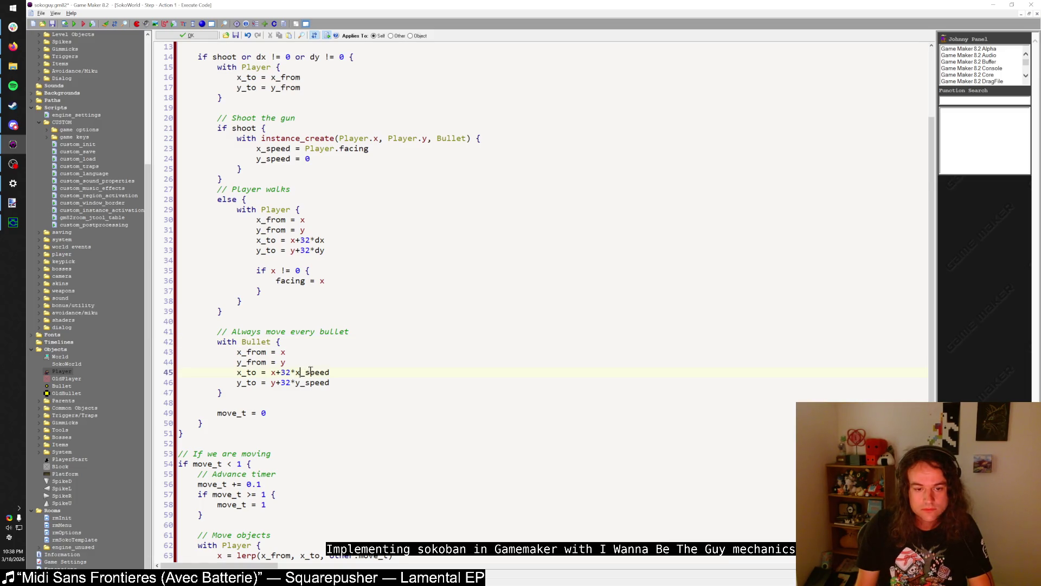
scroll(311, 370, down, 4)
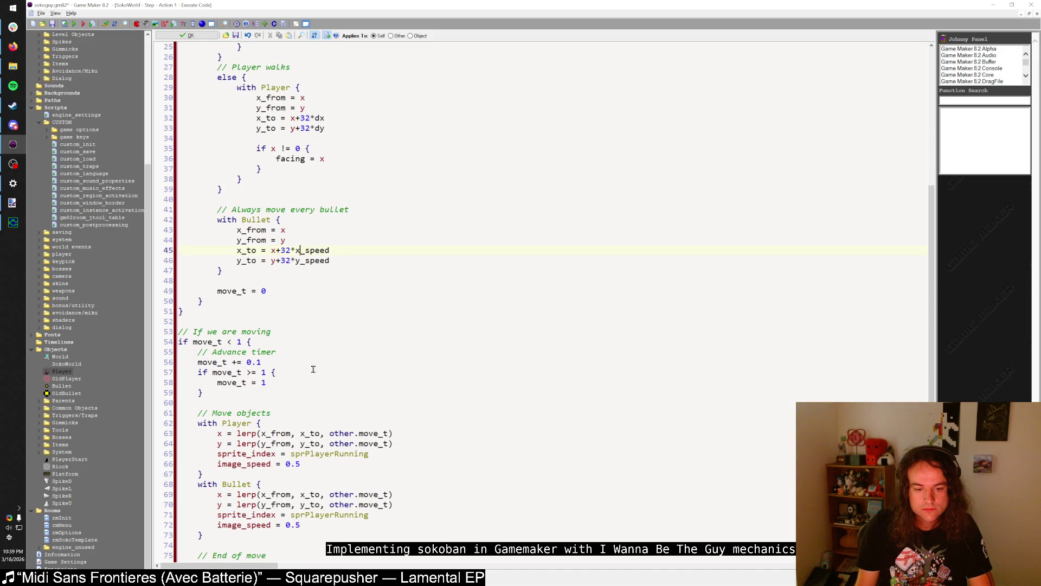
mouse_move(321, 522)
mouse_down()
mouse_move(320, 513)
mouse_move(178, 523)
mouse_move(107, 514)
mouse_up()
click(320, 524)
key(BackSpace)
key(BackSpace)
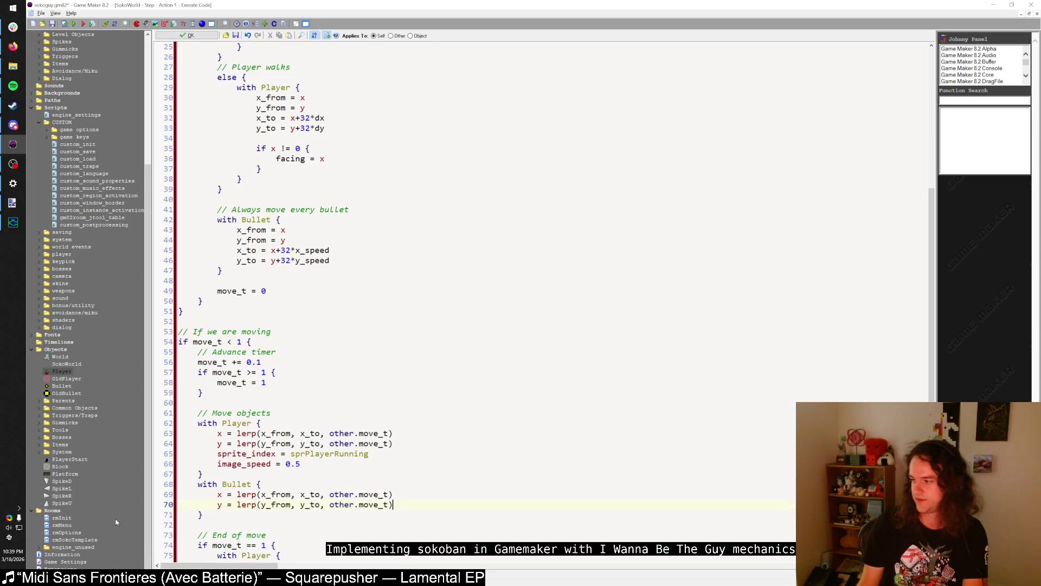
click(75, 26)
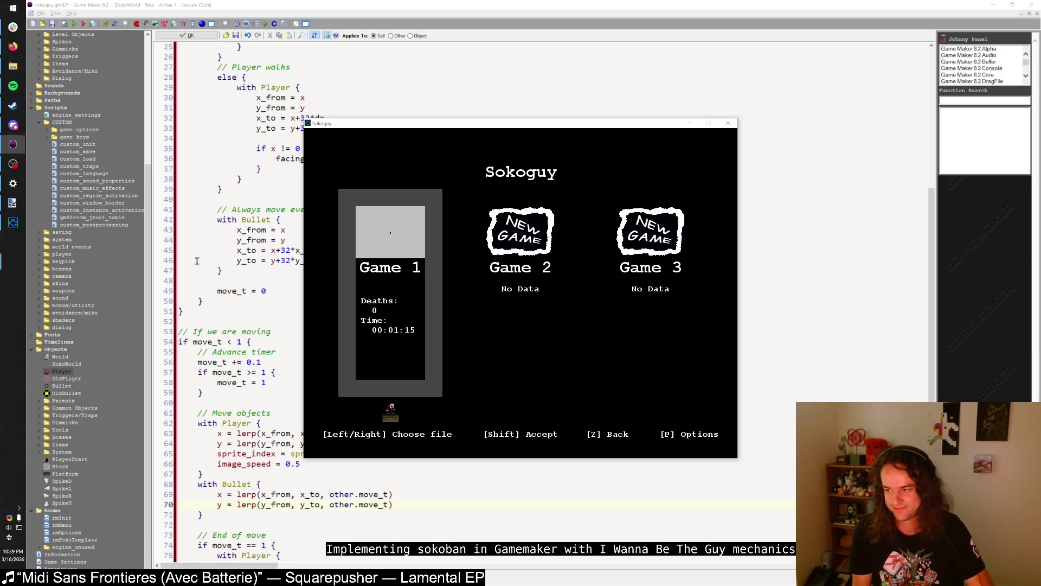
- Load Game 1 in the test run, read the unknown variable x_from error, and abort the game
key(shift)
key(shift)
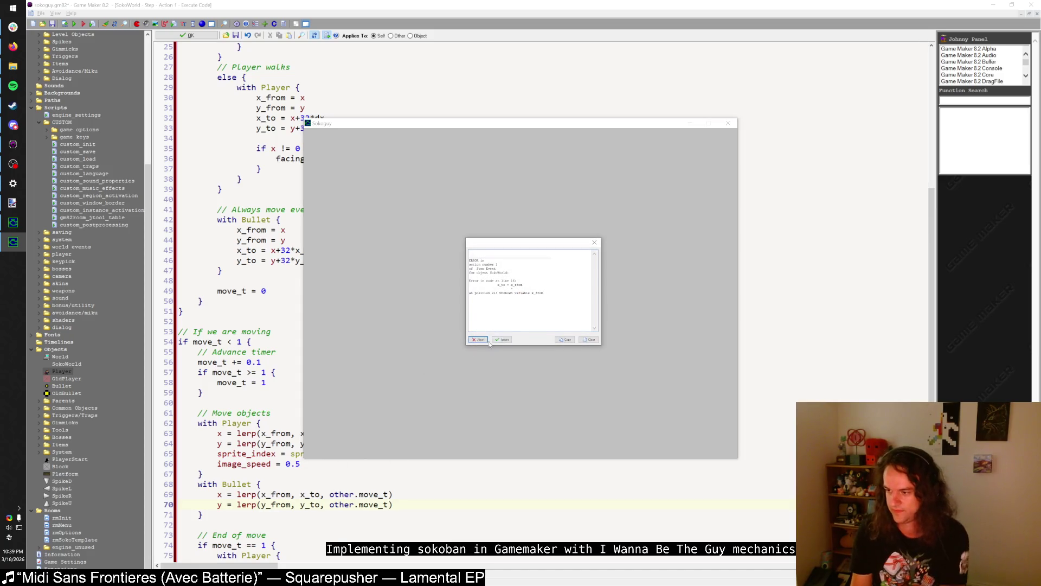
drag(554, 251, 526, 249)
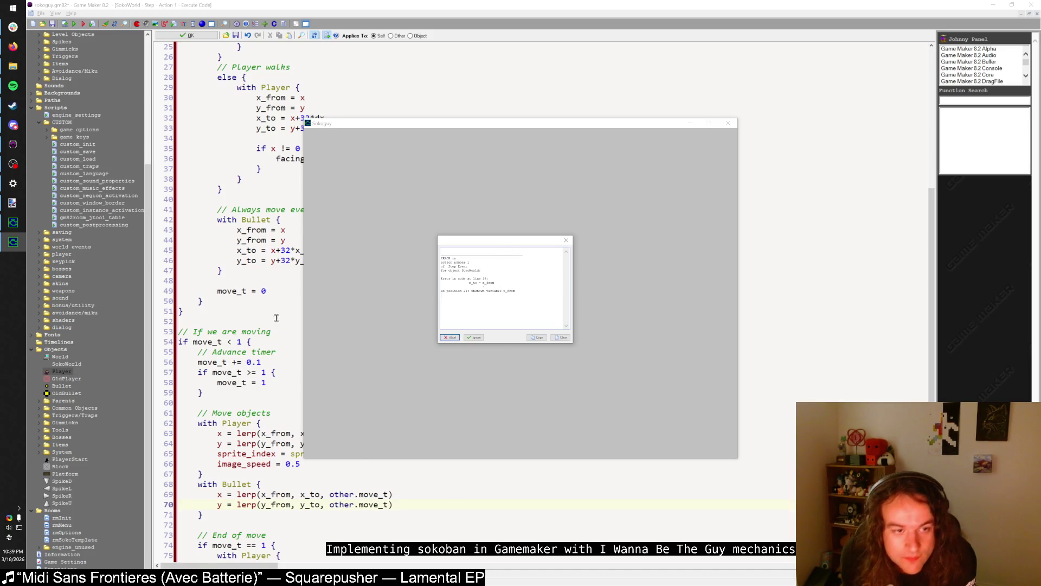
scroll(271, 316, up, 5)
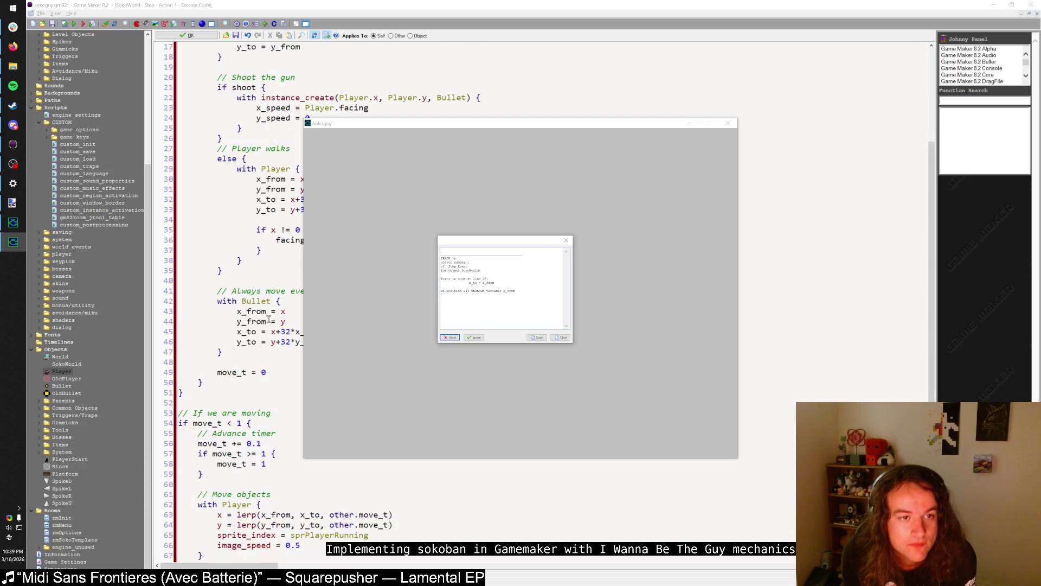
click(450, 337)
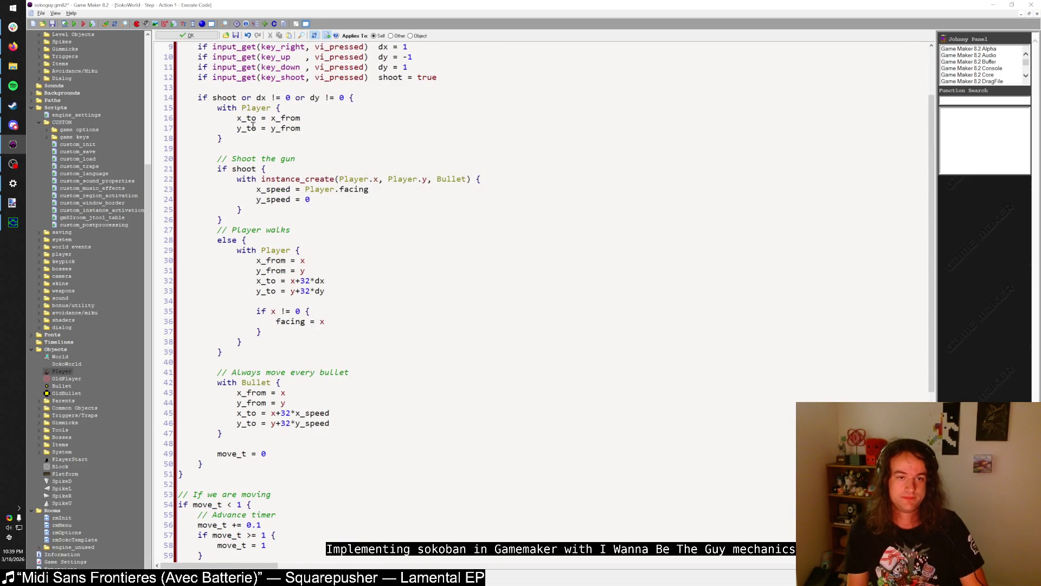
- Inspect the new Player block, deleting it and then restoring it with undo and redo
click(255, 109)
click(261, 137)
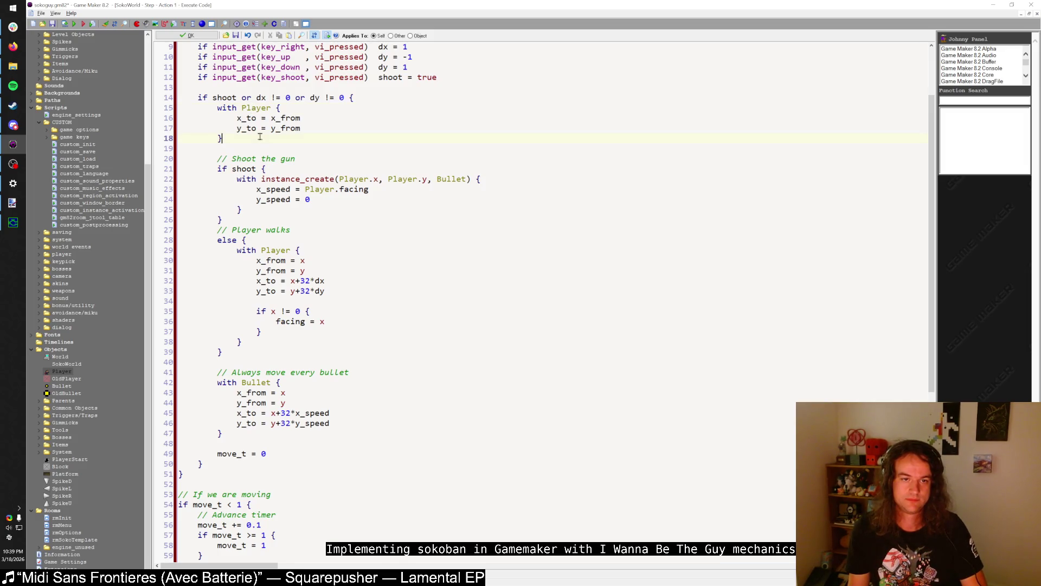
drag(260, 137, 220, 106)
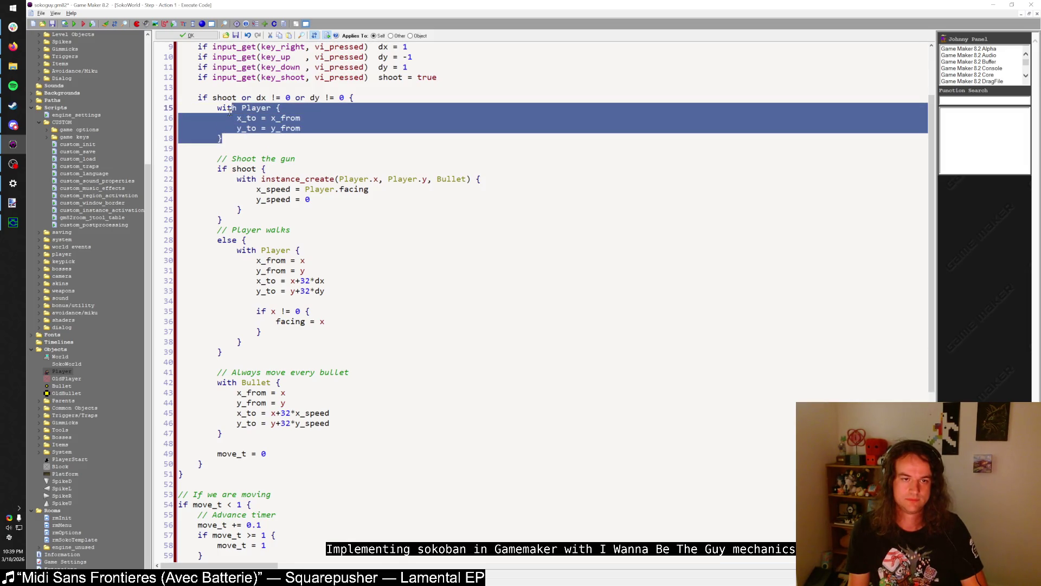
click(302, 128)
drag(301, 129, 235, 117)
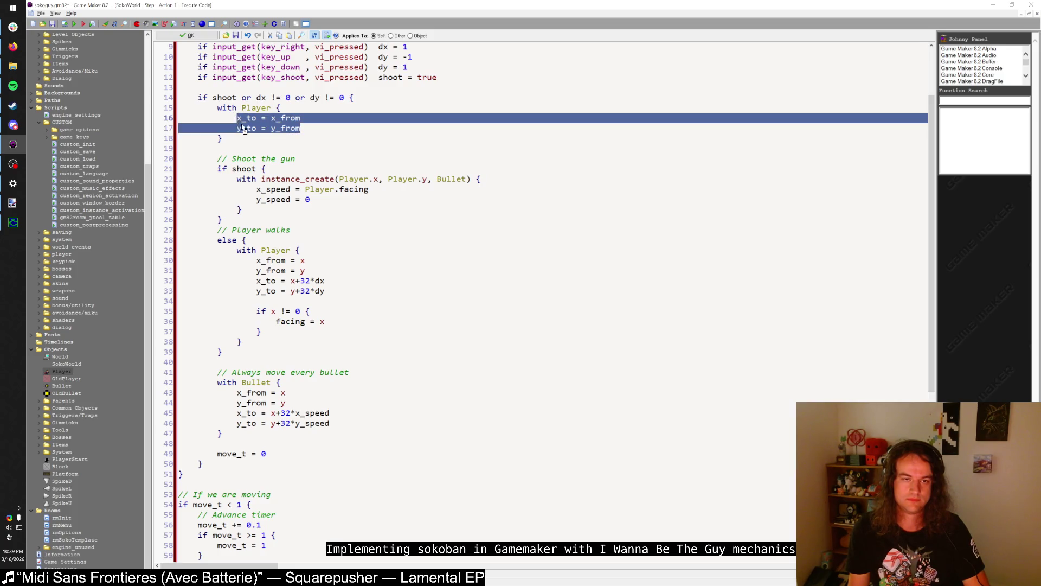
click(247, 135)
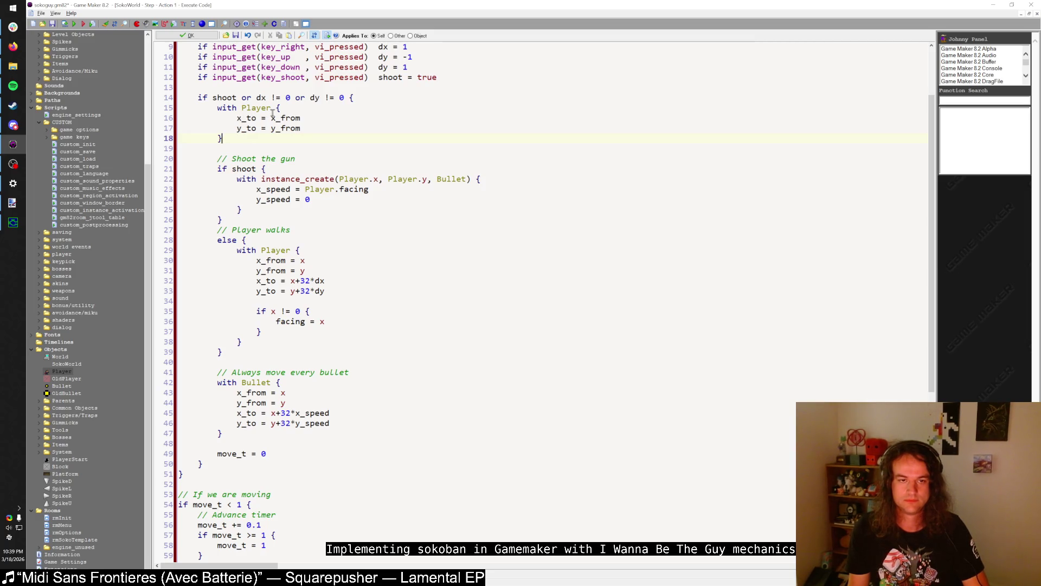
mouse_move(233, 139)
mouse_down()
mouse_move(254, 128)
mouse_move(234, 108)
mouse_move(217, 128)
mouse_up()
click(236, 140)
key(Delete)
key(Delete)
scroll(217, 164, down, 4)
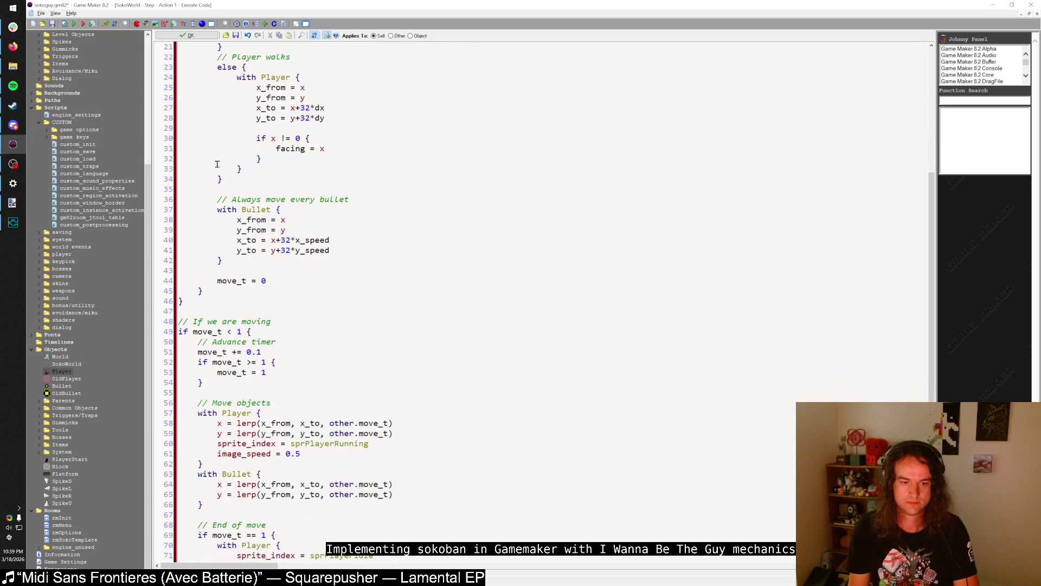
scroll(218, 164, up, 2)
click(221, 250)
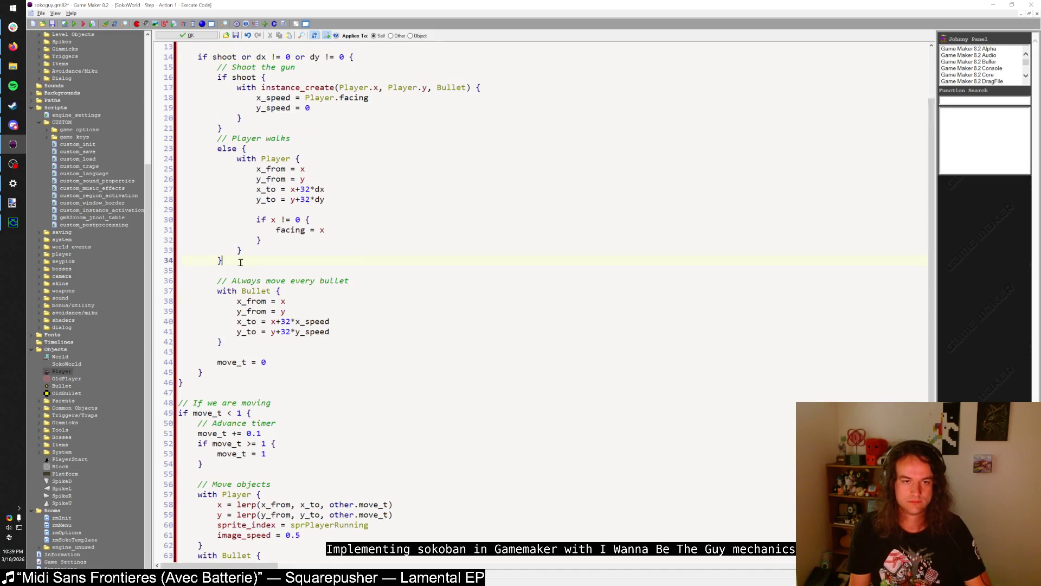
scroll(239, 241, up, 3)
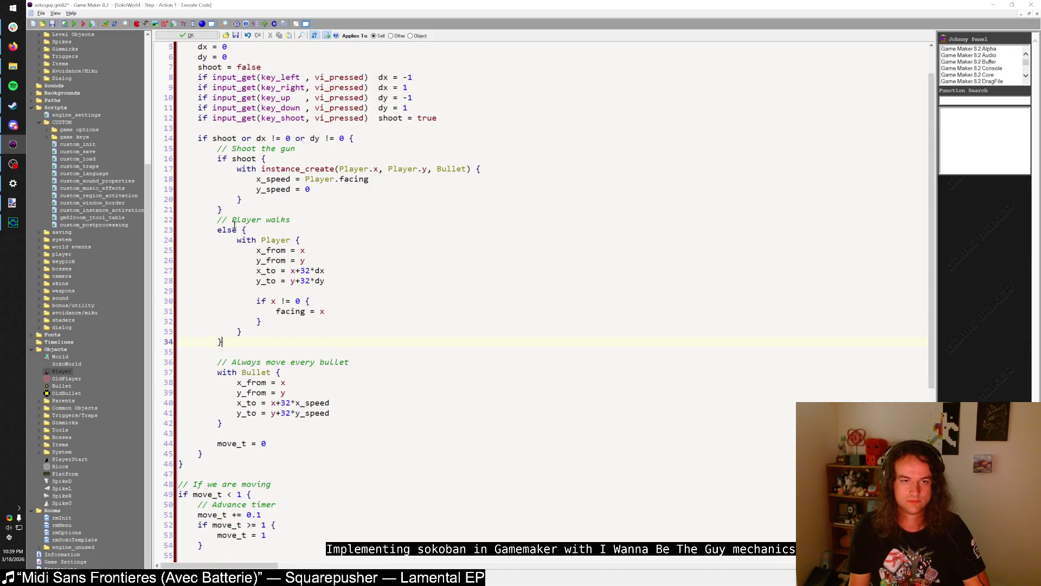
key(ctrl+z)
key(ctrl+z)
key(ctrl+y)
key(ctrl+y)
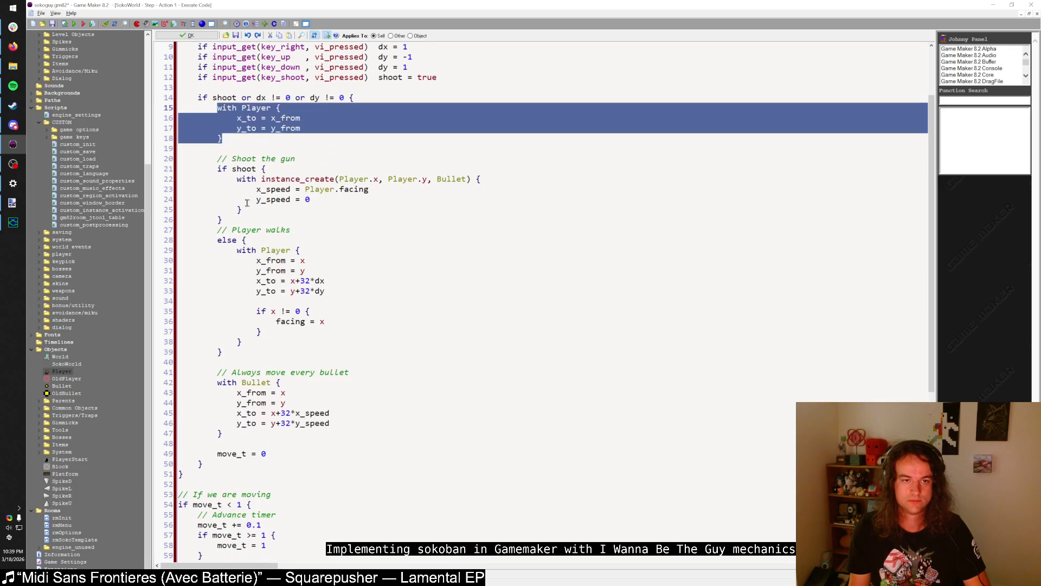
- Change the block's assignments to x_to = x and y_to = y
drag(271, 117, 318, 117)
text(x)
double_click(297, 128)
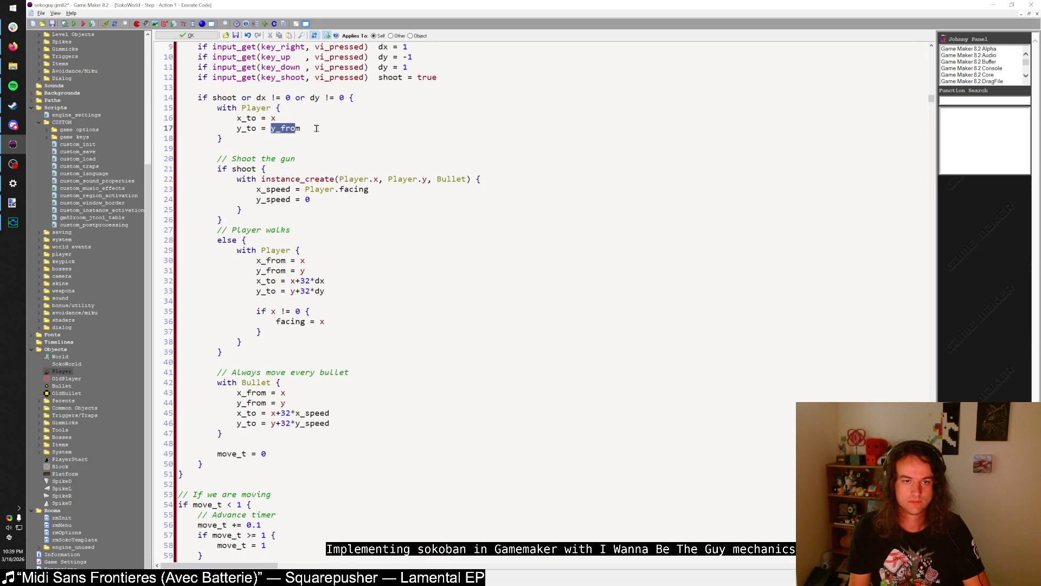
text(y)
click(300, 113)
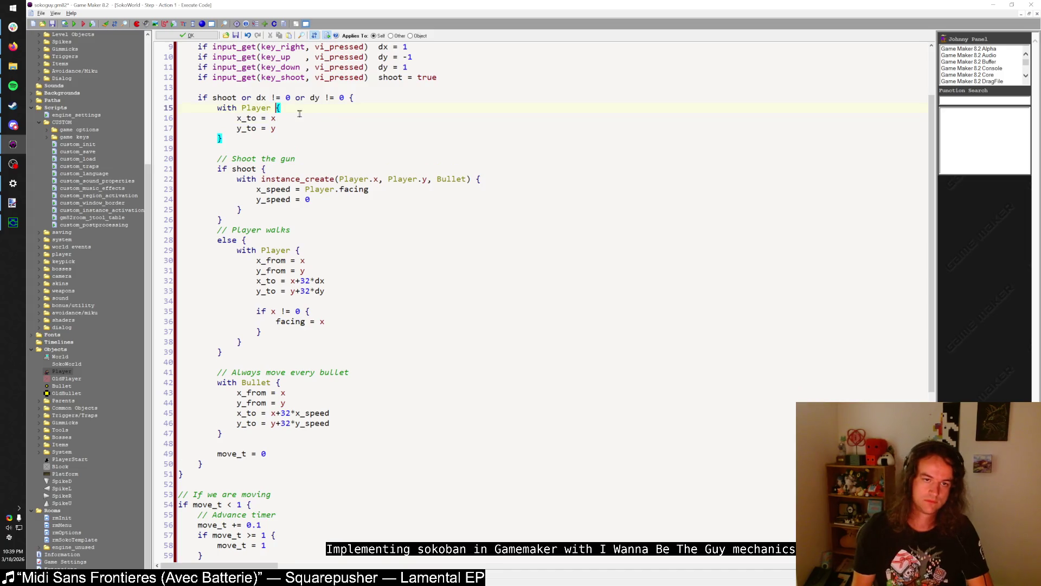
- Insert x_from = x and y_from = y lines above x_to = x
key(Up)
key(End)
key(Return)
text(x_from -)
key(BackSpace)
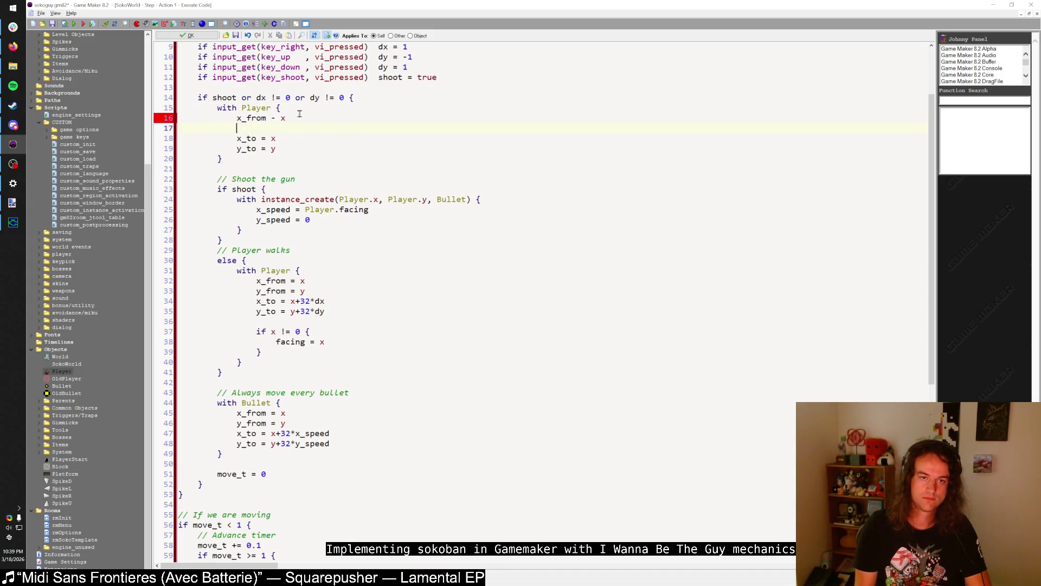
text(= x)
key(Return)
text(y_)
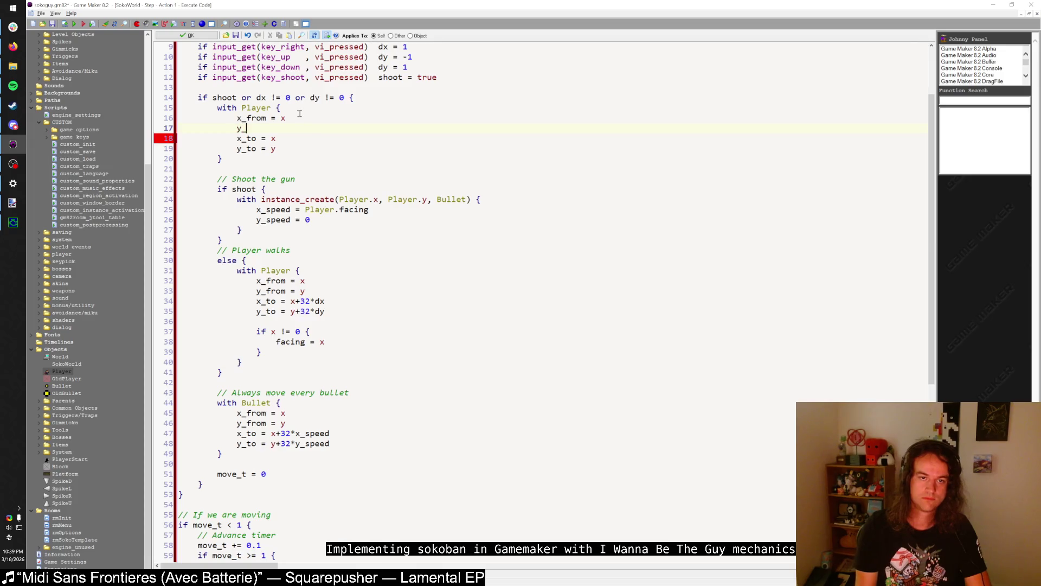
text(fr)
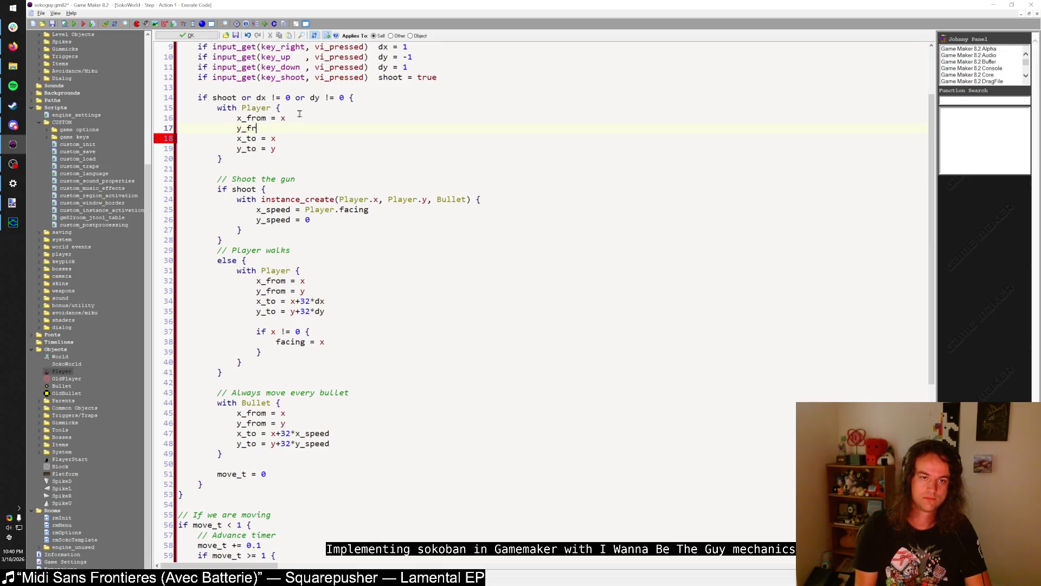
text(om = y)
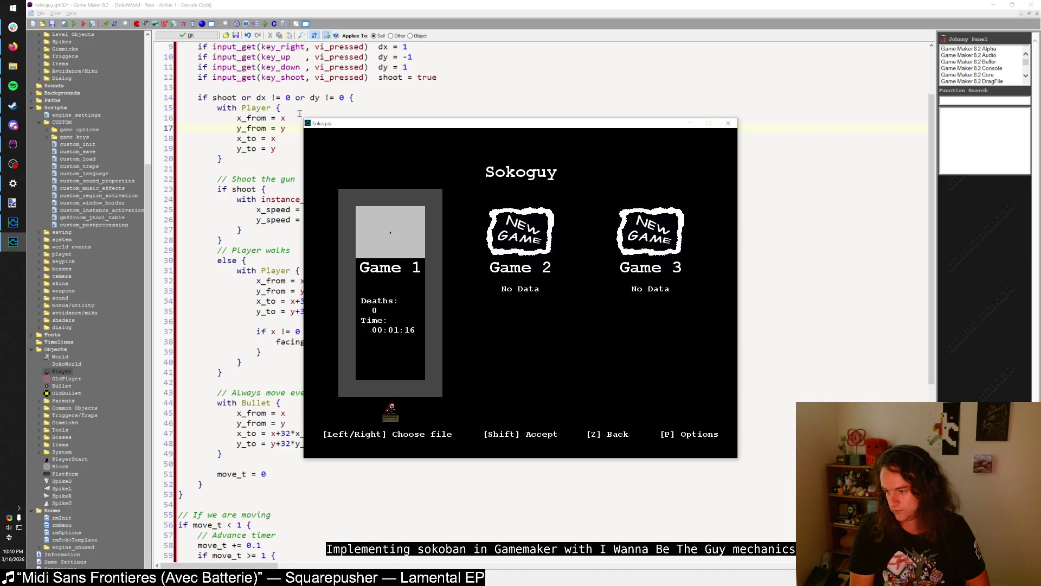
- Play the test run, move the game window aside to compare with the code, then quit with Escape
key(shift)
key(Right)
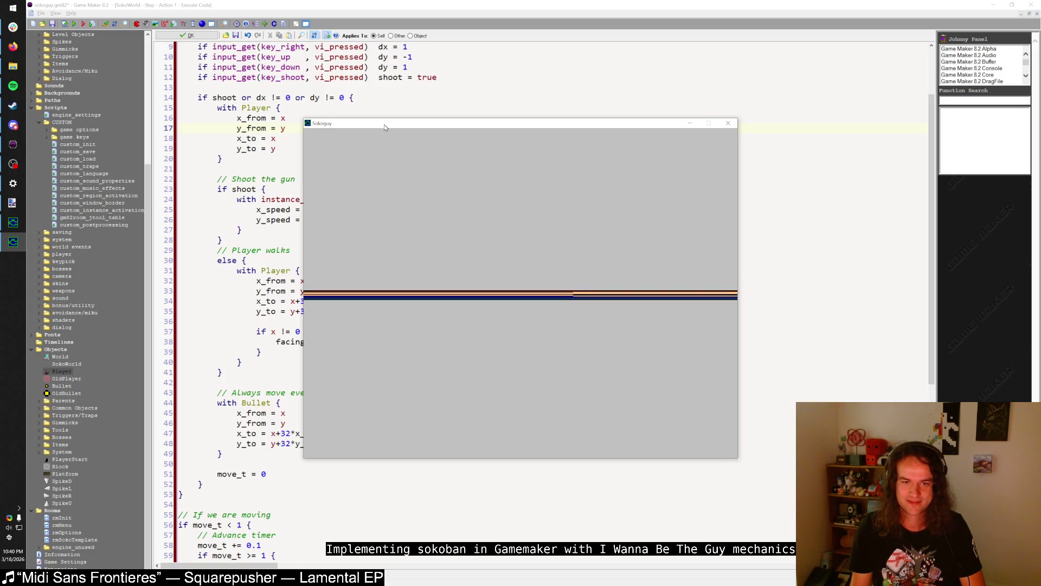
drag(384, 125, 570, 125)
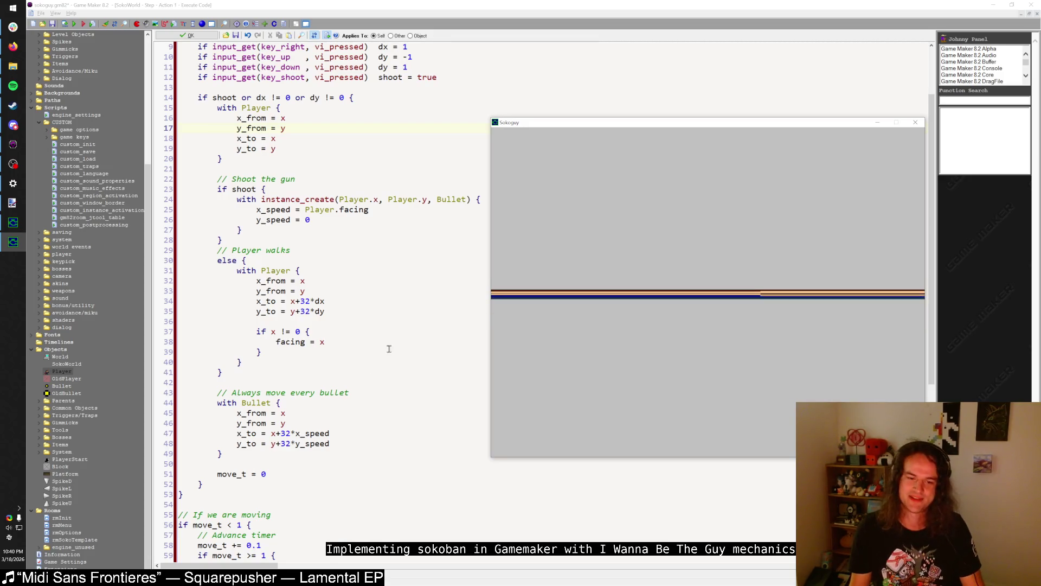
scroll(333, 412, down, 7)
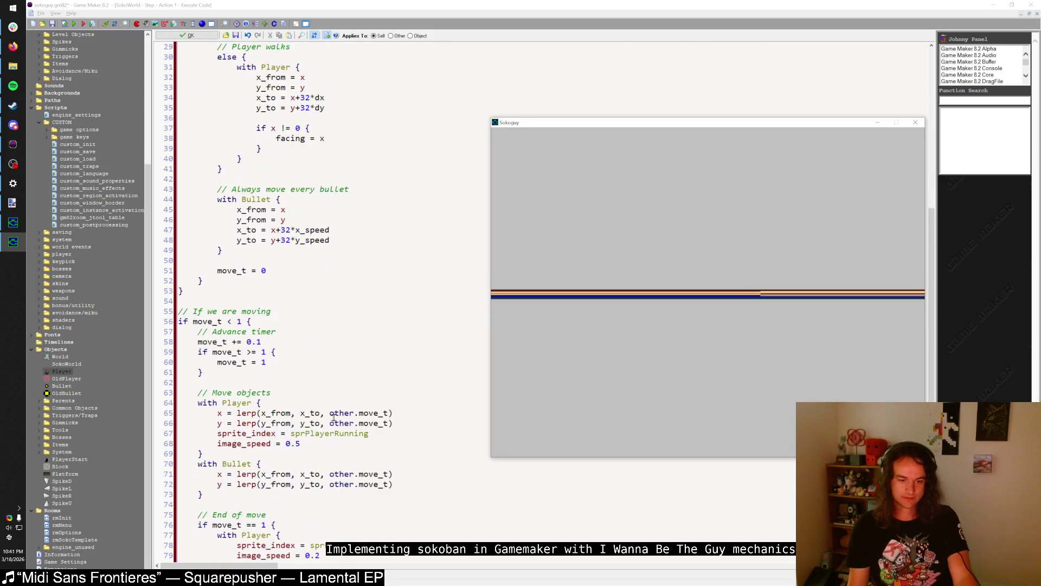
scroll(333, 416, down, 3)
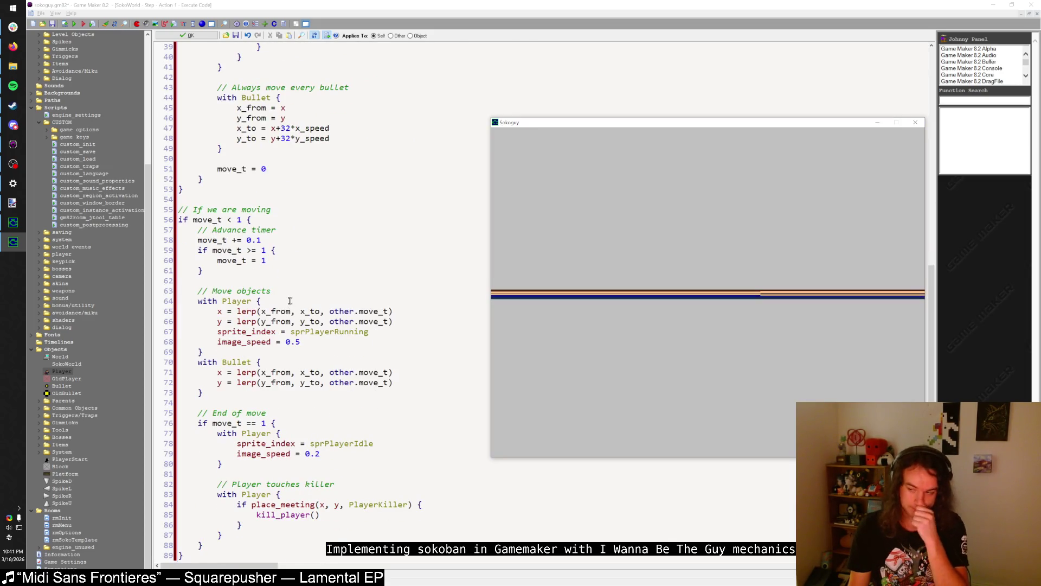
scroll(290, 301, up, 4)
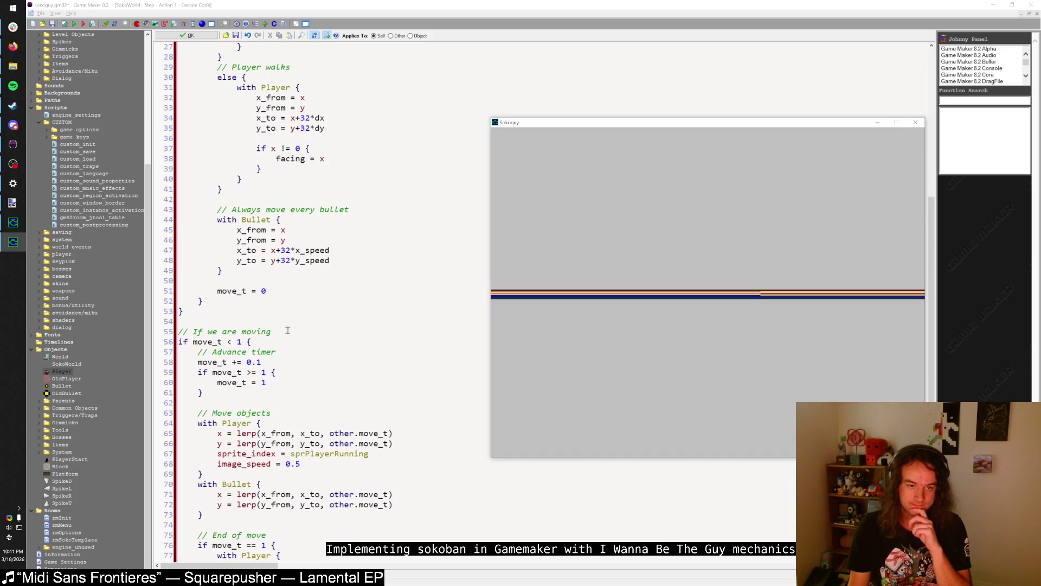
scroll(288, 330, up, 7)
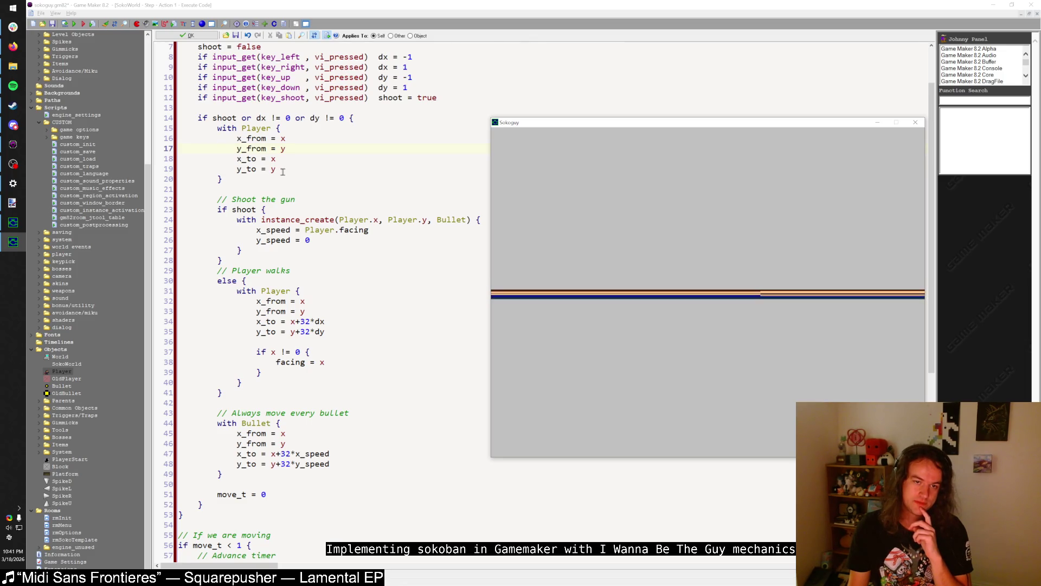
scroll(285, 172, down, 4)
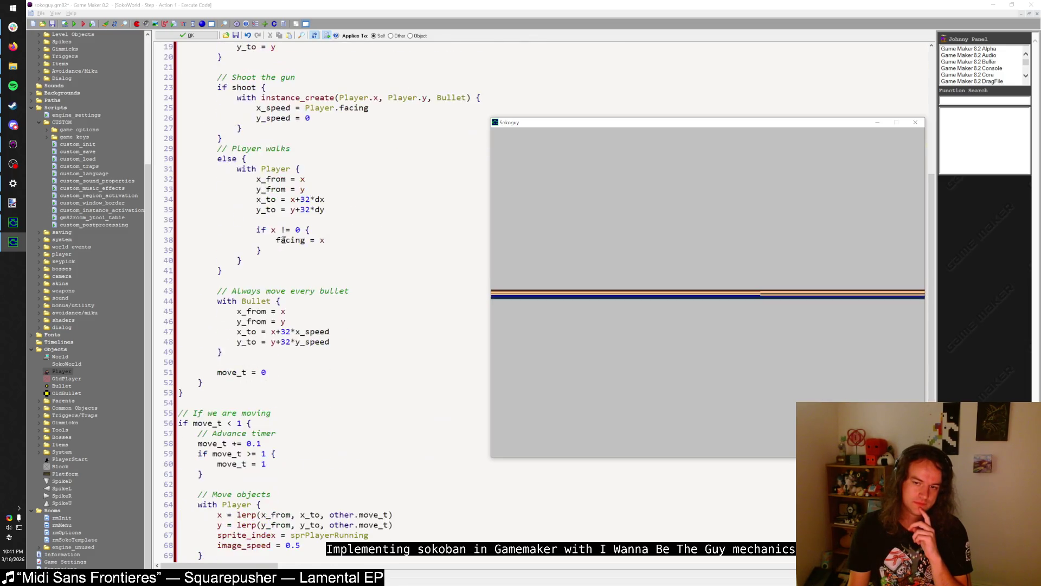
scroll(283, 239, down, 4)
key(Escape)
key(Escape)
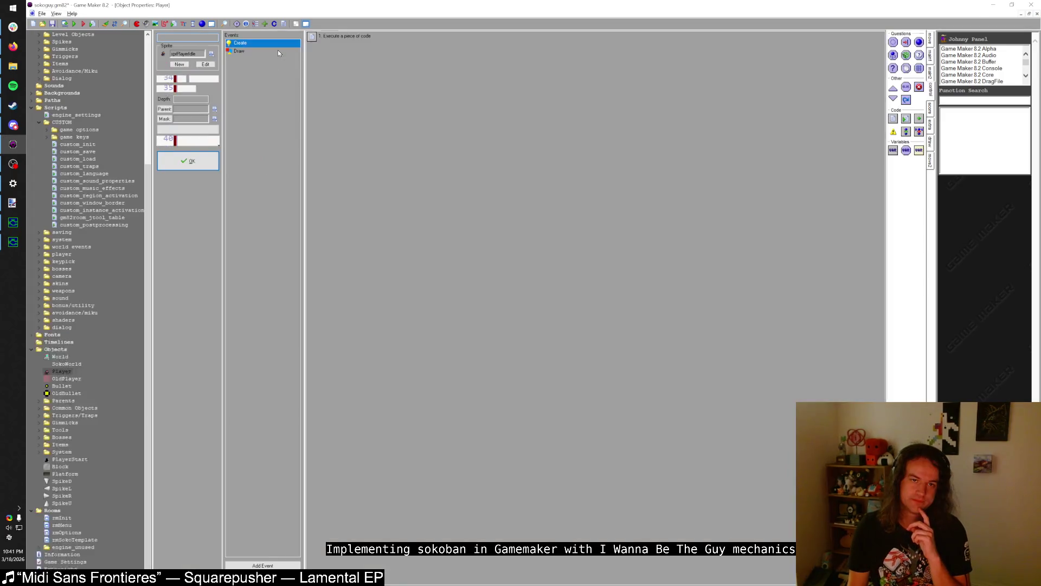
- Check the Player's Draw and Create code for the facing and vflip settings, then close Player's properties
click(278, 51)
double_click(336, 38)
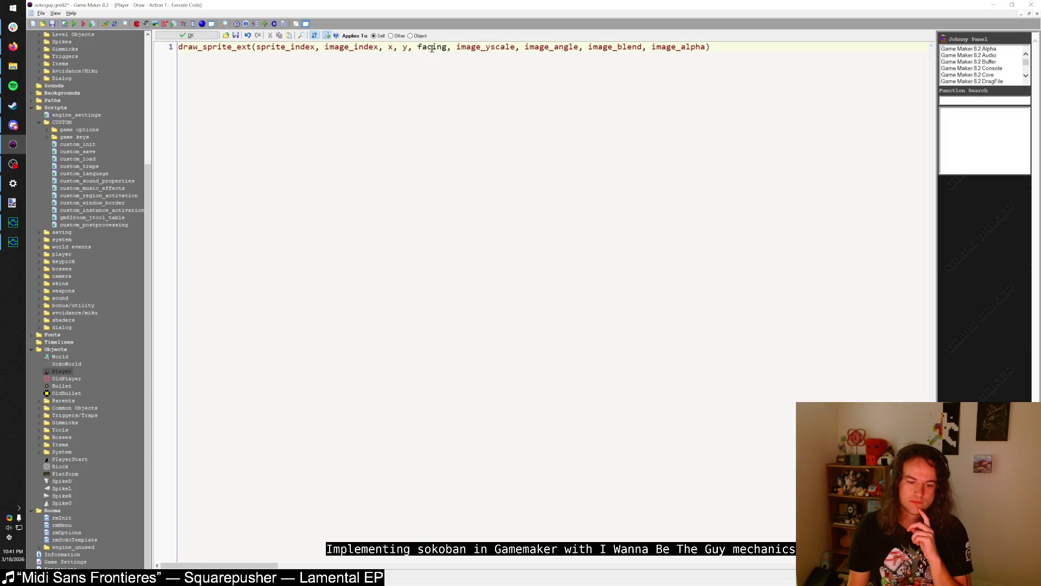
click(187, 36)
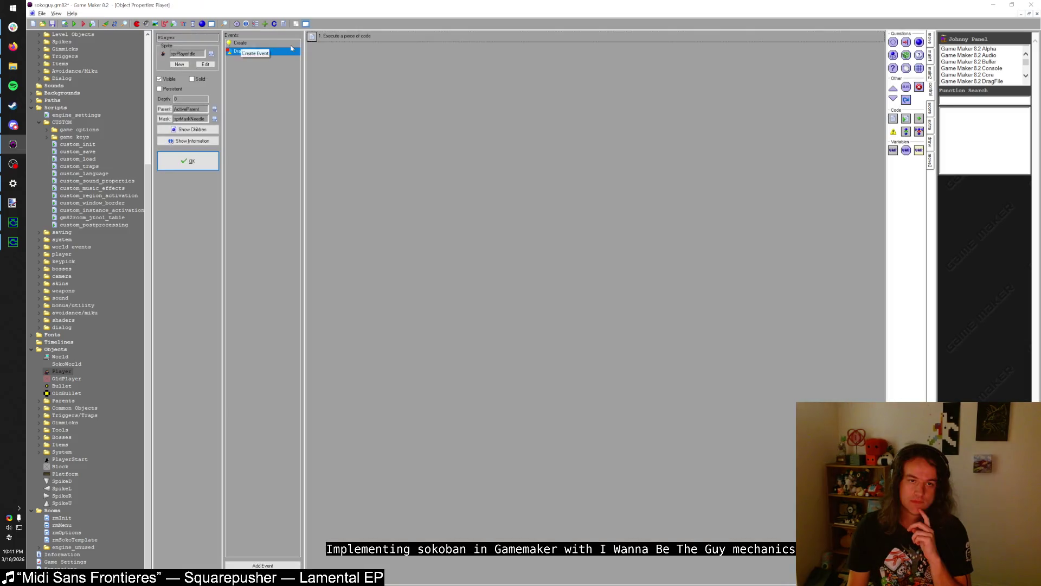
double_click(348, 38)
drag(233, 86, 232, 79)
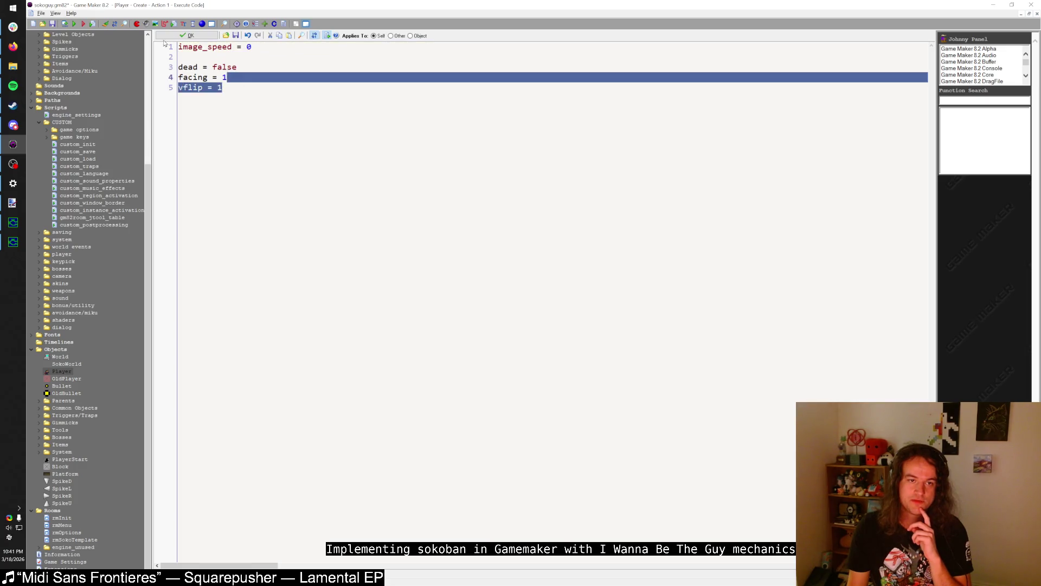
click(187, 35)
click(239, 50)
double_click(412, 36)
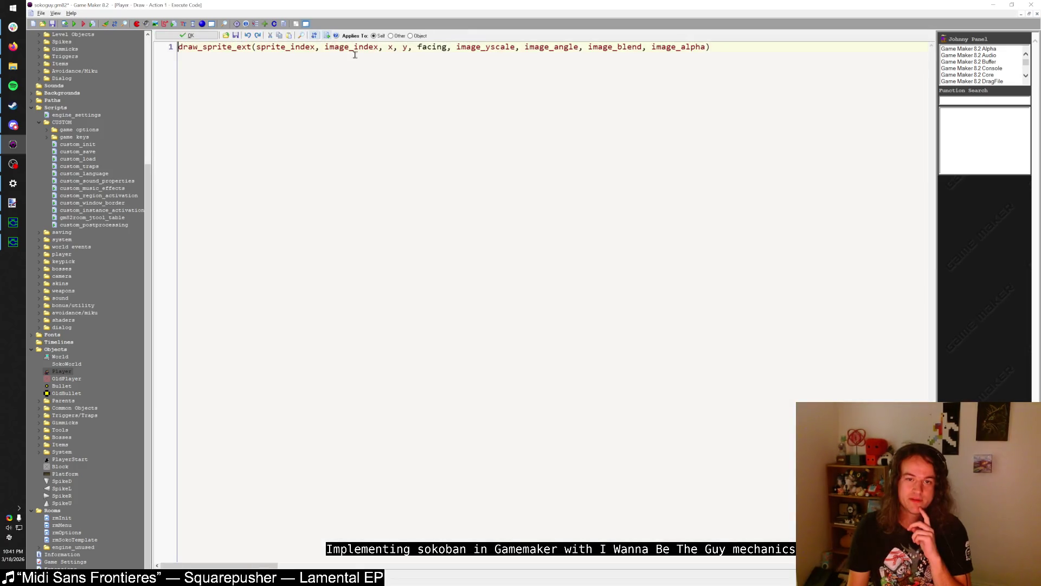
click(427, 48)
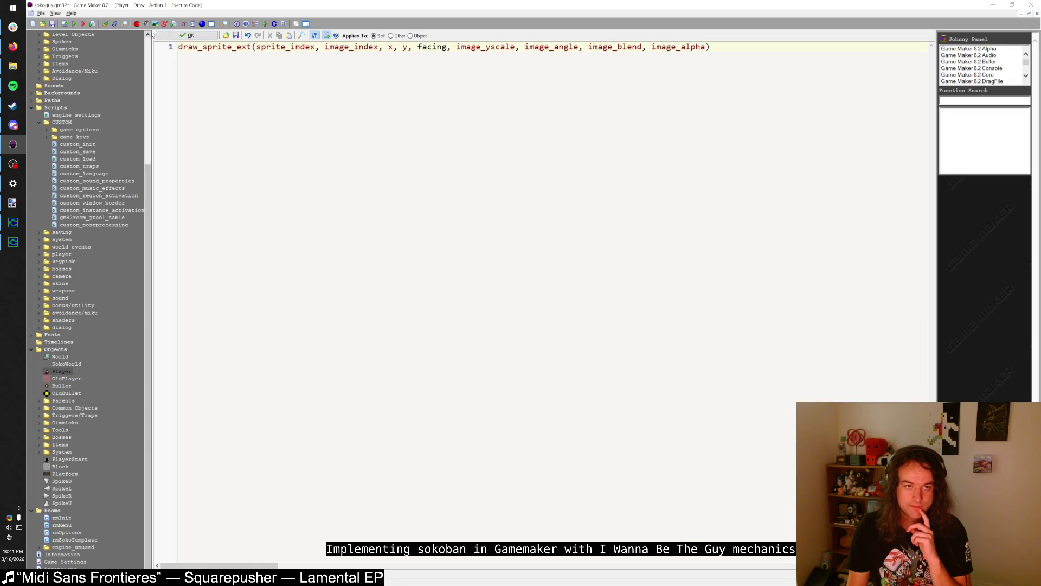
click(167, 36)
click(207, 164)
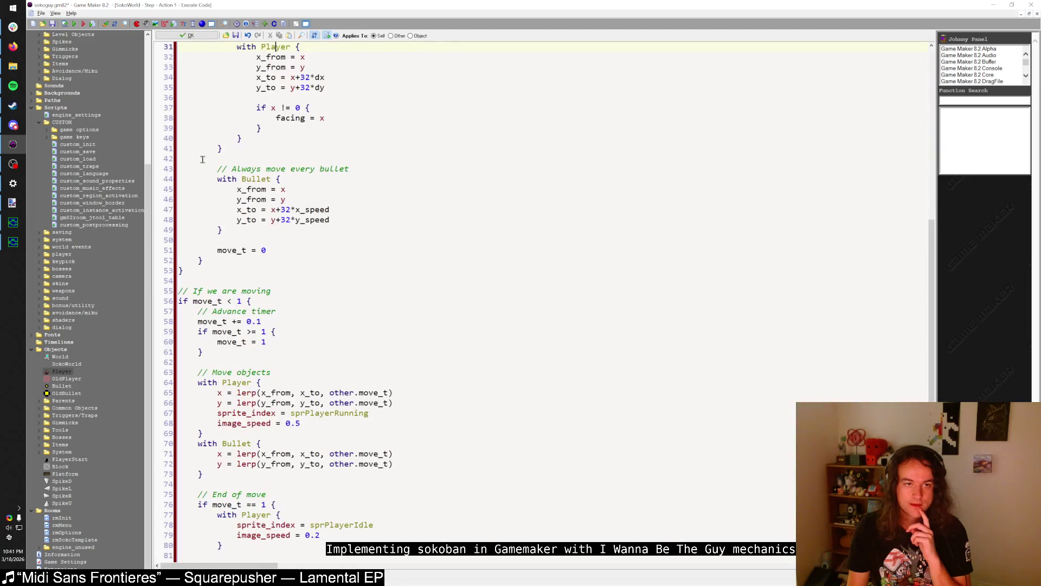
- Change line 38 to facing = dx and run the game with F5
scroll(284, 220, down, 3)
scroll(264, 200, up, 10)
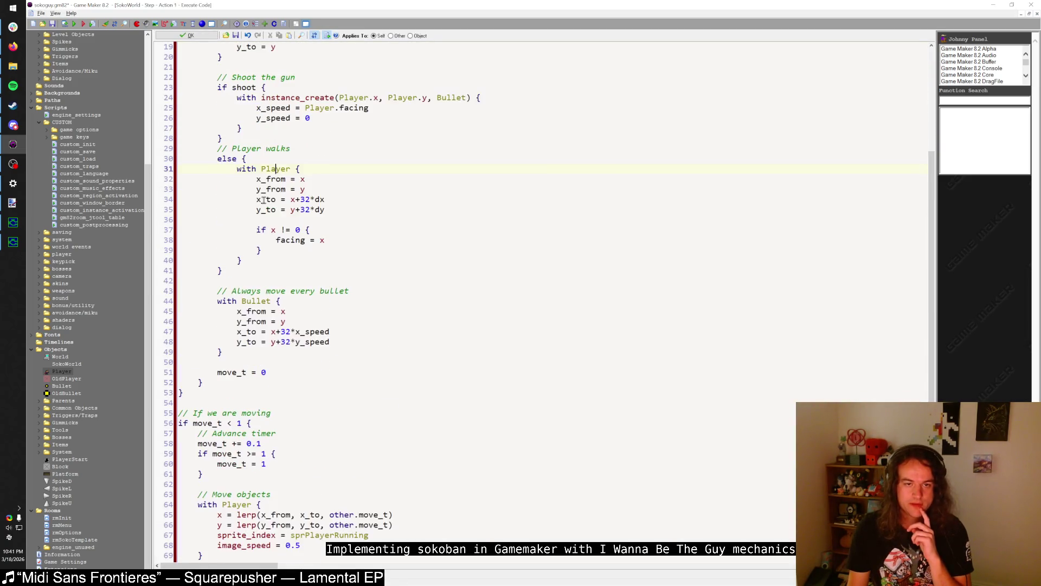
scroll(263, 200, up, 2)
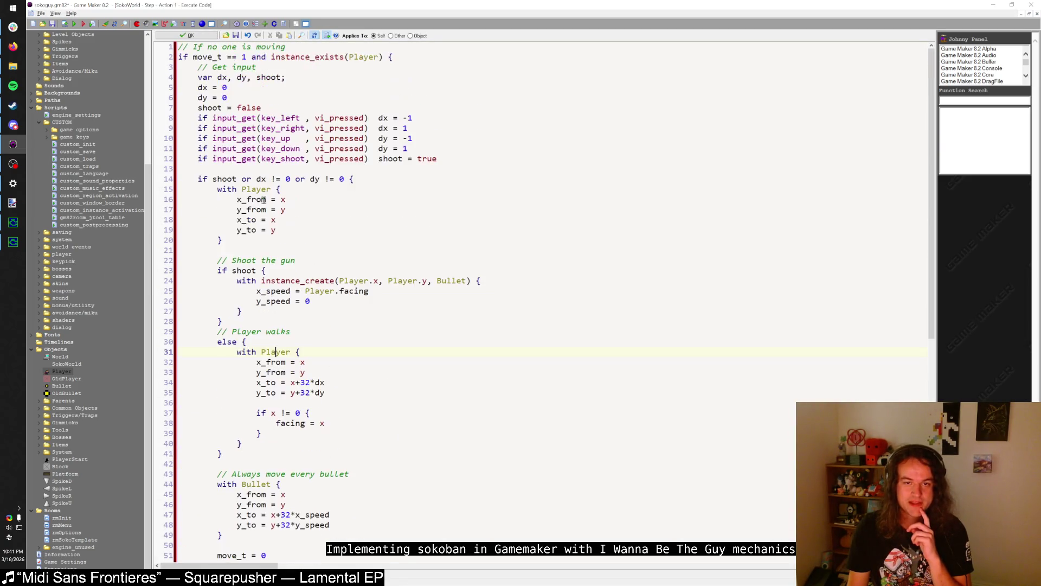
click(320, 424)
text(d)
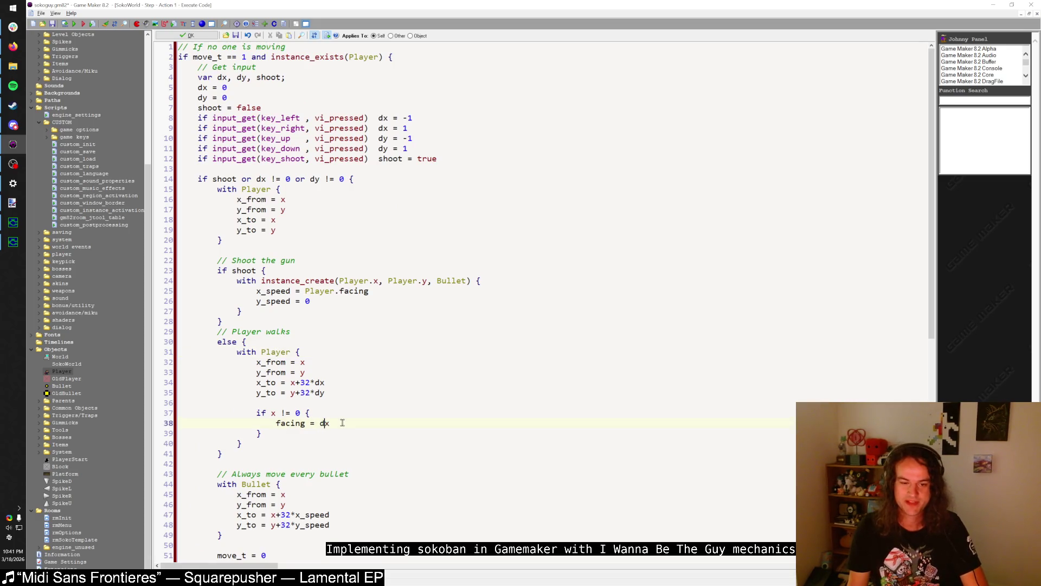
key(F5)
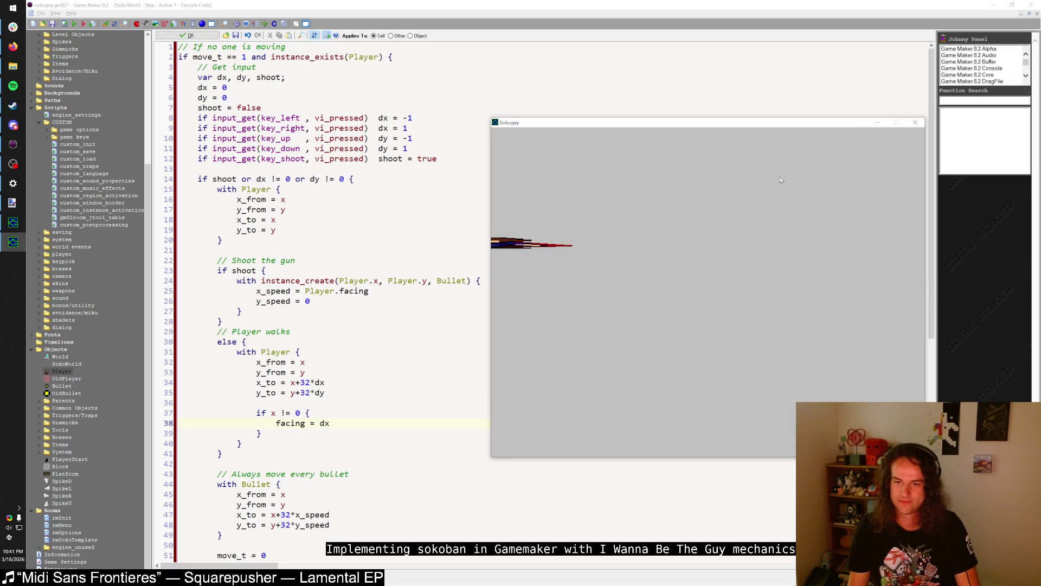
- Close the Sokoguy game window and scroll back through the Step code
click(916, 122)
scroll(394, 236, down, 9)
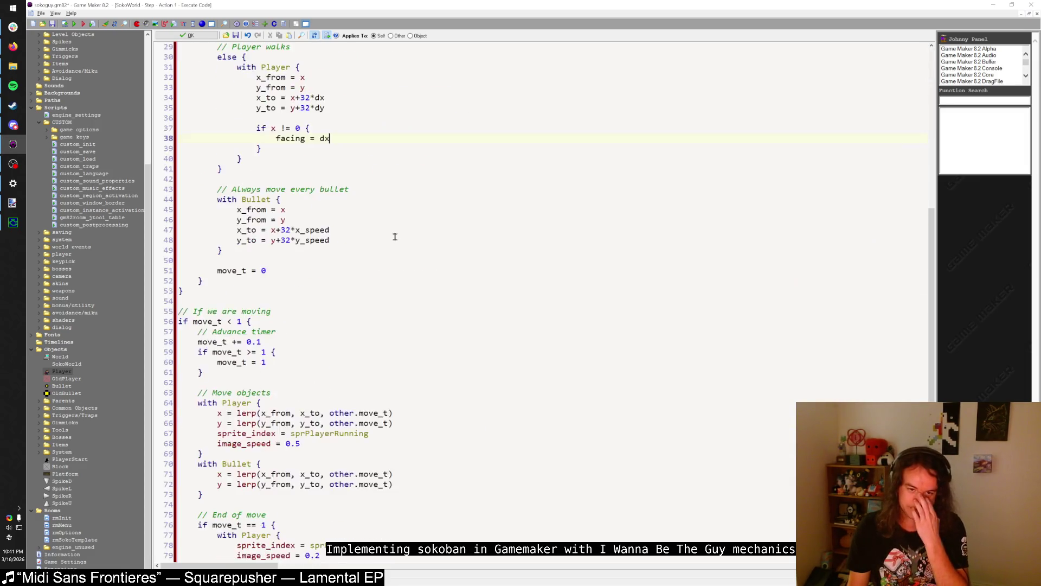
scroll(395, 236, up, 9)
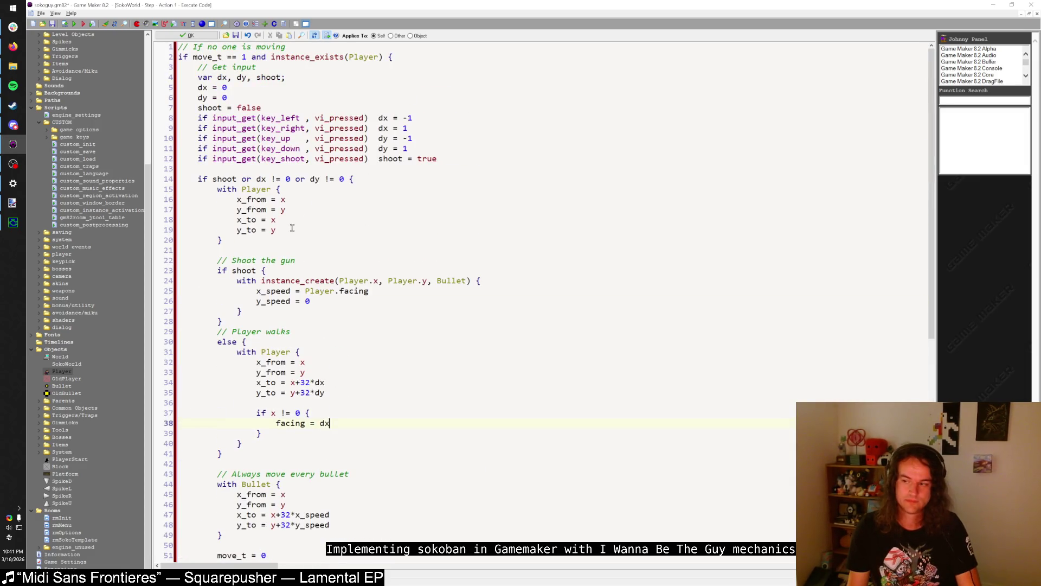
- Replace the first block's position lines with moving = false, and wrap the movement code in 'if moving { }'
drag(293, 230, 236, 199)
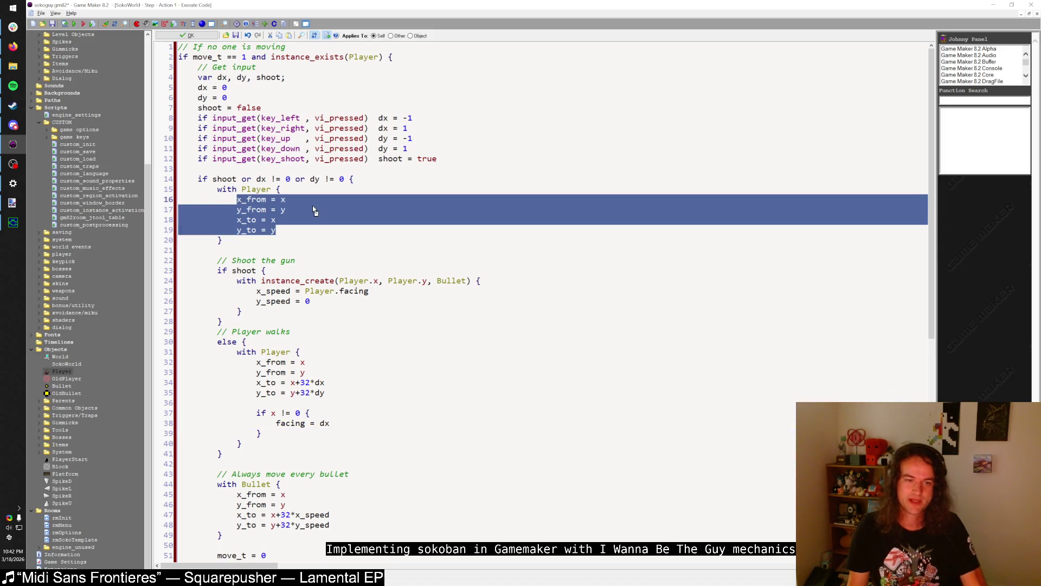
text(moving = false)
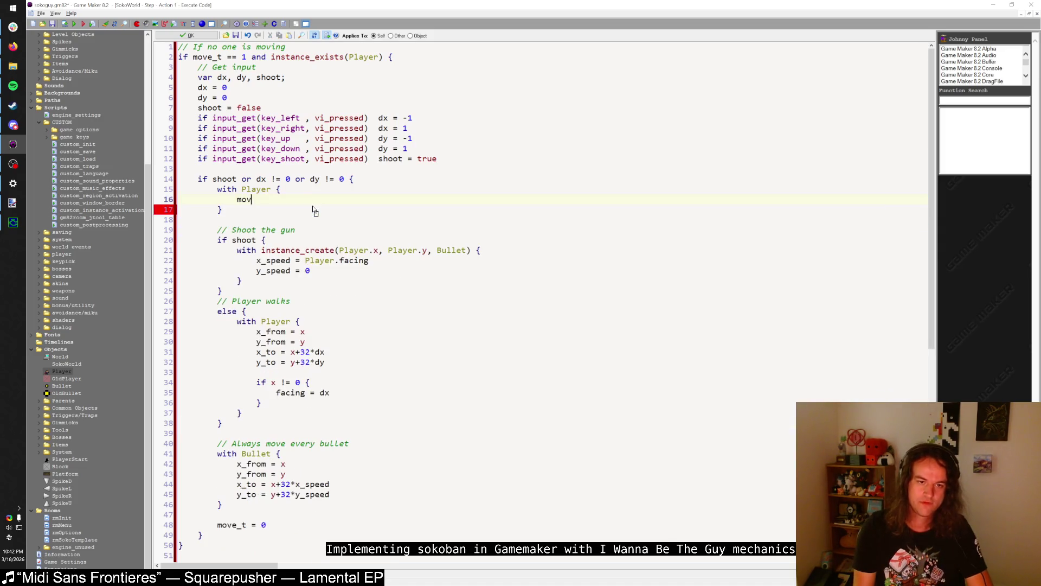
scroll(228, 220, down, 7)
scroll(229, 219, down, 4)
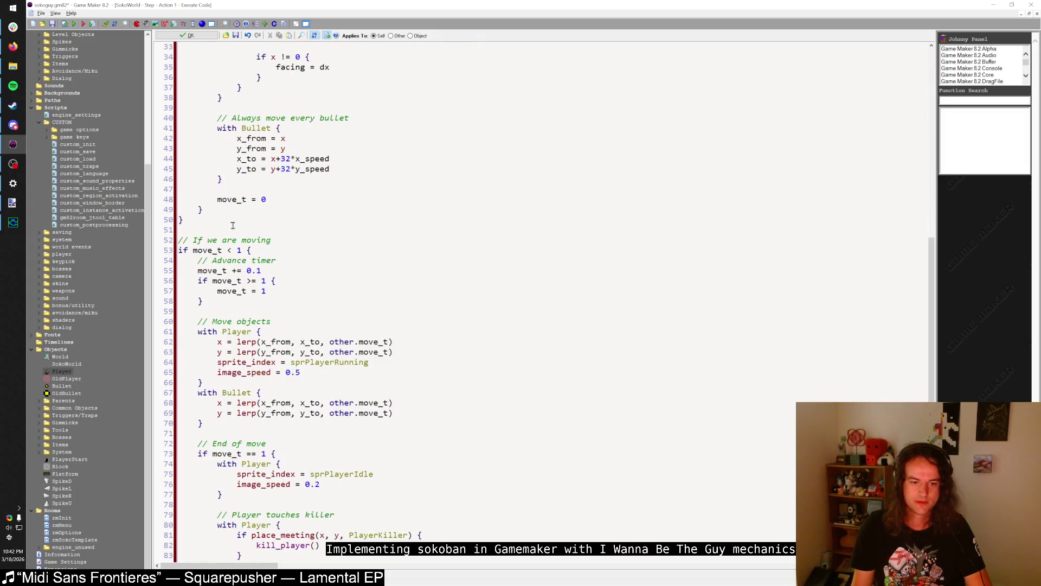
click(292, 332)
key(Return)
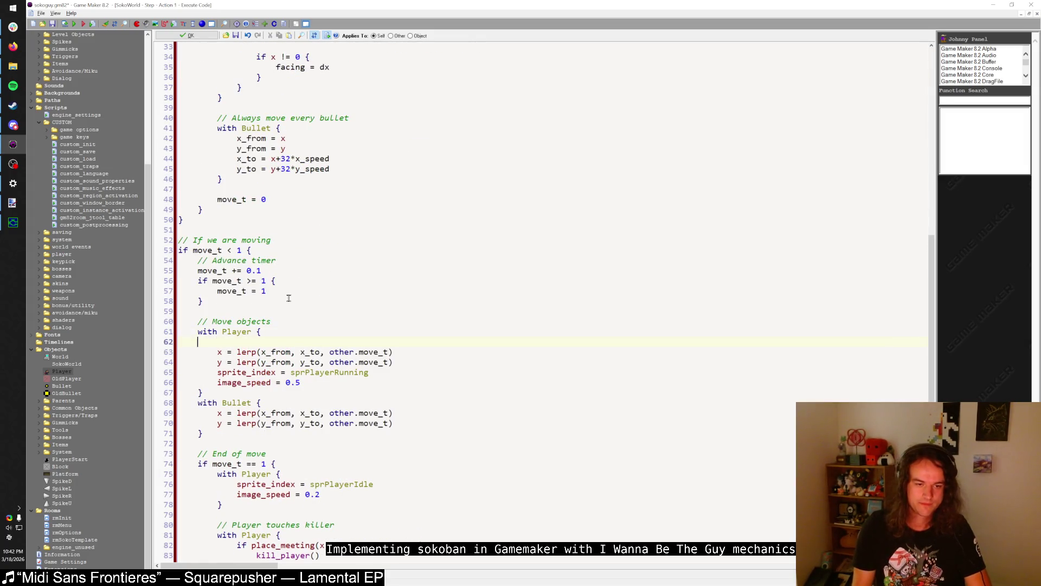
text(if moving {P)
key(BackSpace)
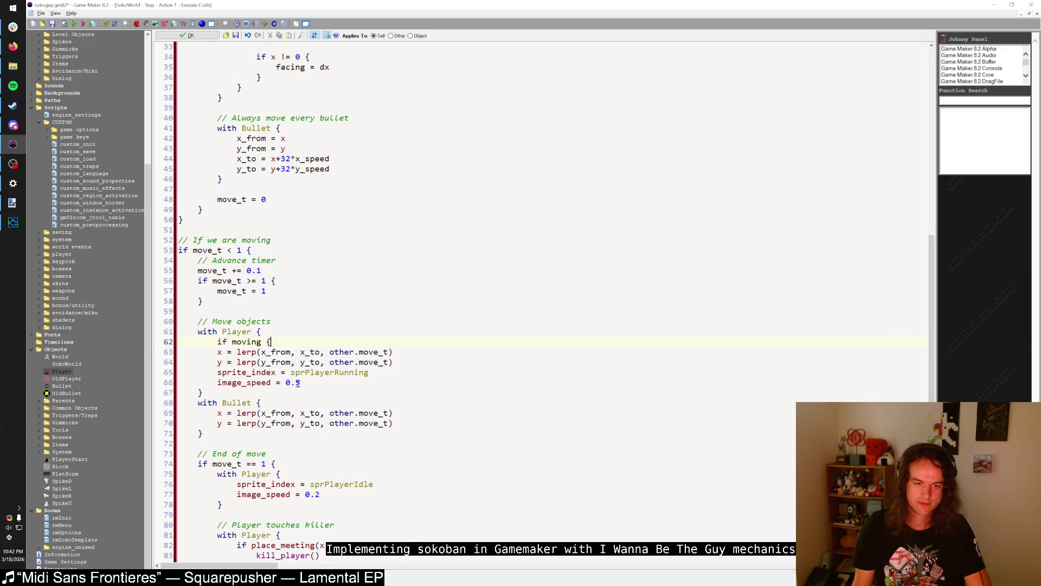
click(300, 383)
key(Return)
text(})
double_click(297, 382)
drag(217, 353, 301, 382)
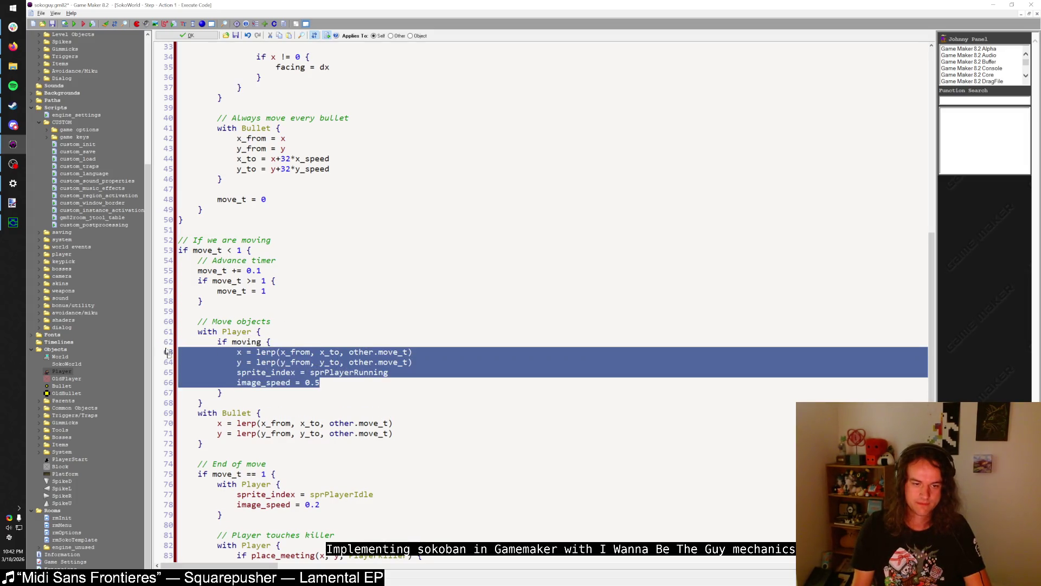
key(Tab)
- Add moving = true at the start of the walking Player block and run the game
scroll(274, 340, down, 2)
click(296, 433)
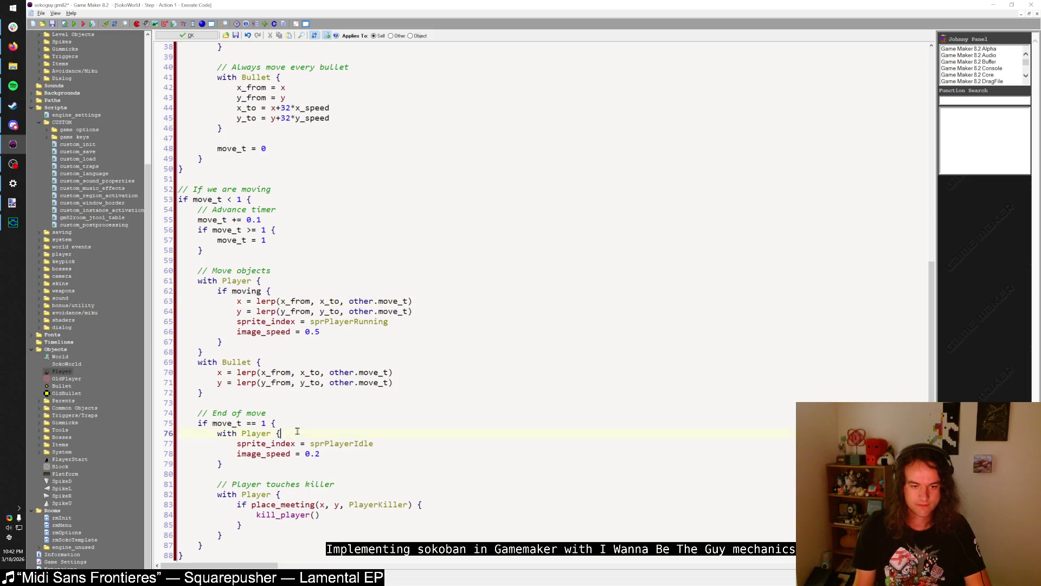
scroll(326, 425, up, 12)
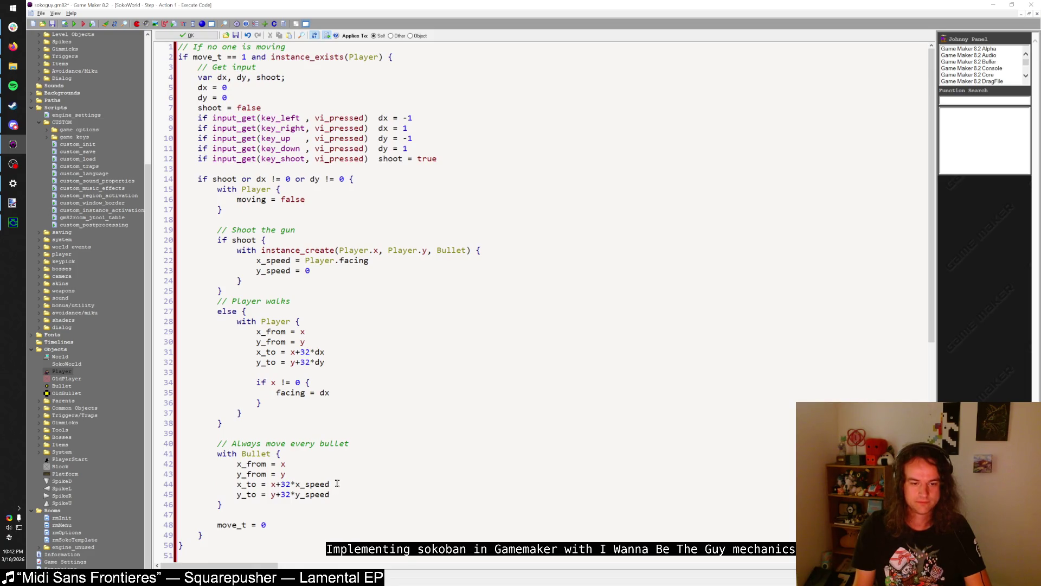
click(322, 326)
key(Return)
text(moving = true)
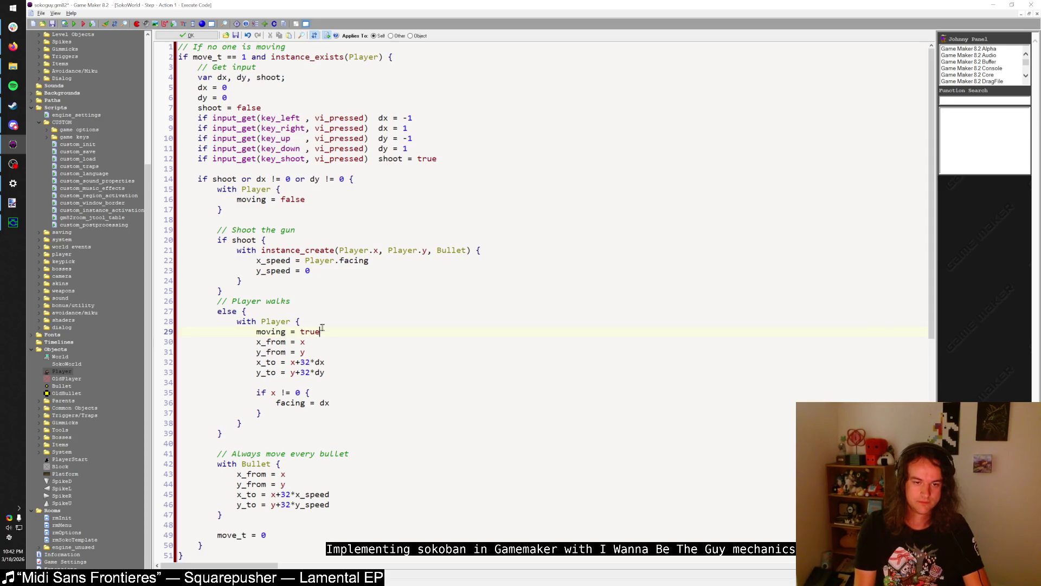
click(74, 25)
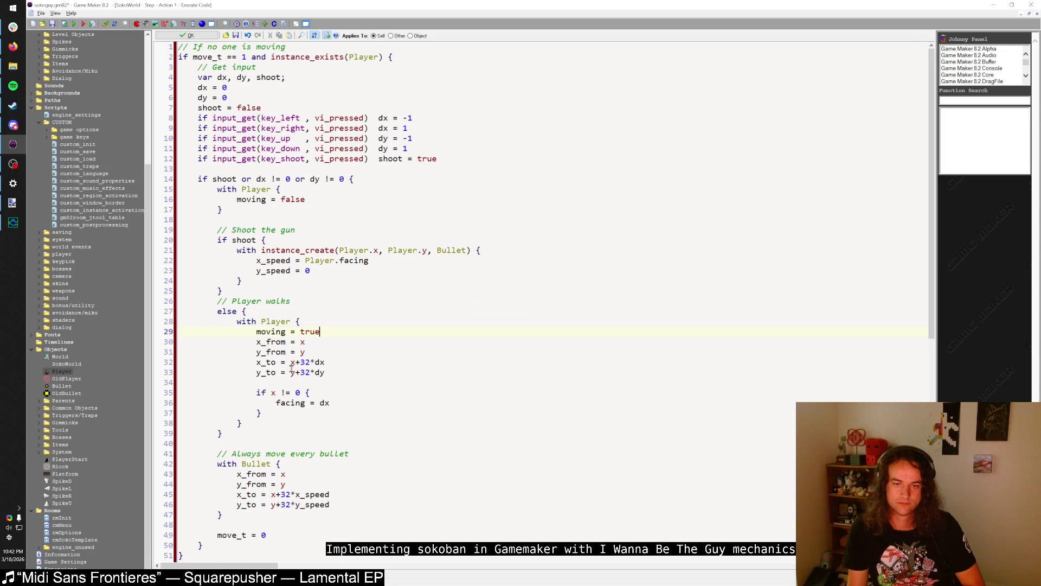
key(shift)
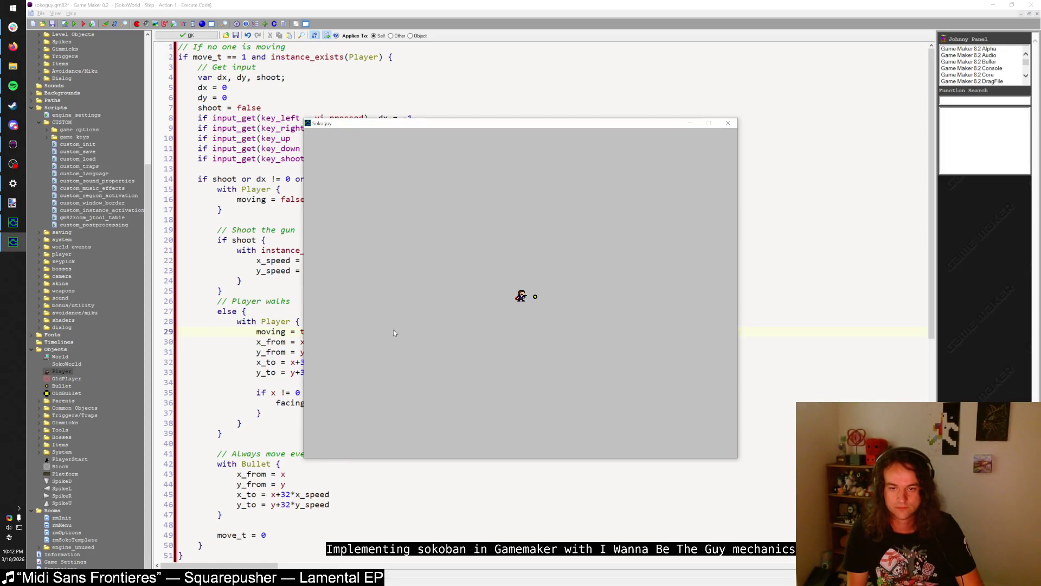
key(z)
key(z)
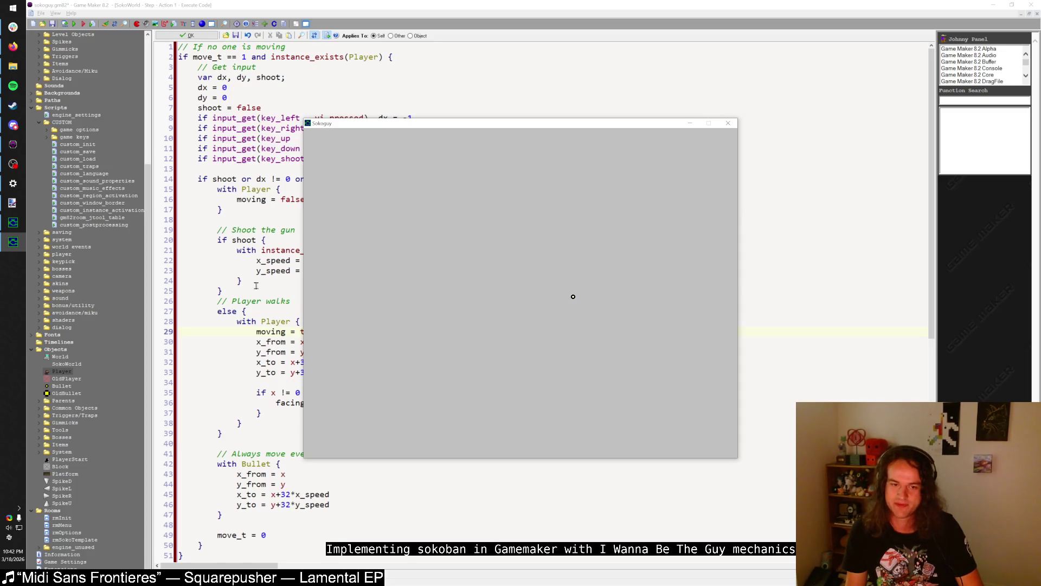
key(Escape)
click(269, 307)
scroll(290, 305, down, 4)
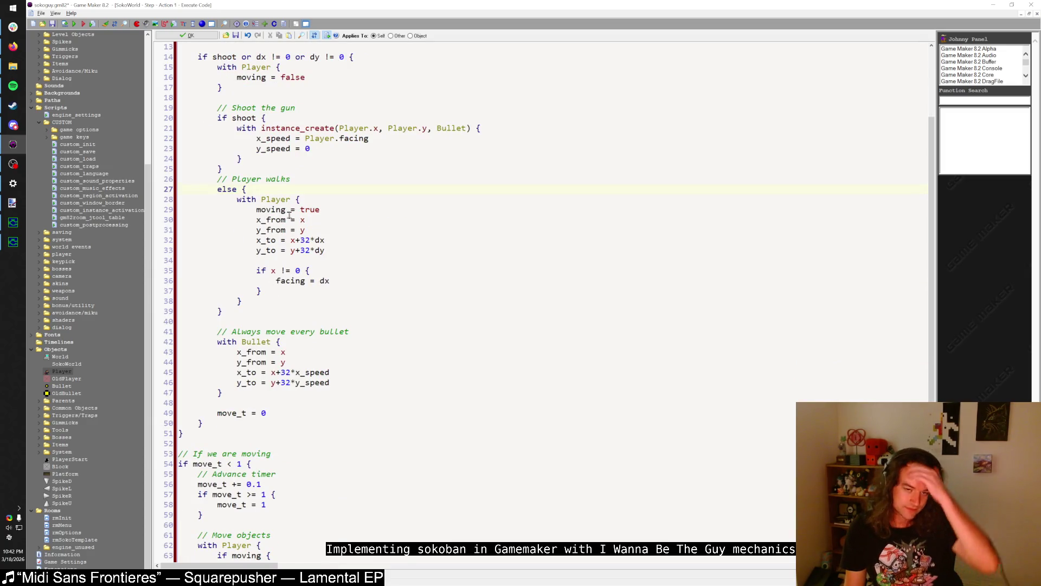
scroll(284, 233, down, 7)
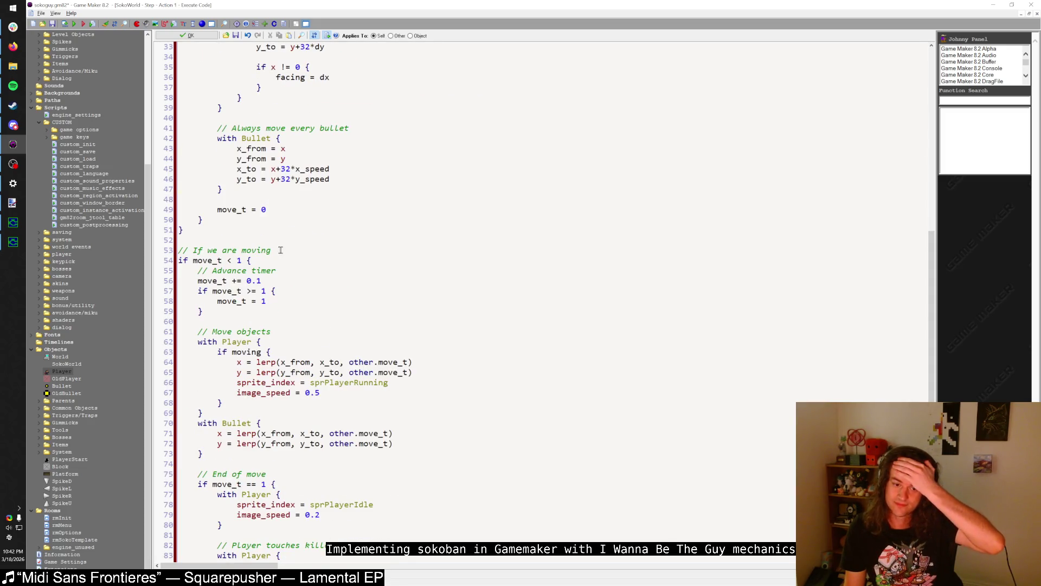
click(13, 223)
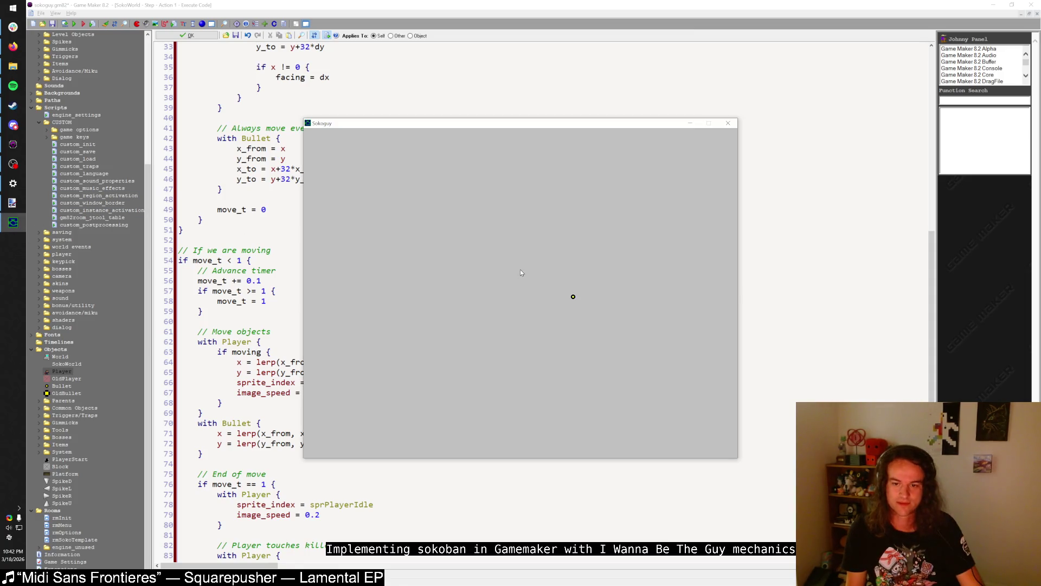
key(Right)
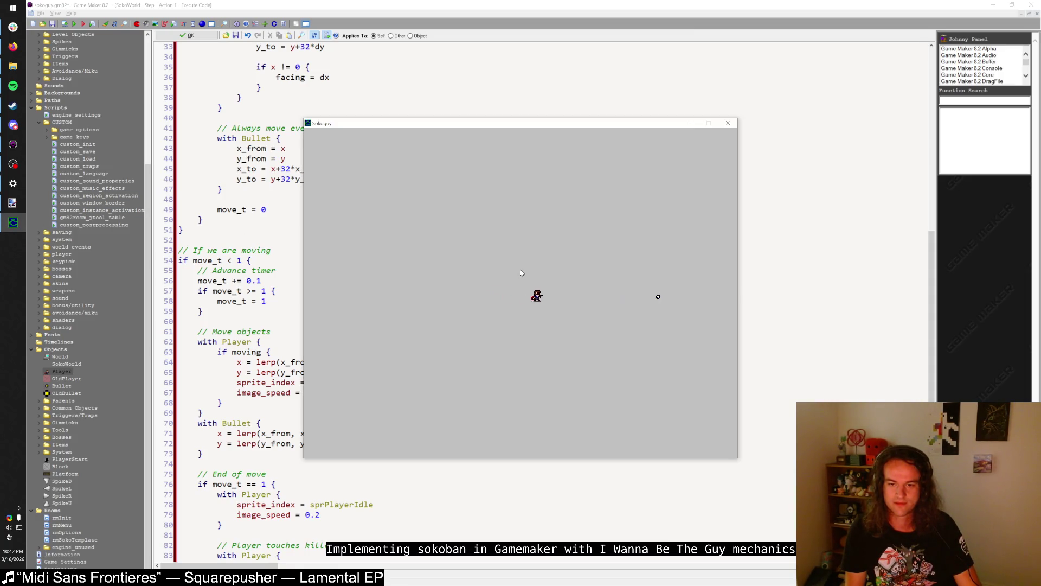
key(r)
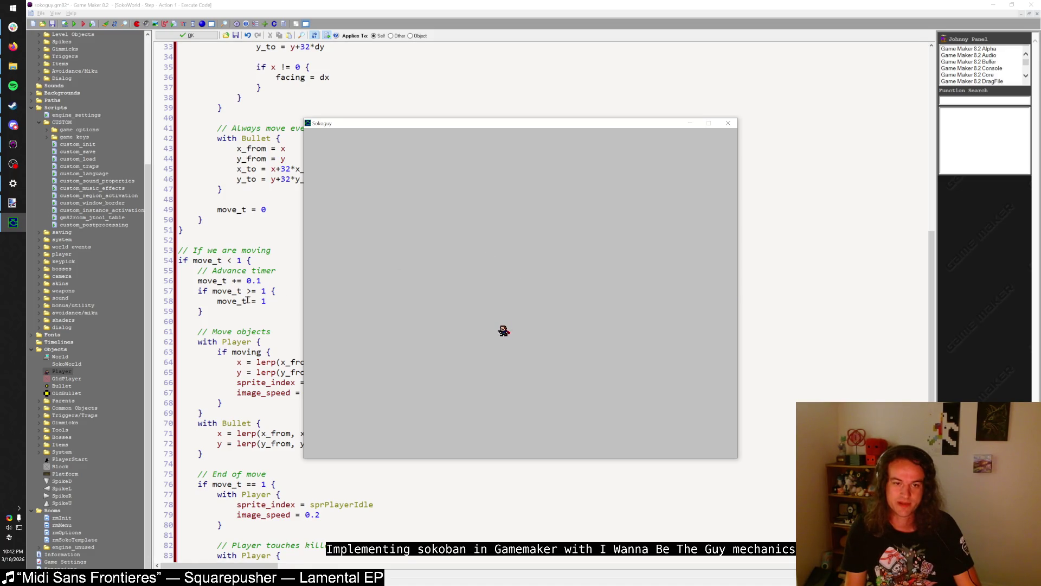
key(Escape)
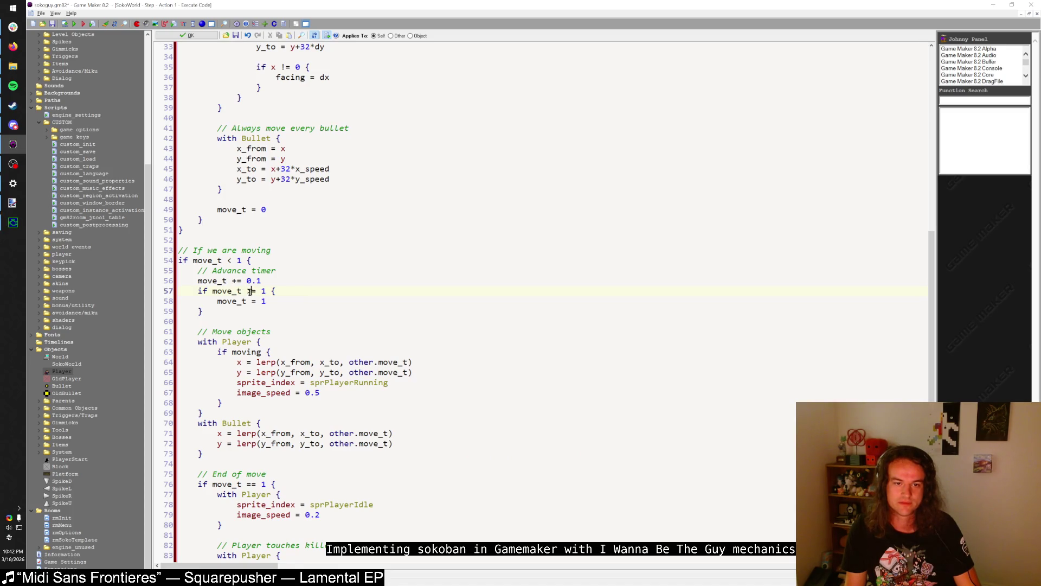
scroll(249, 292, up, 4)
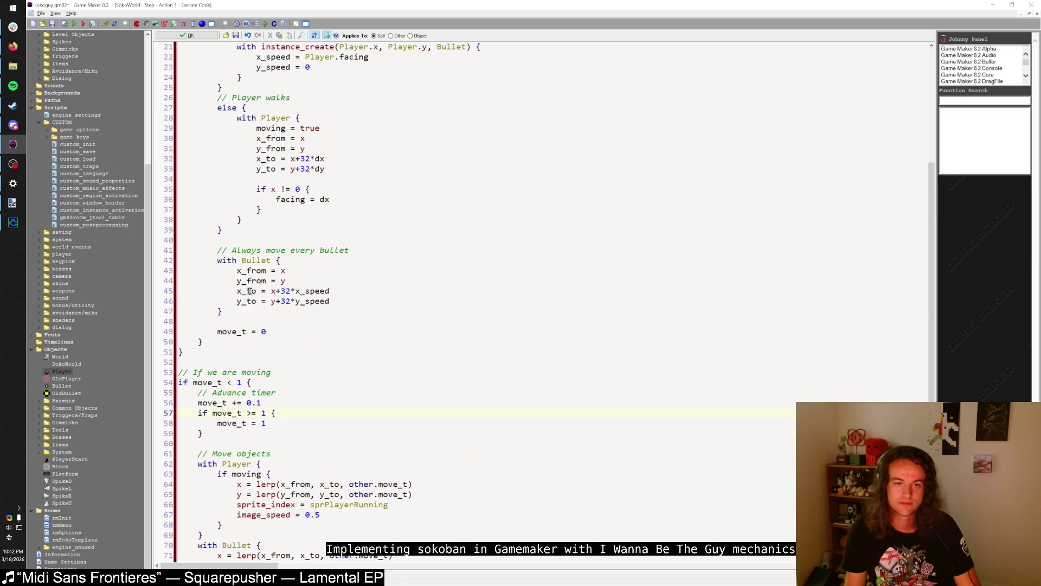
- Run the game with F5, quit it with Escape, and close the Step code editor
scroll(250, 292, down, 6)
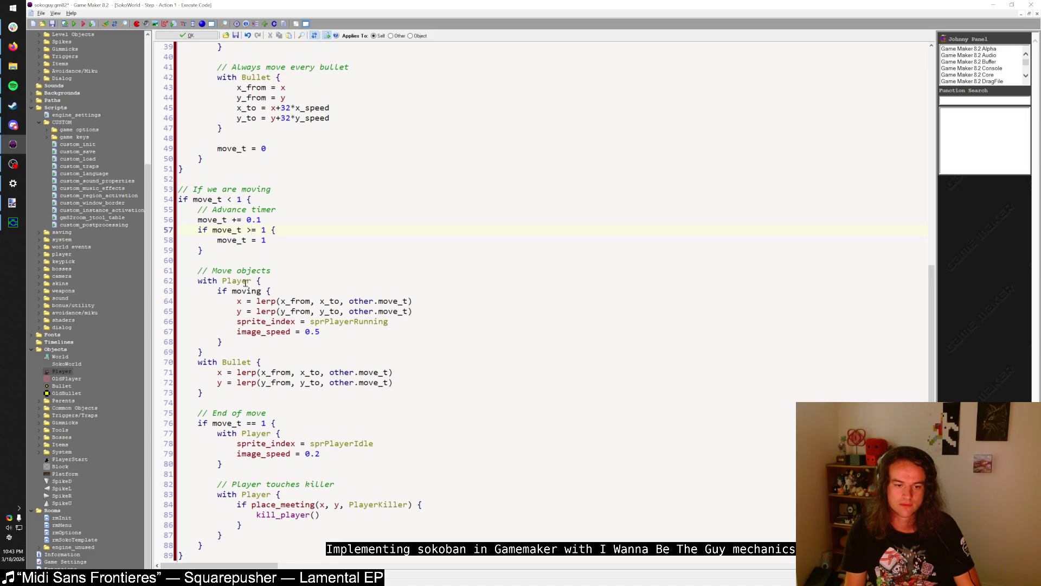
key(F5)
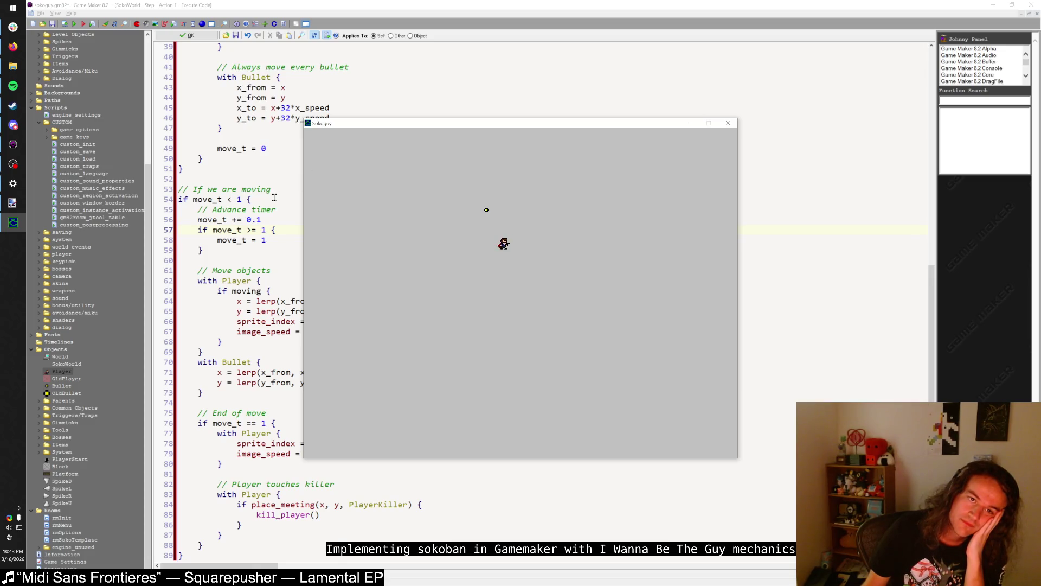
key(Escape)
click(189, 35)
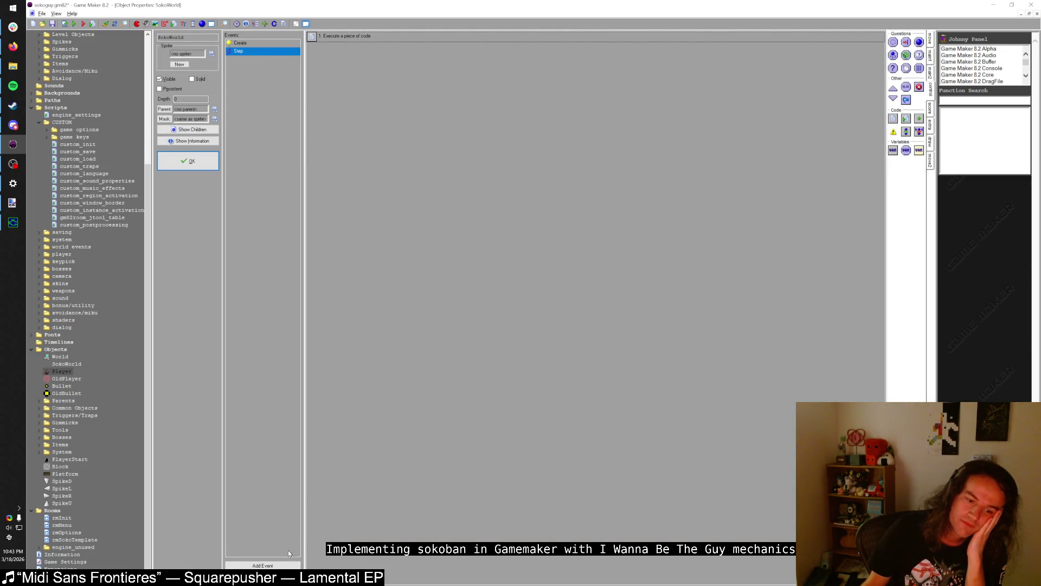
- Add a Draw event to SokoWorld holding an empty Execute Code action, then switch to paint.net
click(288, 565)
click(559, 285)
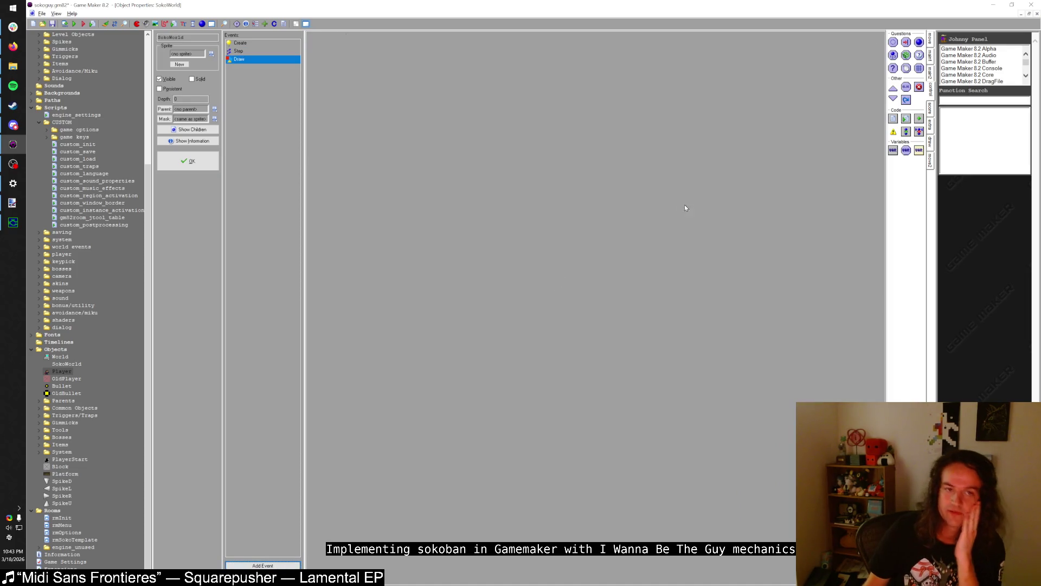
drag(893, 119, 807, 121)
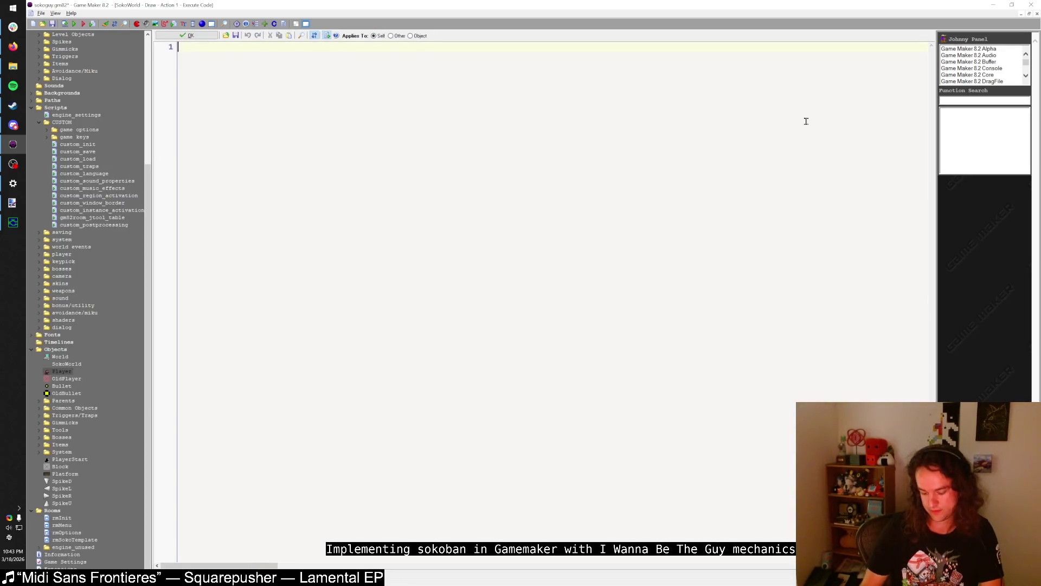
text(for ()
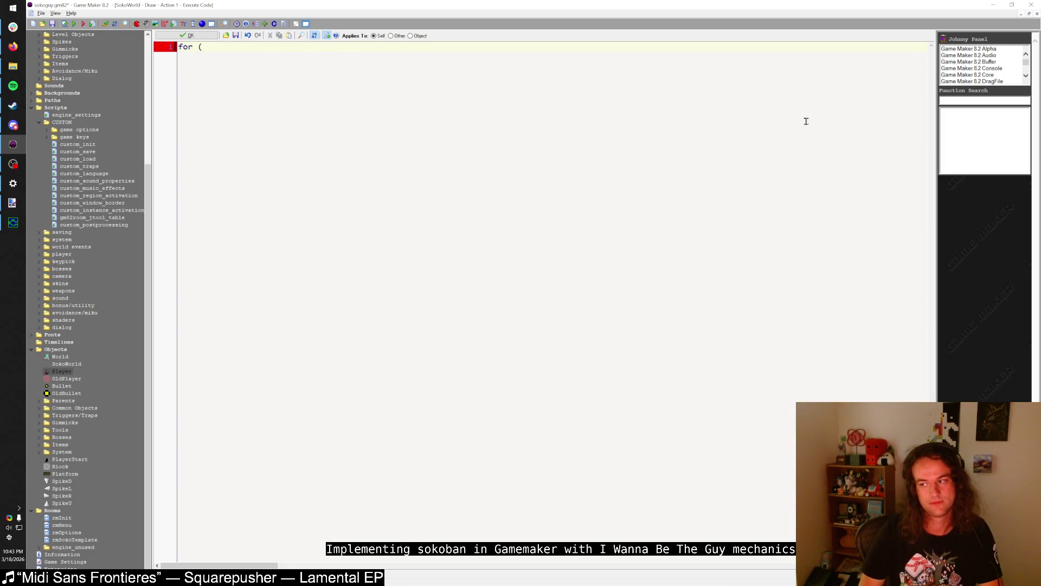
text(var)
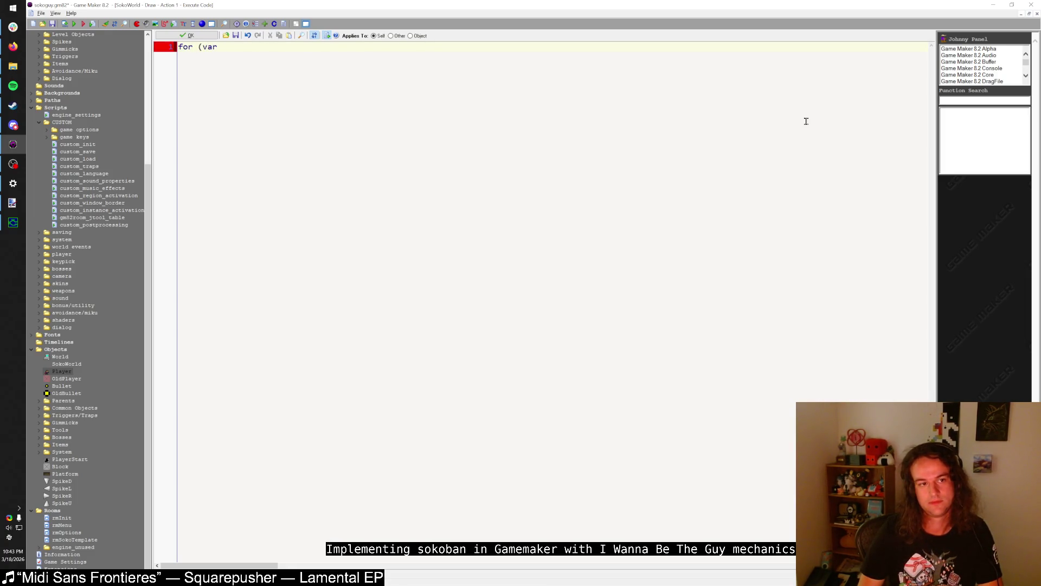
key(ctrl+a)
key(BackSpace)
click(190, 35)
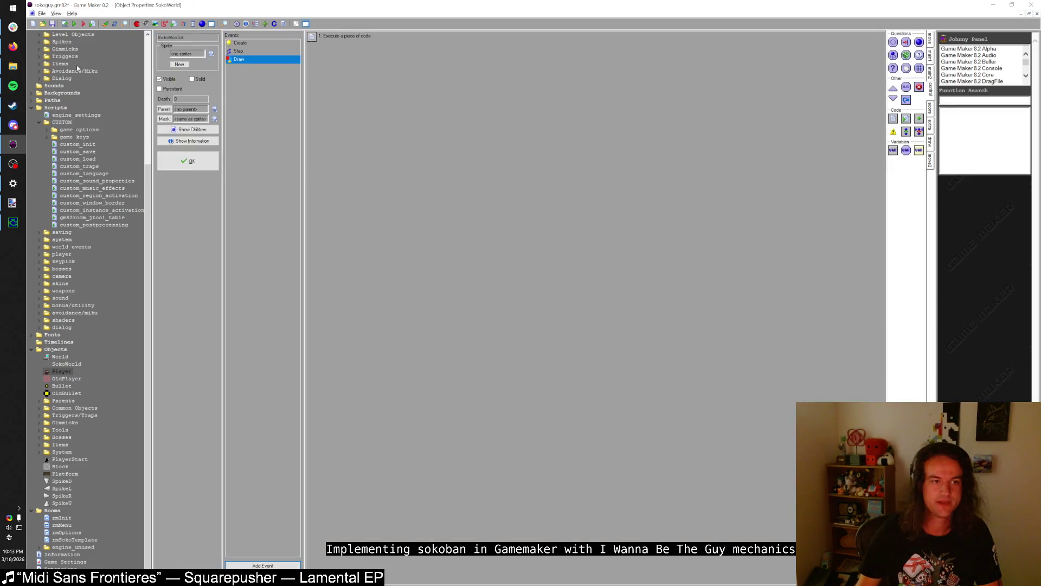
click(13, 203)
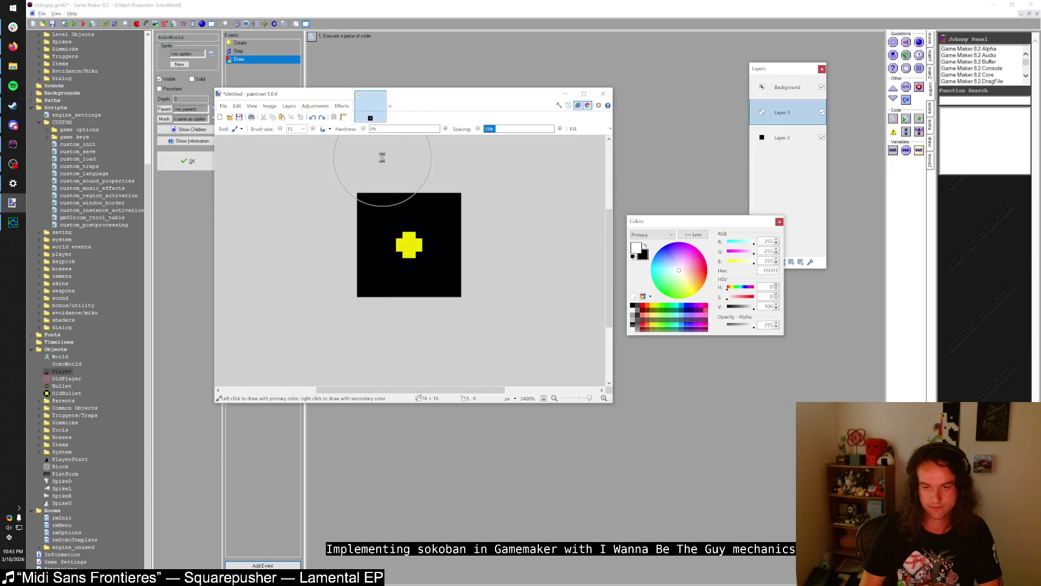
- Create a new 32×32 image and fill the whole canvas with pale cyan
key(ctrl+n)
key(Return)
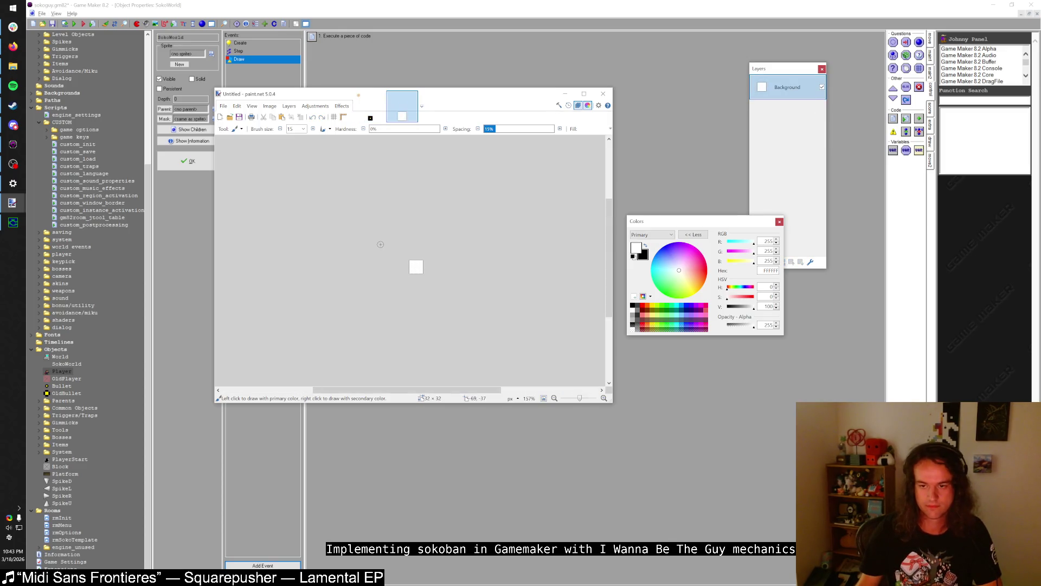
mouse_move(712, 222)
mouse_down()
mouse_move(682, 189)
mouse_move(728, 175)
mouse_up()
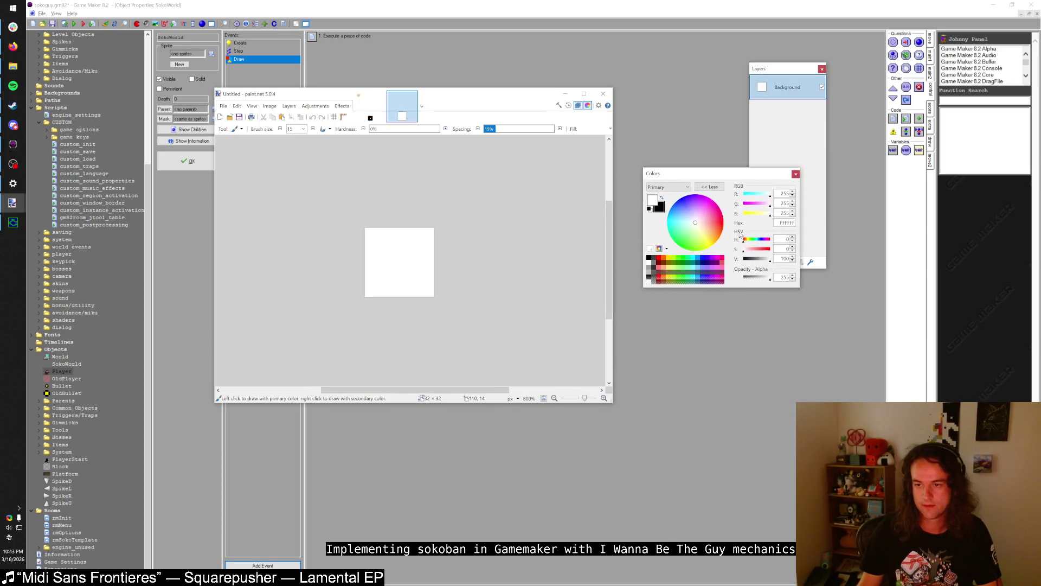
click(679, 247)
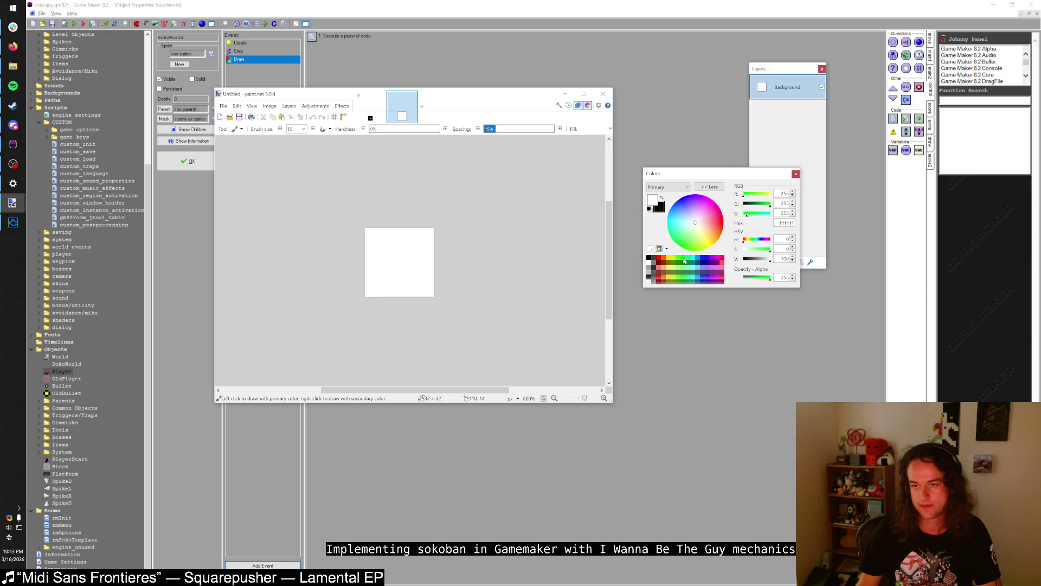
click(671, 235)
click(710, 186)
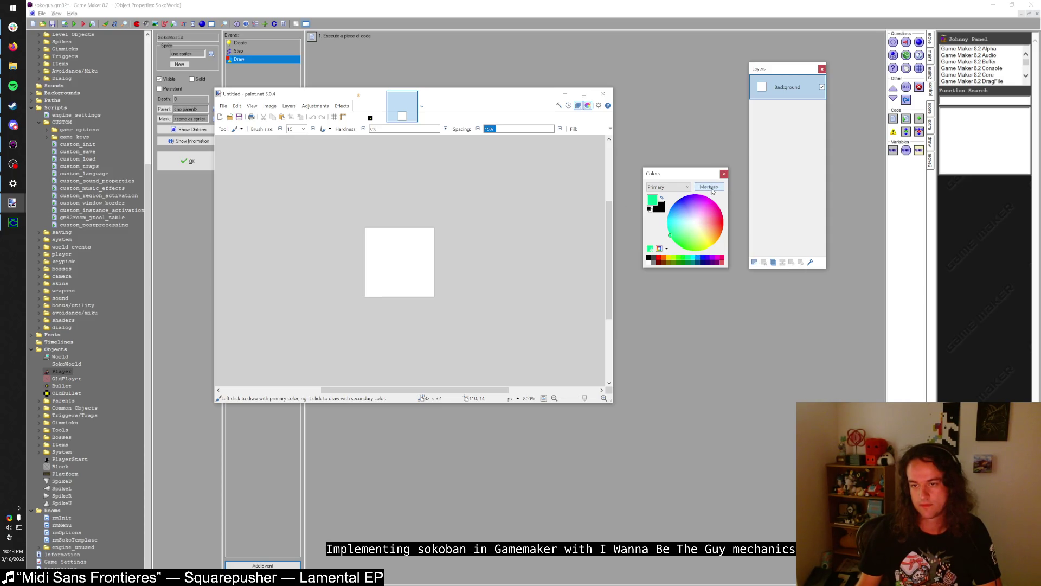
click(712, 187)
click(692, 257)
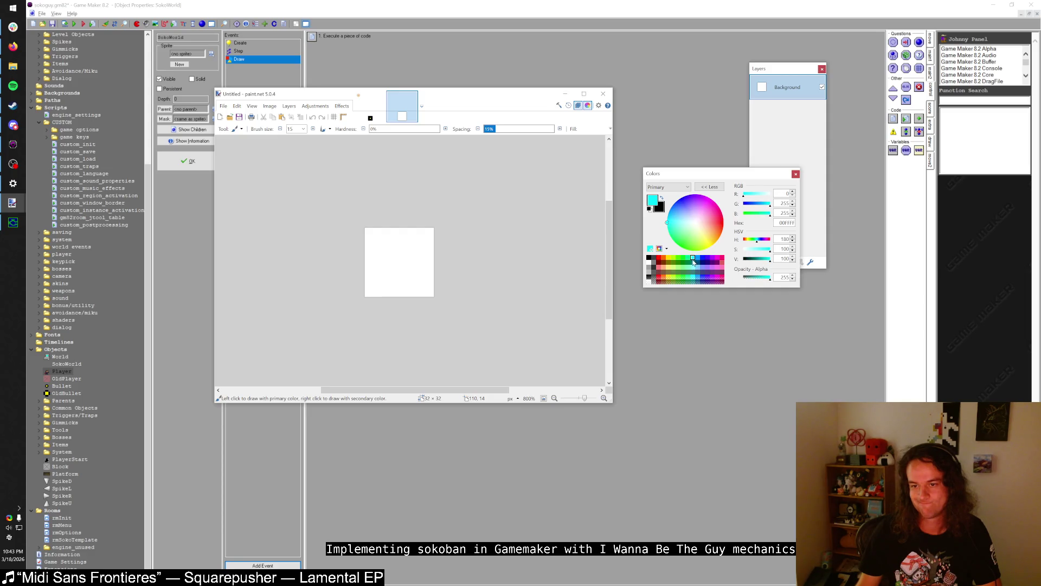
click(749, 249)
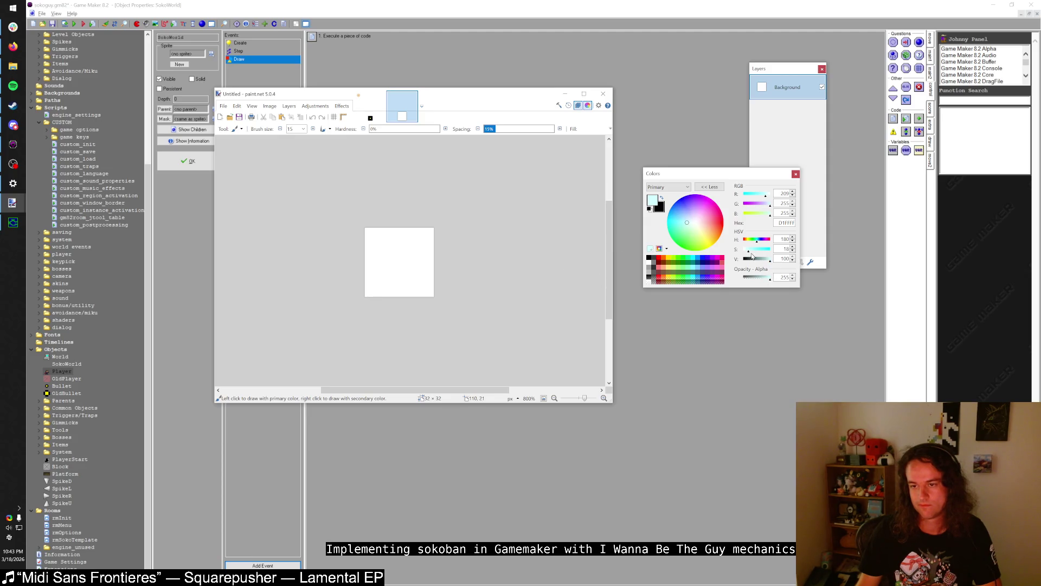
drag(758, 260, 765, 261)
key(f)
click(407, 271)
key(s)
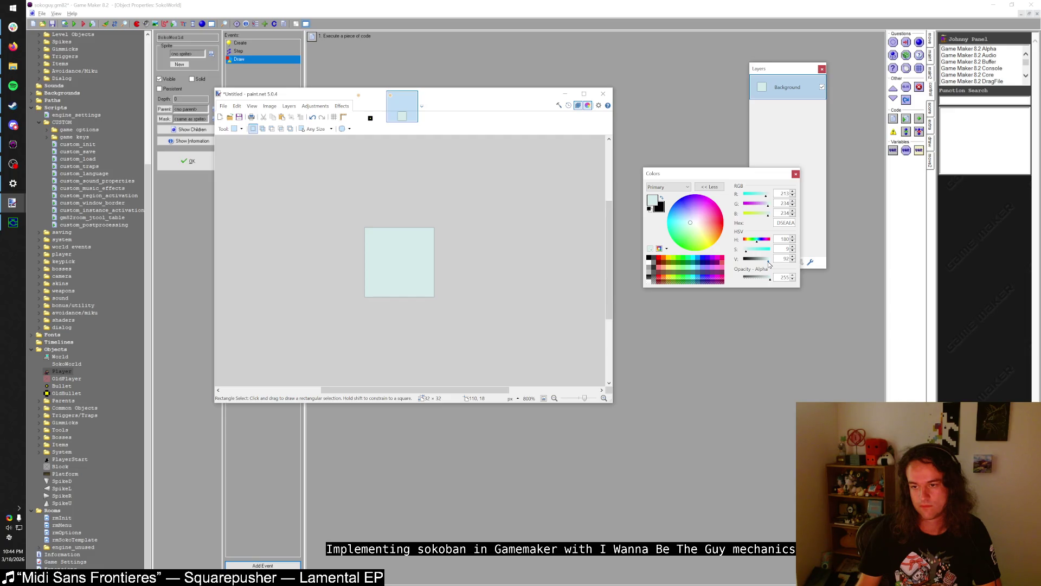
- Set the Paintbrush to size 6 with 100% hardness and a full-brightness light cyan colour
key(b)
ctrl+scroll(372, 274, up, 3)
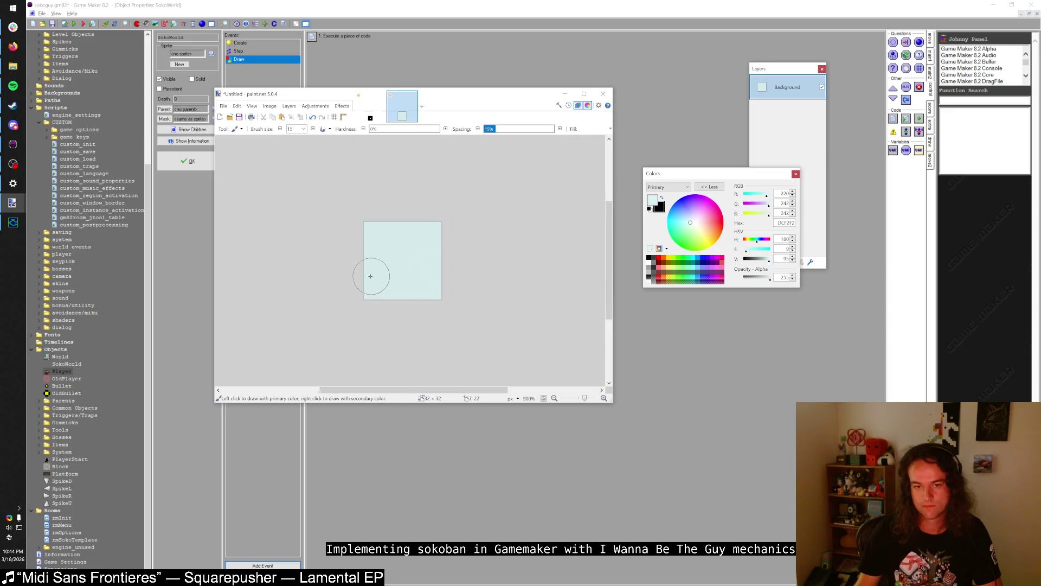
click(282, 130)
click(282, 129)
click(281, 130)
click(282, 129)
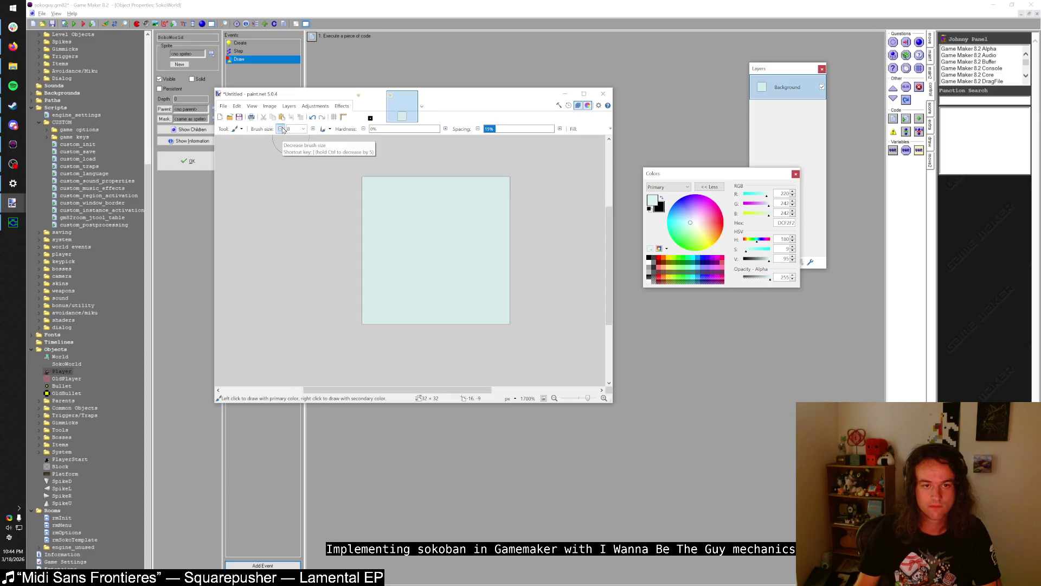
click(281, 130)
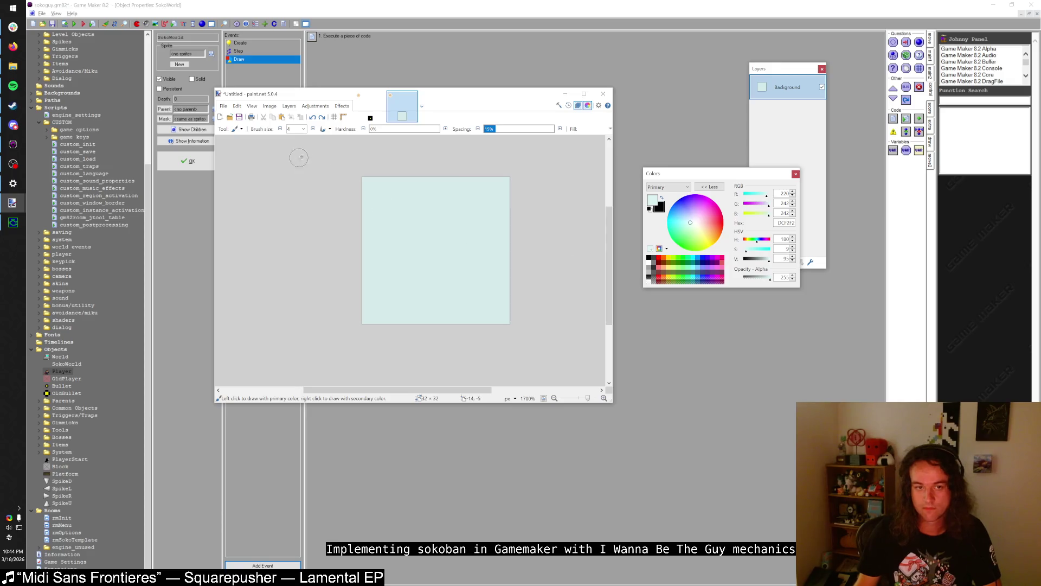
drag(375, 129, 427, 129)
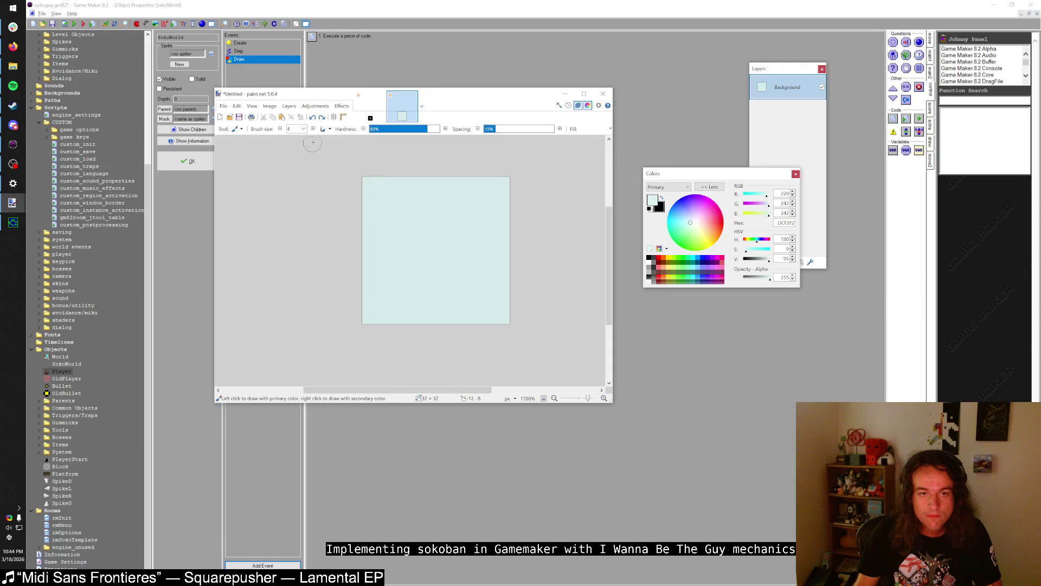
drag(426, 129, 531, 137)
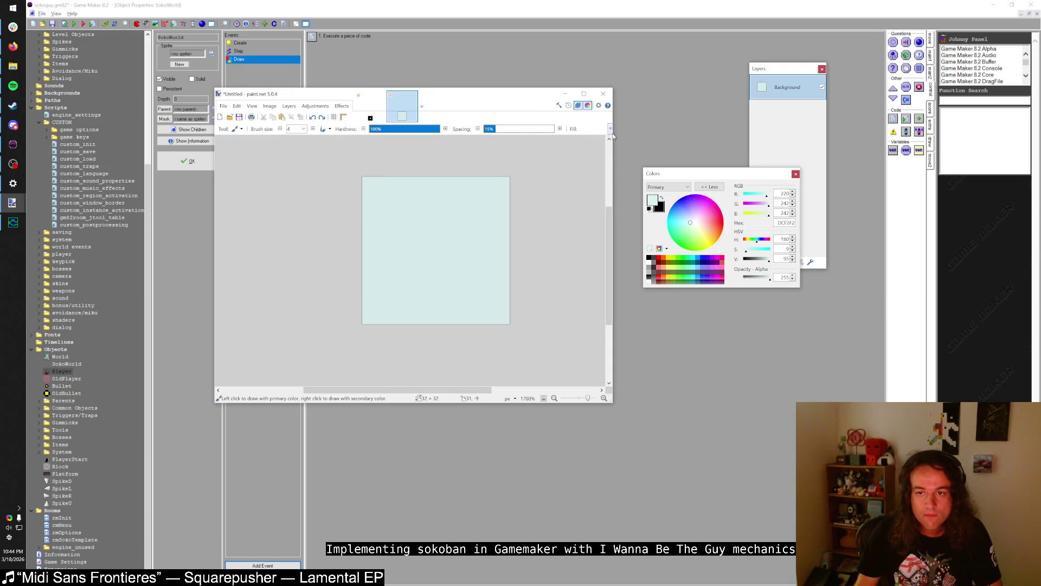
drag(612, 137, 743, 139)
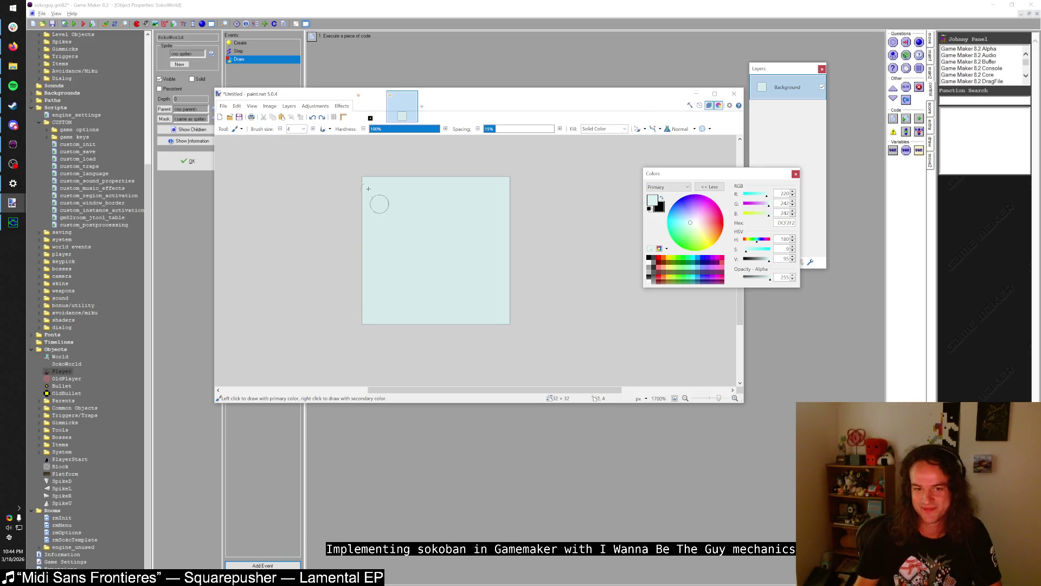
click(313, 129)
click(312, 128)
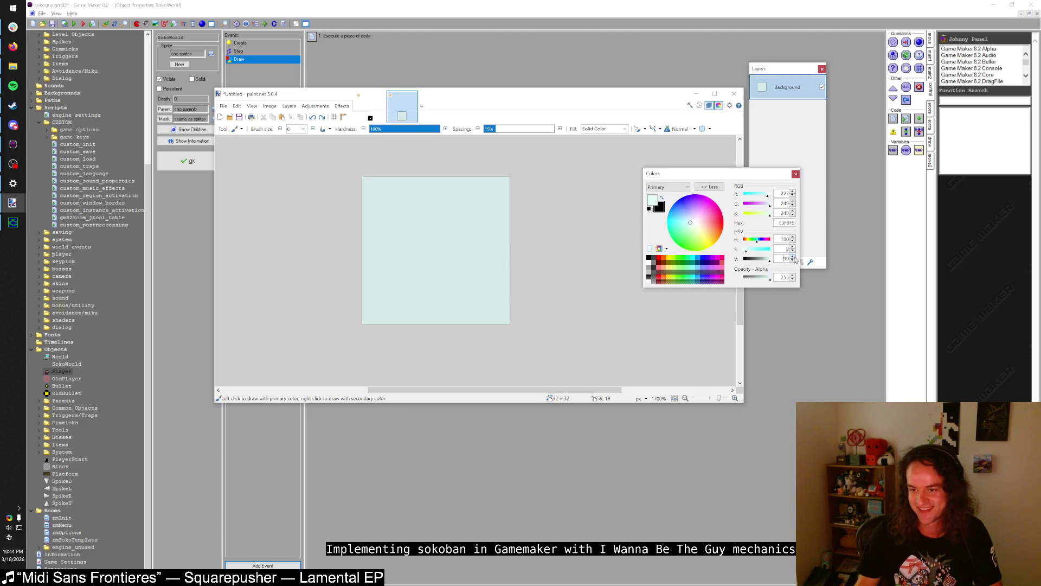
double_click(793, 257)
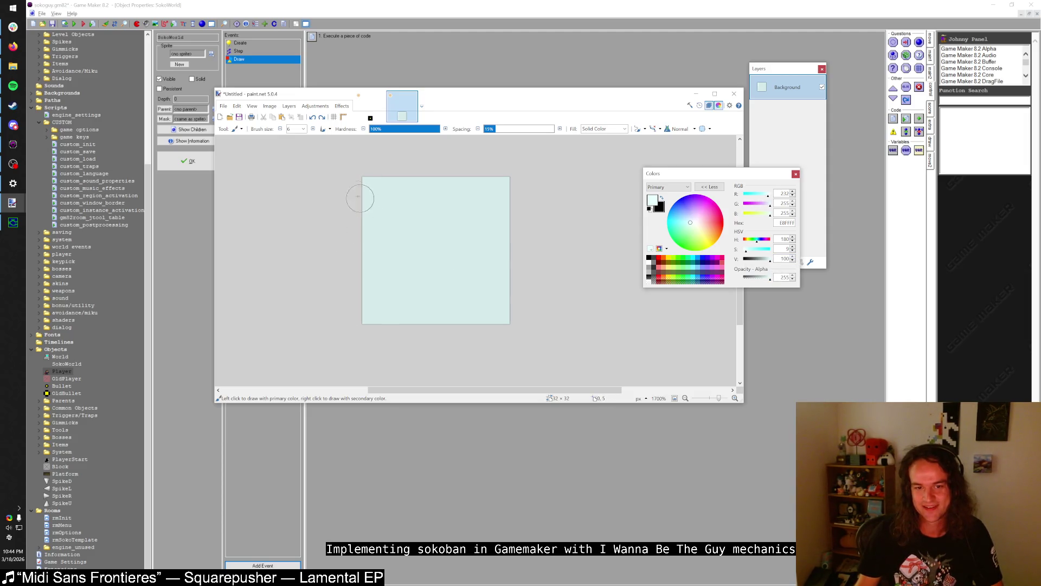
- Paint lighter cyan strips along the tile's top, left, right and bottom edges
mouse_move(358, 196)
mouse_down()
mouse_move(365, 185)
mouse_move(557, 163)
mouse_up()
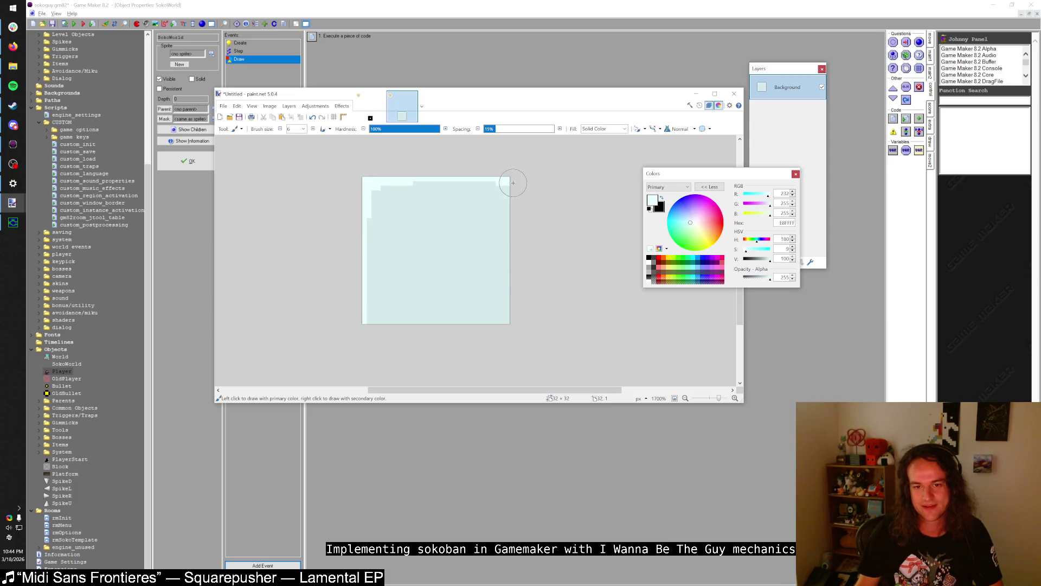
key(s)
key(b)
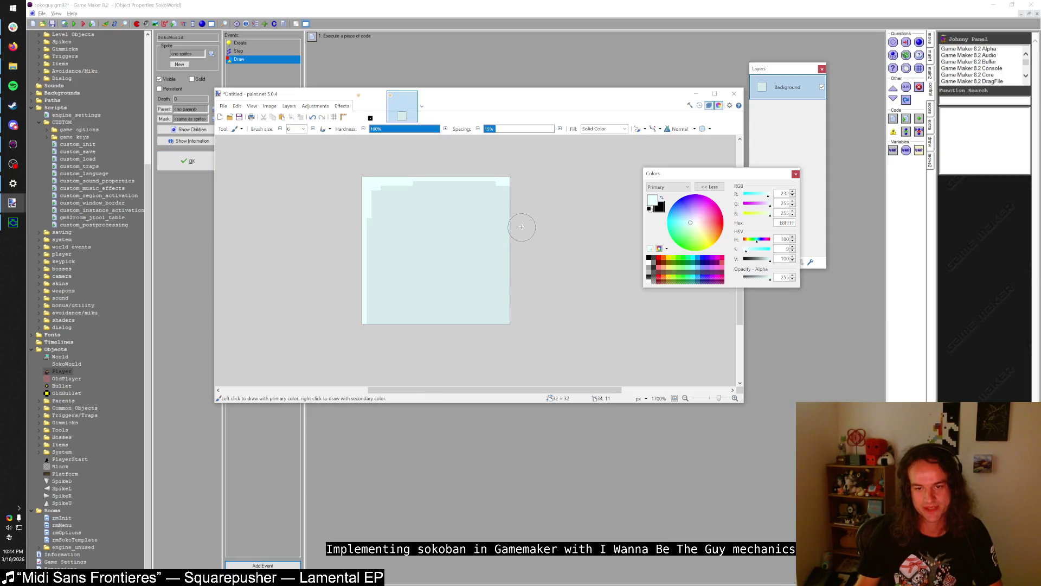
click(521, 253)
drag(523, 307, 520, 268)
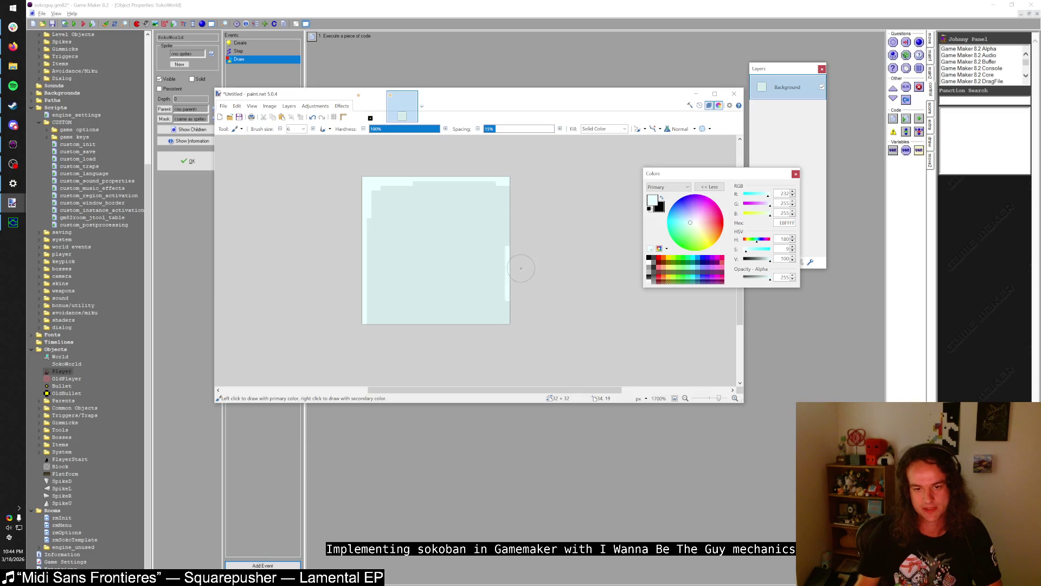
mouse_move(491, 328)
mouse_down()
mouse_move(418, 332)
mouse_move(491, 334)
mouse_up()
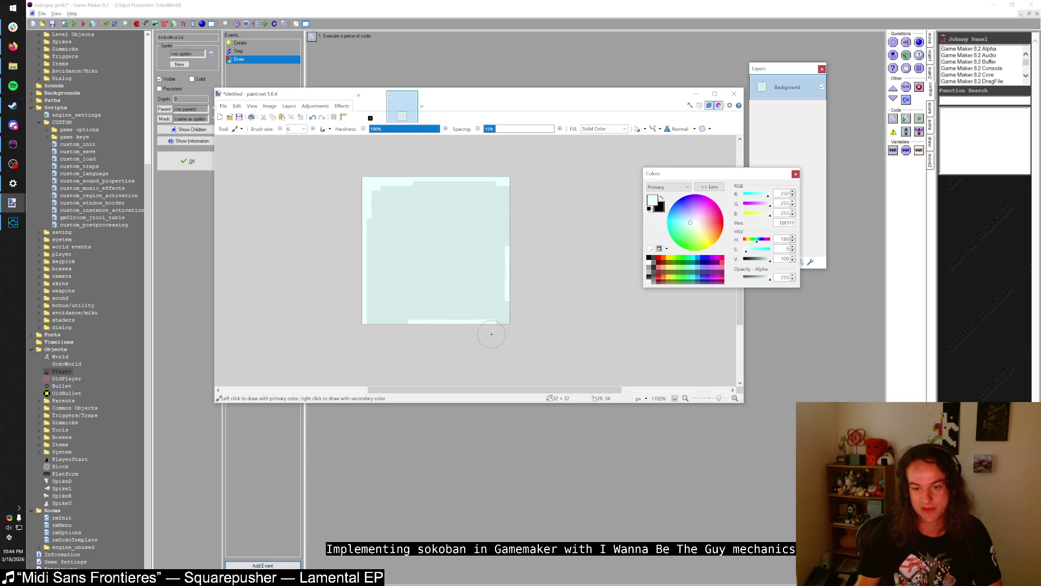
key(s)
key(s)
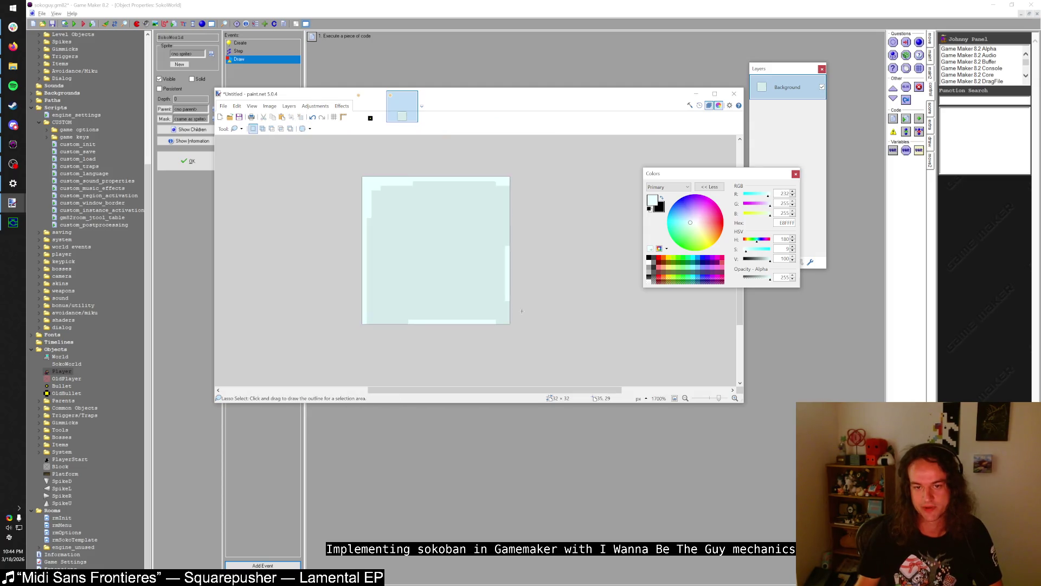
click(179, 161)
scroll(139, 135, up, 8)
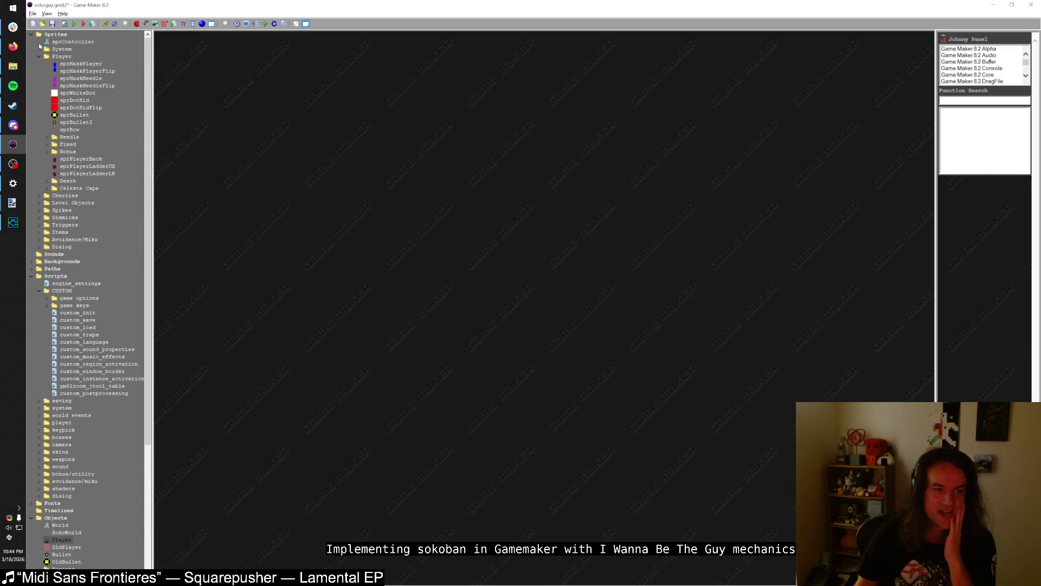
- Collapse the Sprites and Scripts folders and expand Backgrounds
click(32, 34)
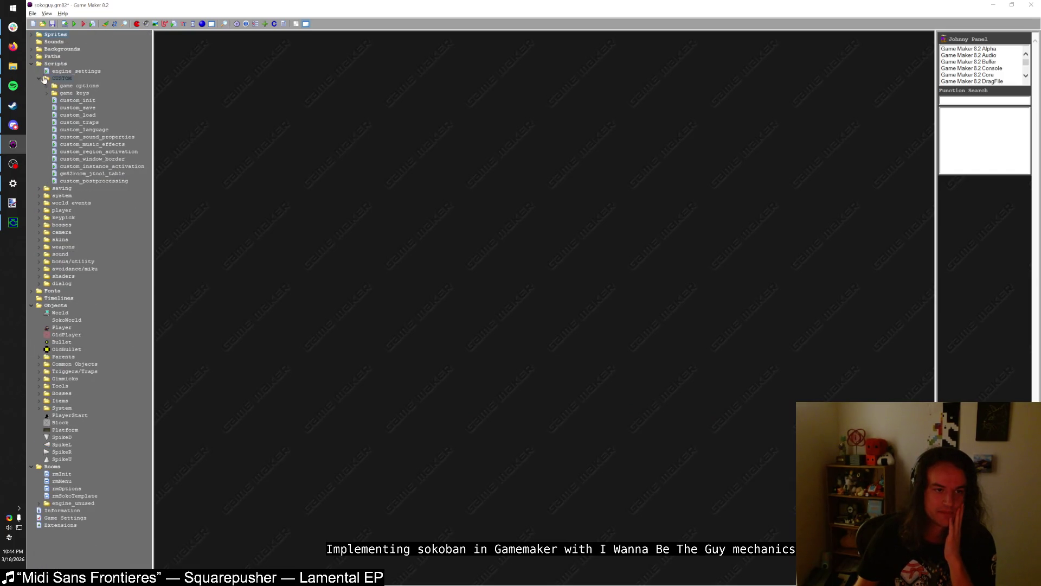
click(31, 63)
click(32, 49)
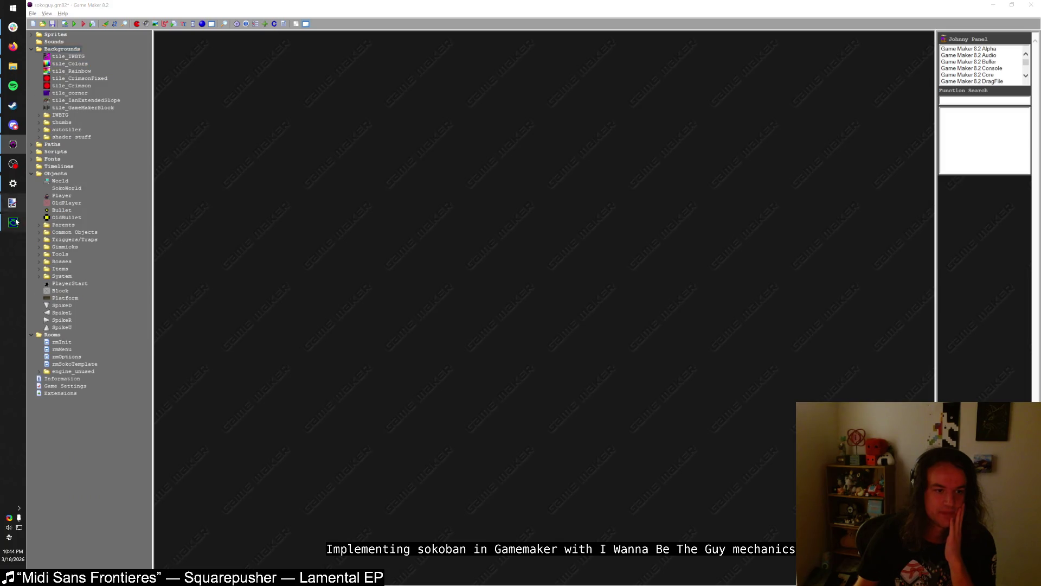
- Close the running Sokoguy game and bring up the Backgrounds folder's context menu
click(20, 218)
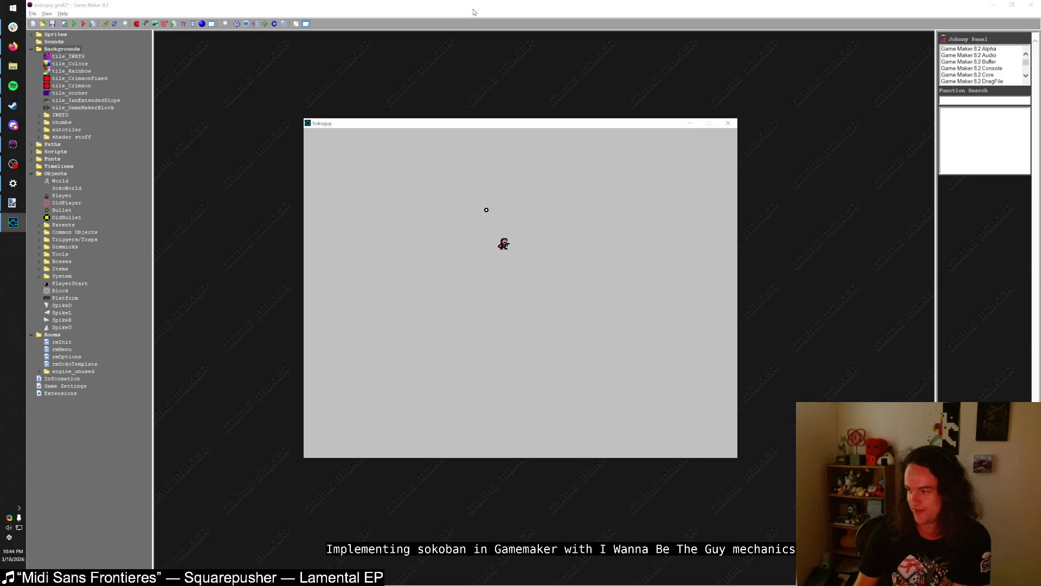
key(Escape)
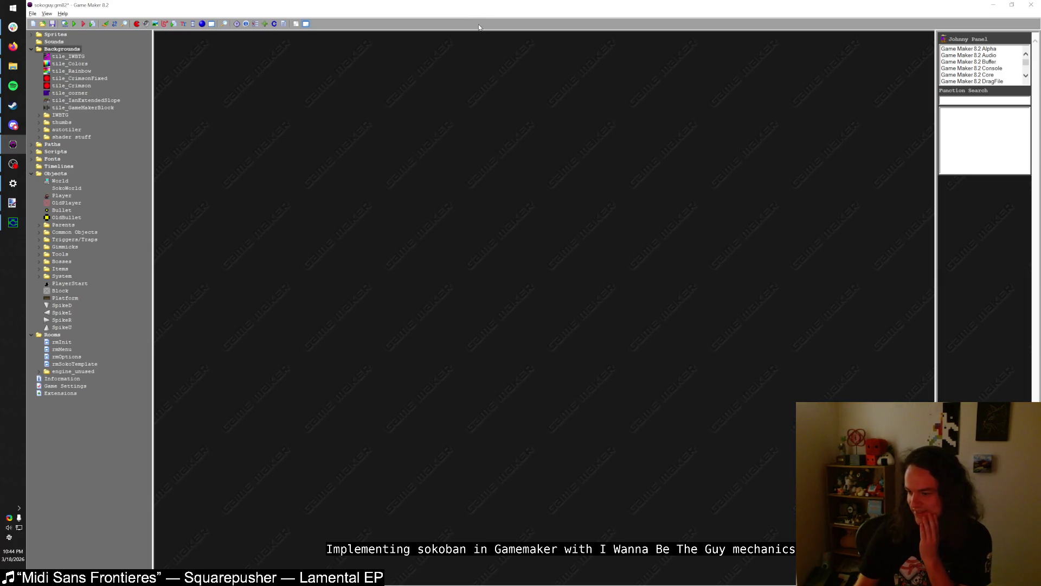
click(68, 284)
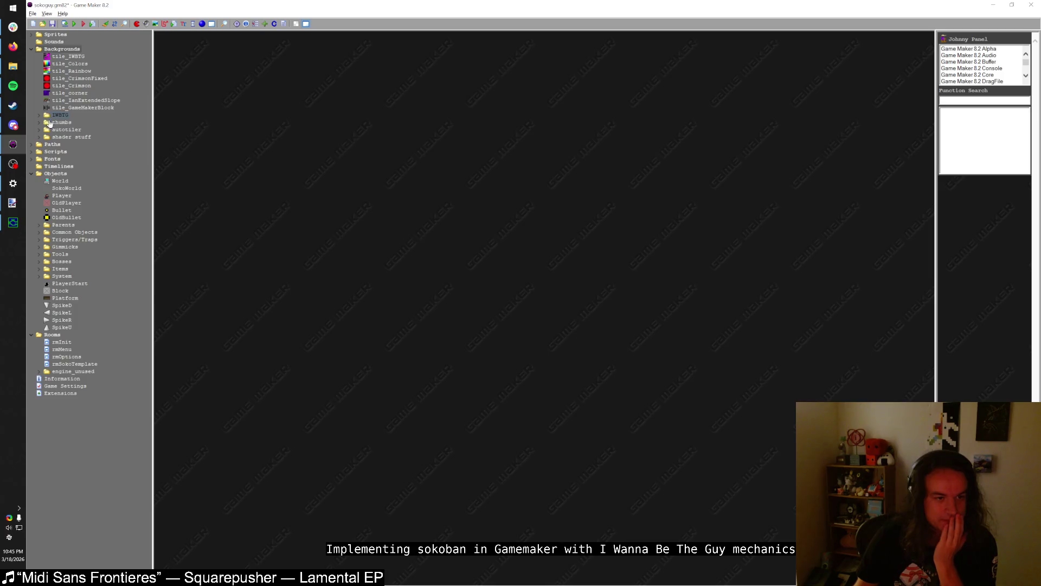
right_click(58, 49)
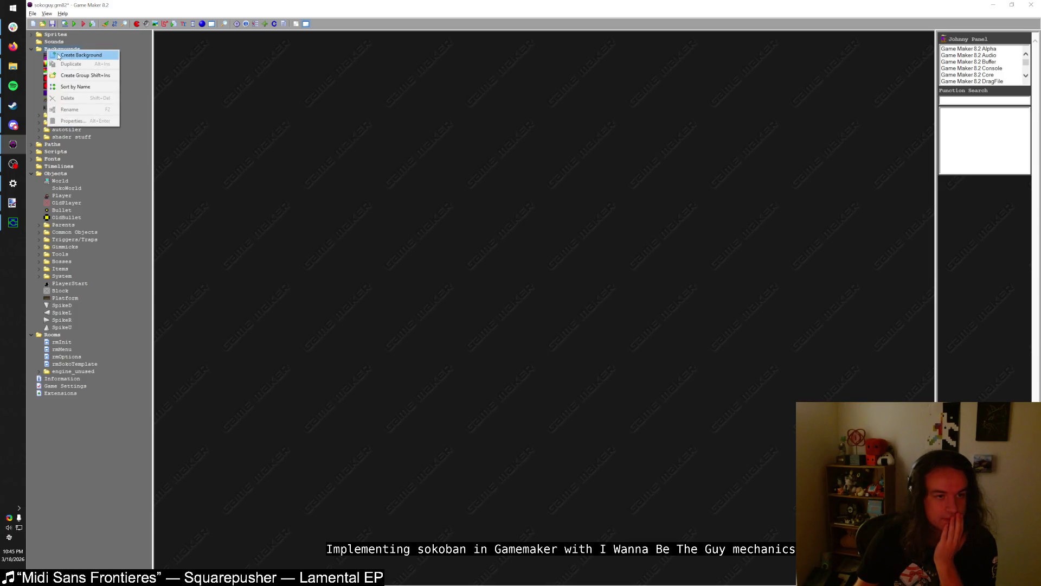
- Add a 32×32 background named tile_Grid from the painted tile and run the game with F5
click(59, 56)
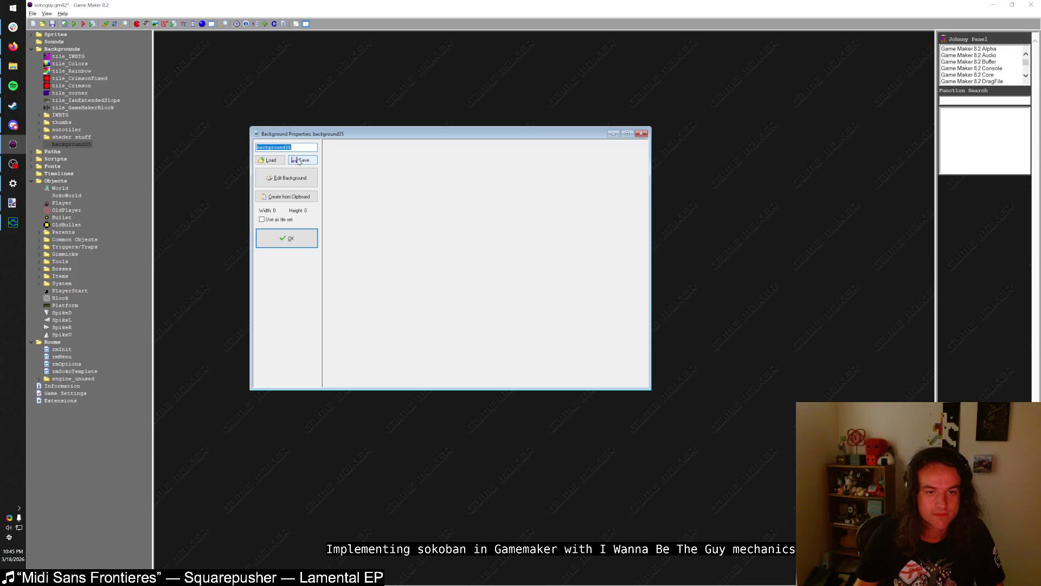
click(300, 179)
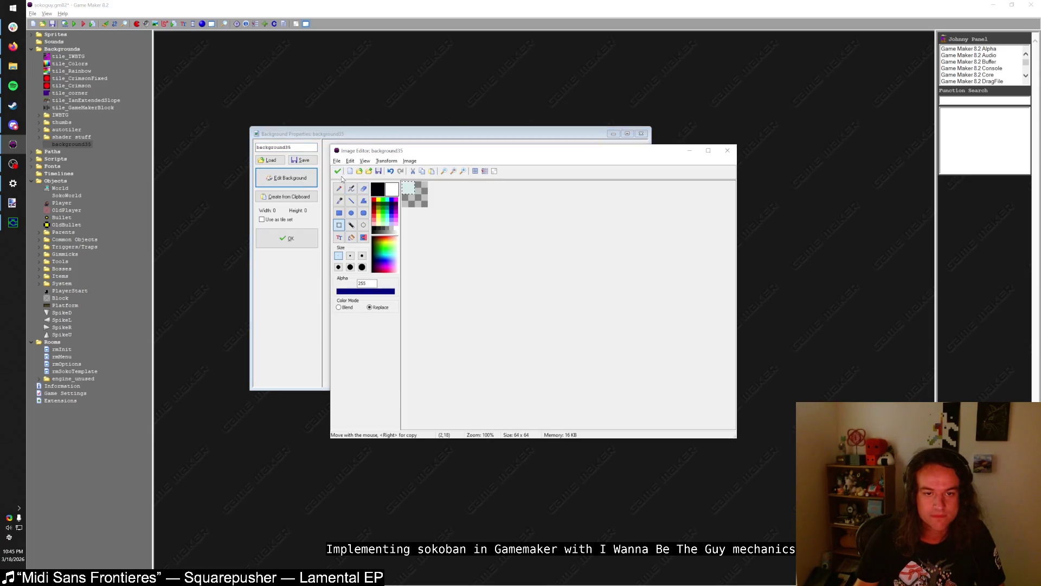
click(338, 171)
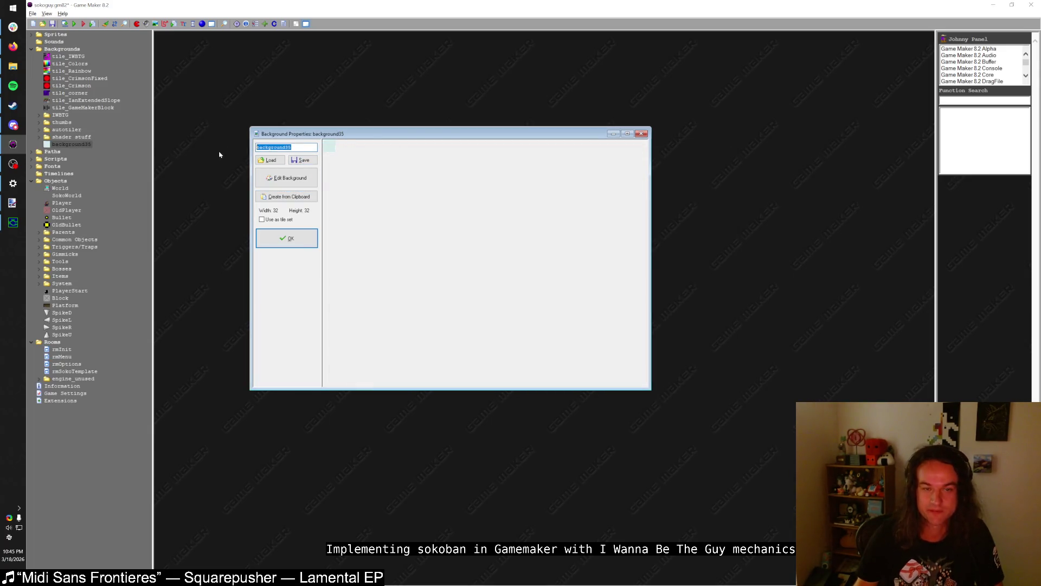
text(bg)
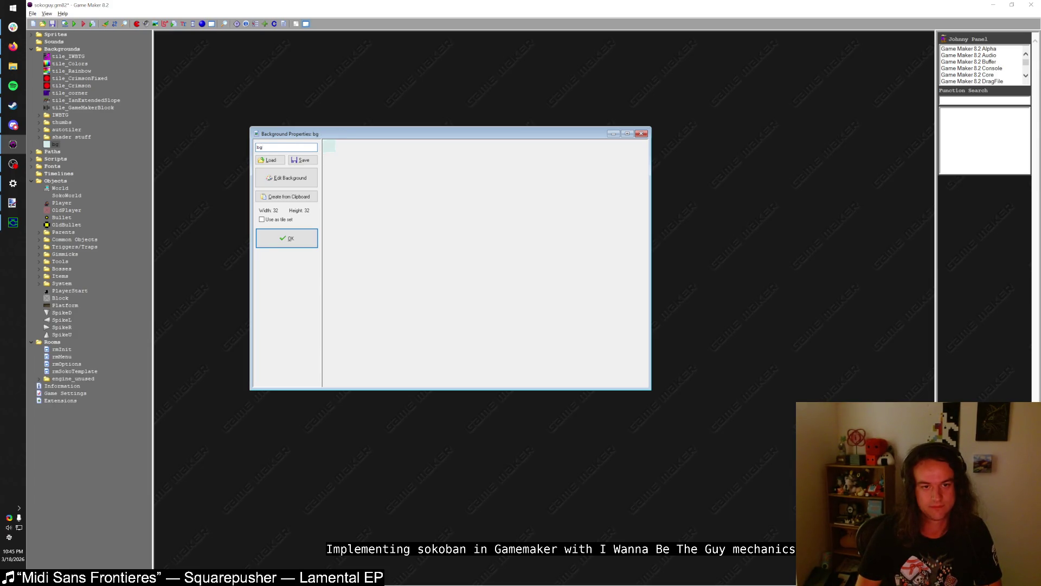
text(Tile1)
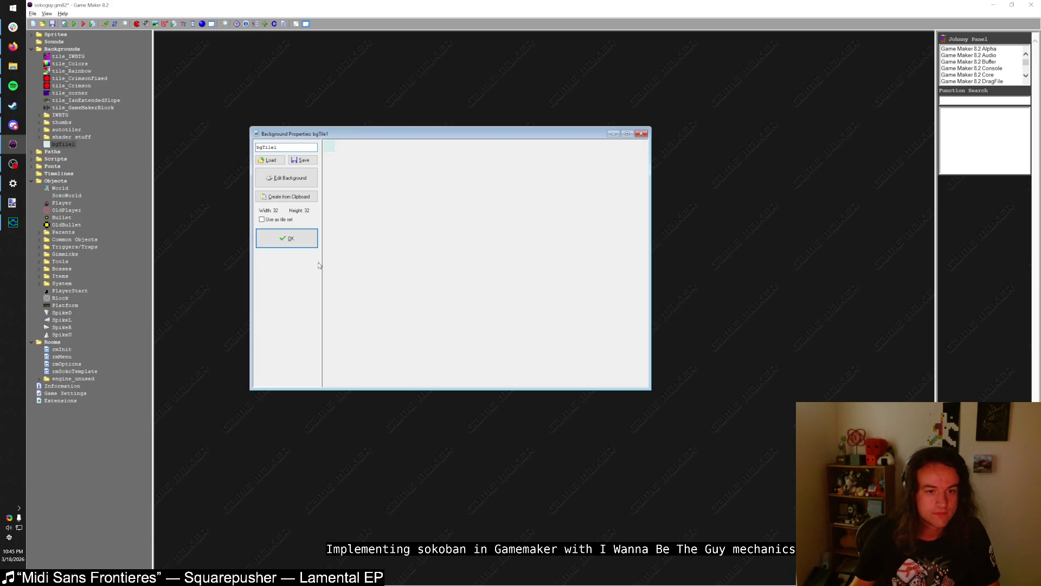
double_click(296, 150)
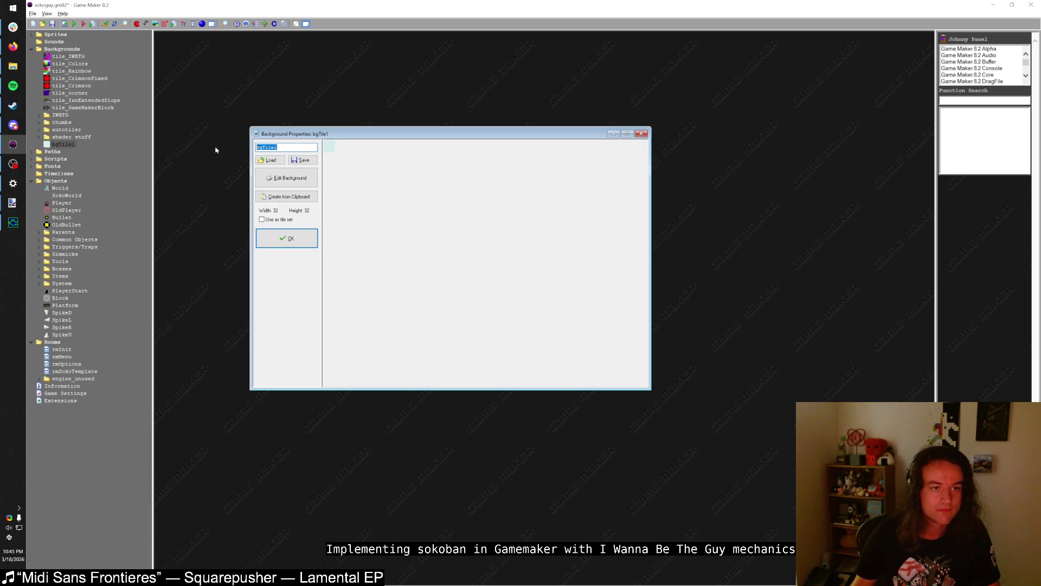
text(tile_Gri)
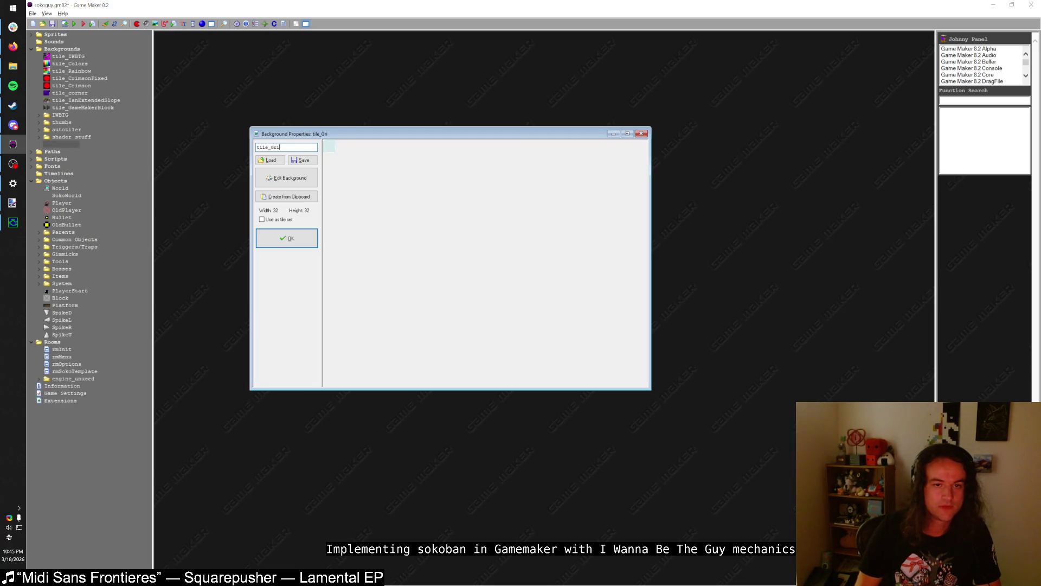
text(d)
click(290, 238)
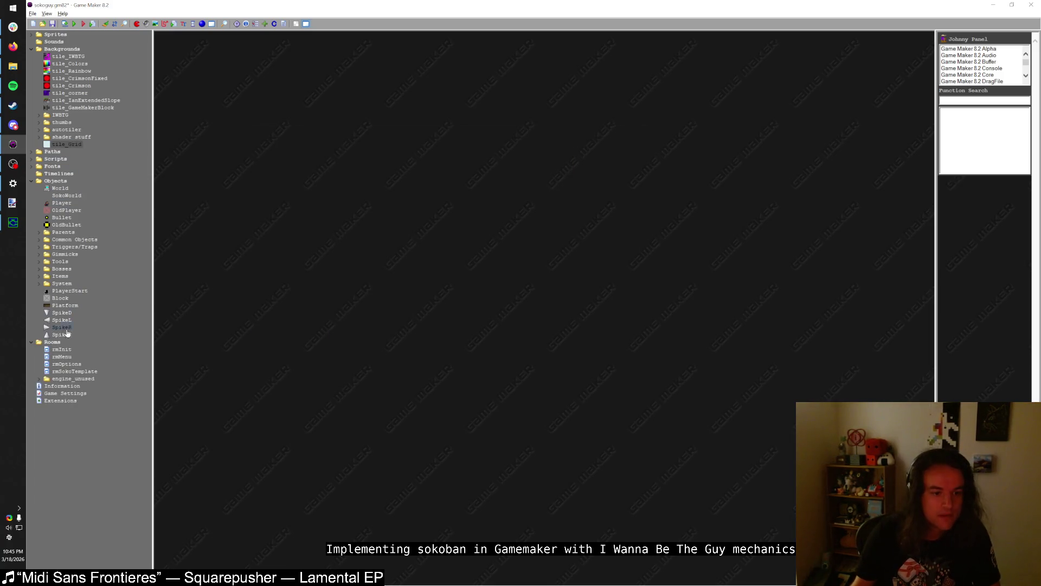
key(F5)
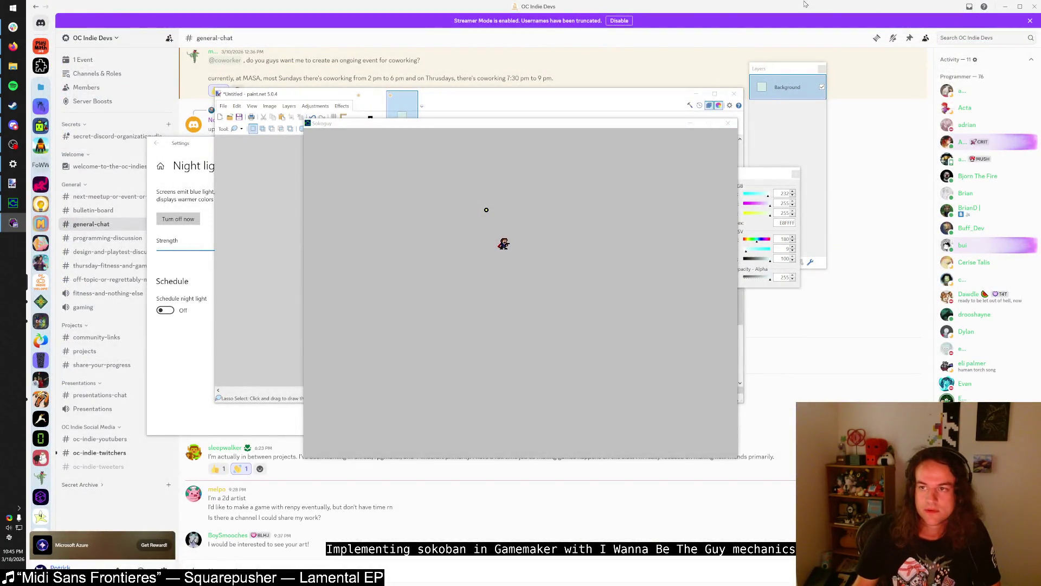
- Close the test game, set rmSokoTemplate's background to tile_Grid, and close the room editor
key(Escape)
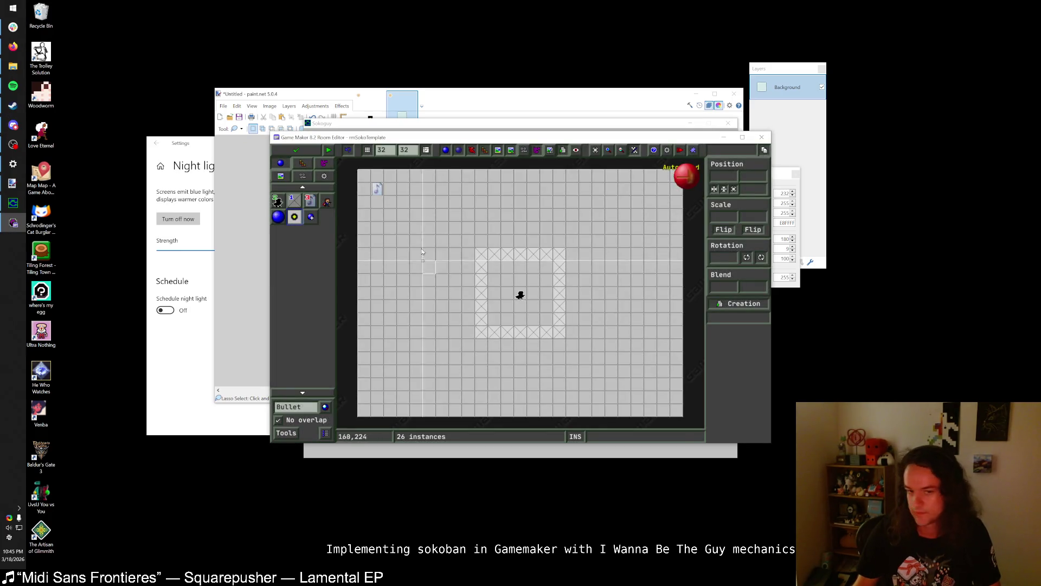
double_click(488, 137)
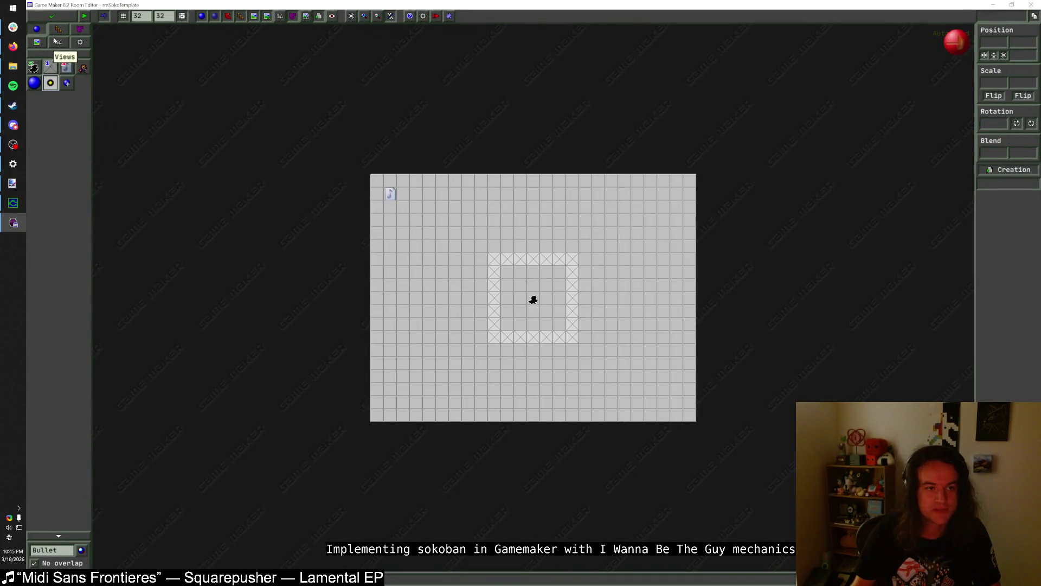
click(51, 42)
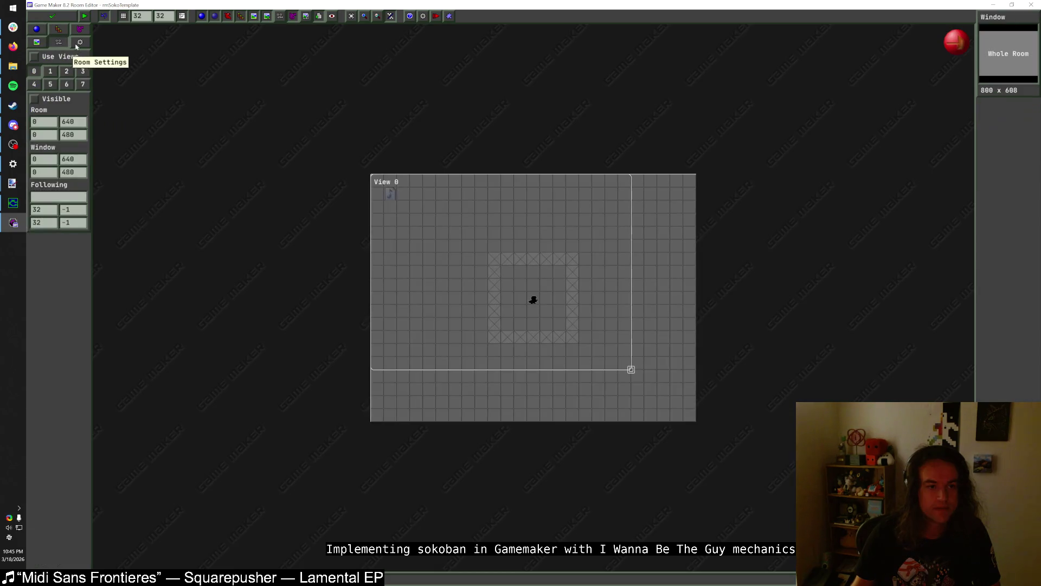
click(41, 43)
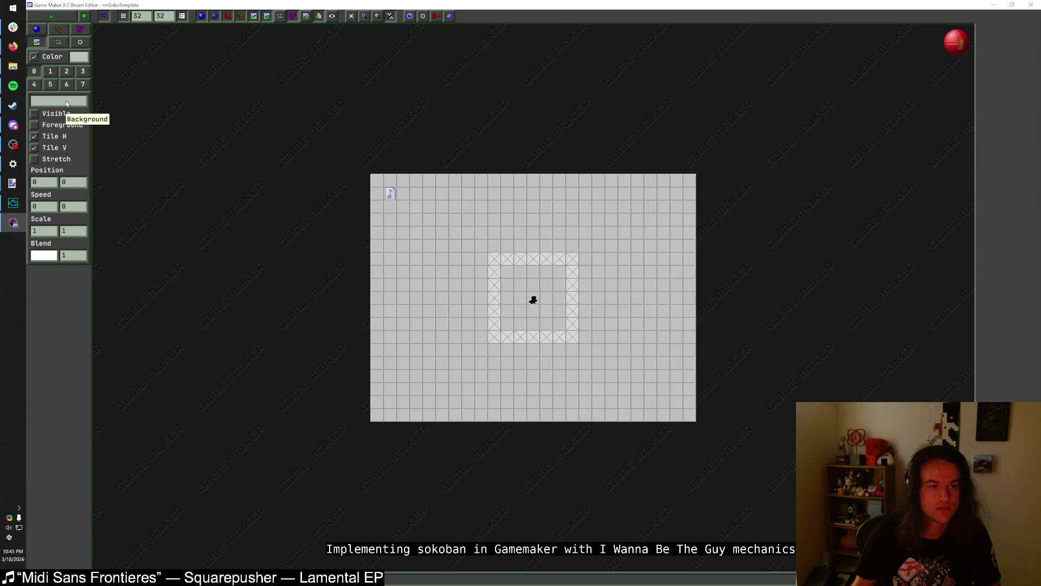
click(67, 103)
click(98, 223)
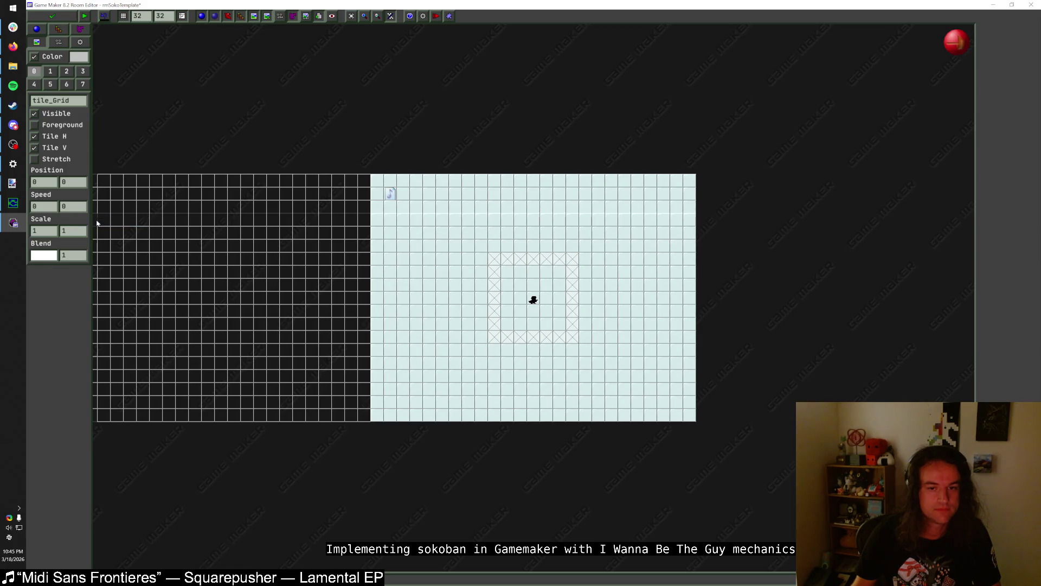
scroll(488, 265, up, 2)
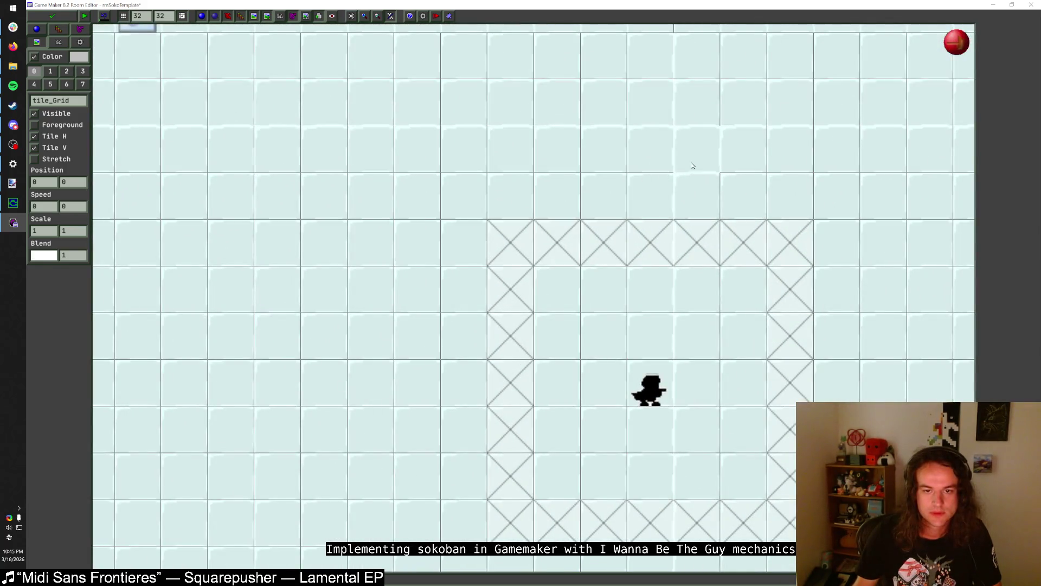
scroll(692, 166, down, 1)
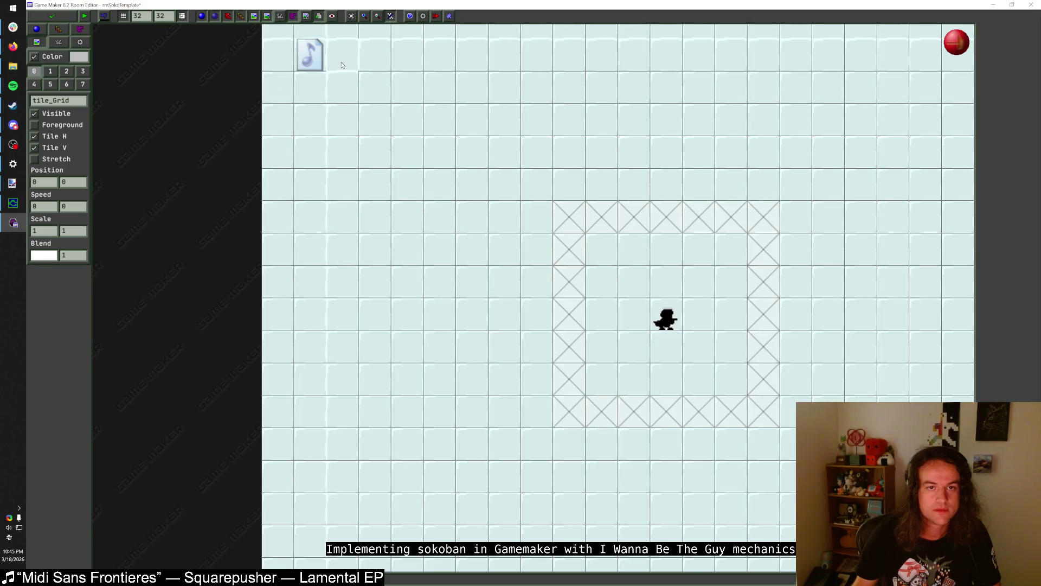
scroll(341, 70, down, 2)
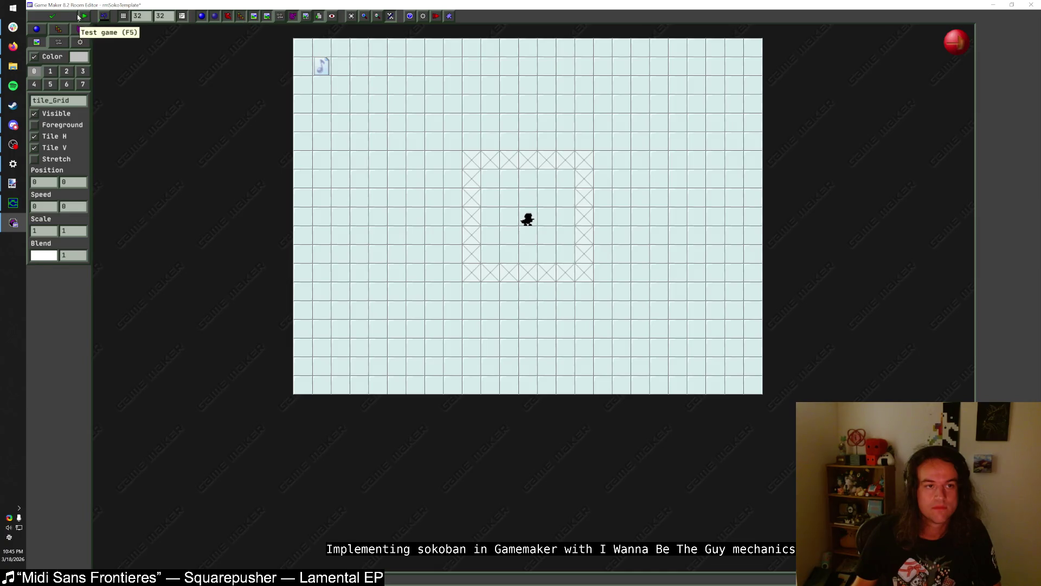
click(52, 16)
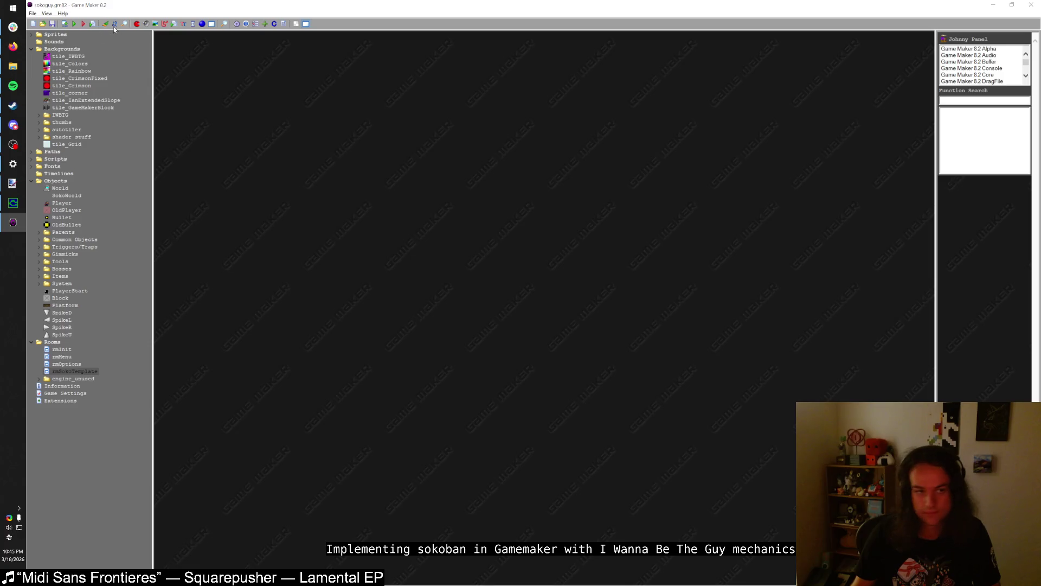
click(74, 25)
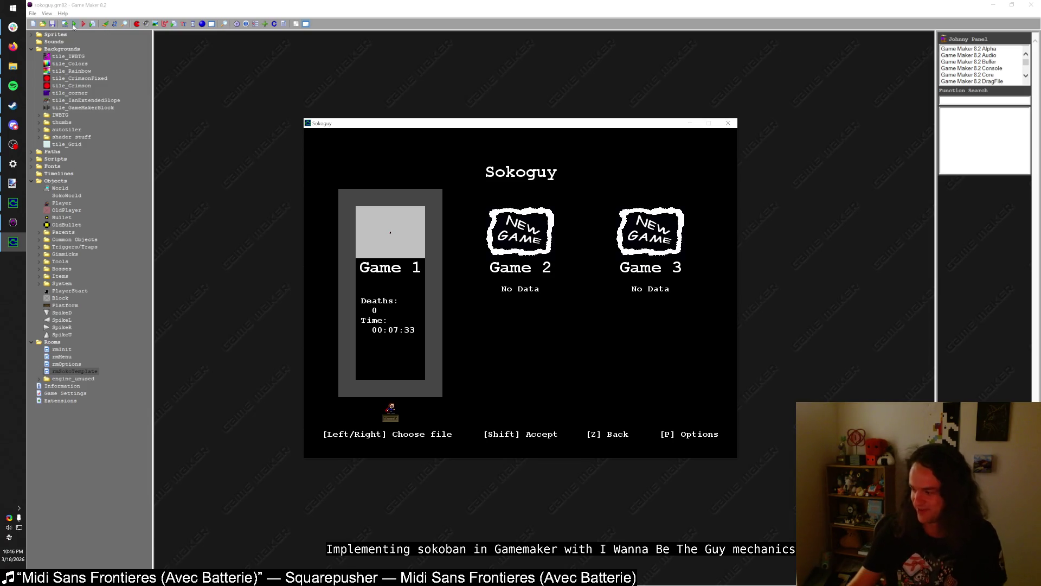
key(shift)
key(shift)
key(Right)
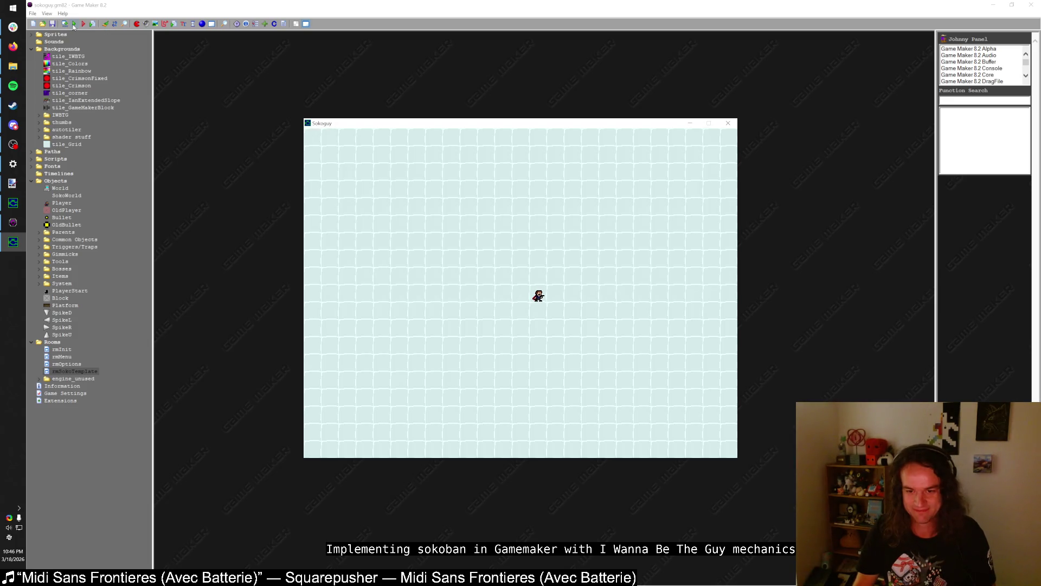
key(Left)
key(Left)
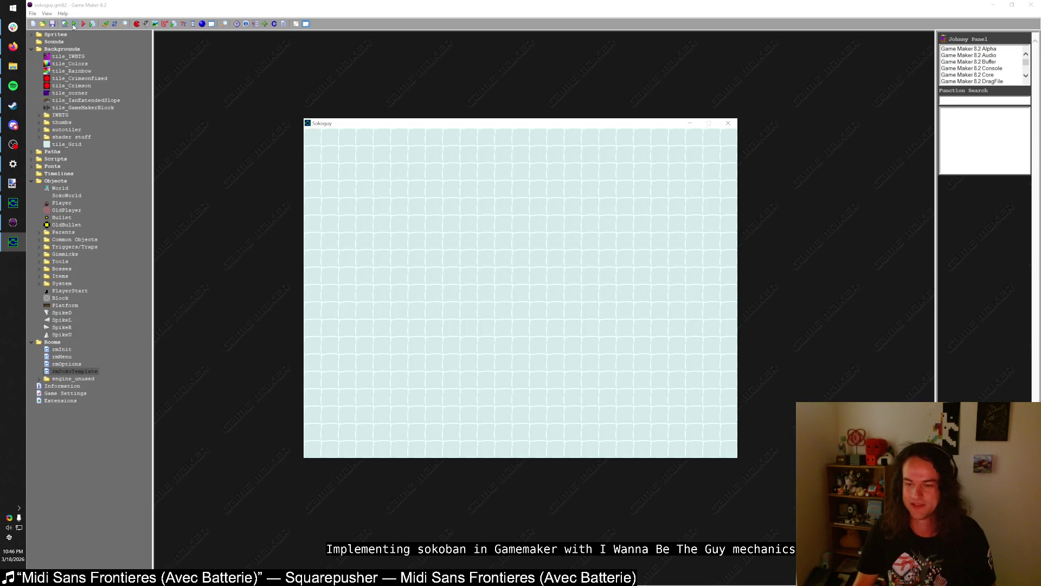
key(Right)
key(Down)
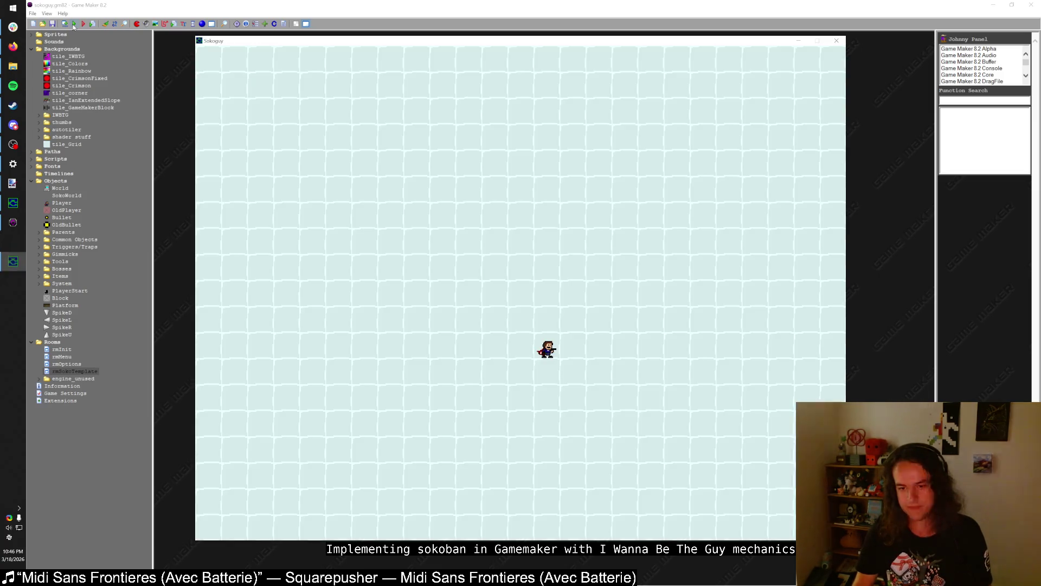
key(Left)
key(Right)
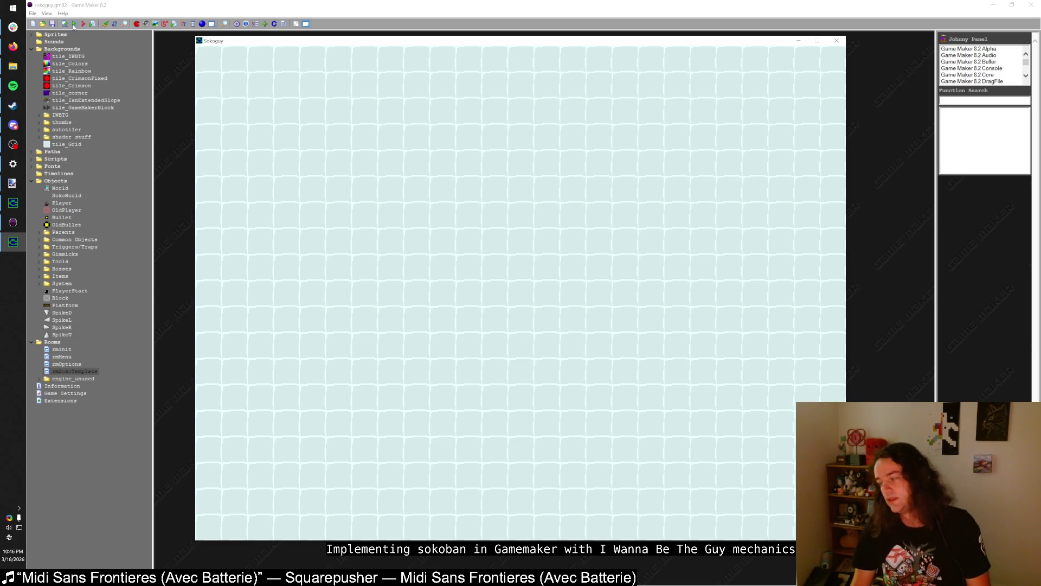
key(z)
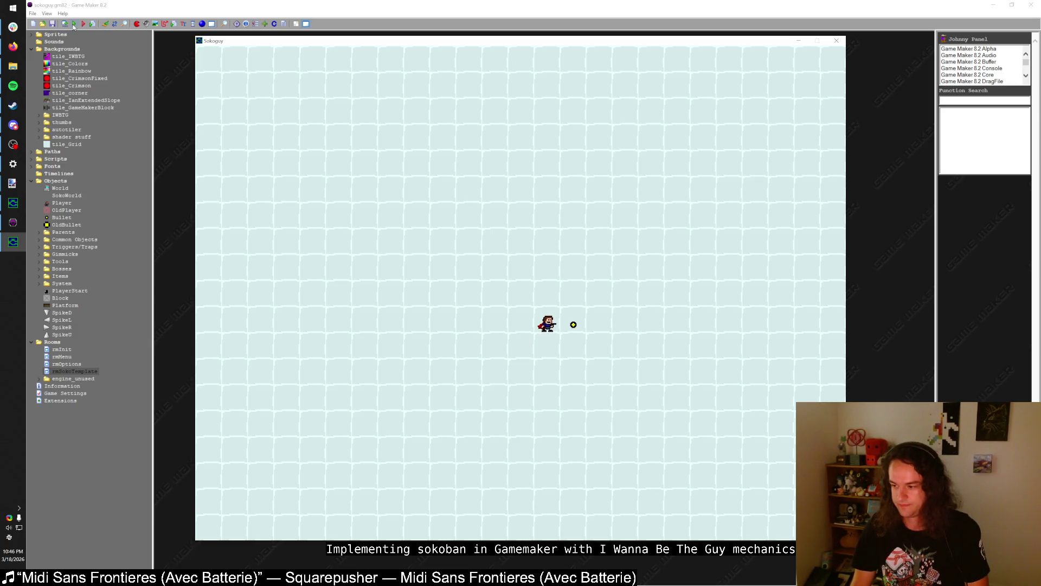
key(Left)
key(z)
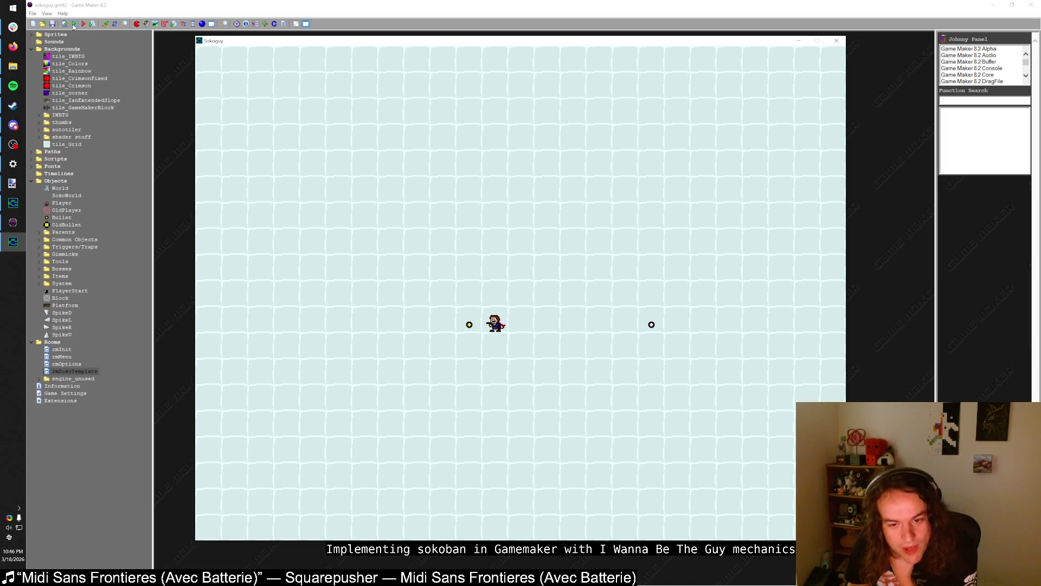
key(Right)
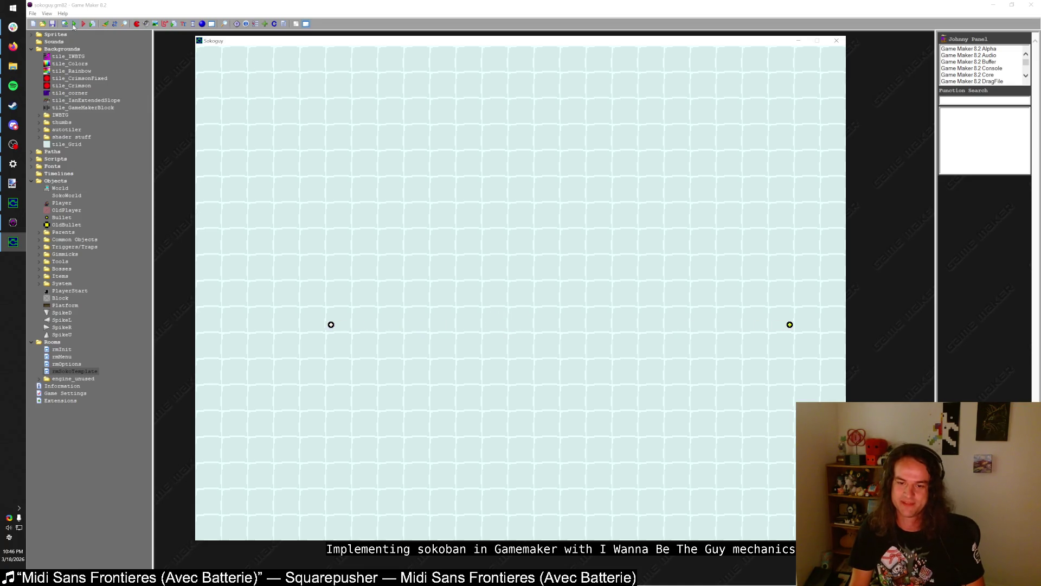
key(Right)
key(z)
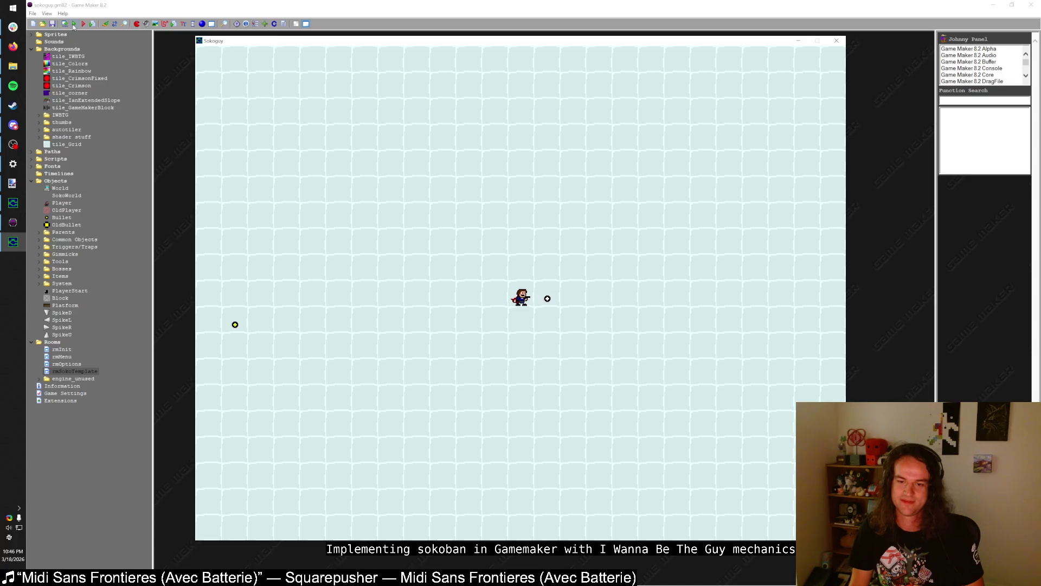
key(z)
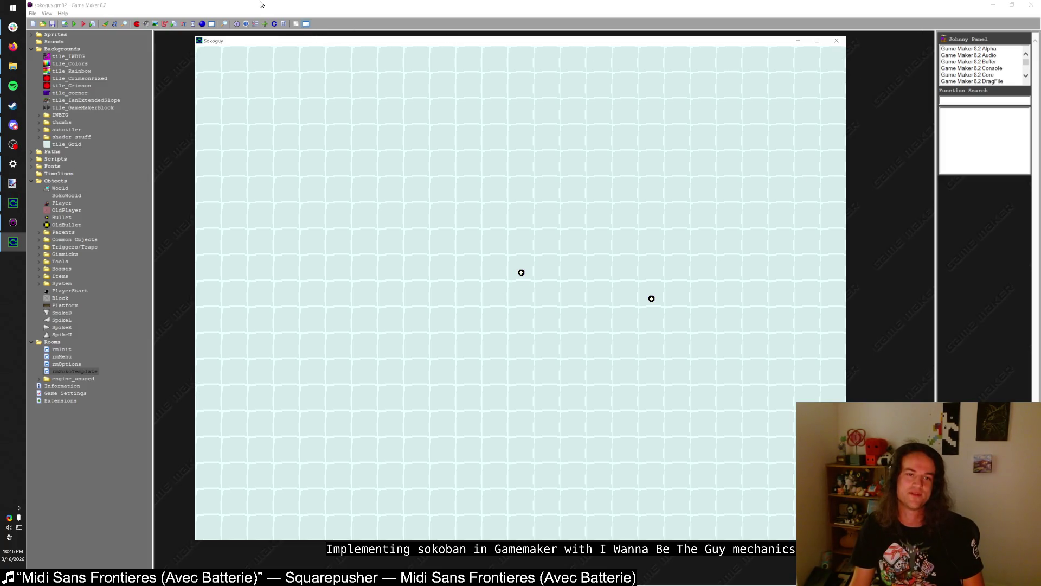
key(Escape)
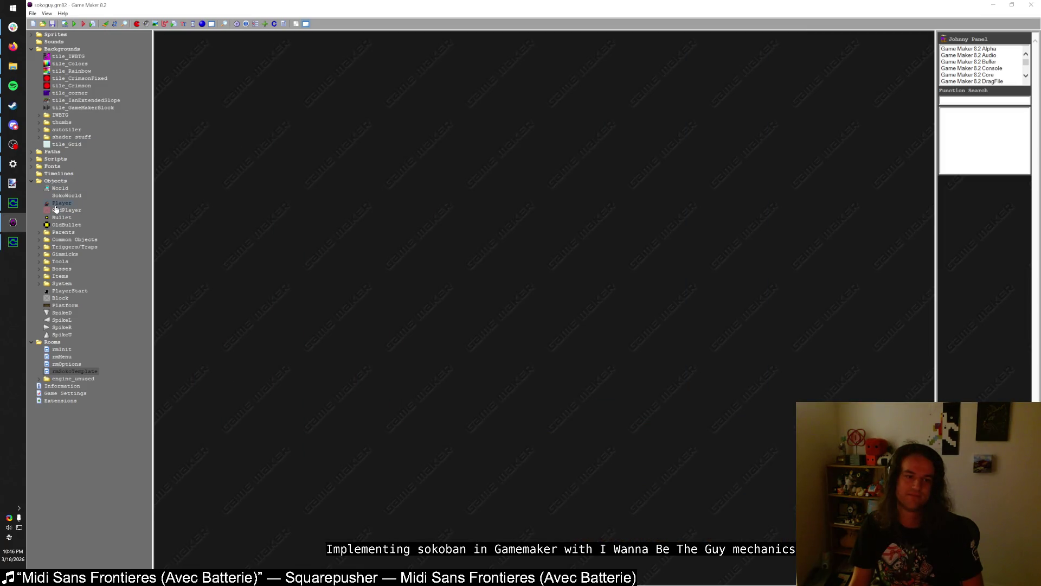
- Change SokoWorld's Step code line 35 from 'if x != 0' to 'if dx != 0' and rerun
double_click(57, 197)
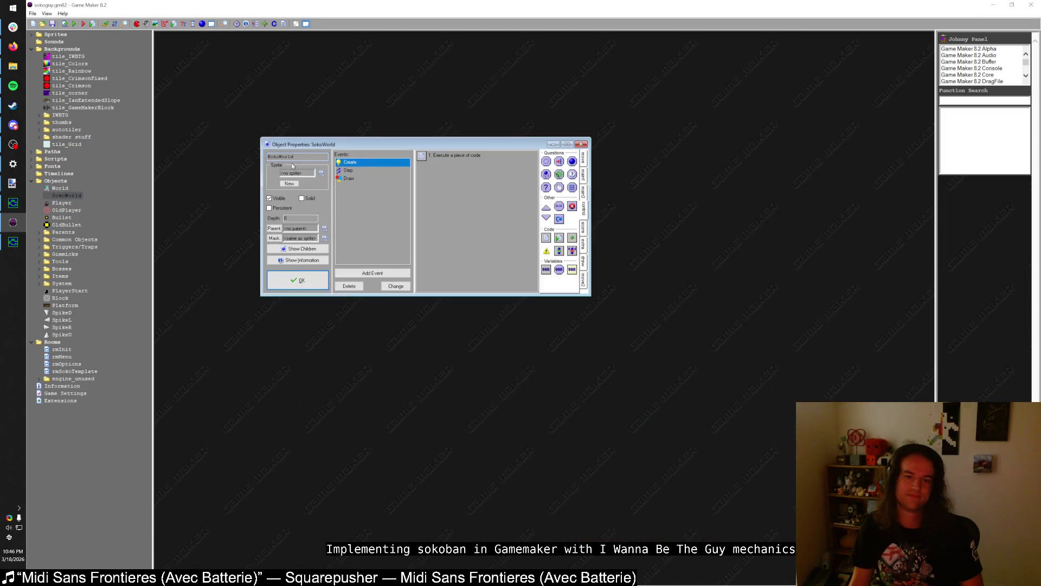
click(396, 171)
double_click(447, 152)
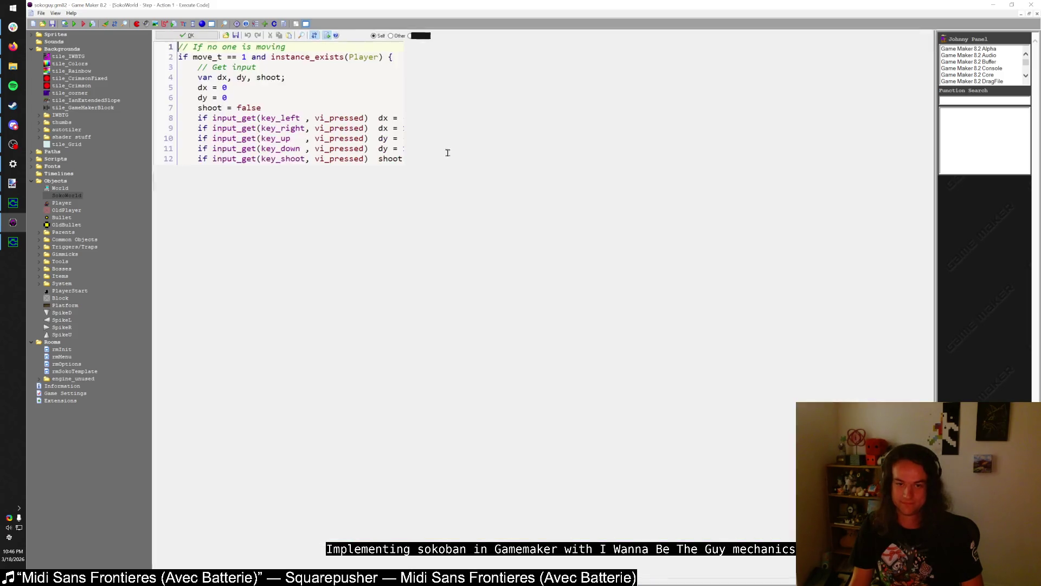
scroll(241, 167, down, 8)
scroll(240, 167, down, 5)
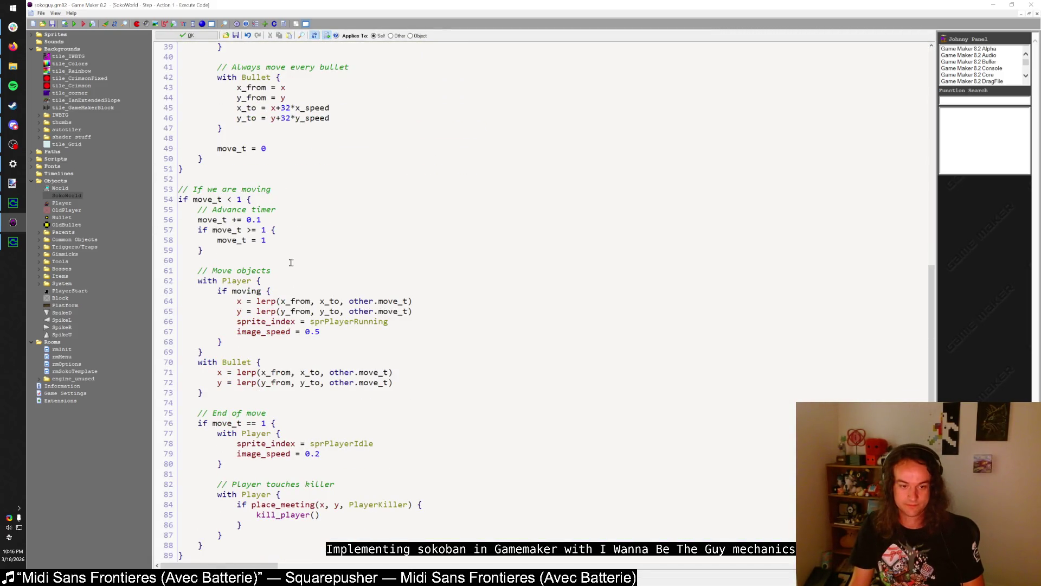
scroll(265, 282, up, 9)
scroll(260, 320, up, 1)
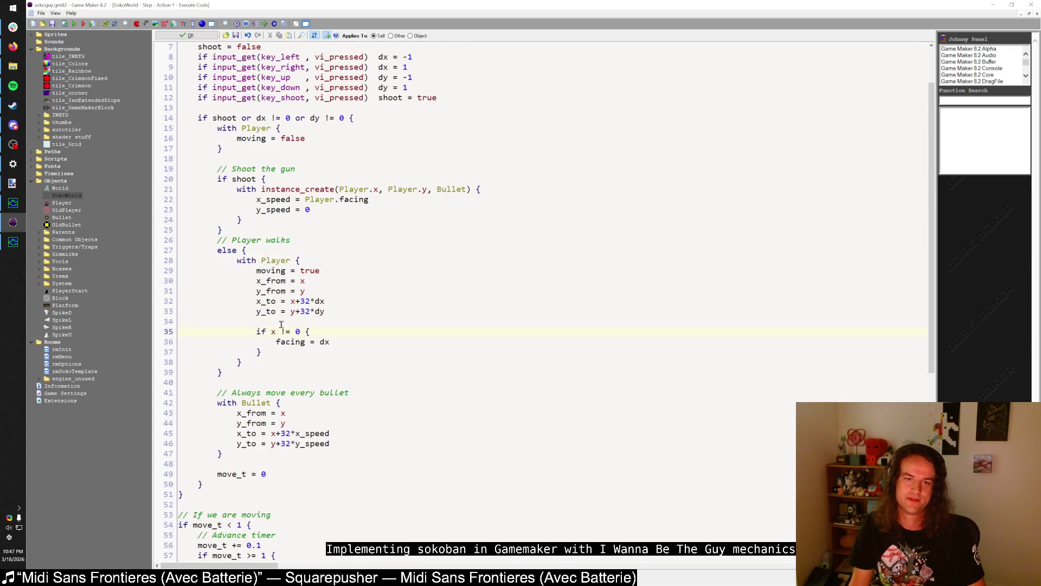
text(d)
key(F5)
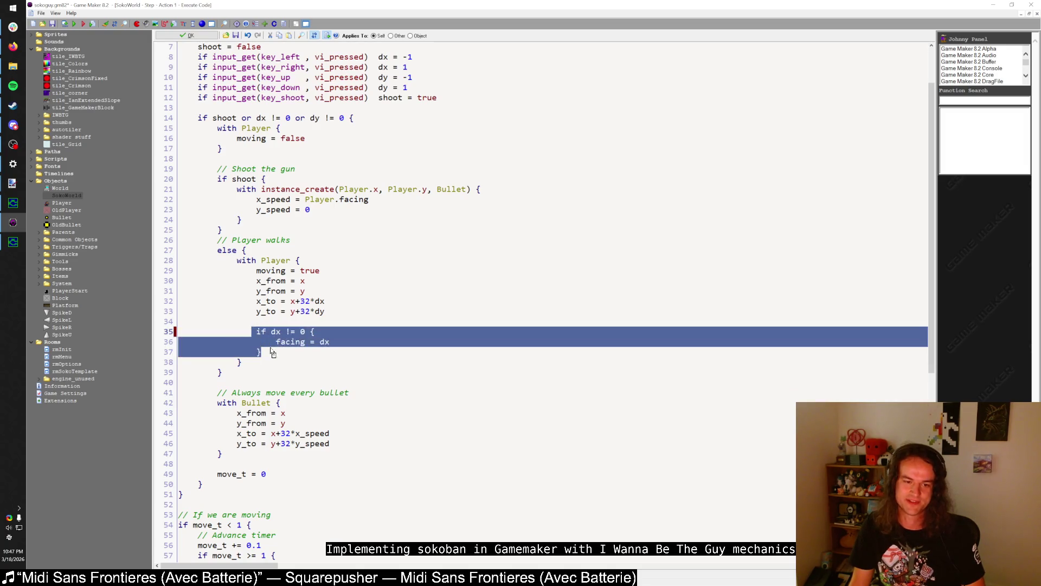
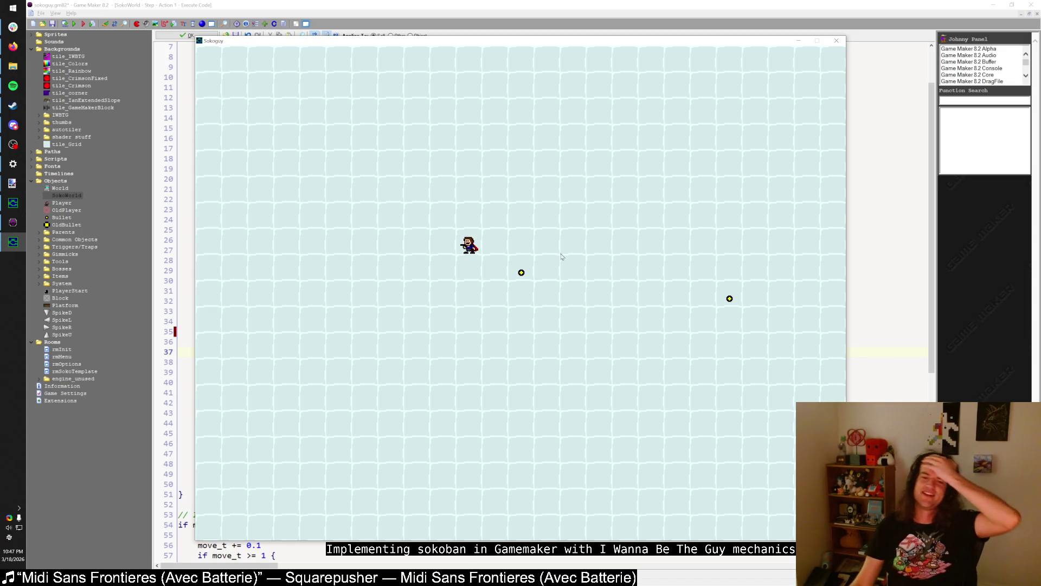
- Close the running Sokoguy game and relaunch it from a fresh build
click(836, 41)
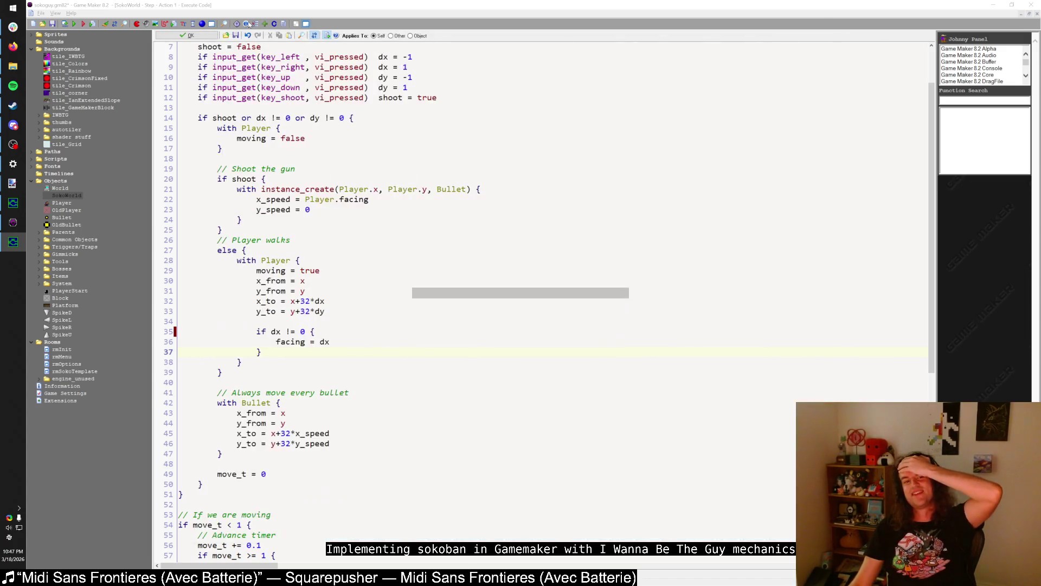
click(72, 24)
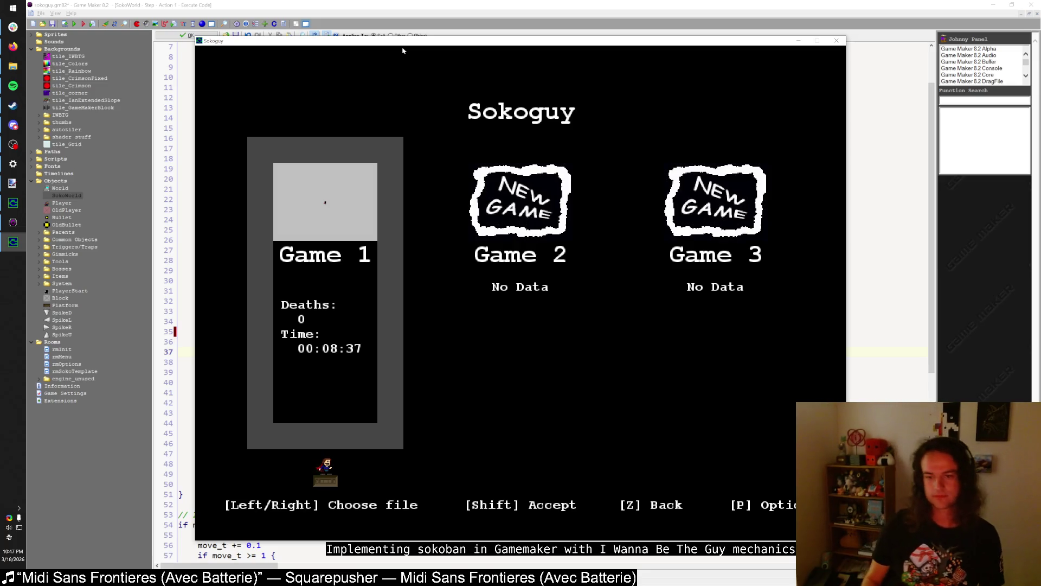
- Continue Game 1, step right, down and up, then walk left firing bullets leftward
key(shift)
key(shift)
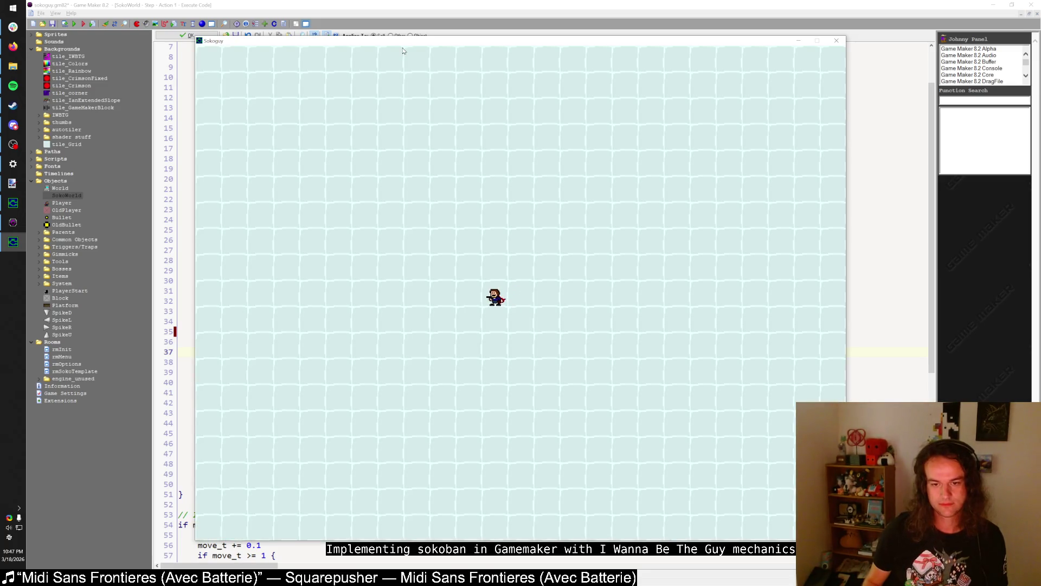
key(Right)
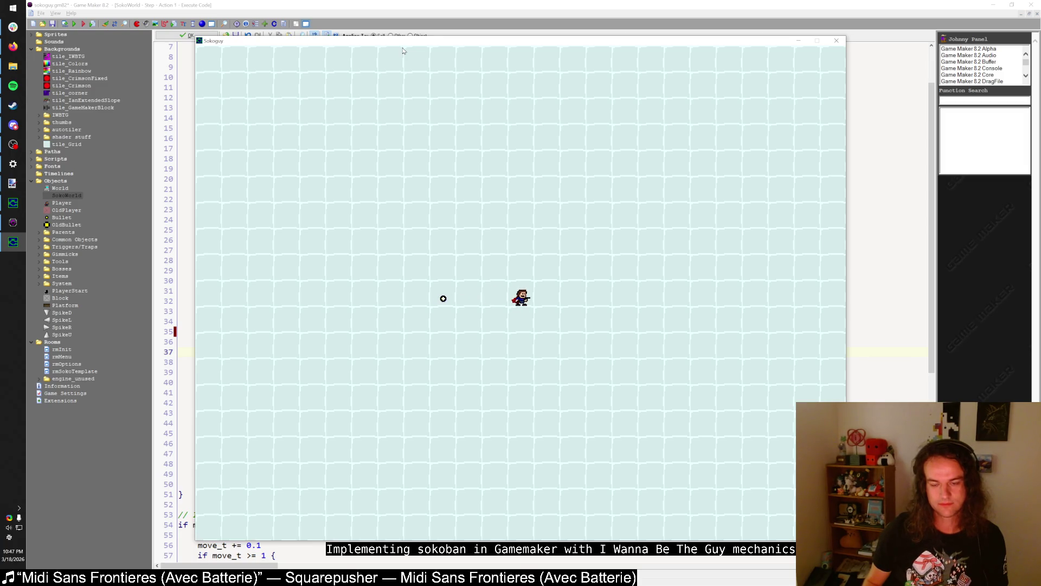
key(Down)
key(Down)
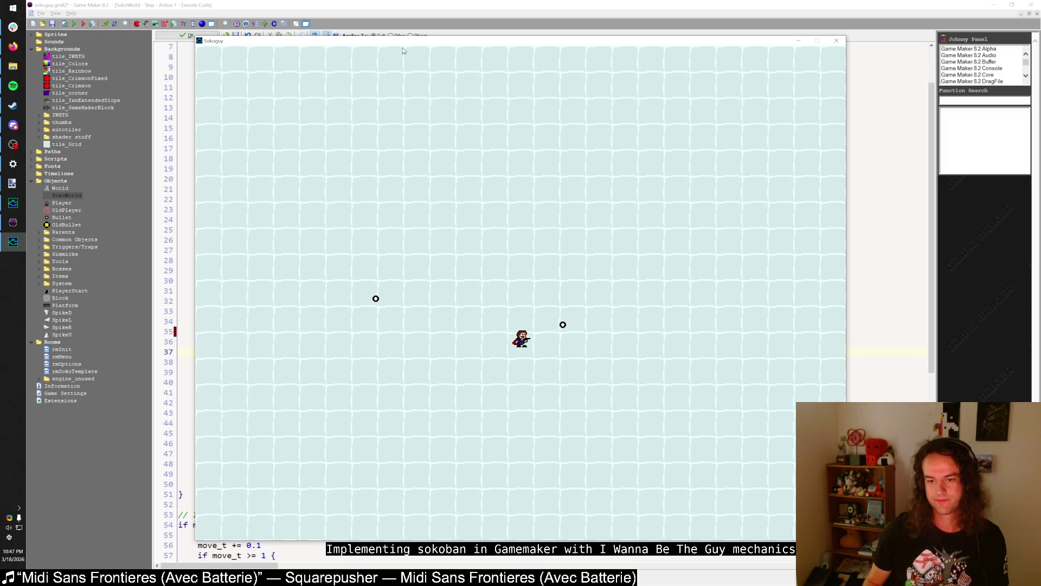
key(Up)
key(Right)
key(Right)
key(Right)
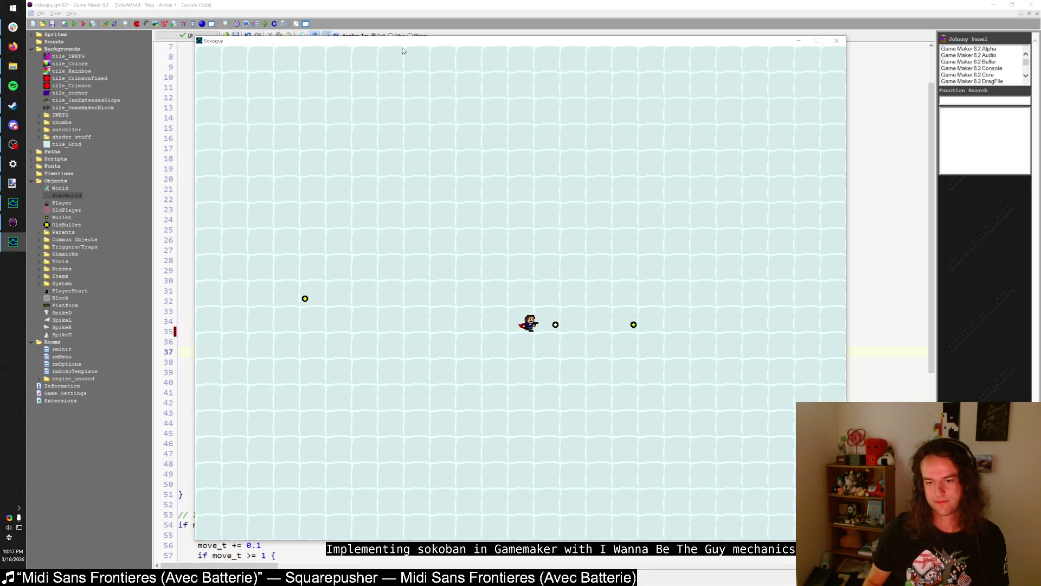
key(Left)
key(Left)
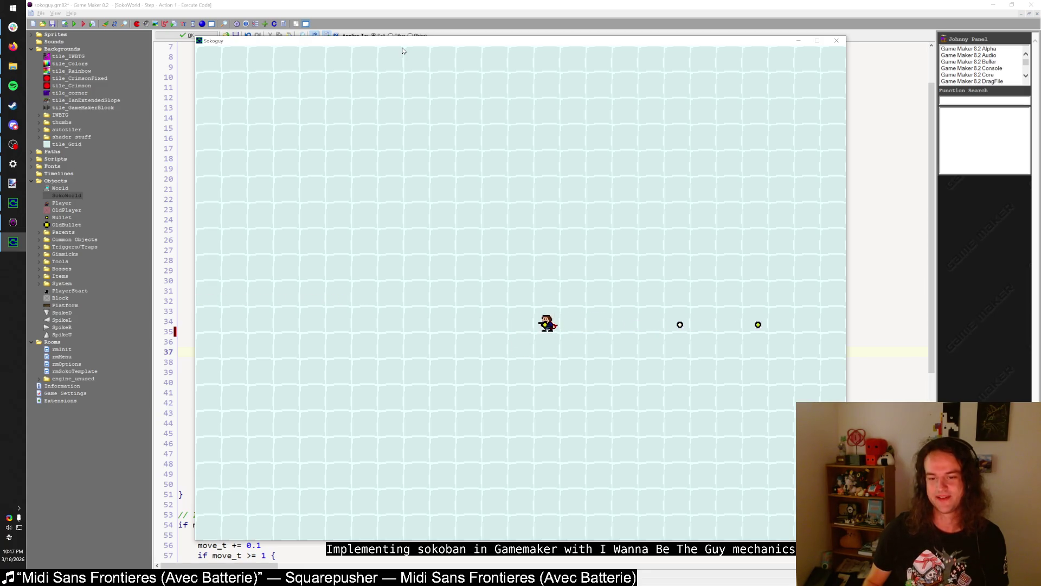
key(z)
key(Left)
key(z)
key(Left)
key(Left)
key(z)
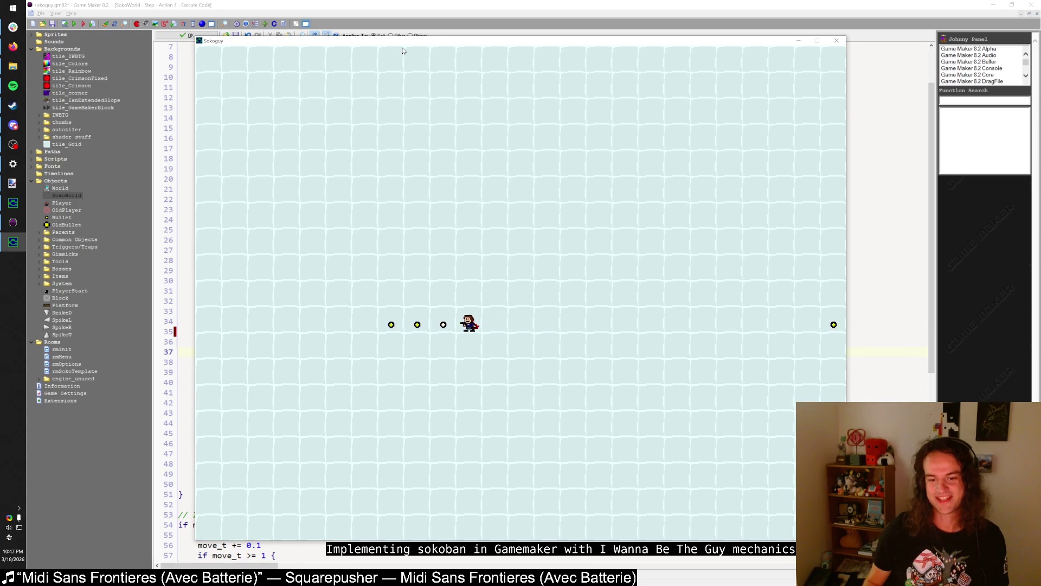
- Move the player down and around the grid, firing bullets both left and right
key(Left)
key(Down)
key(z)
key(Left)
key(Down)
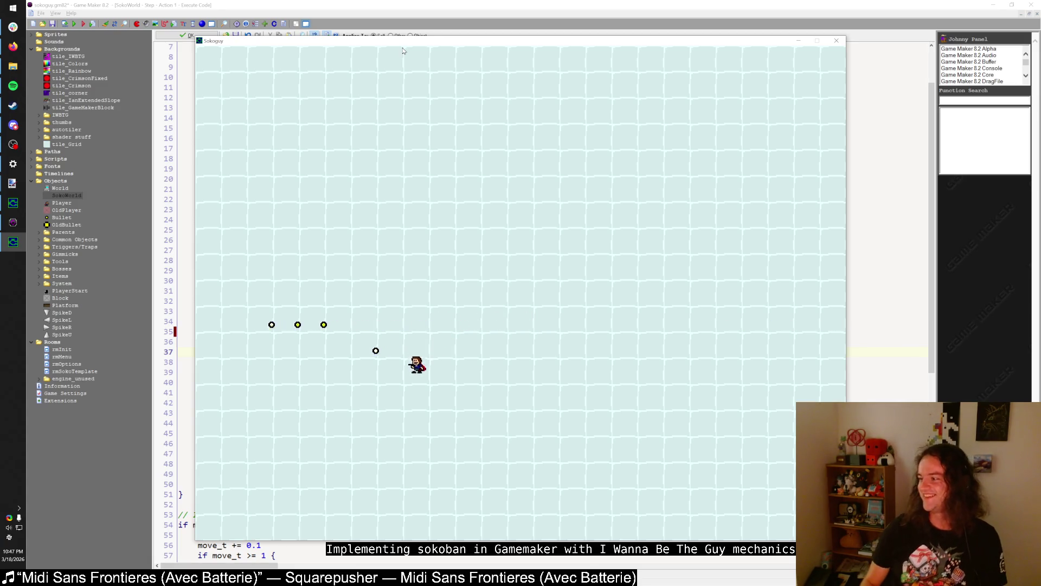
key(z)
key(Right)
key(z)
key(Down)
key(Down)
key(Up)
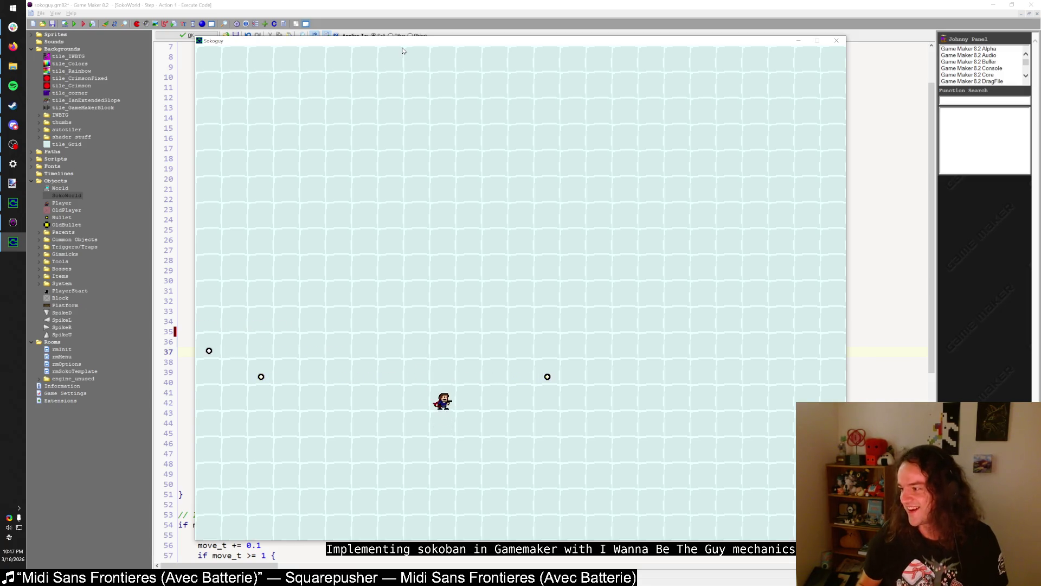
key(z)
key(Left)
key(Up)
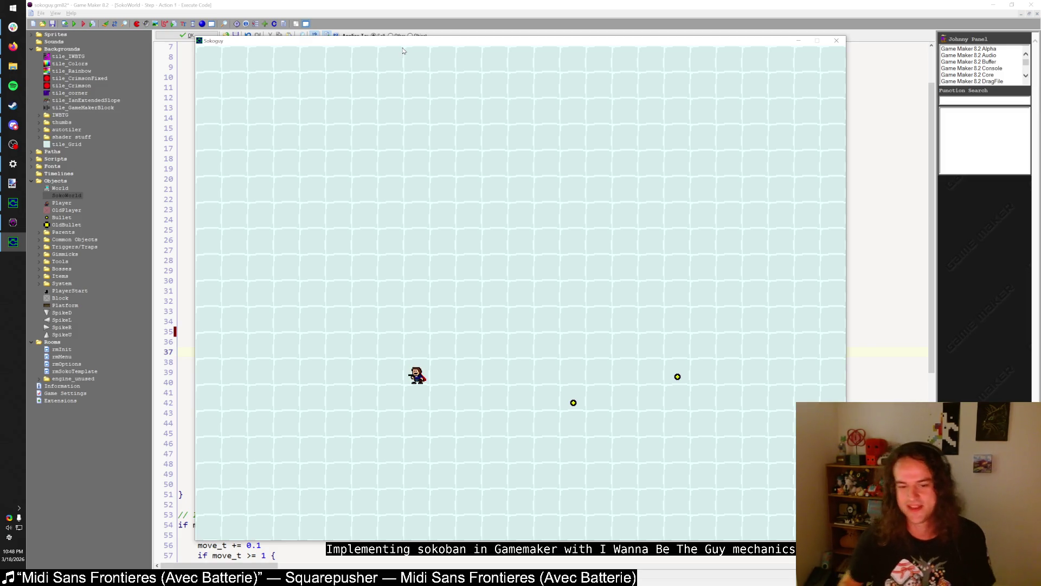
- Walk and jump around the grid, fire a final leftward bullet, then close the game
key(Right)
key(shift)
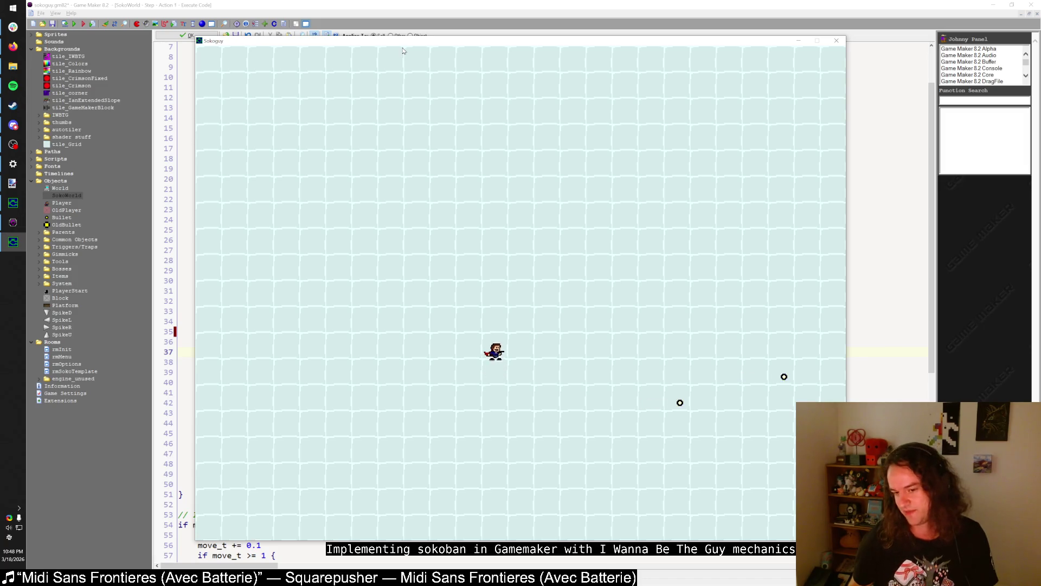
key(Down)
key(z)
key(Right)
key(Up)
key(Left)
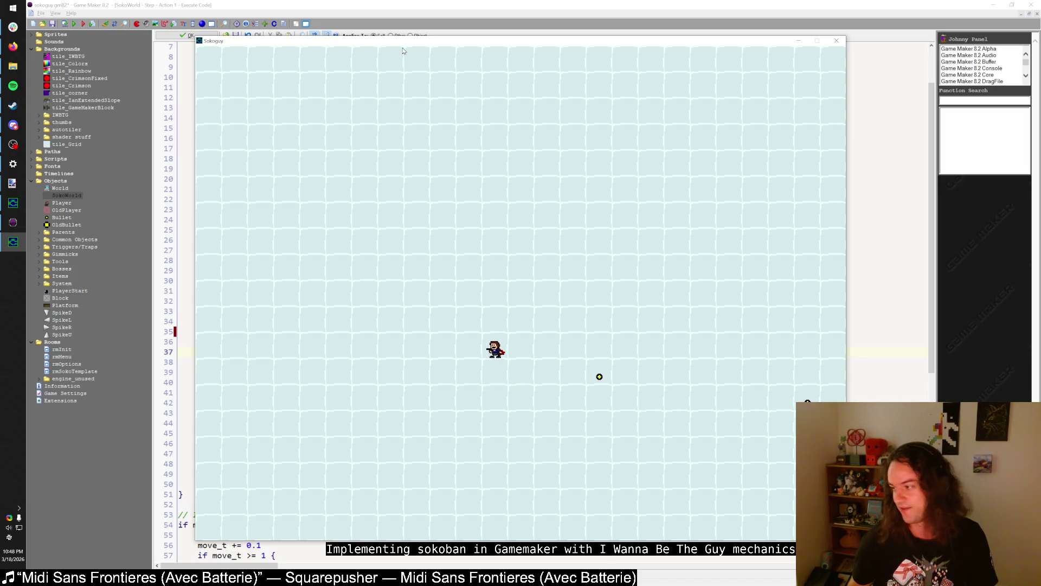
key(Left)
key(shift)
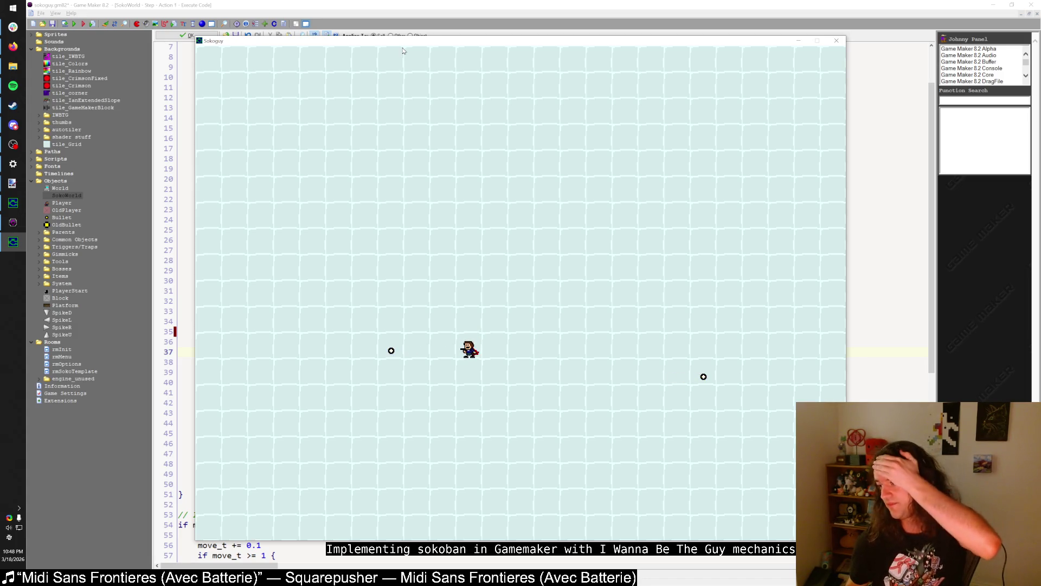
key(Right)
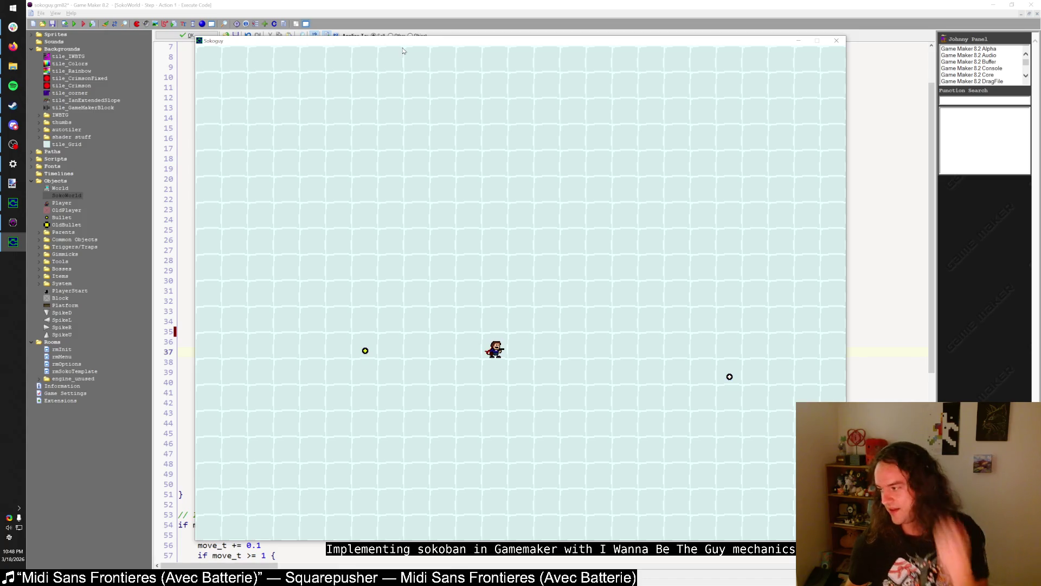
key(Right)
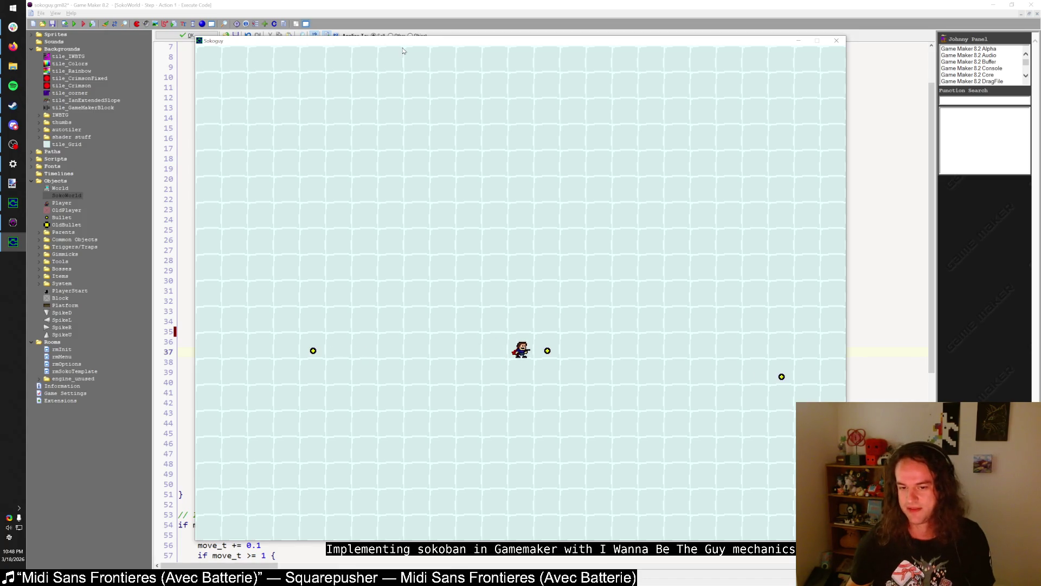
key(Down)
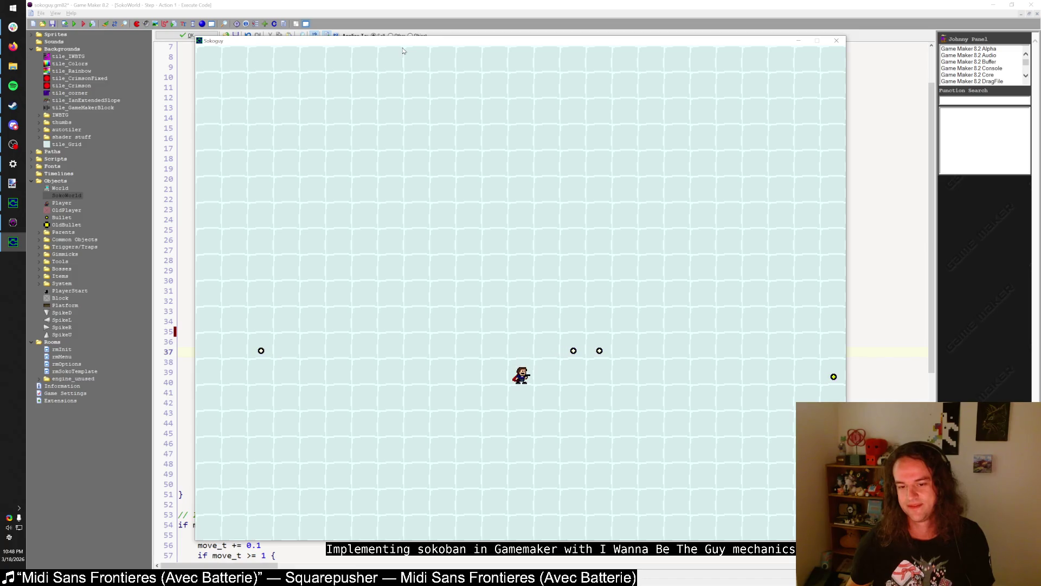
key(Left)
key(z)
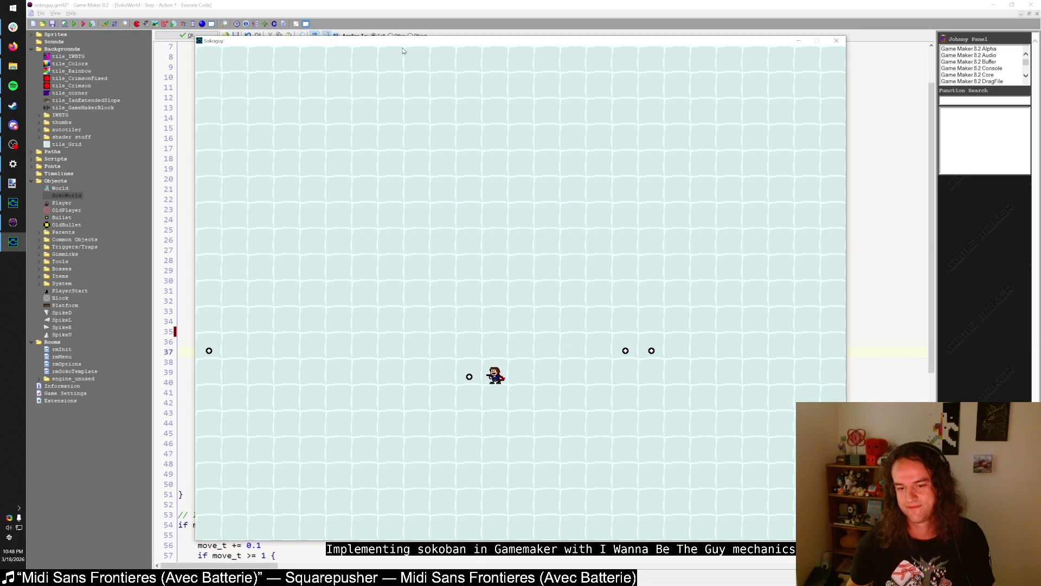
key(Up)
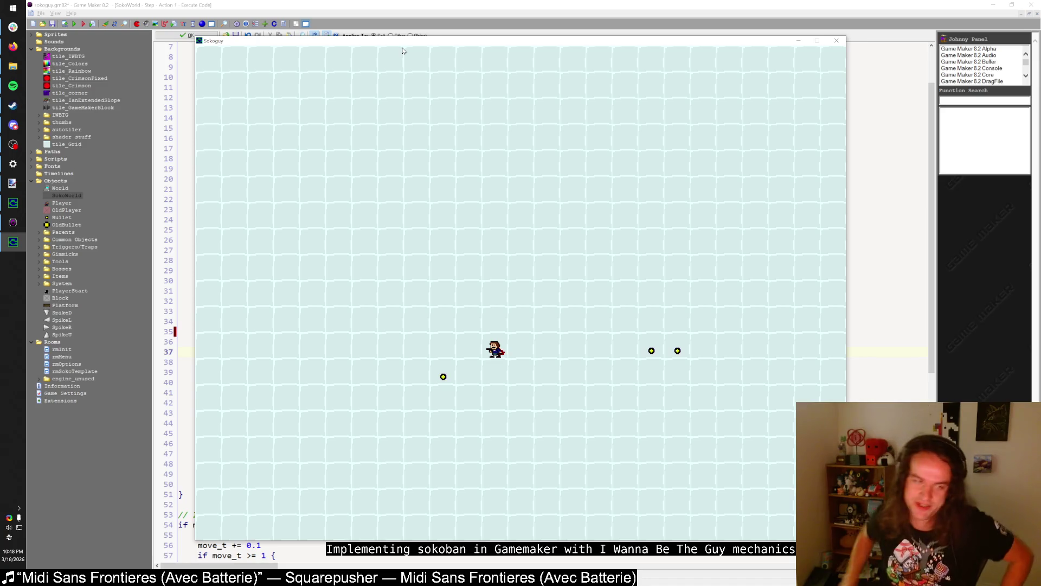
click(834, 44)
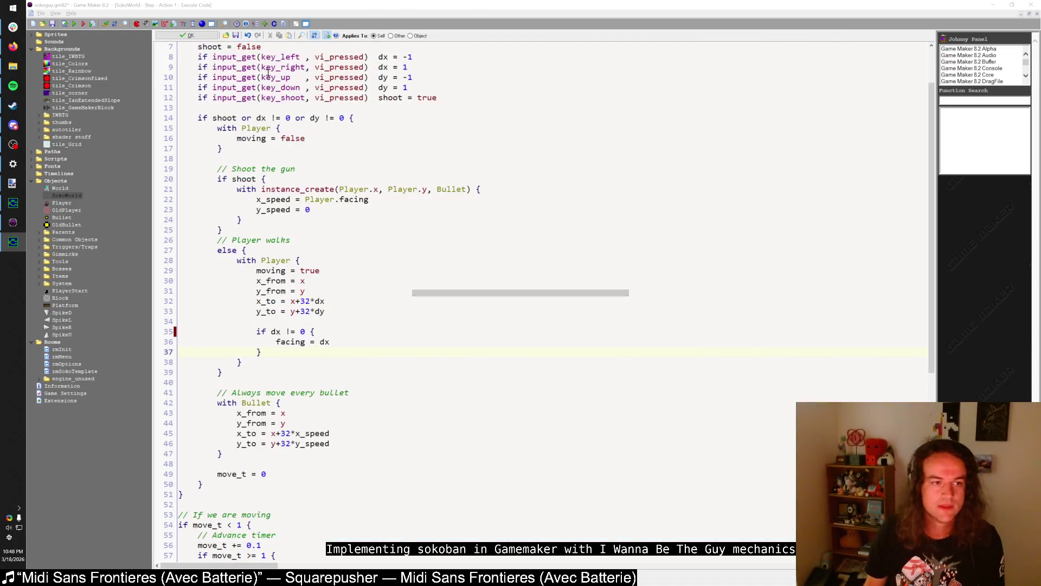
- Run the game once more, close it, and open the rmSokoTemplate room
key(F5)
key(Escape)
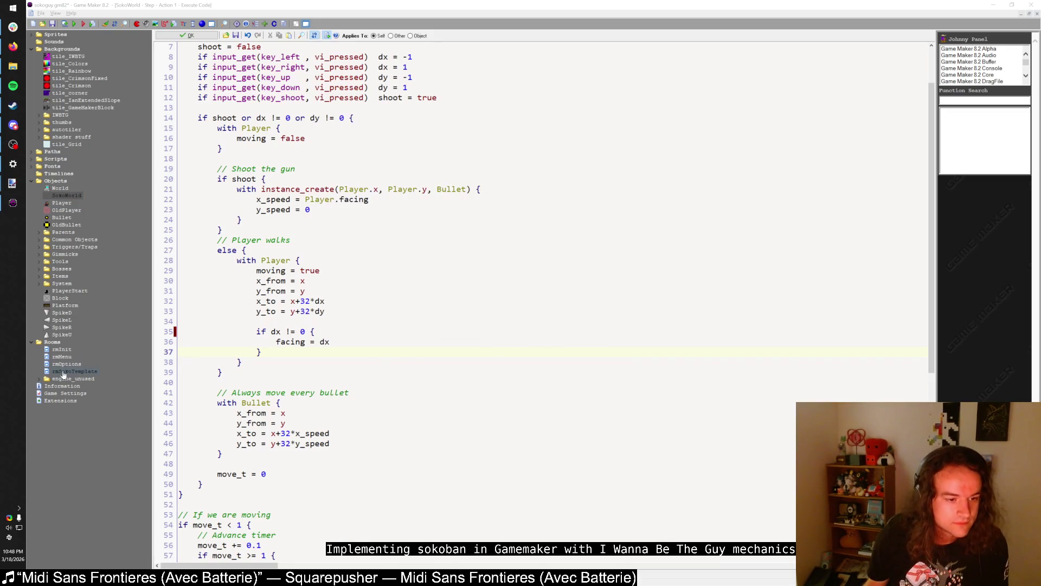
key(F5)
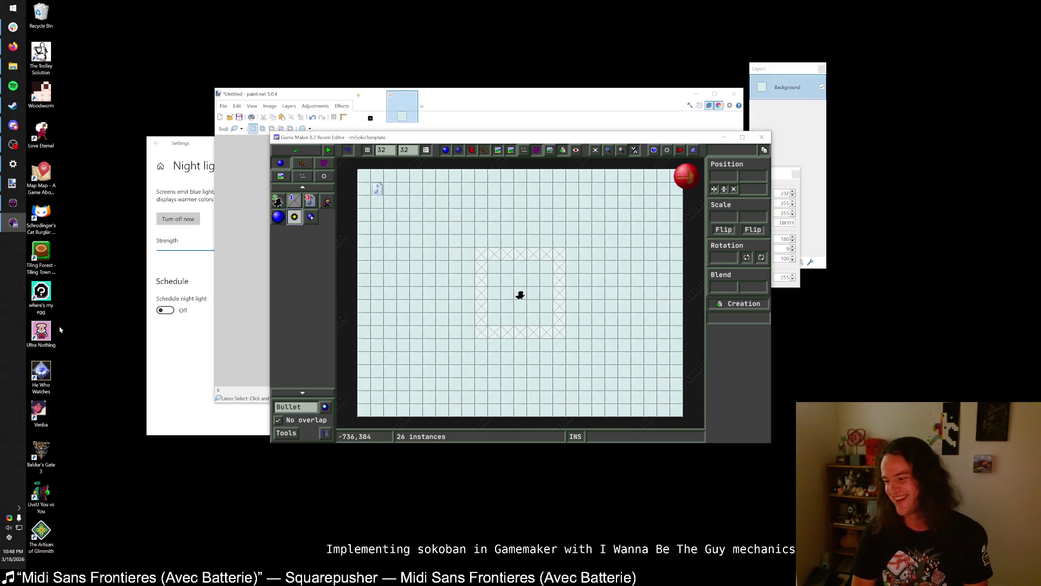
- Maximize the rmSokoTemplate room editor and zoom the room view
double_click(384, 139)
scroll(461, 292, up, 3)
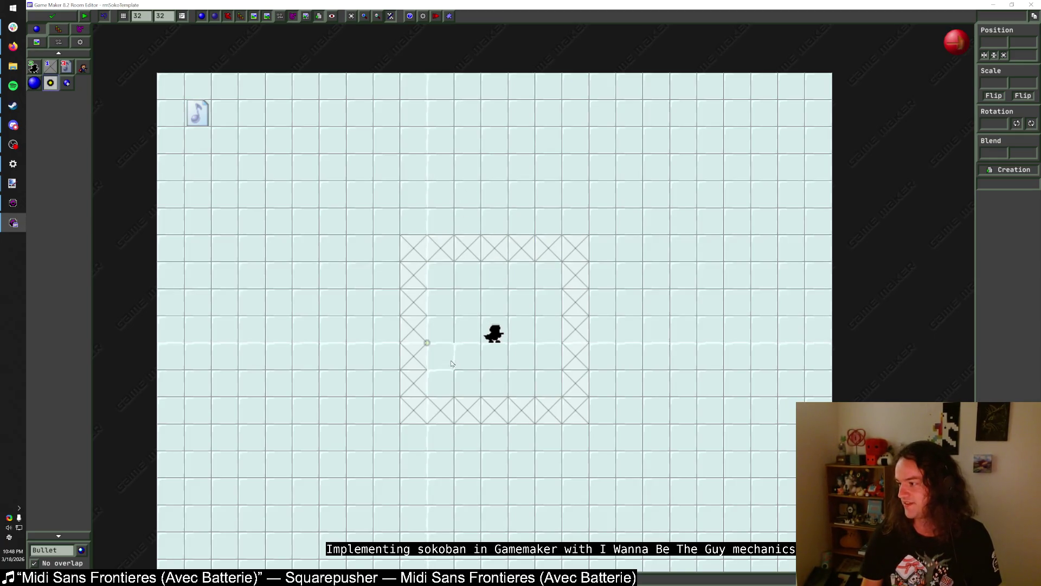
scroll(434, 325, down, 2)
scroll(380, 282, up, 1)
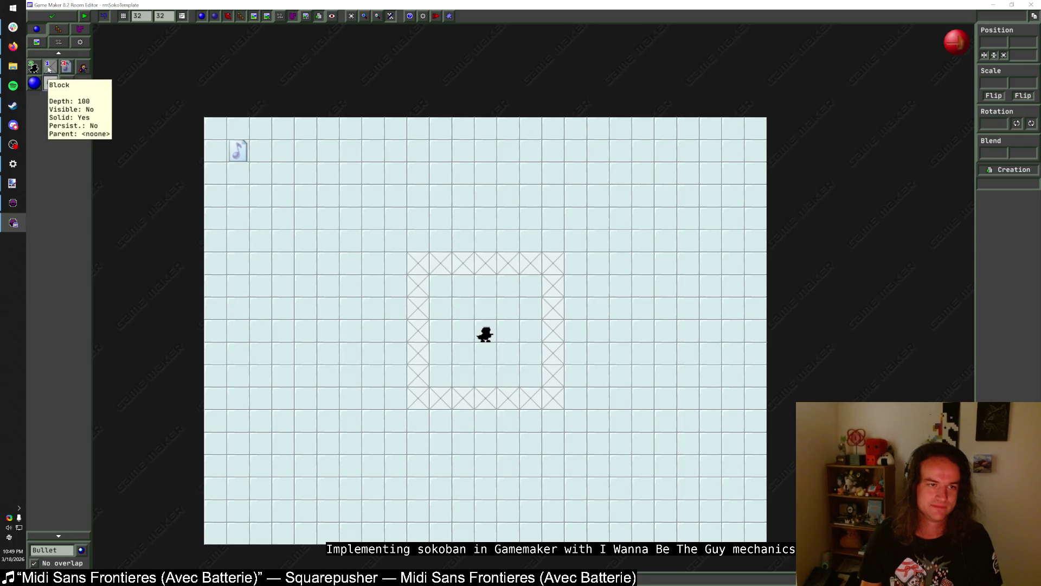
- Pick the upward spike SpikeU from the object selector as the object to place
click(34, 66)
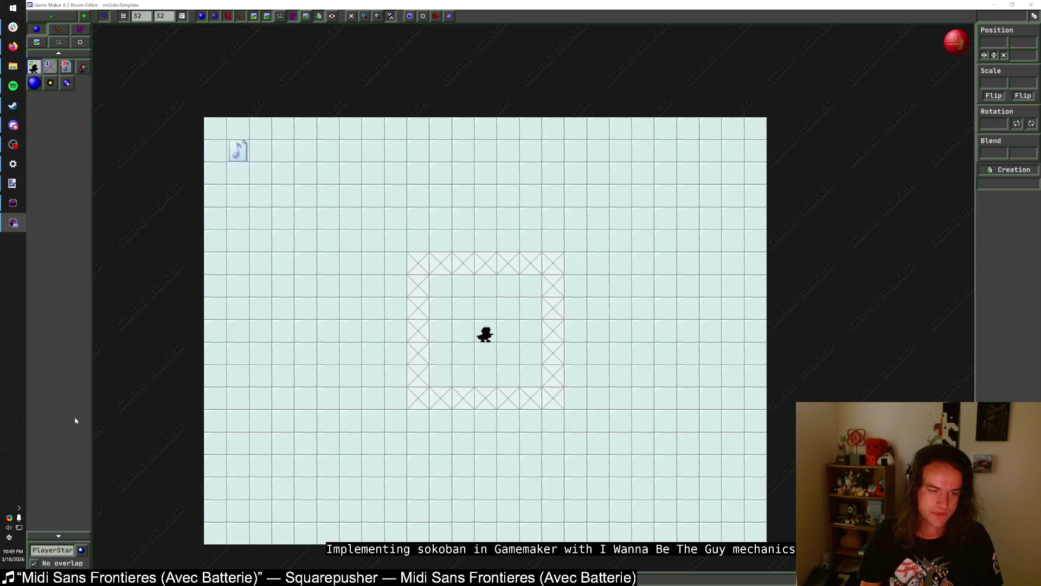
click(67, 83)
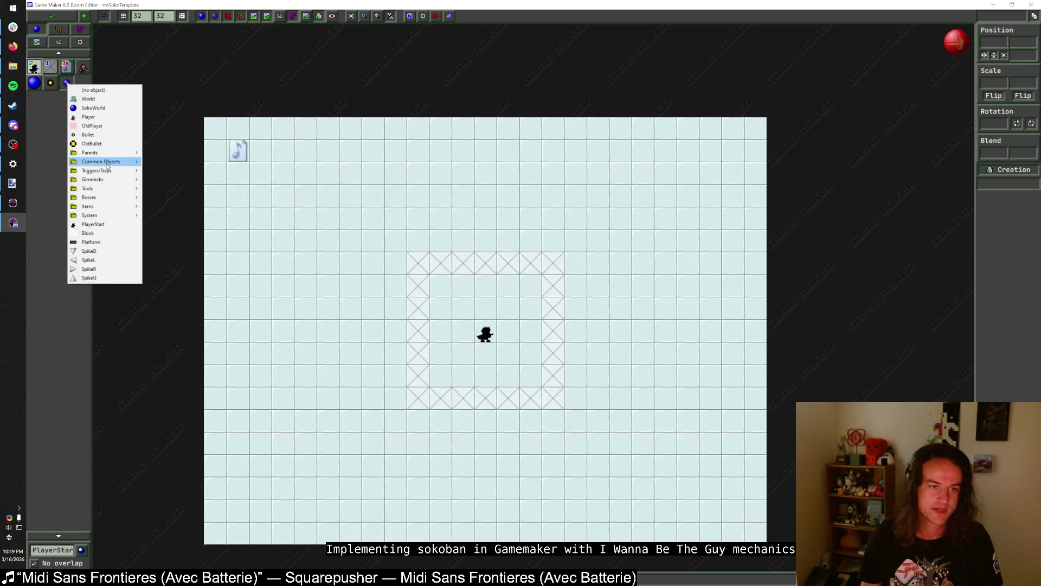
mouse_move(105, 157)
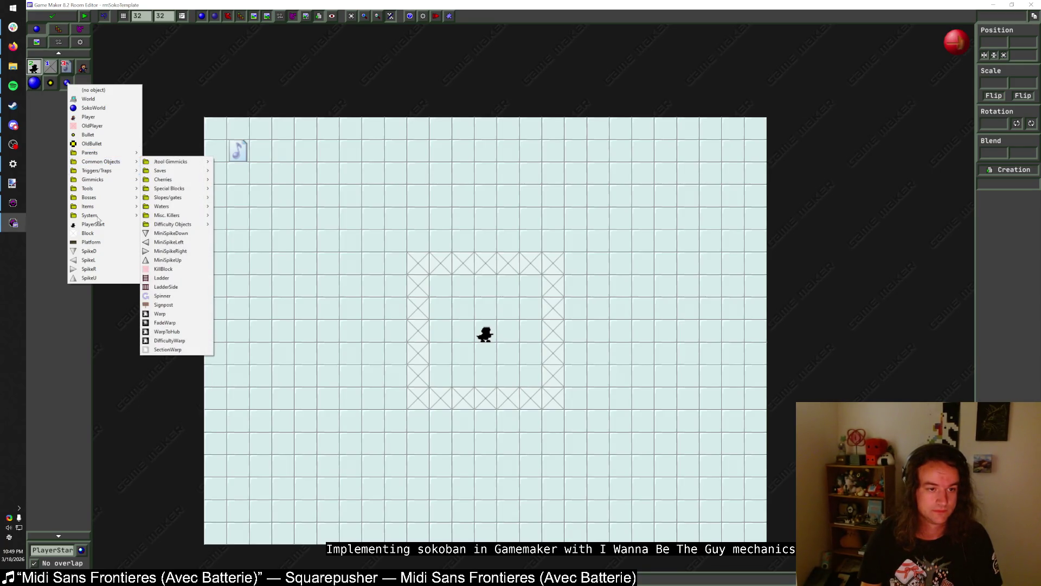
click(101, 278)
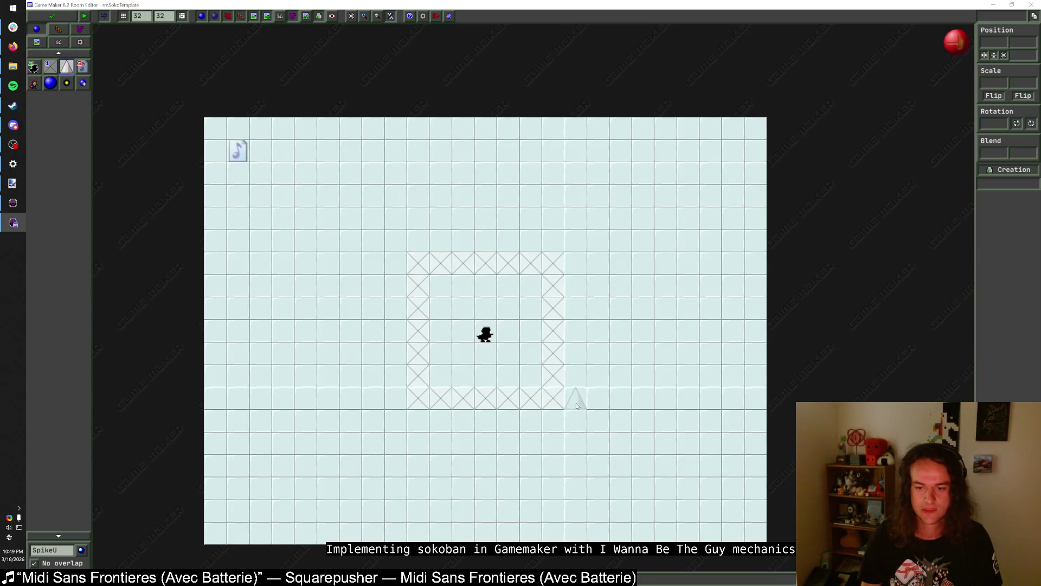
- Place two trial spikes by the enclosure's lower-right corner and shift the lower one right
click(598, 376)
click(605, 401)
right_click(610, 404)
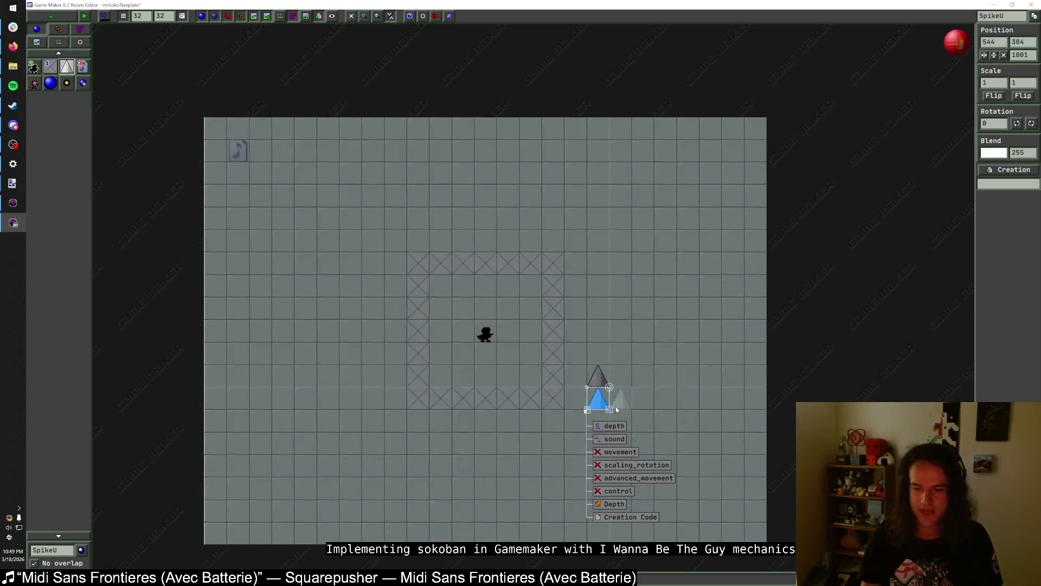
key(Escape)
drag(607, 401, 620, 375)
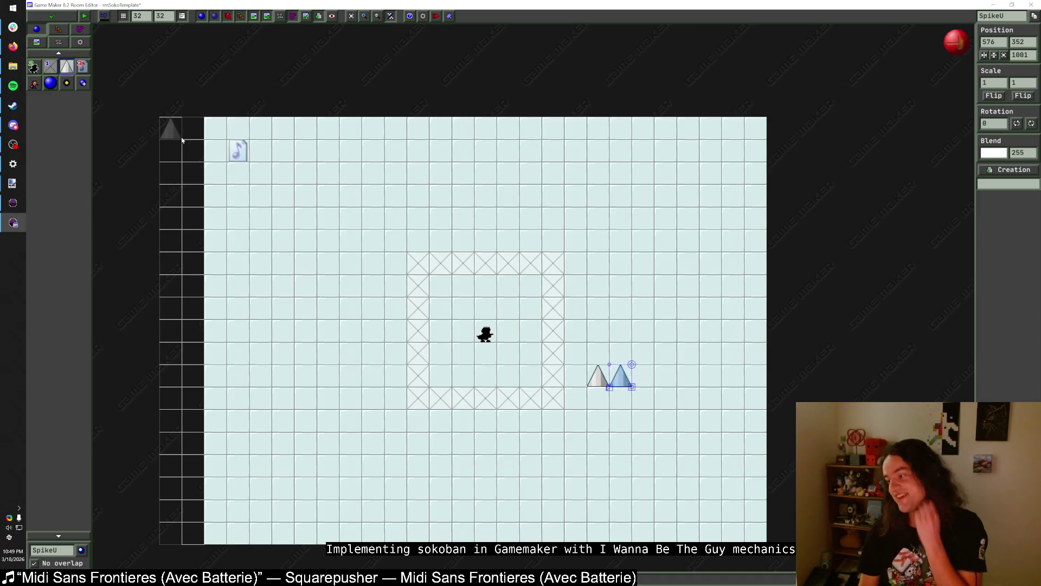
- Erase the X blocks of the enclosure around the player start
click(421, 265)
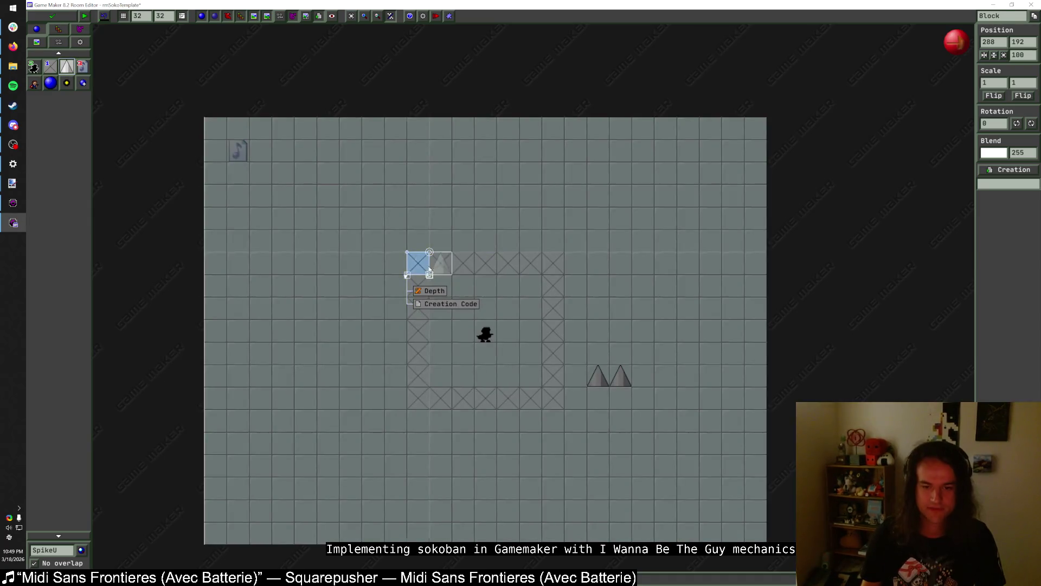
right_click(420, 264)
right_click(440, 264)
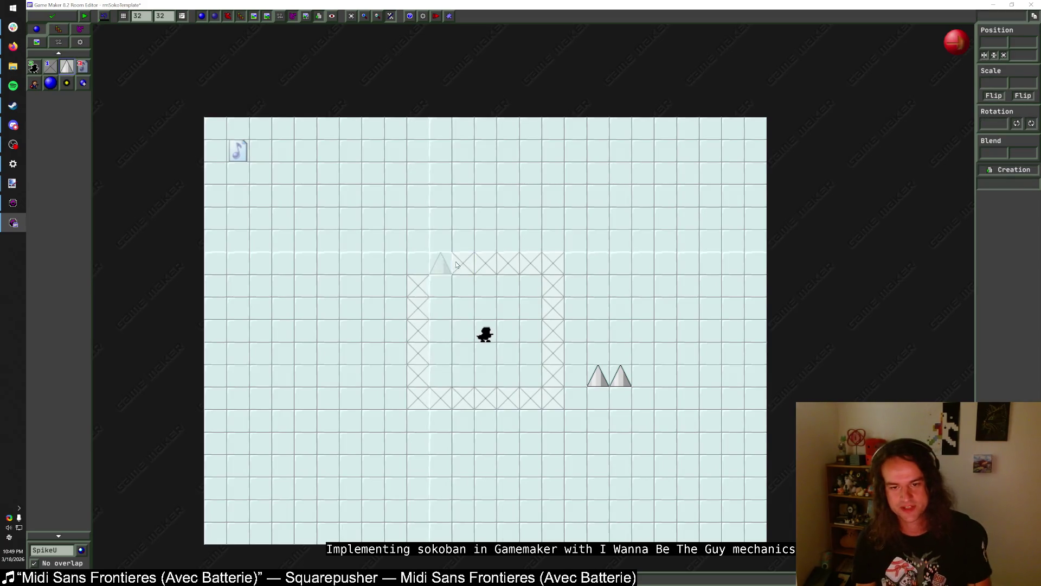
right_click(463, 264)
right_click(508, 265)
right_click(485, 265)
right_click(553, 265)
right_click(554, 309)
right_click(553, 353)
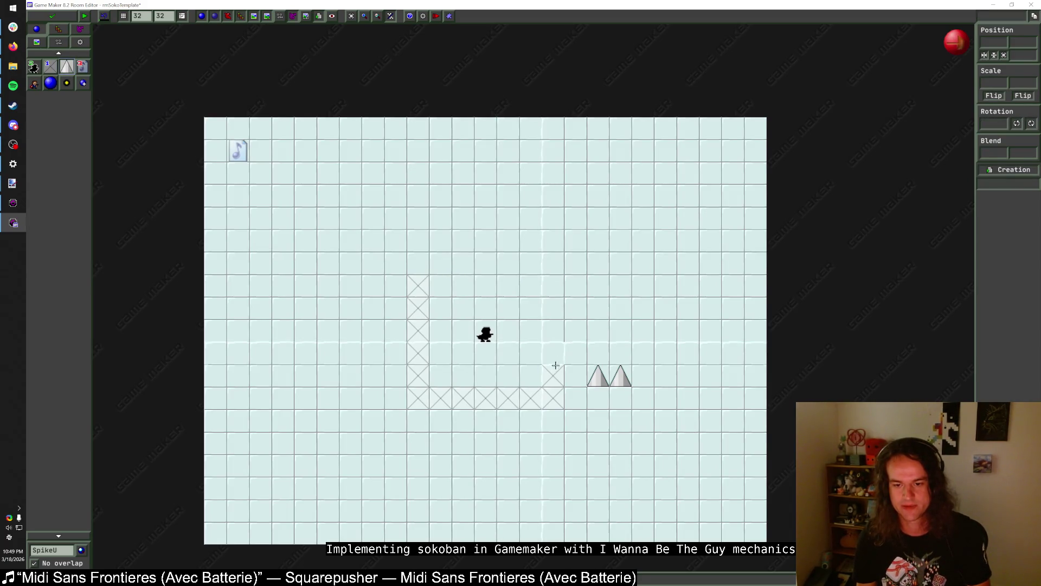
right_click(553, 399)
right_click(486, 399)
right_click(441, 398)
right_click(426, 379)
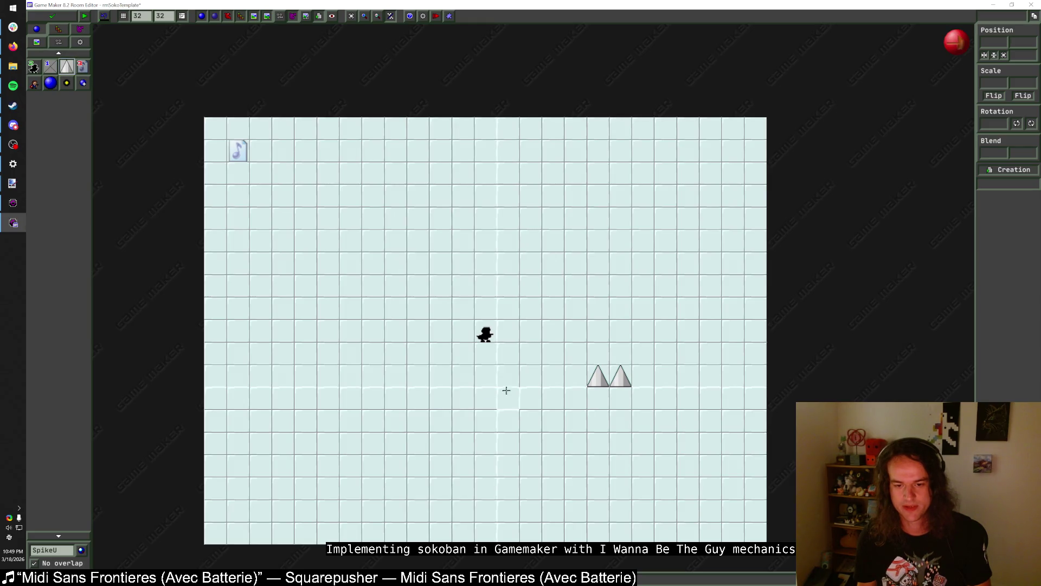
- Undo a trial spike row and delete the remaining X blocks
drag(498, 401, 518, 401)
key(ctrl+z)
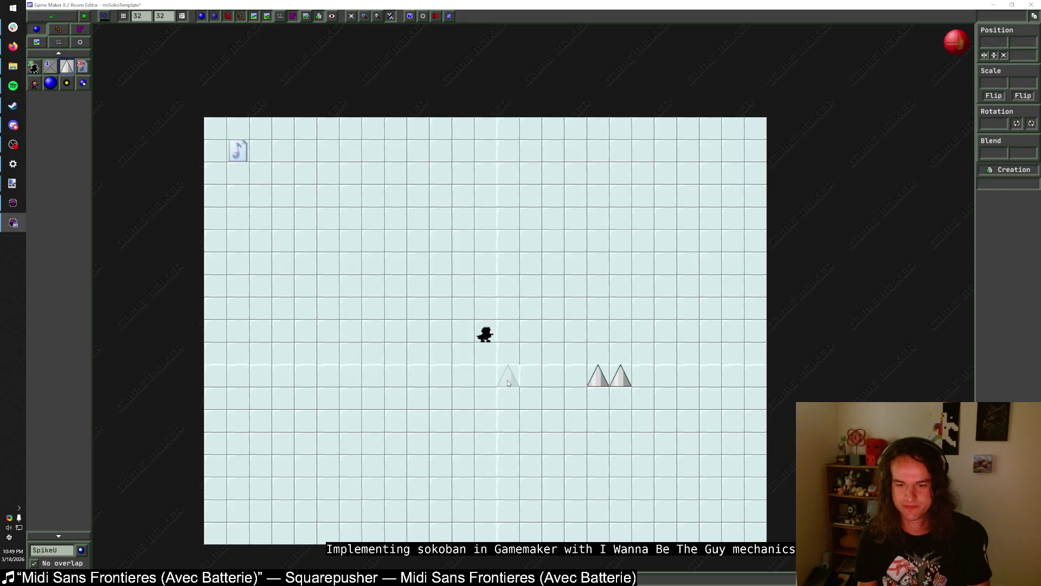
key(ctrl+z)
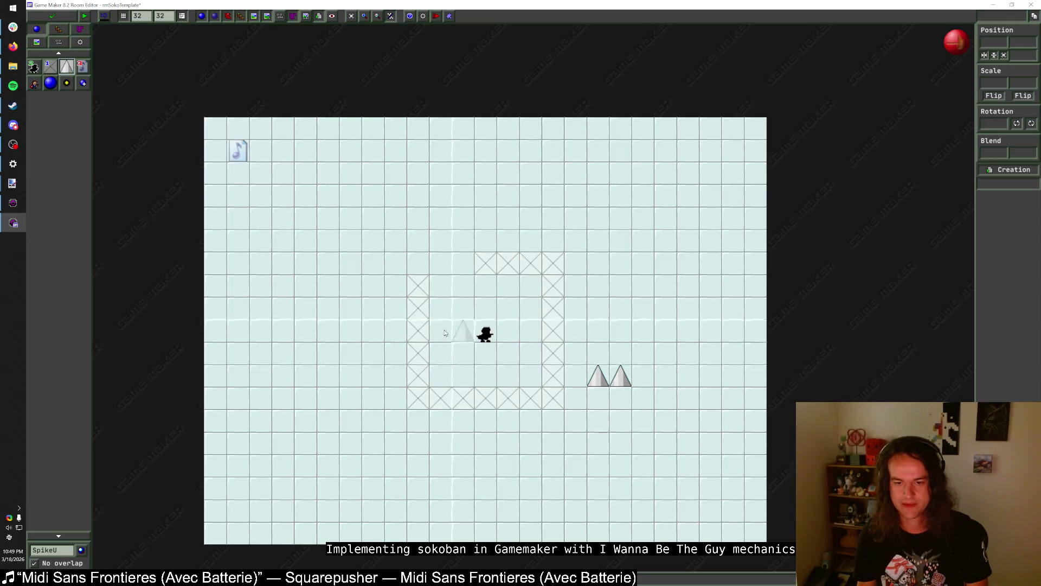
right_click(418, 347)
right_click(418, 376)
right_click(521, 263)
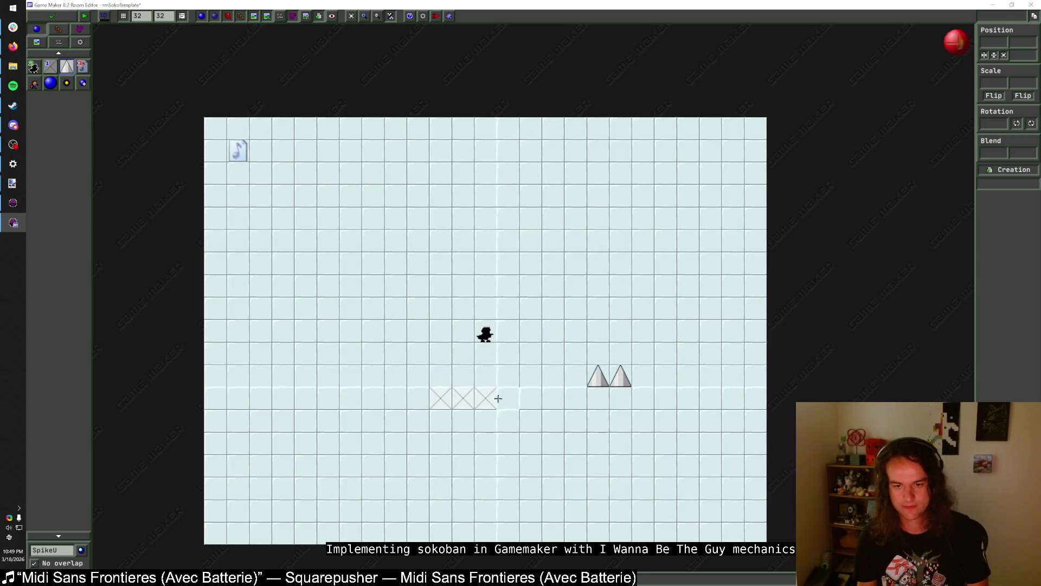
right_click(462, 399)
- Paint a row of SpikeU below the player and move one spike beside the player
drag(396, 376, 534, 380)
right_click(621, 379)
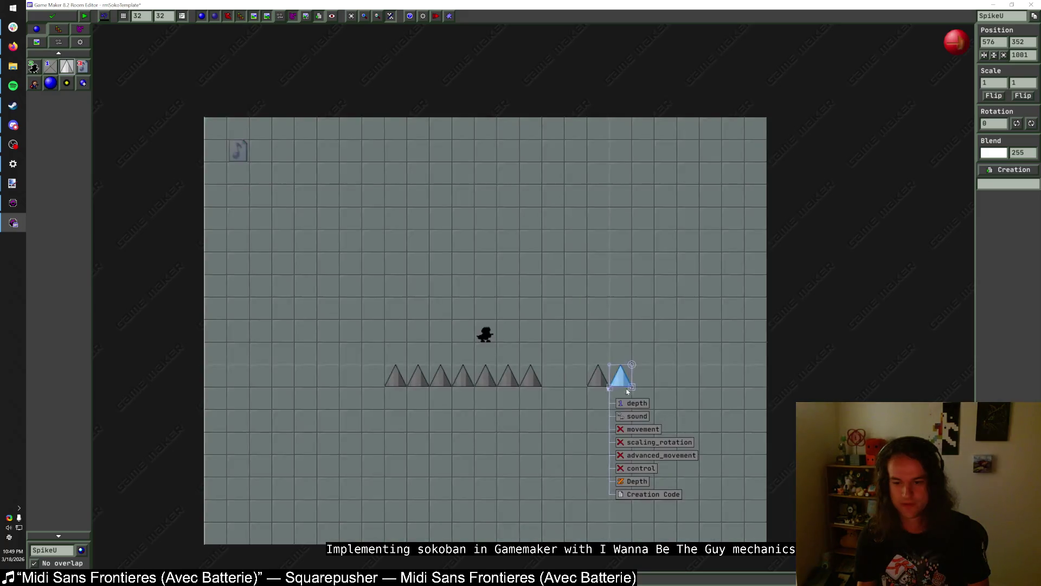
key(Escape)
mouse_move(623, 385)
mouse_down()
mouse_move(554, 348)
mouse_move(564, 341)
mouse_up()
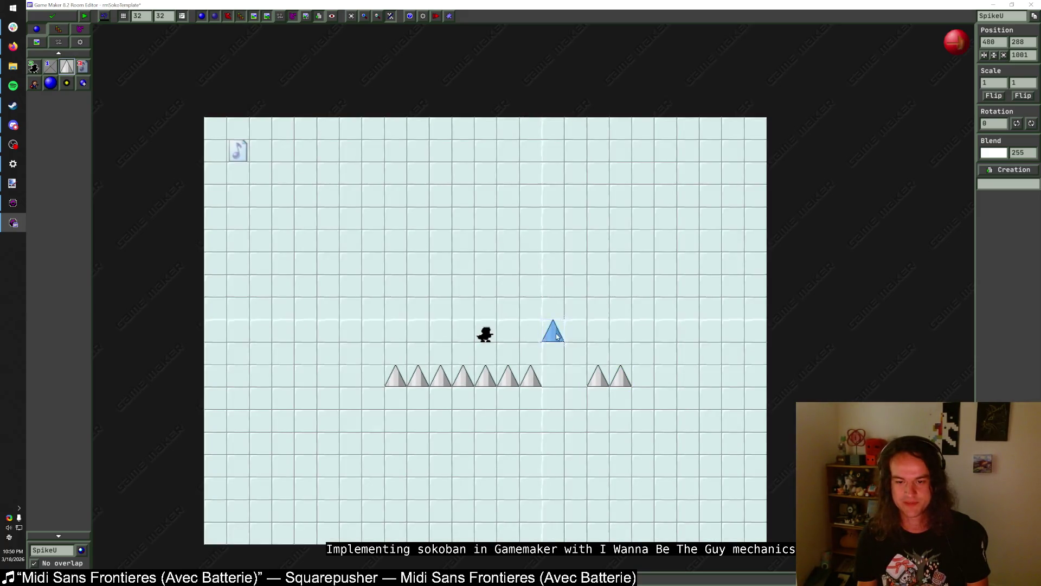
right_click(569, 345)
key(Escape)
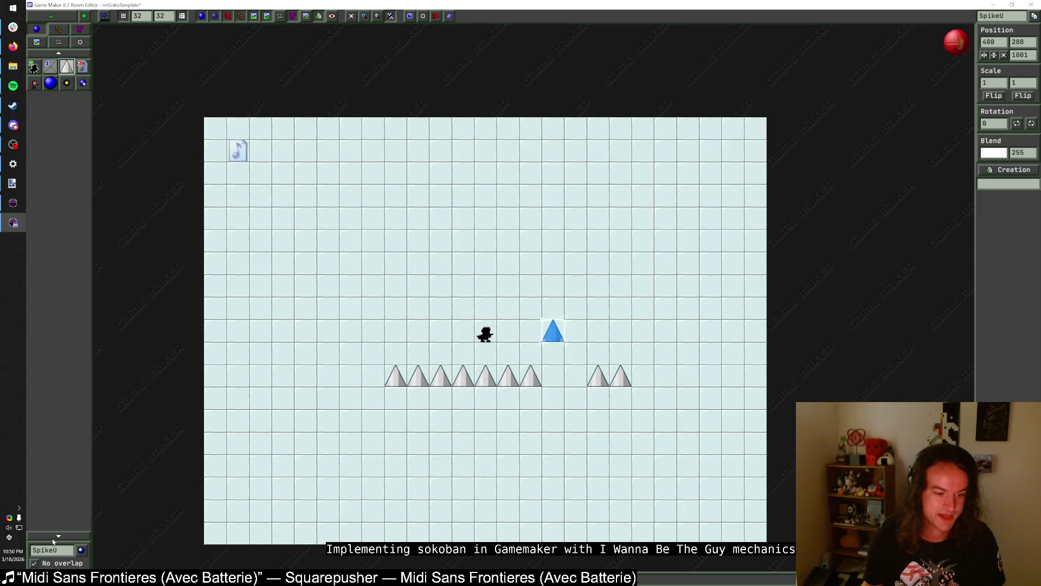
- Choose the right-pointing spike SpikeR as the object to place
click(73, 551)
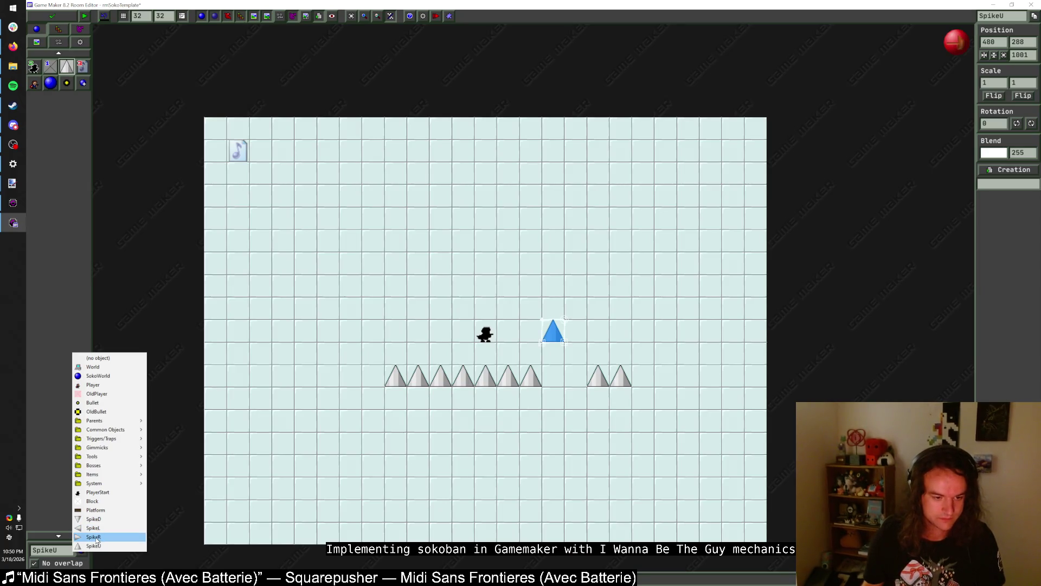
click(93, 520)
click(83, 551)
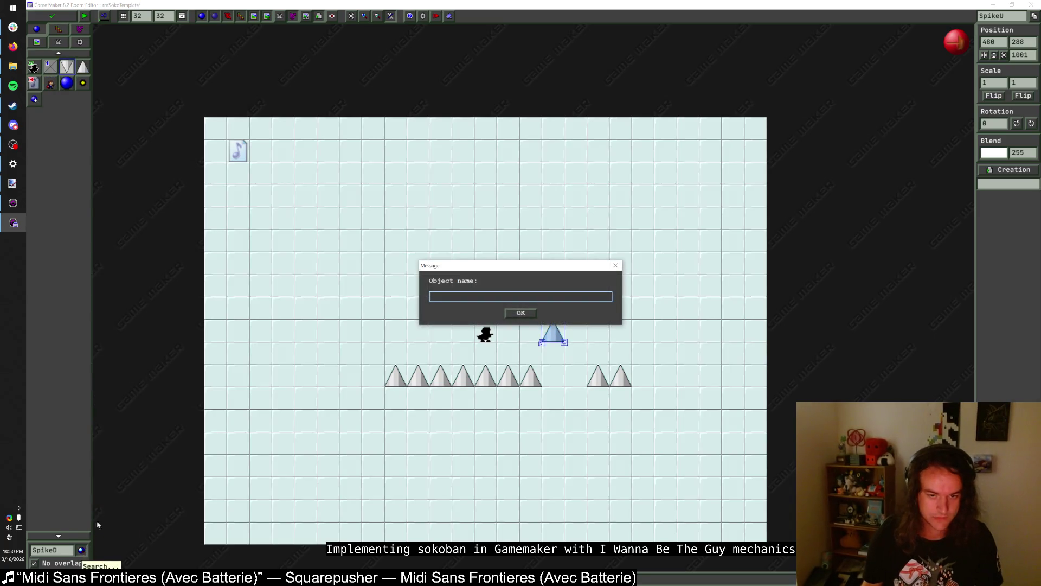
key(Escape)
click(72, 551)
click(81, 526)
click(72, 550)
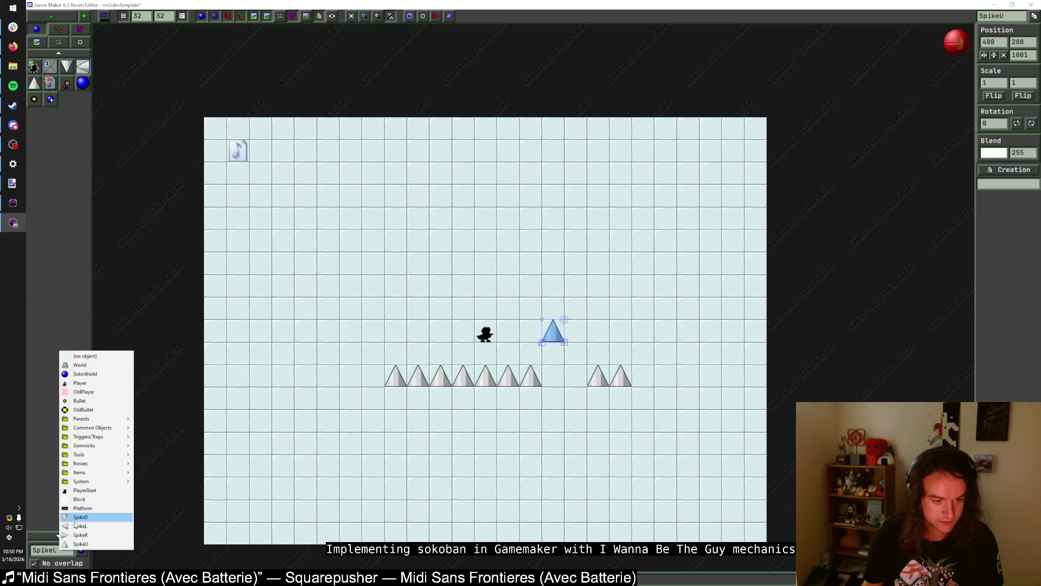
click(89, 536)
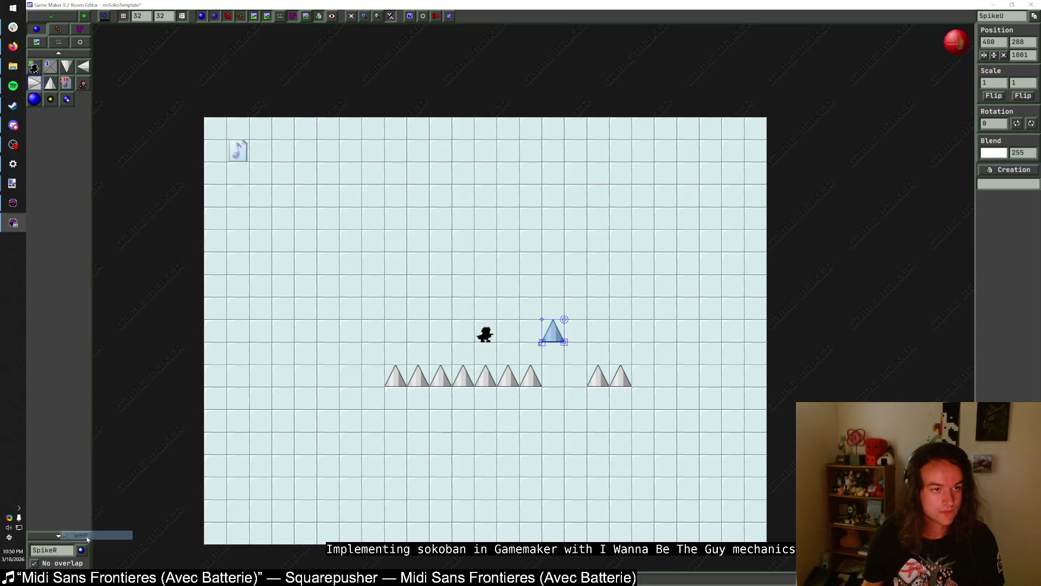
- Select Cherry from Common Objects > Cherries in the object menu
click(65, 551)
mouse_move(102, 425)
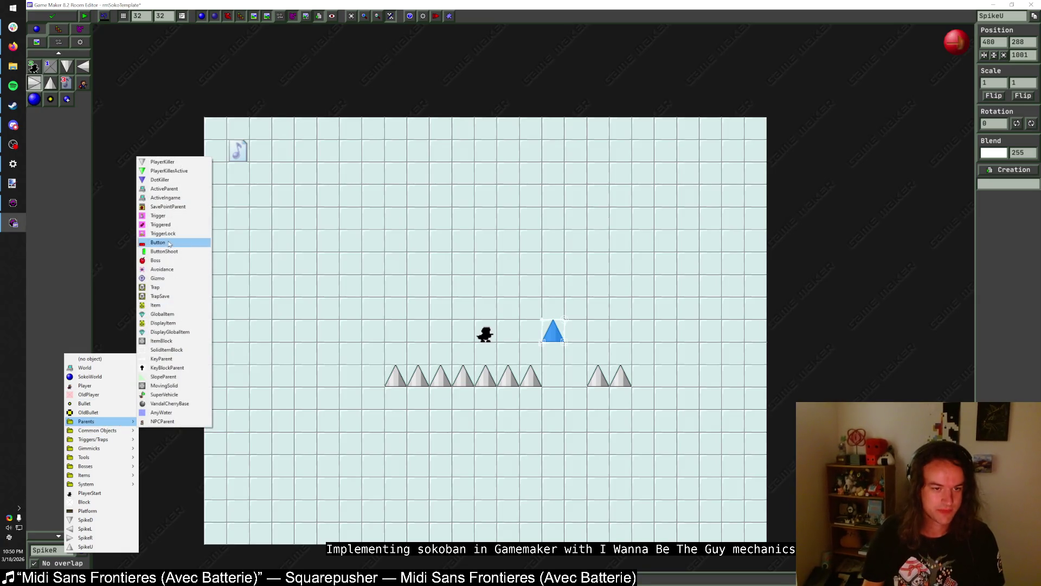
mouse_move(102, 449)
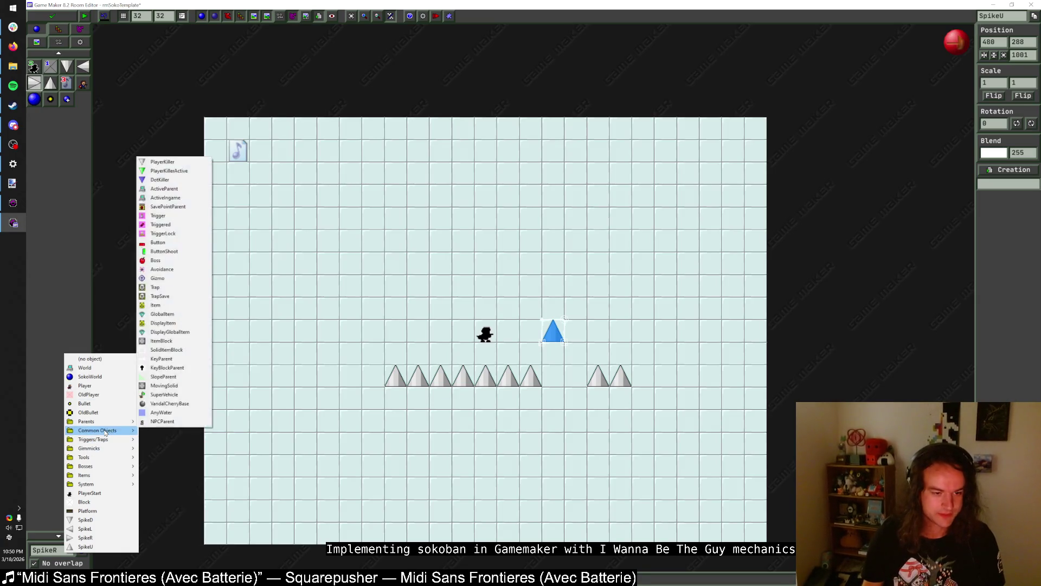
mouse_move(191, 264)
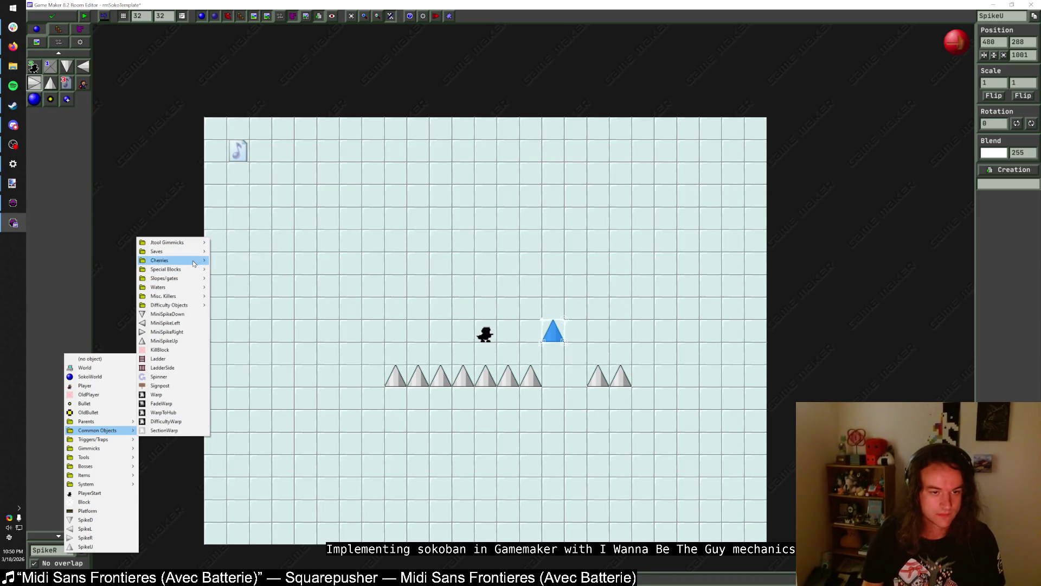
click(220, 262)
- Undo trial rows of painted cherries and place one cherry up-right of the spike
mouse_move(385, 275)
mouse_down()
mouse_move(430, 297)
mouse_move(542, 298)
mouse_up()
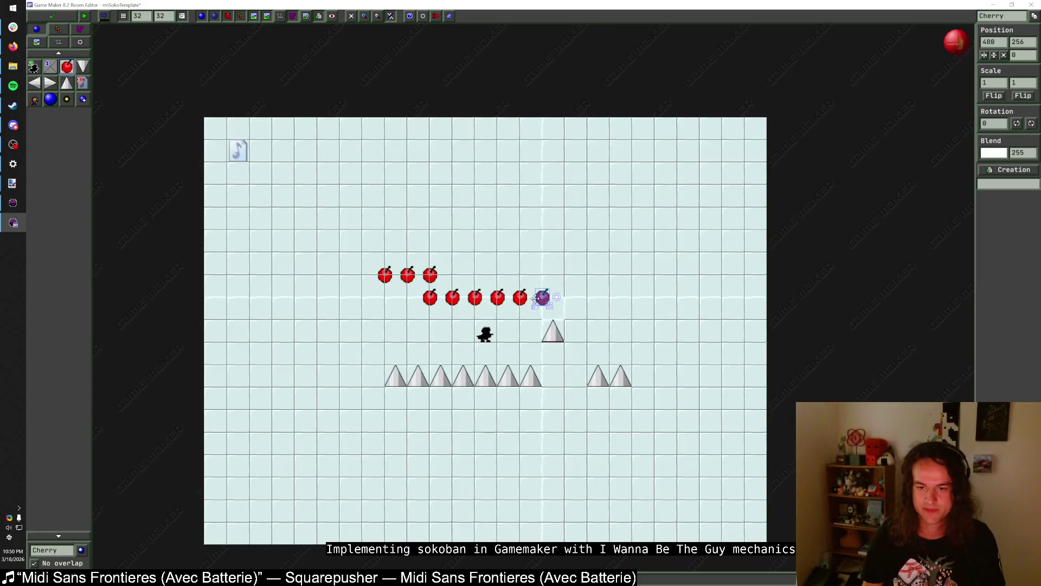
key(Delete)
key(ctrl+z)
key(ctrl+z)
key(ctrl+z)
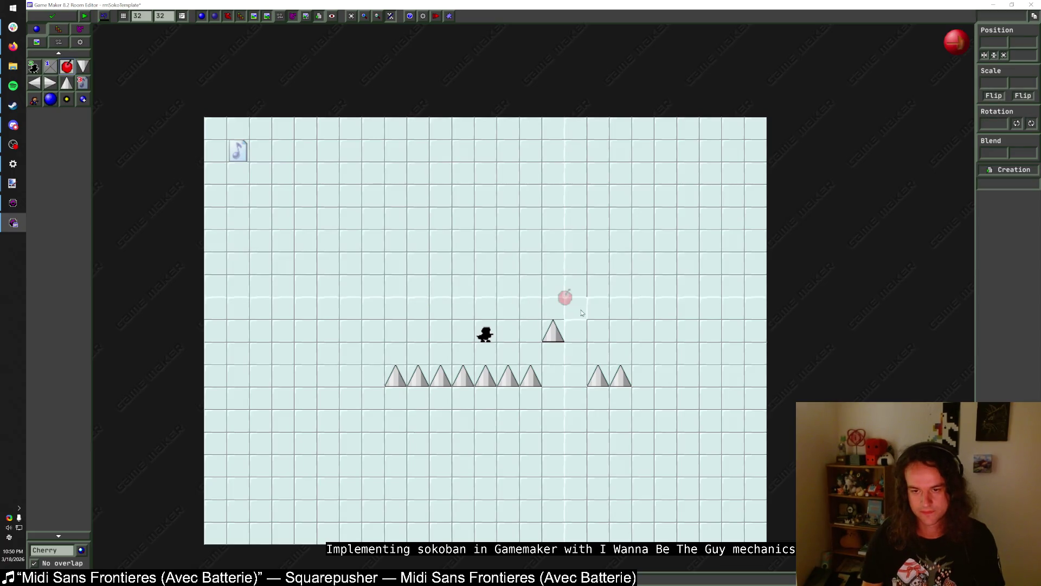
click(577, 312)
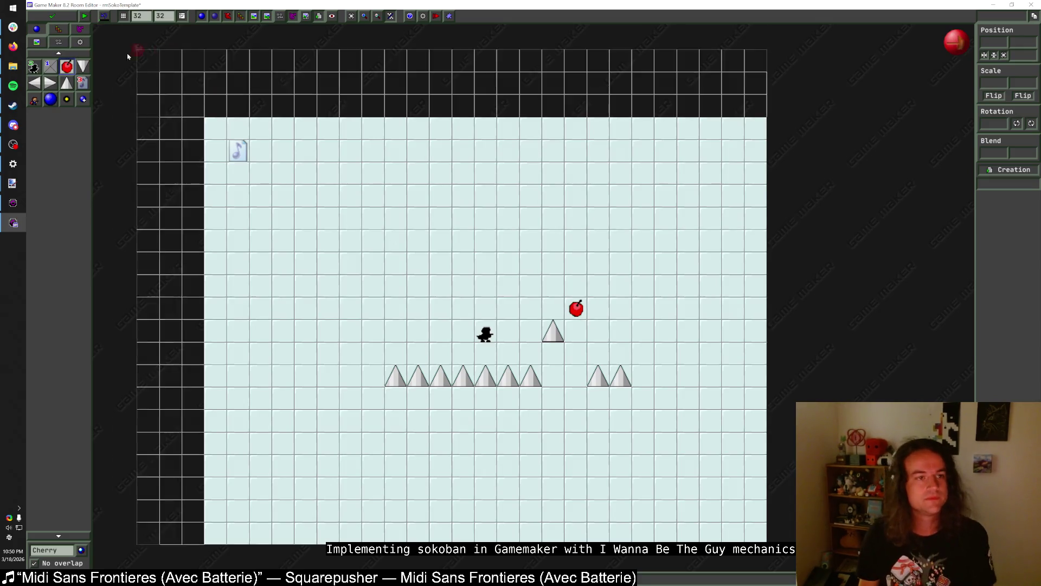
- Save and close the room, then run the game and focus its window
click(53, 18)
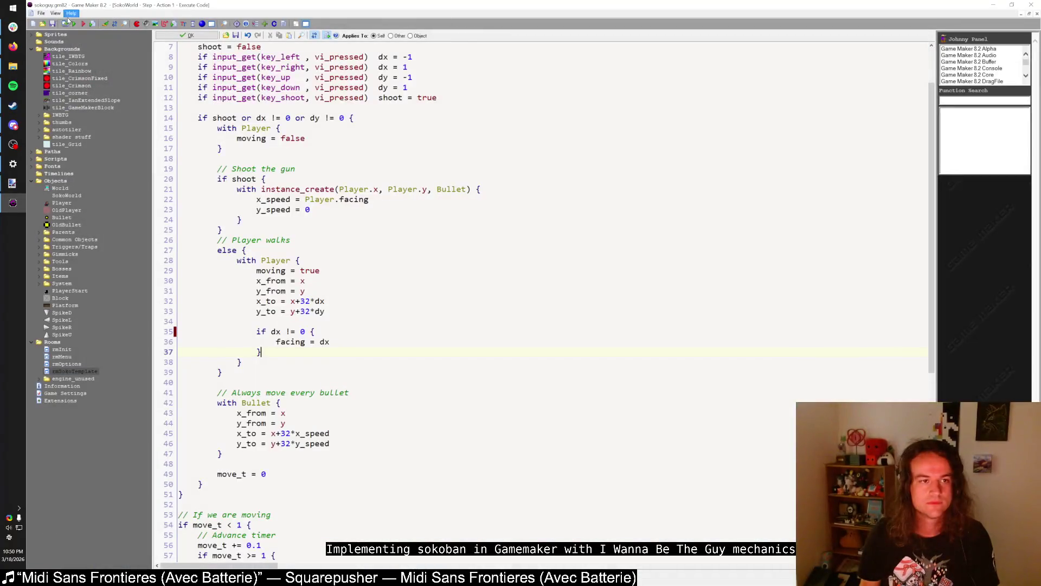
click(75, 25)
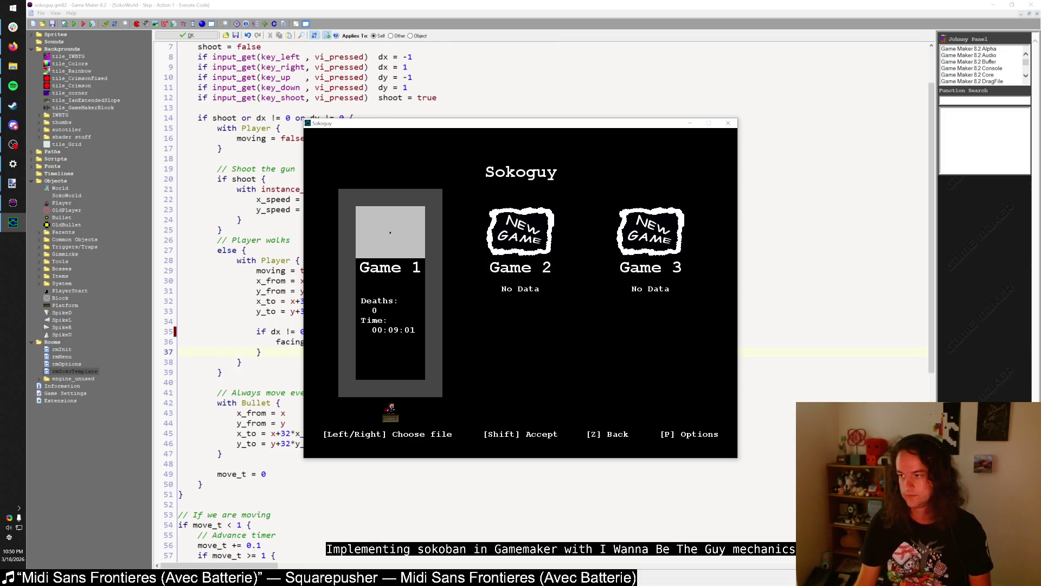
key(alt+Tab)
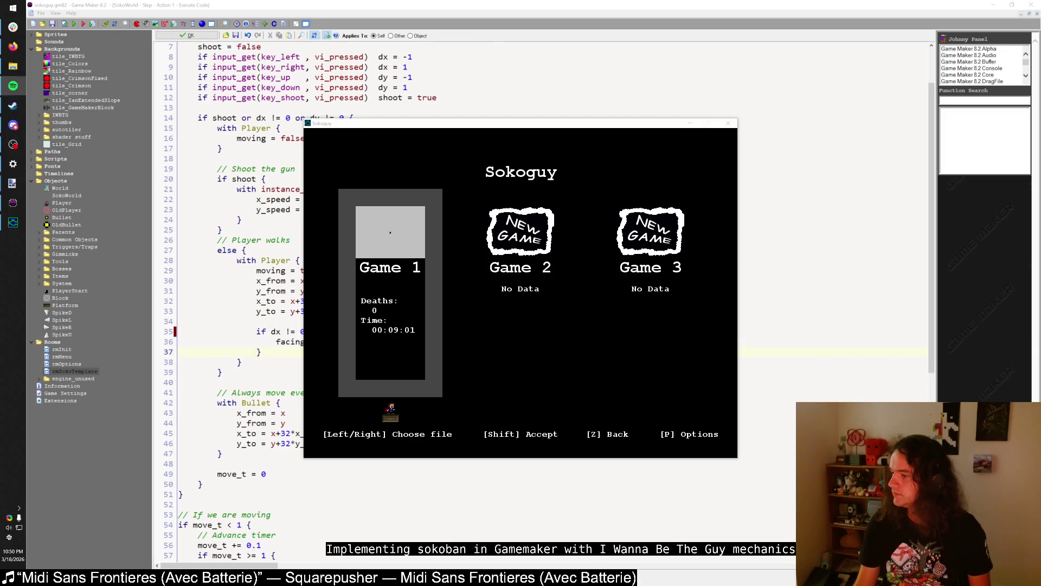
click(609, 281)
- Continue Game 1 and walk toward the cherry until an error appears, then return to the editor
key(shift)
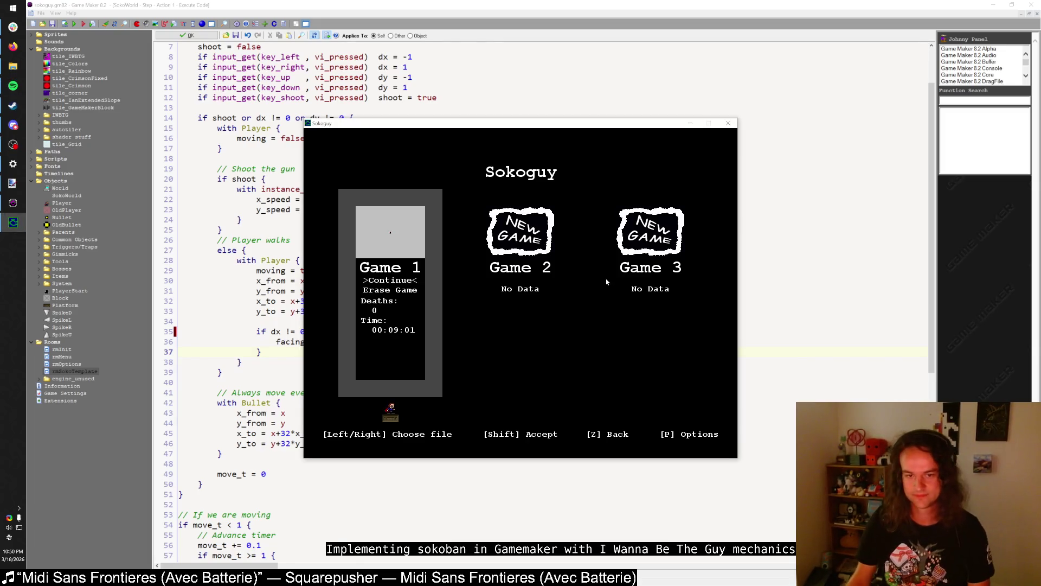
key(shift)
key(Right)
key(Down)
key(Right)
key(Right)
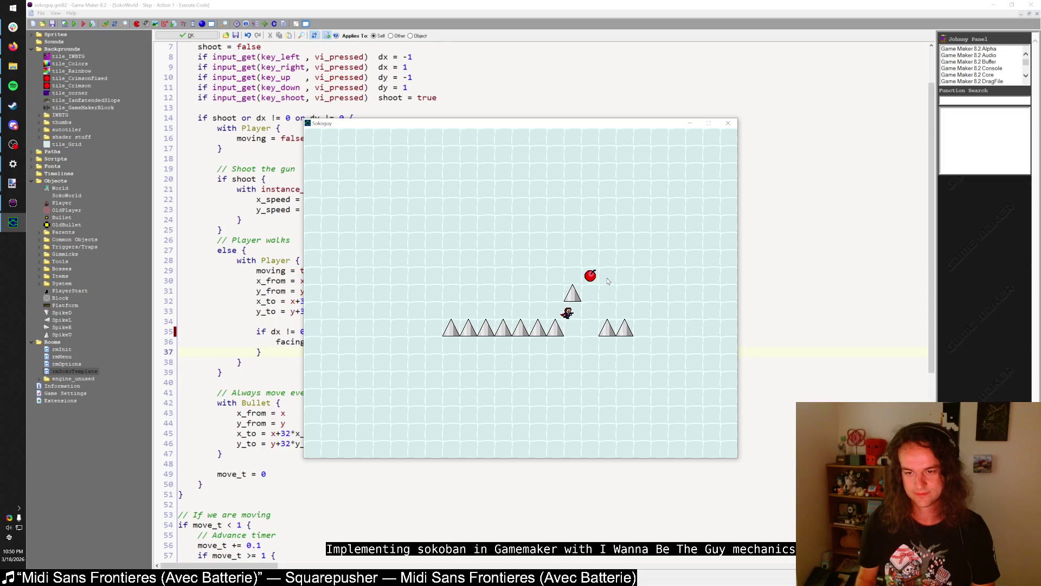
key(Right)
key(Up)
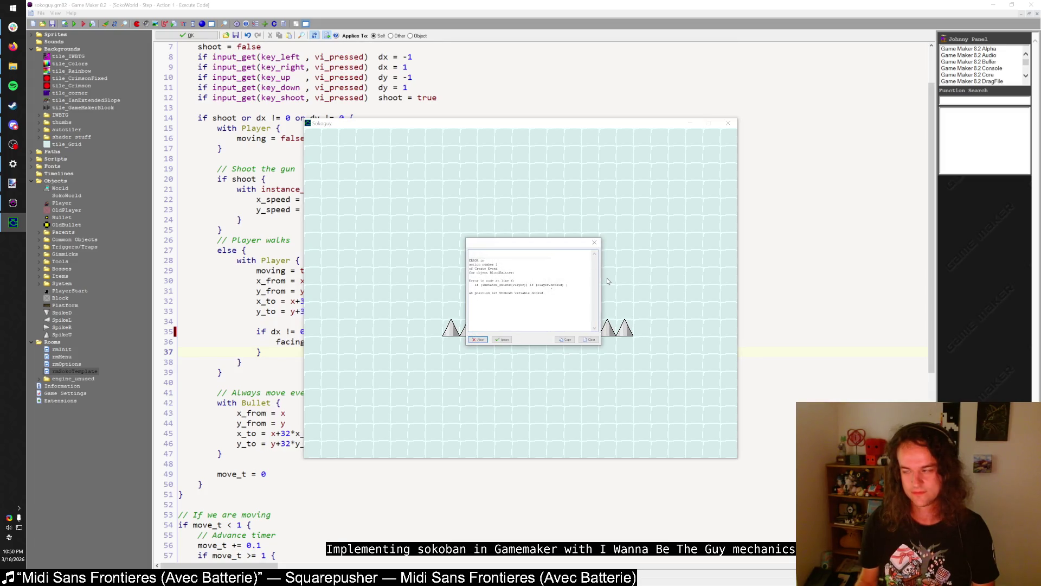
drag(533, 247, 502, 253)
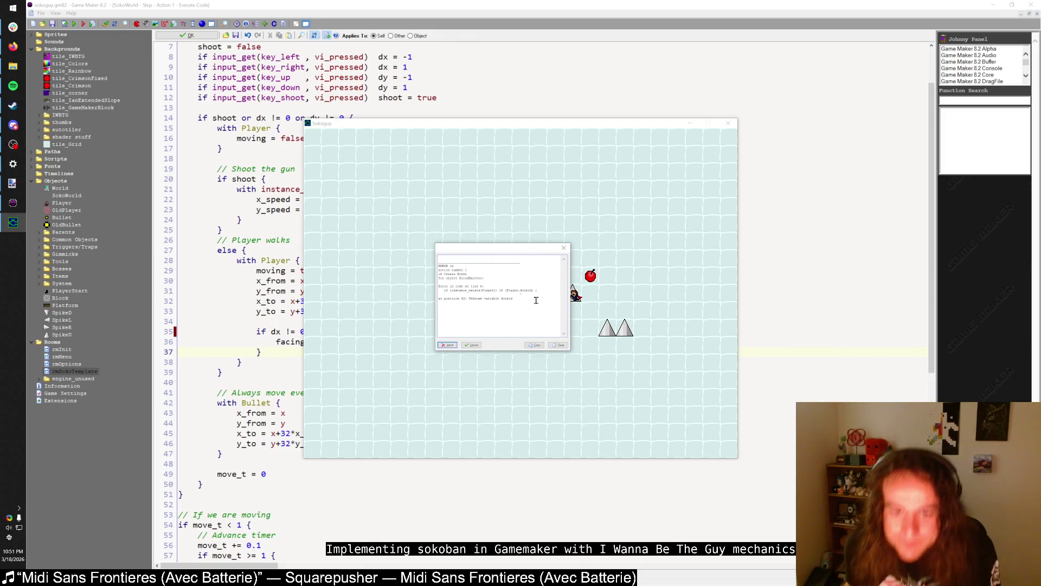
click(251, 302)
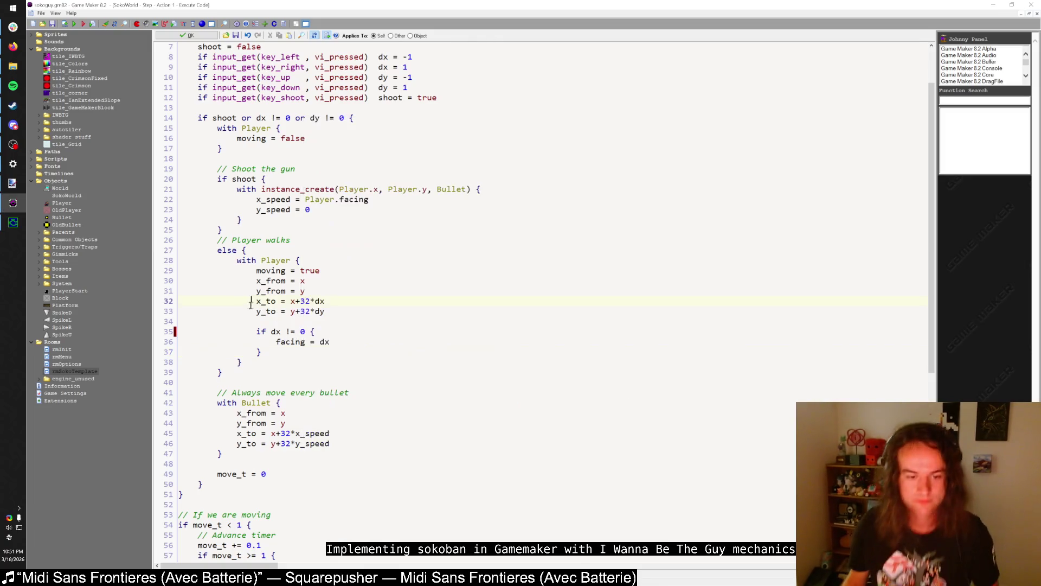
- Open the Create event code of the BloodEmitter object
key(ctrl+alt+f)
key(Return)
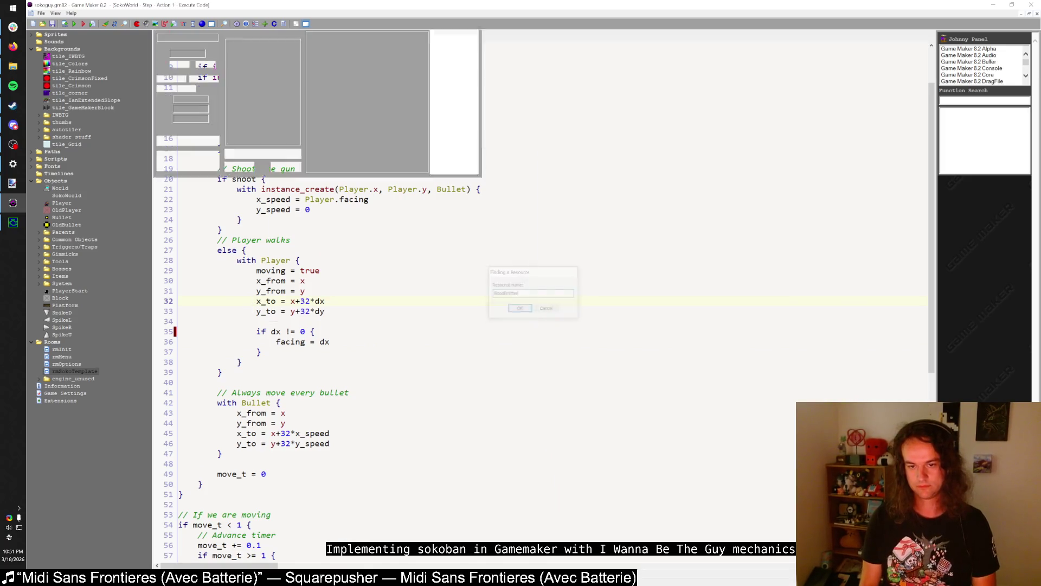
click(271, 76)
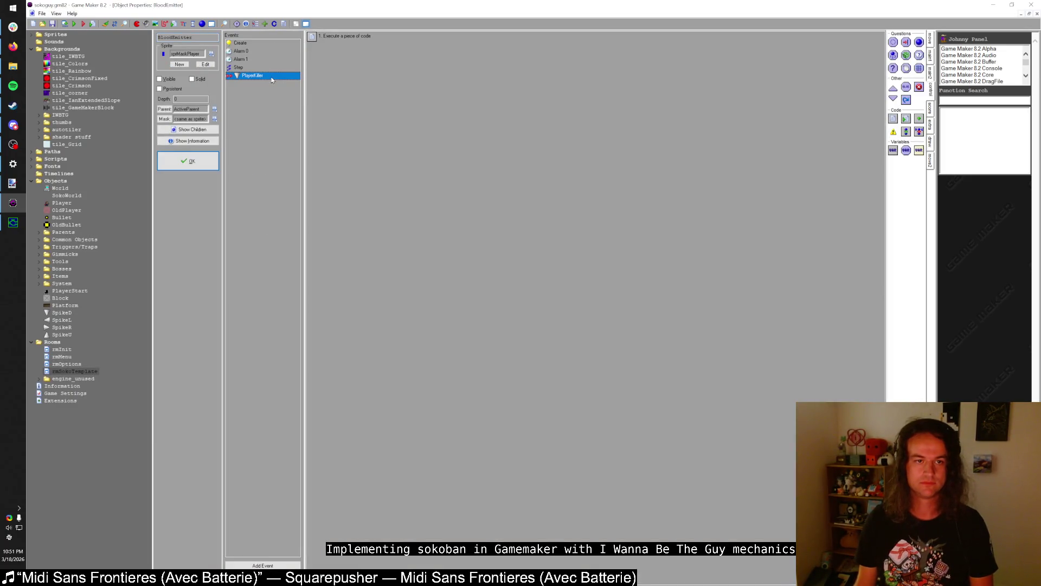
double_click(344, 36)
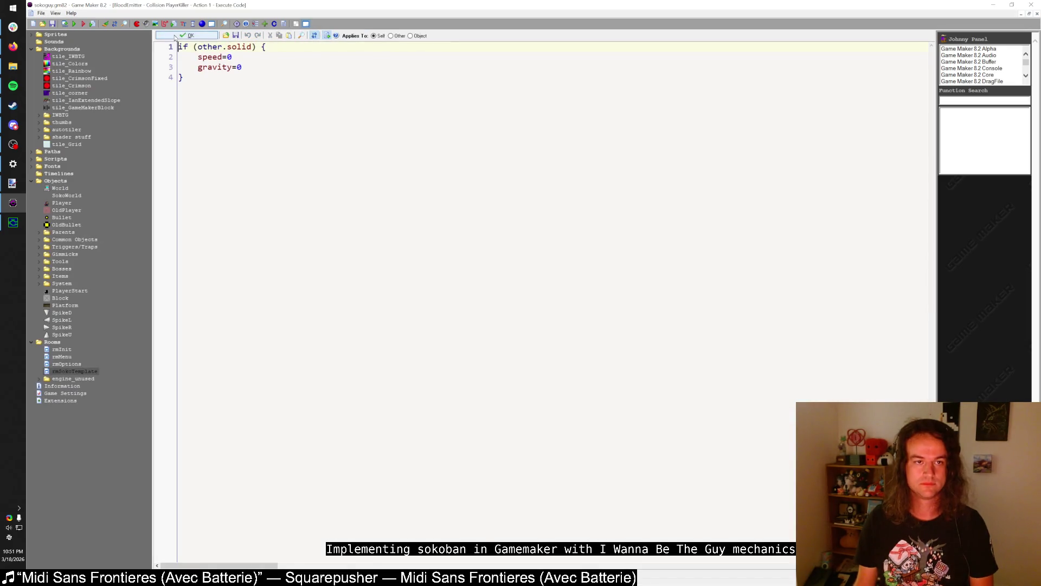
key(Escape)
click(241, 43)
double_click(324, 39)
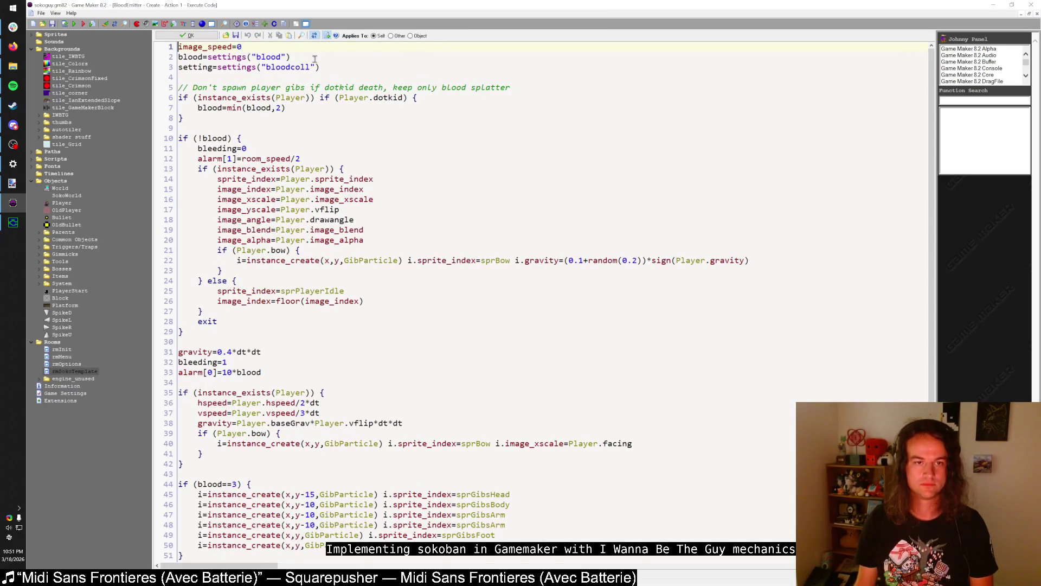
- Comment out the dotkid check on lines 6–8 with // and run the game
click(538, 96)
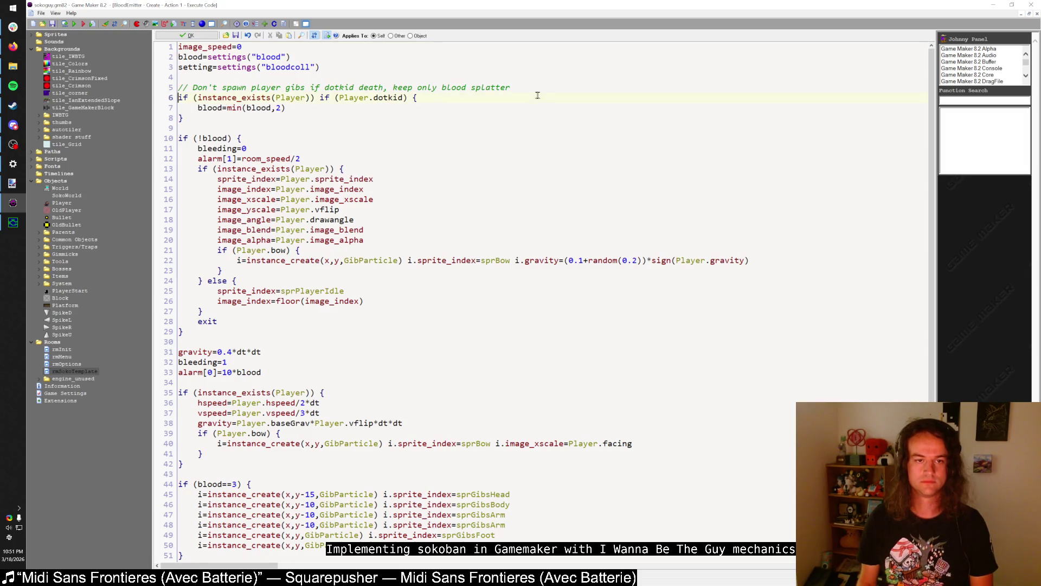
text(//)
key(Down)
key(Home)
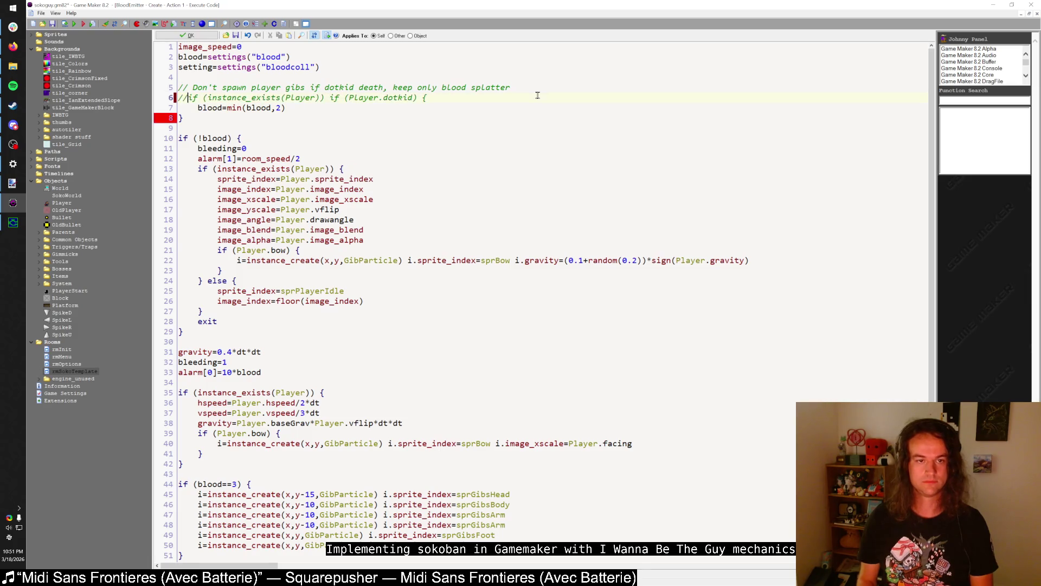
text(//)
key(Down)
key(Home)
text(//)
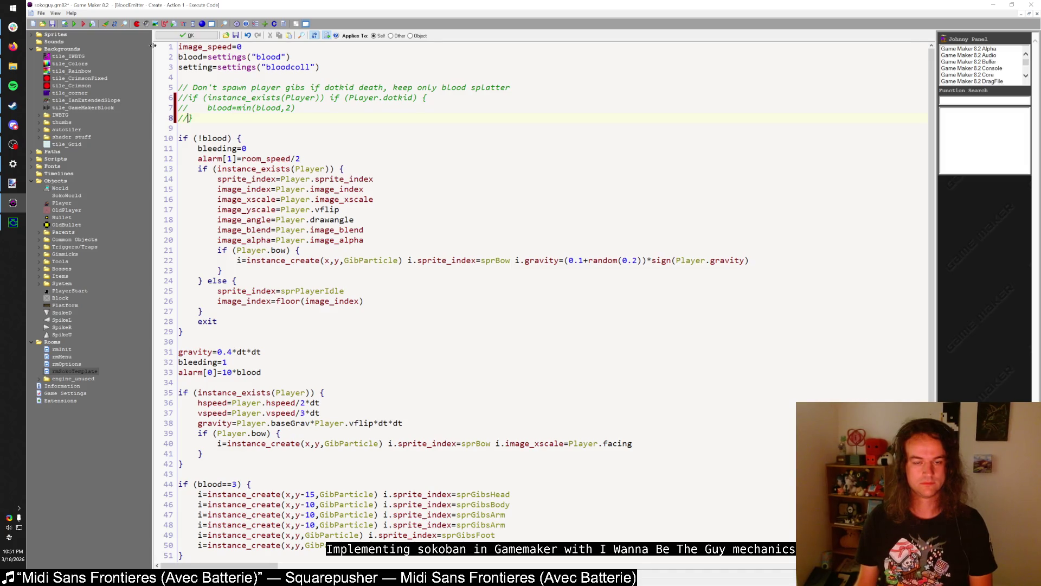
click(75, 24)
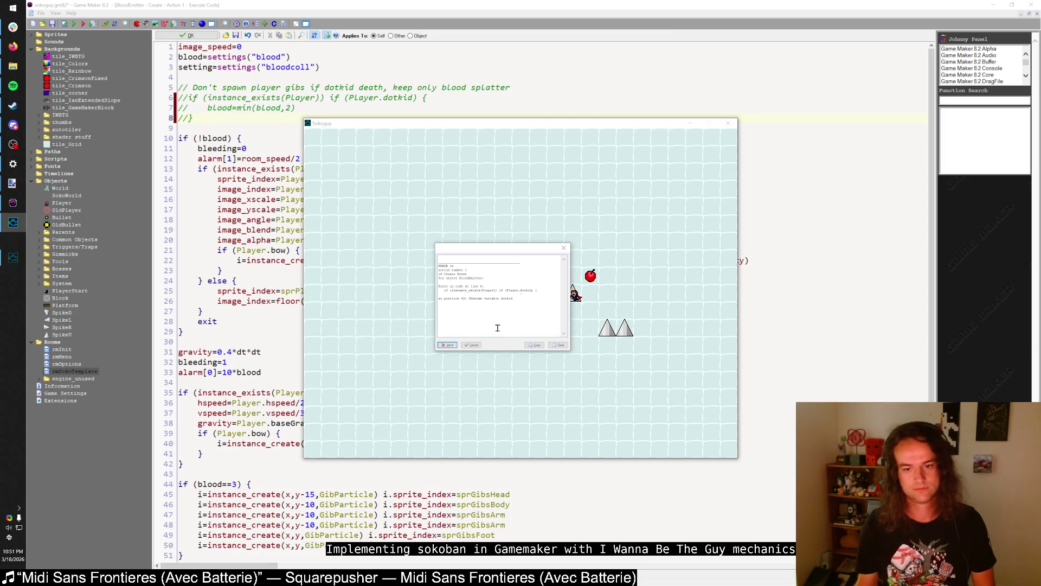
- Continue Game 1, walk right until the error appears, and return to the code
key(shift)
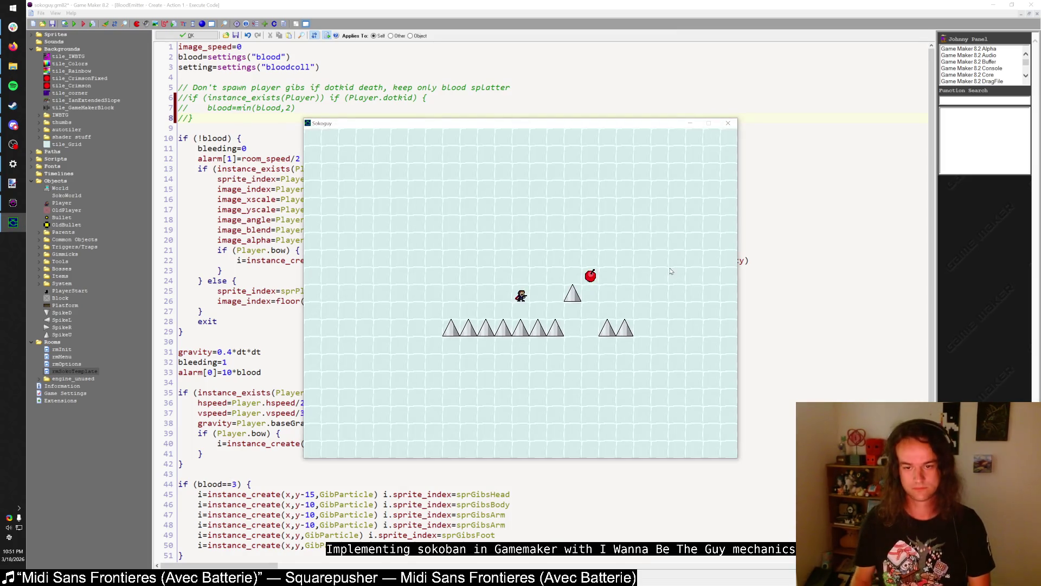
key(Right)
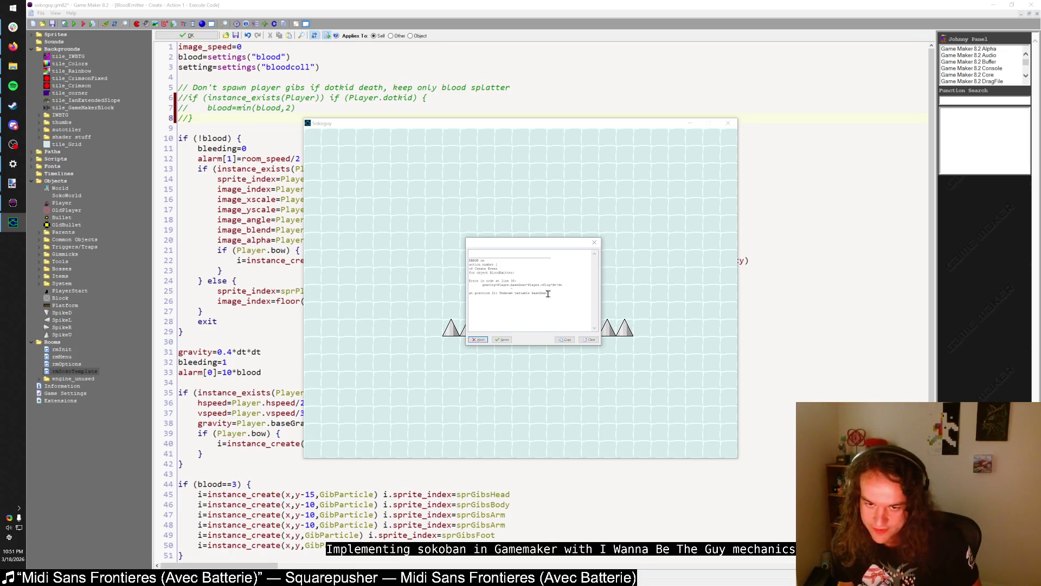
click(795, 249)
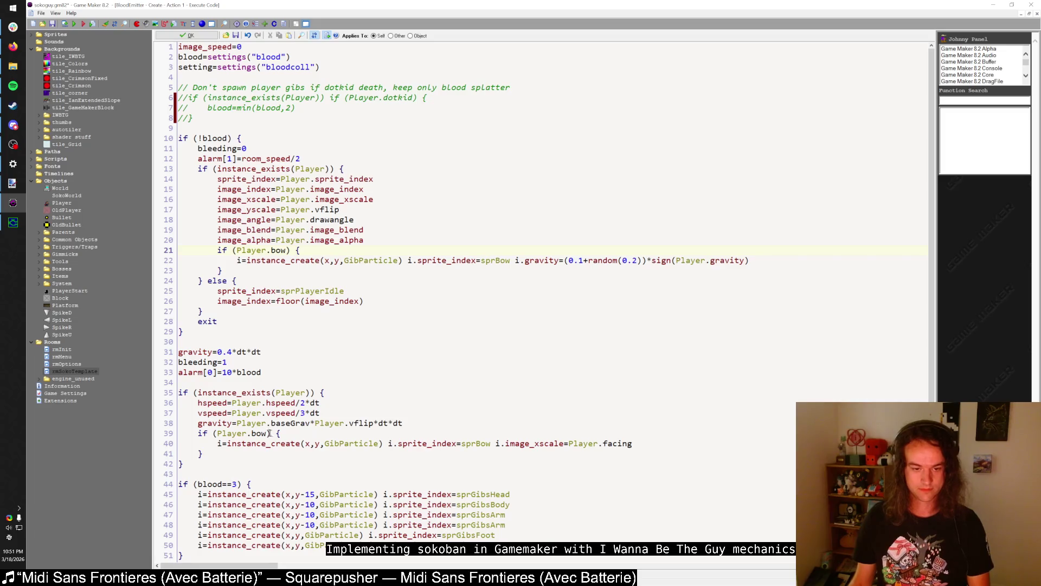
- Replace Player.baseGrav on line 38 with /**/0.4, then rerun and load the level
click(237, 423)
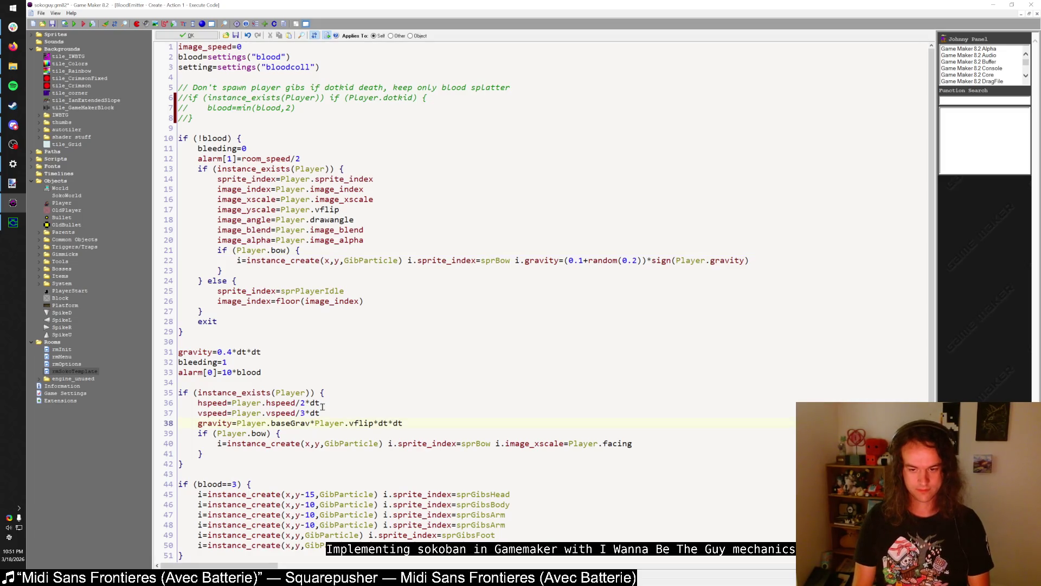
text(/*)
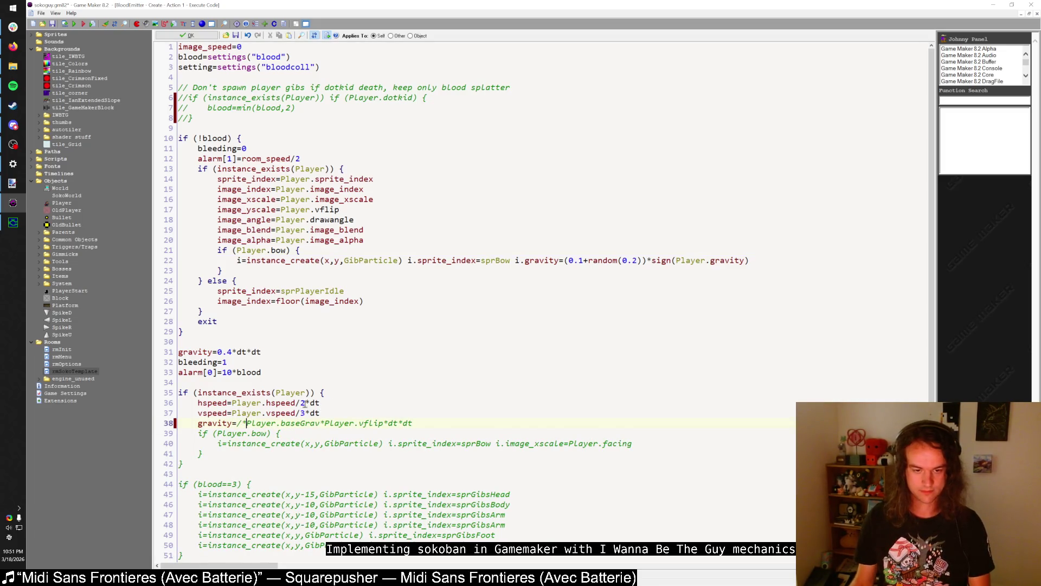
text(*/)
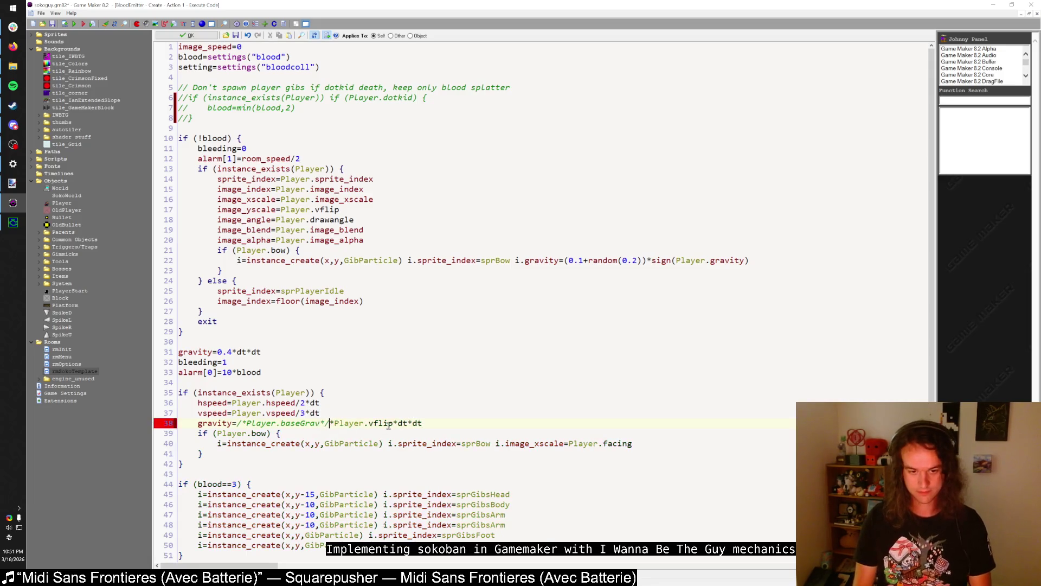
text(0.4)
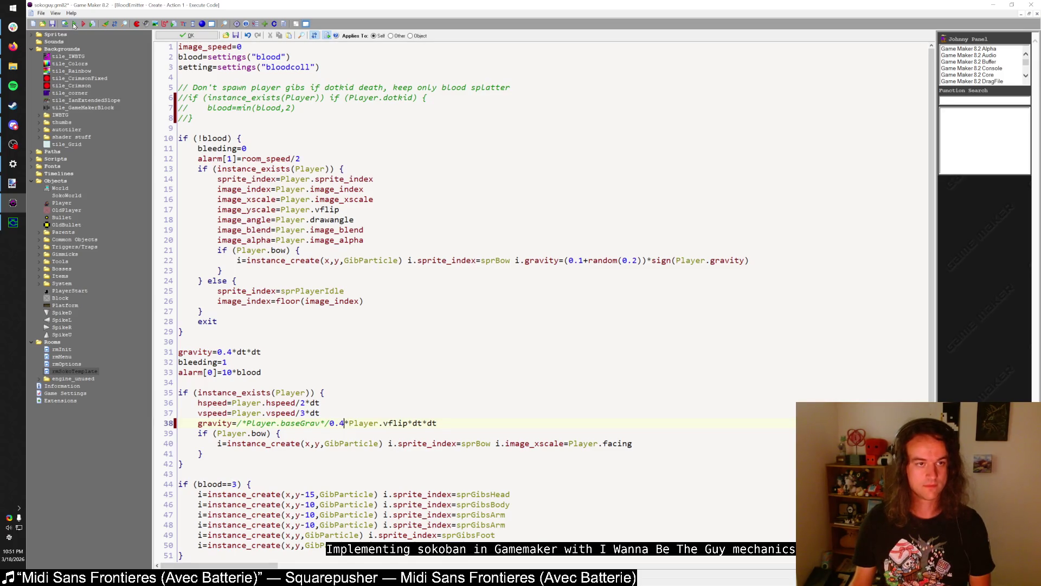
scroll(233, 230, down, 6)
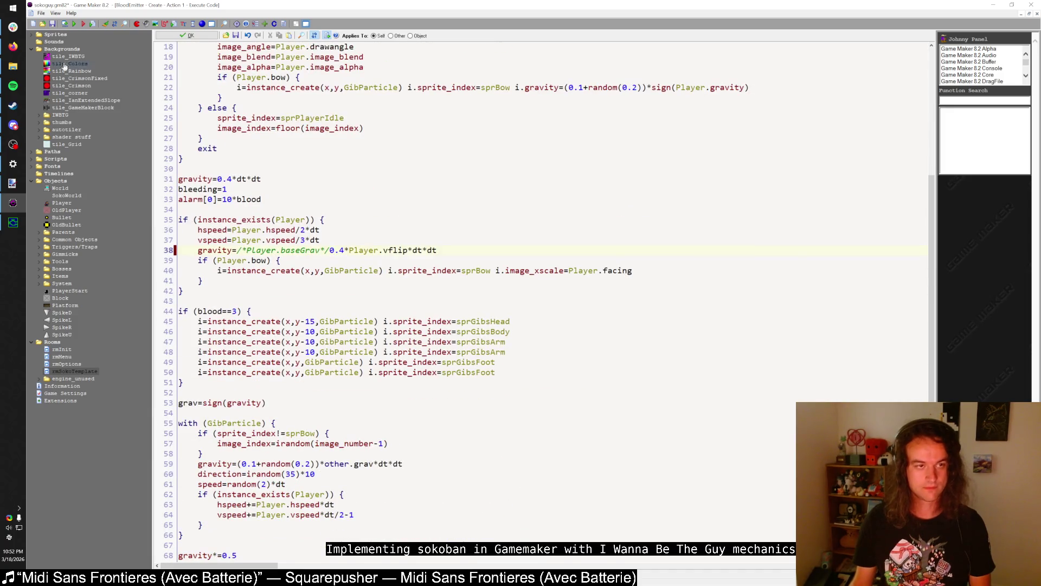
click(74, 27)
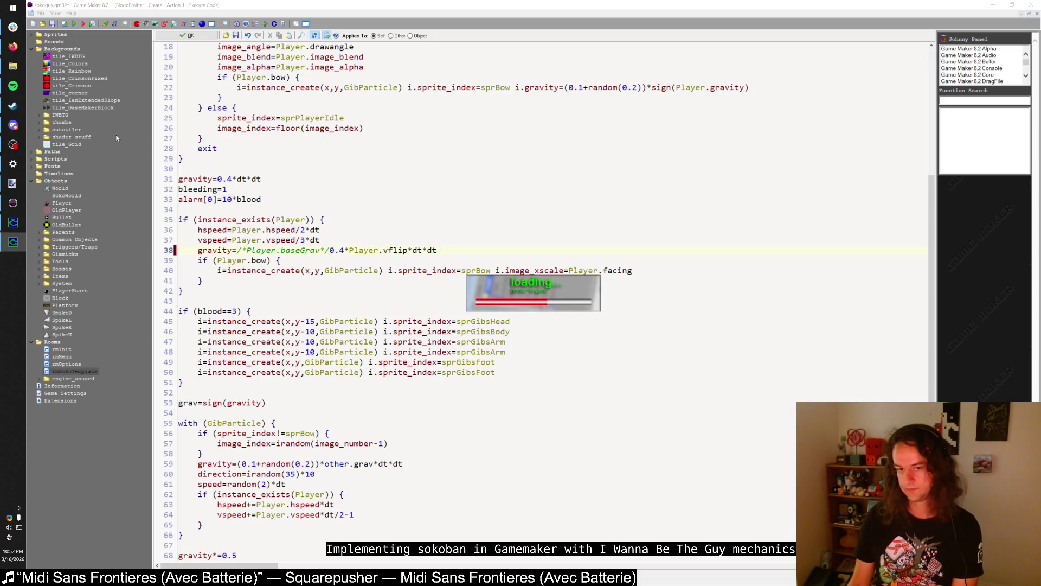
key(shift)
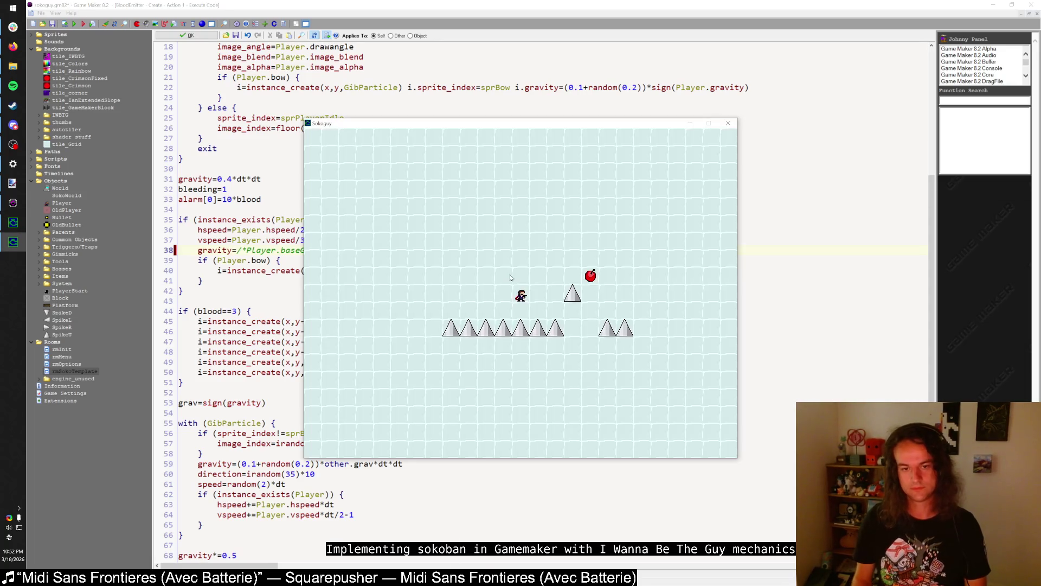
- Trigger the spike death error again, close the game, and search the code for 'bow'
key(Right)
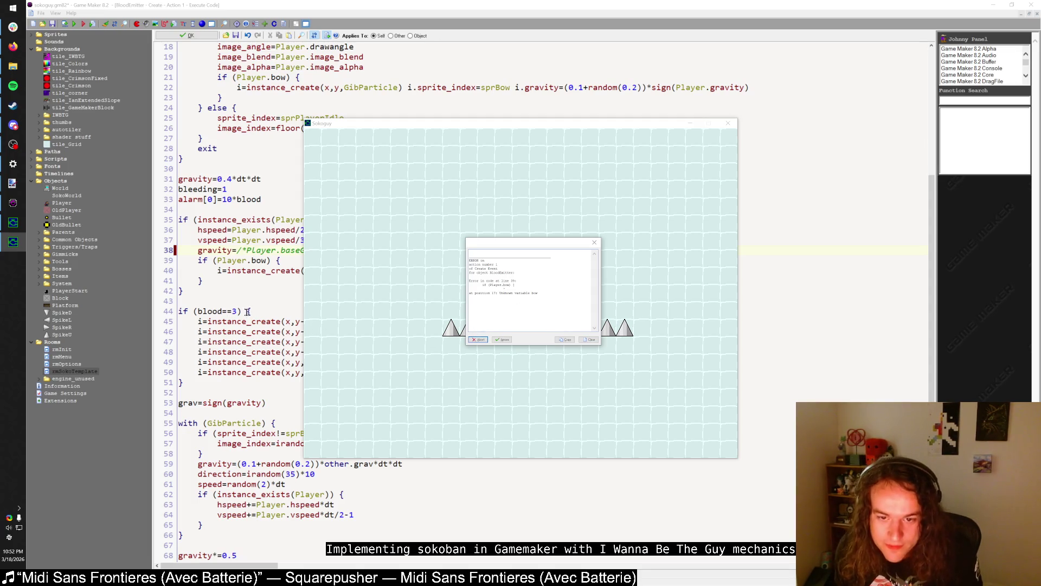
key(Return)
key(ctrl+f)
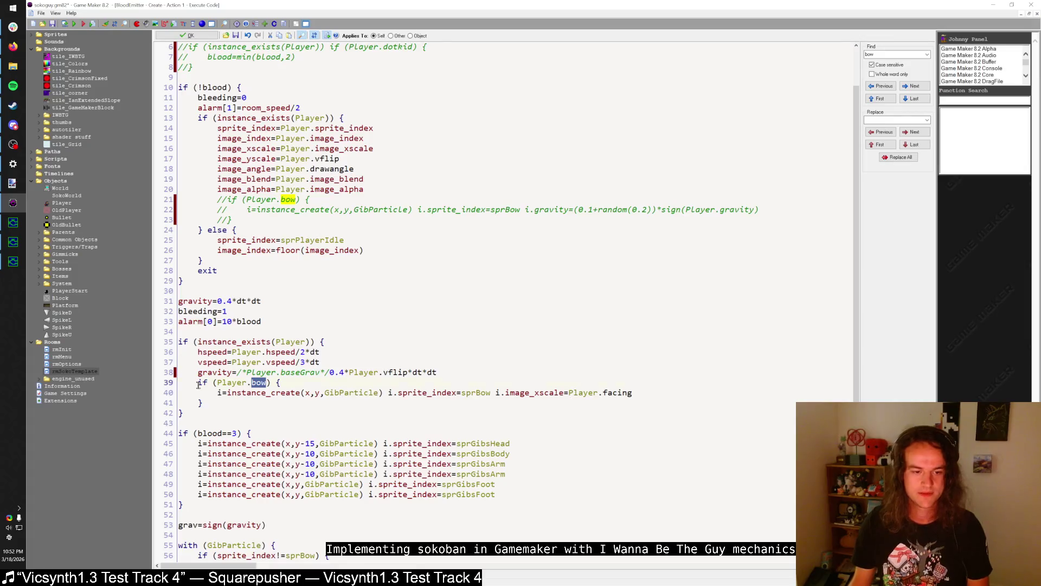
- Comment out the three Player.bow lines from line 39 with //, then rerun the game
click(198, 383)
text(//)
key(Down)
text(//)
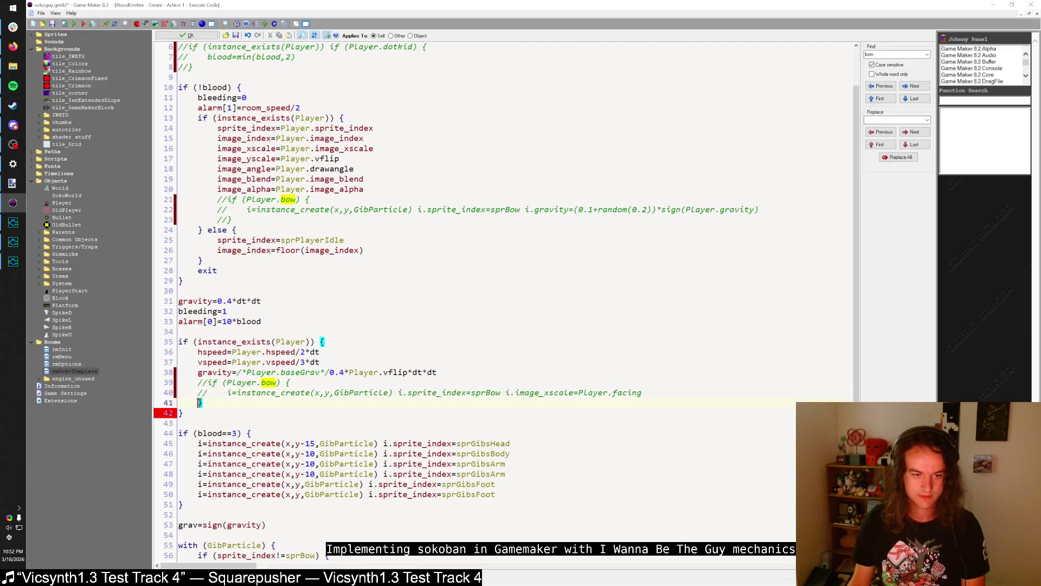
key(Down)
text(//)
scroll(224, 289, down, 4)
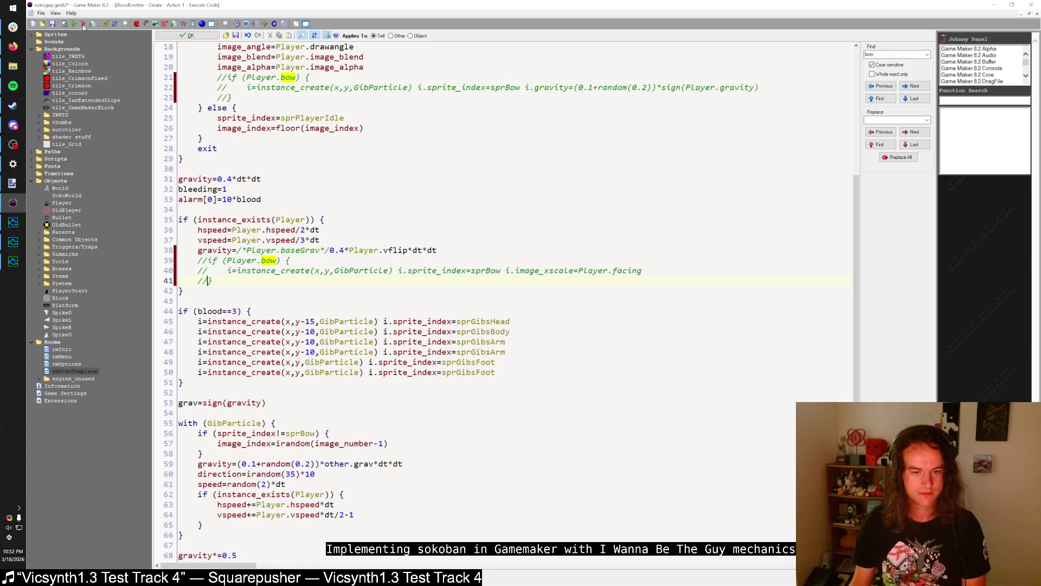
click(70, 23)
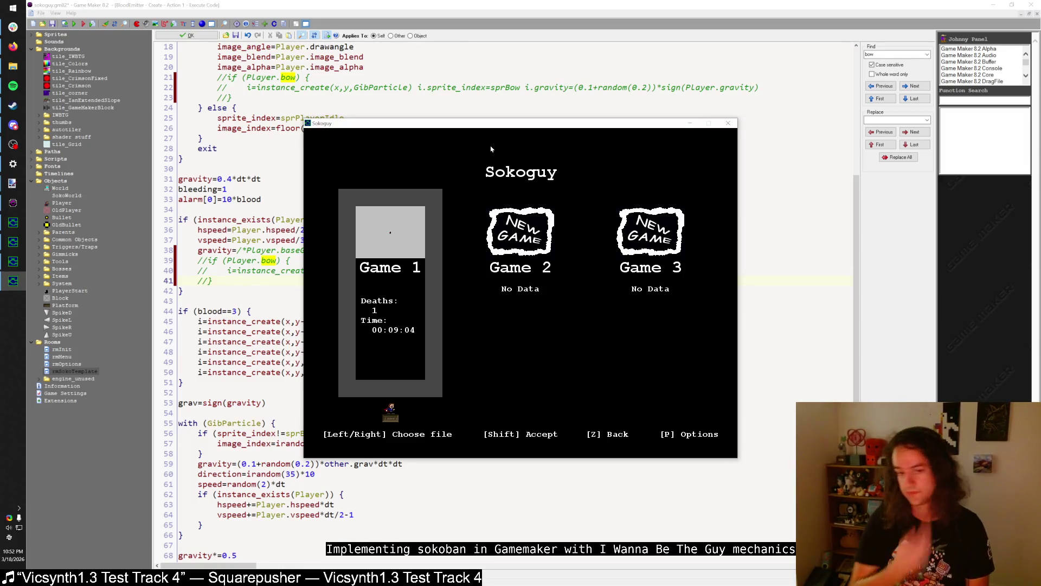
- Retest the spike death, editing the baseGrav reference on line 38 between F5 runs
key(shift)
key(shift)
key(Right)
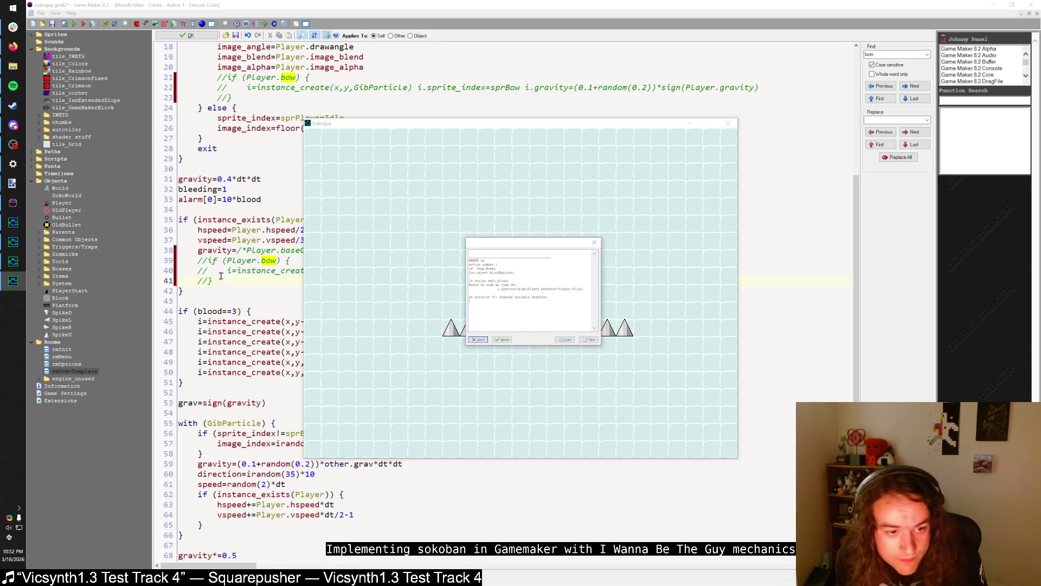
key(Escape)
click(235, 250)
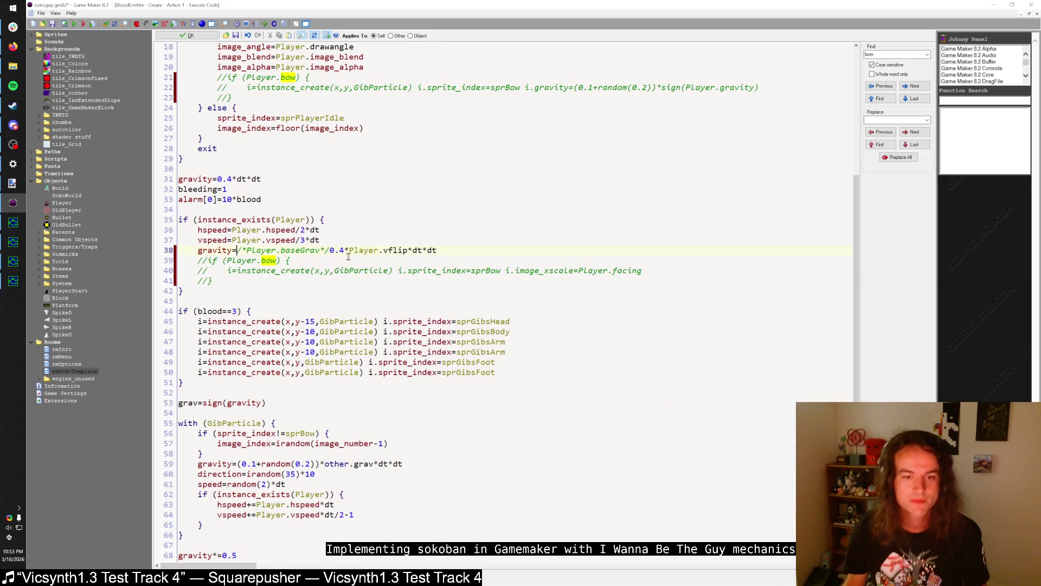
key(F5)
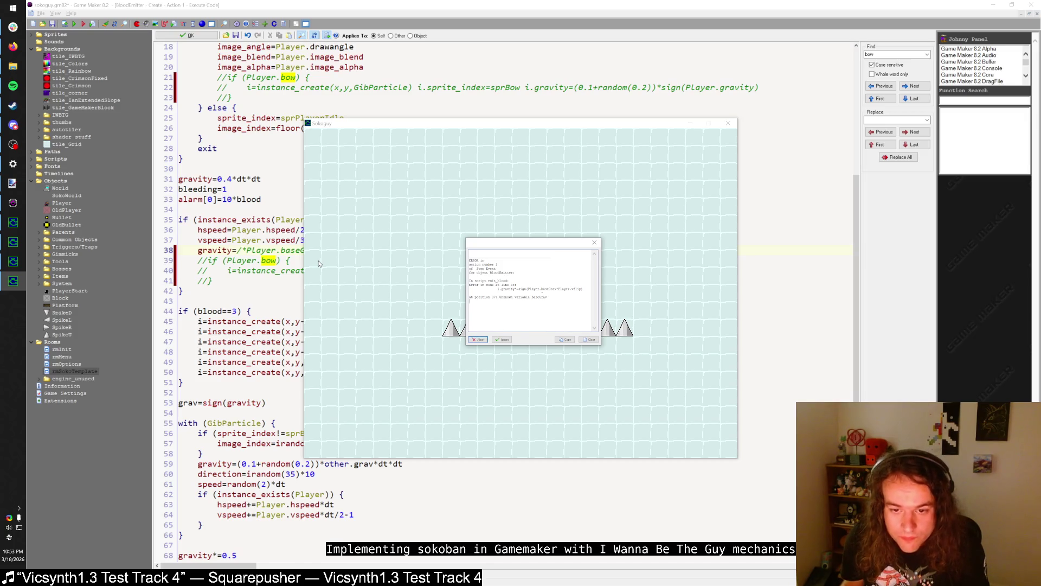
key(Escape)
scroll(282, 296, up, 6)
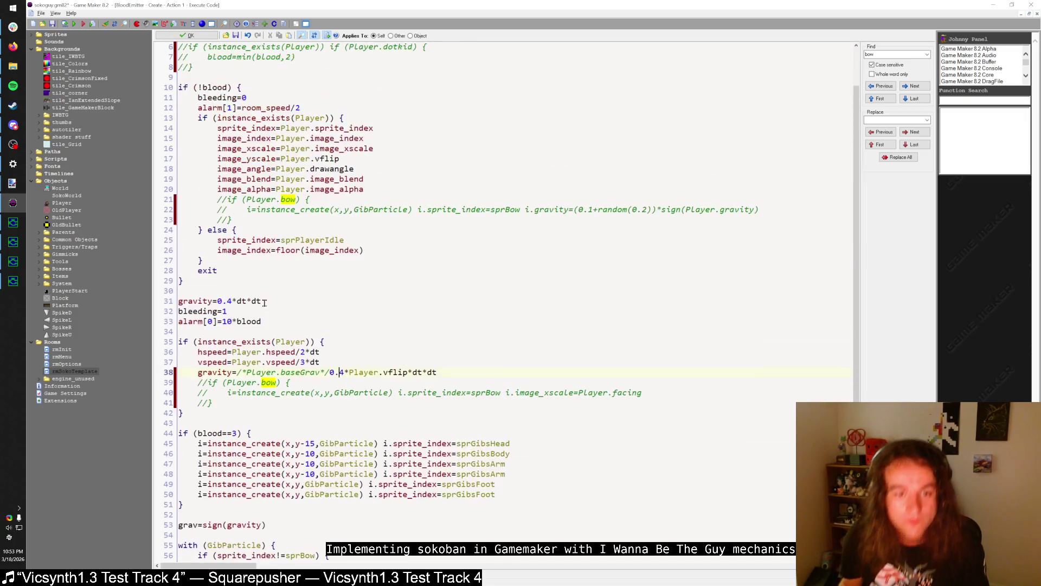
text(baseGr)
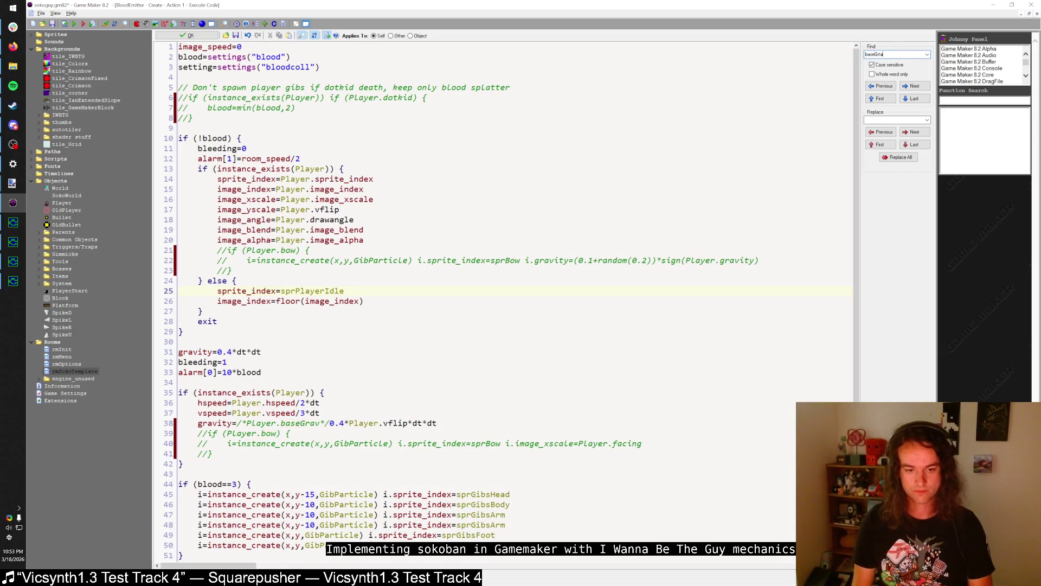
key(F5)
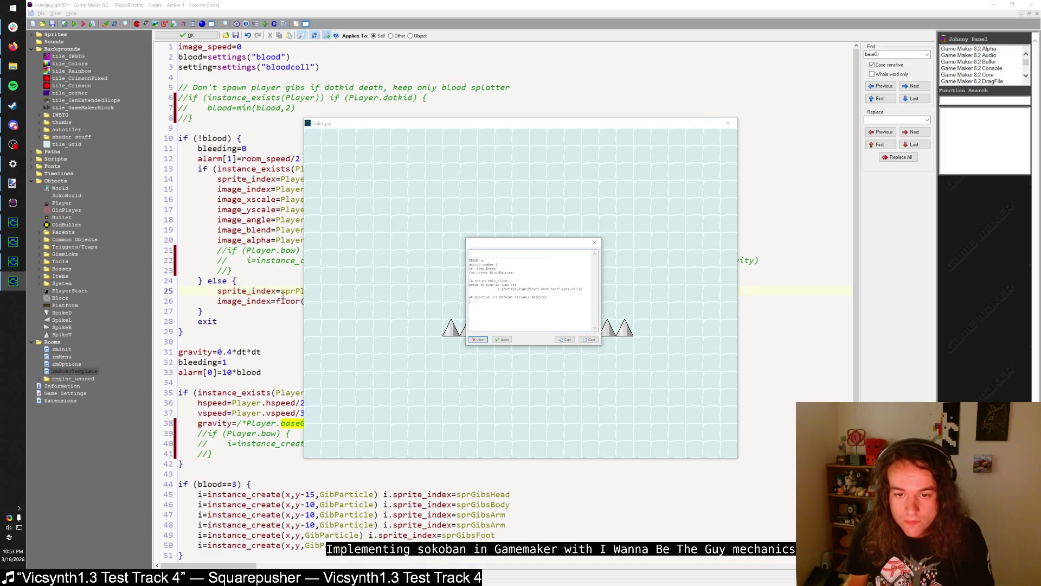
key(Escape)
- Close the Create code and open the emit_blood script from the Step event's code
click(189, 36)
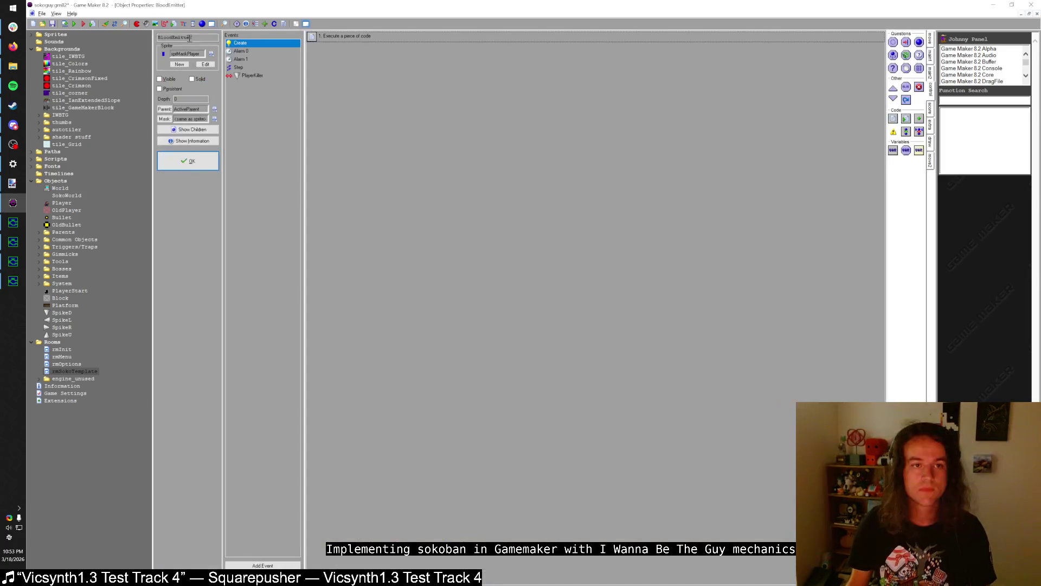
key(Down)
key(Down)
key(Down)
double_click(347, 36)
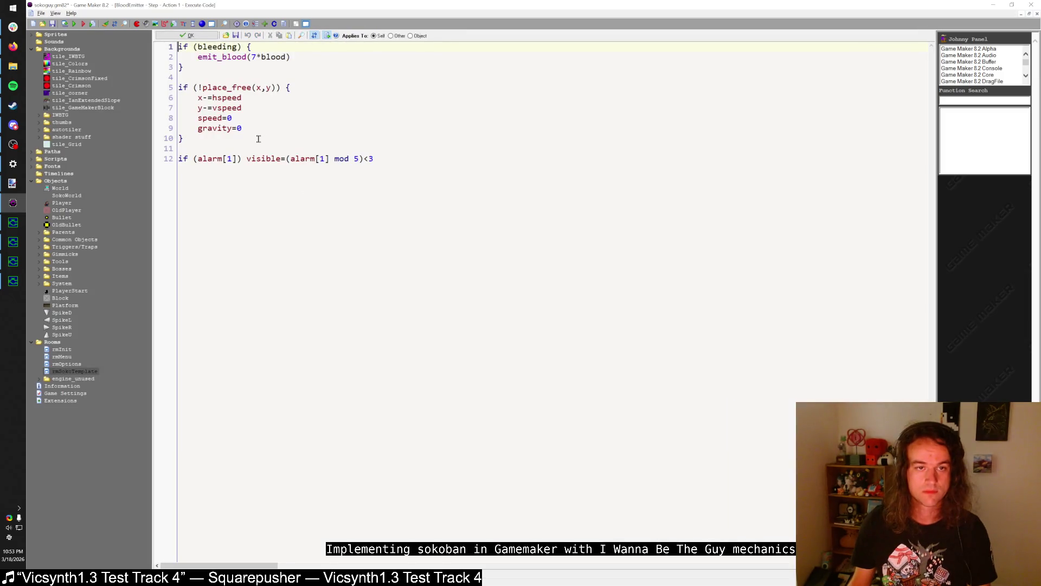
middle_click(214, 57)
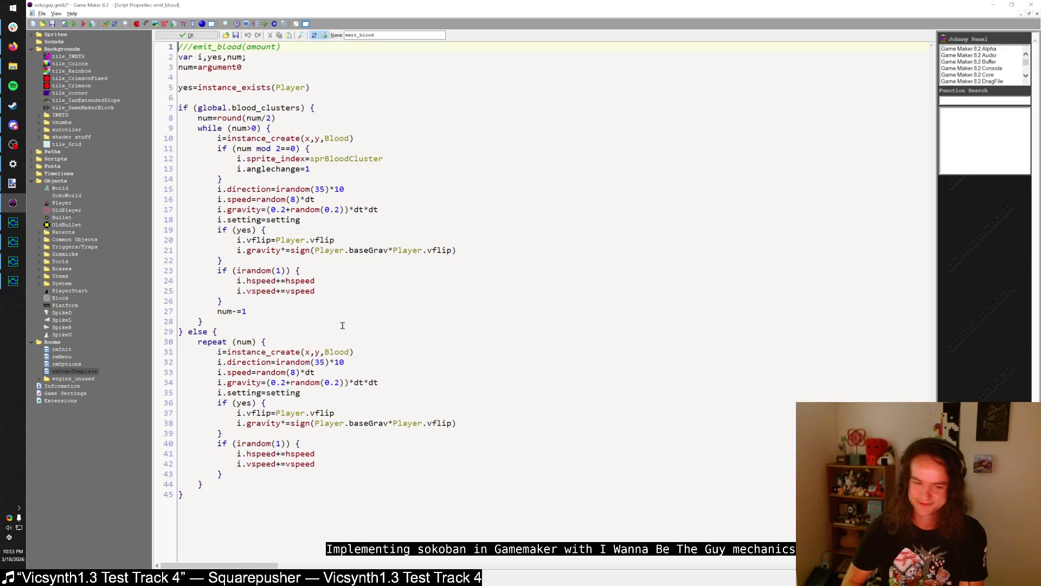
click(332, 424)
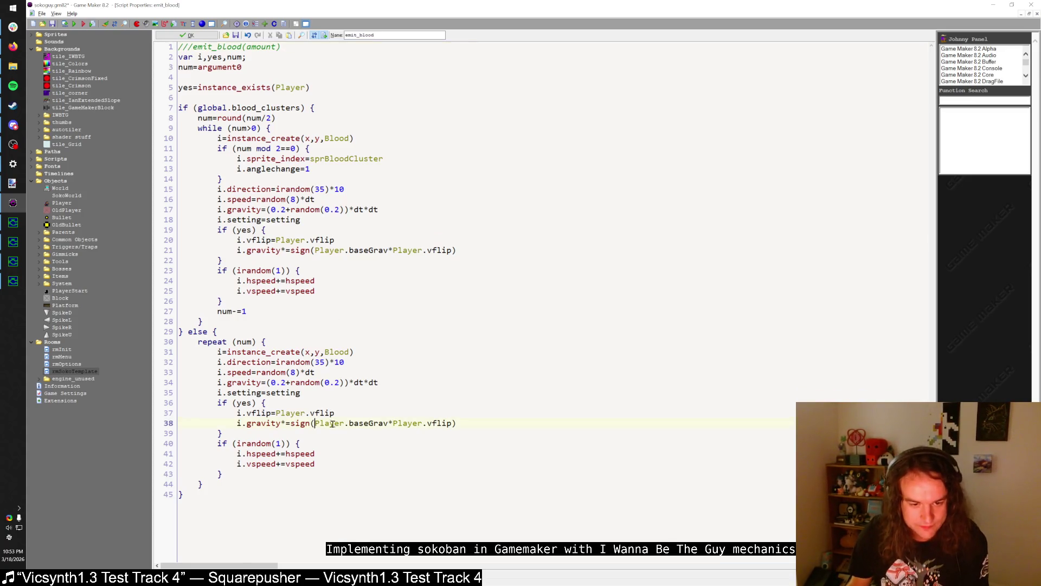
- Wrap Player.baseGrav in /* */ followed by 0.4 on emit_blood lines 38 and 21, then run
text(/*)
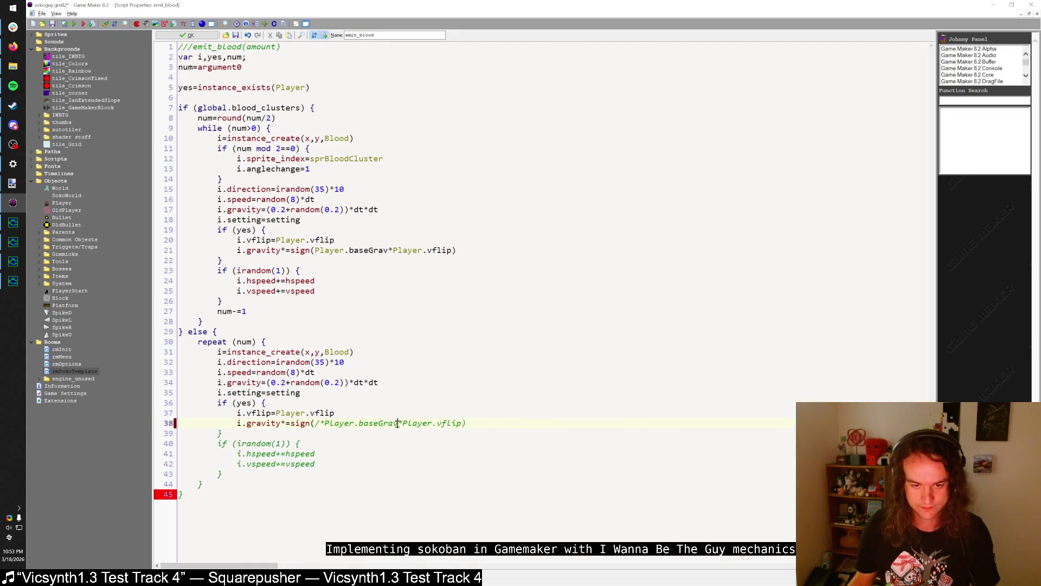
click(399, 423)
text(*/0.4)
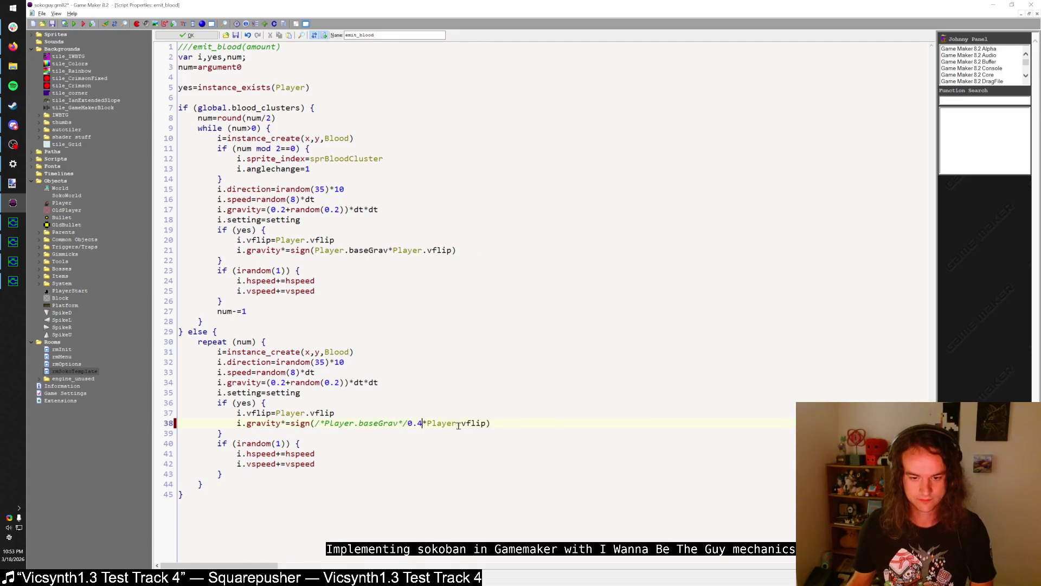
click(315, 250)
text(/*)
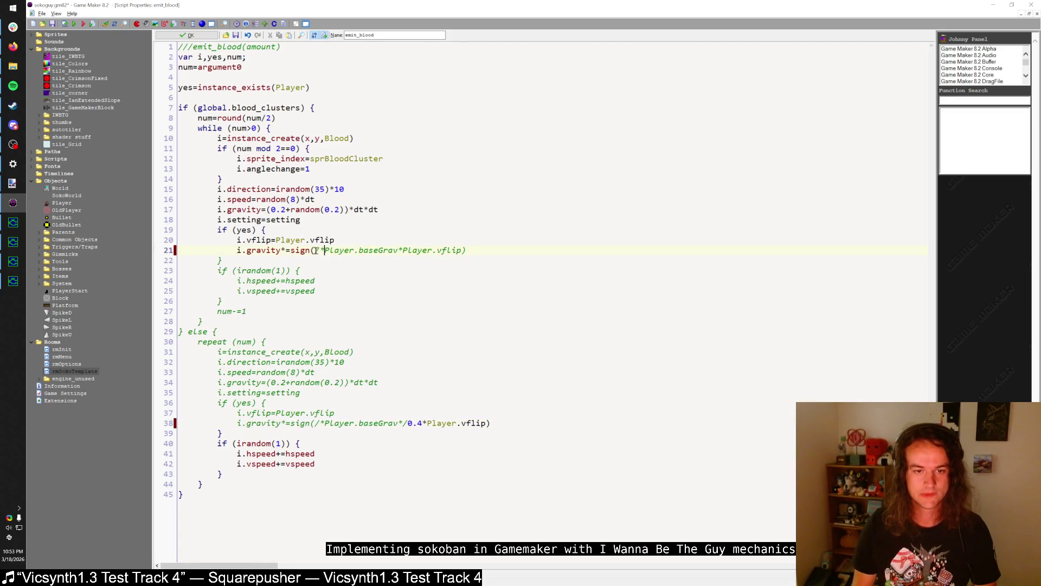
click(400, 250)
text(*/0)
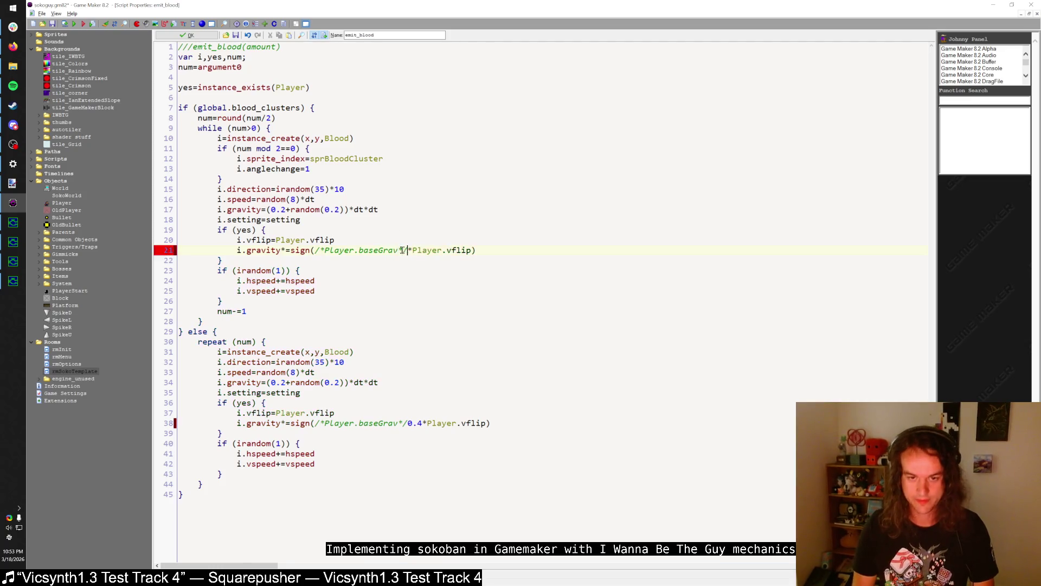
text(.4)
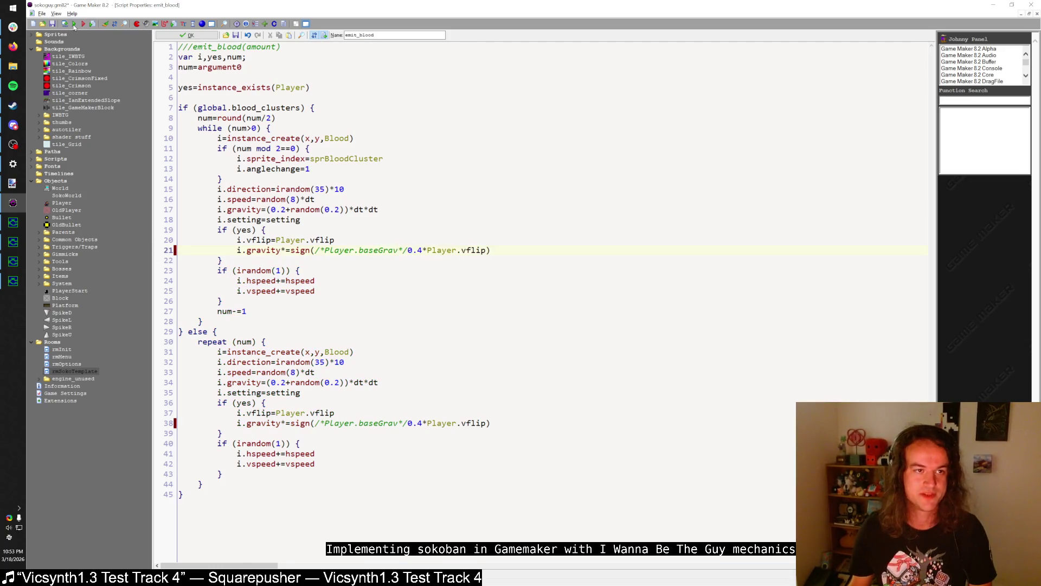
click(74, 24)
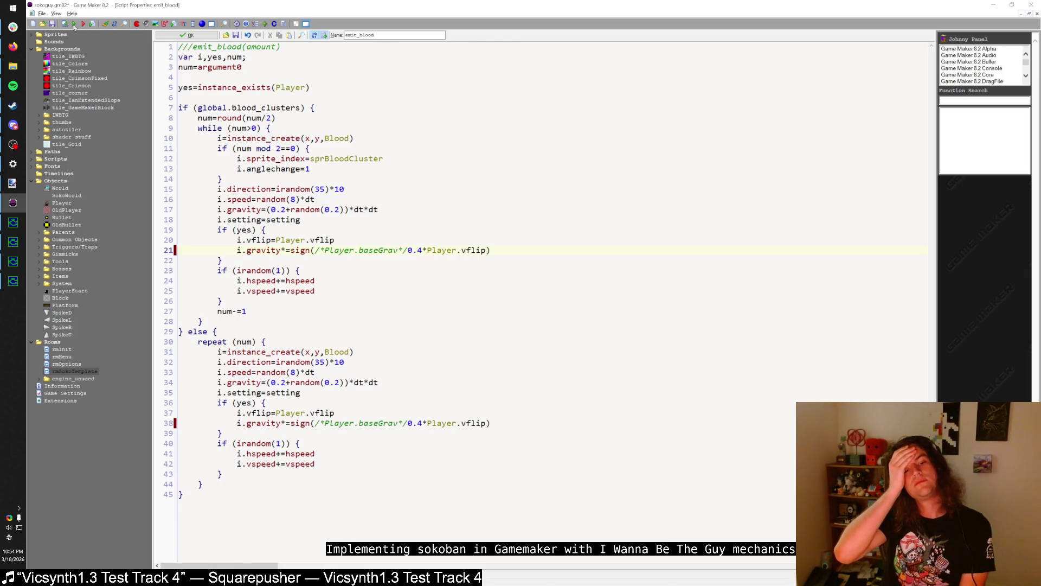
click(74, 25)
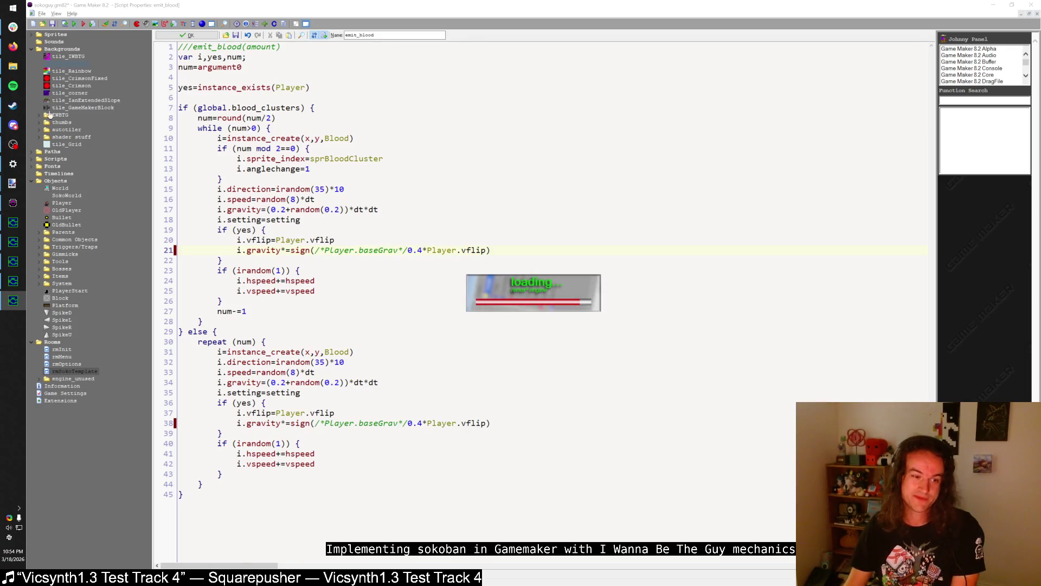
- Load the Game 1 save, aborting the repeated unknown baseGrav variable errors
key(shift)
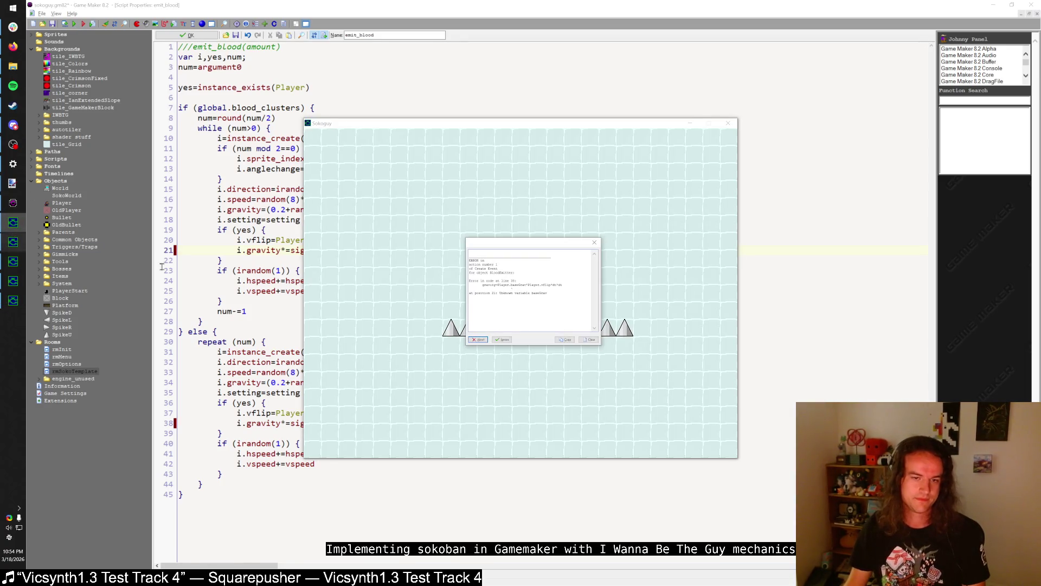
click(477, 340)
key(shift)
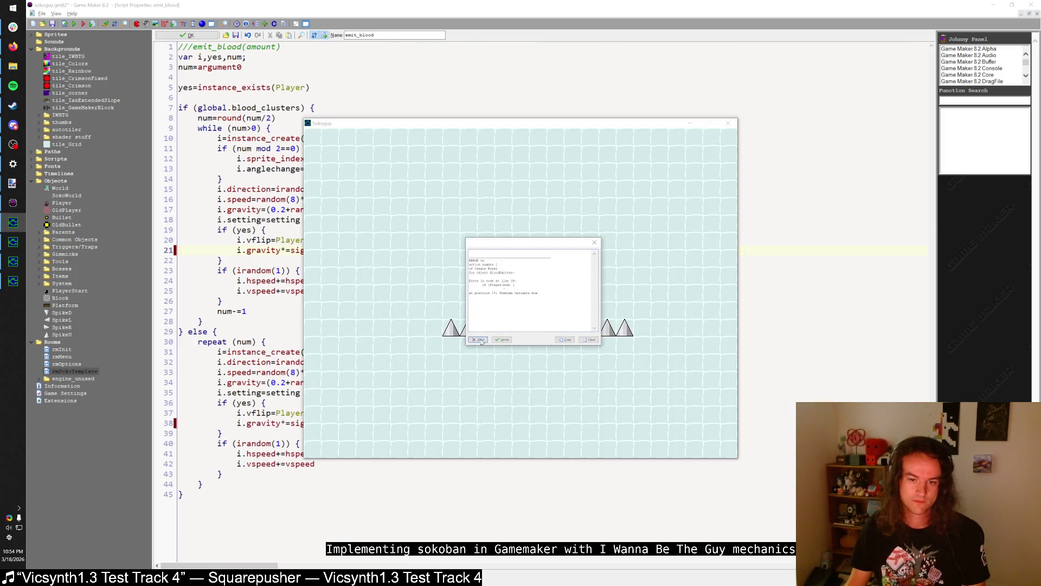
click(474, 340)
key(shift)
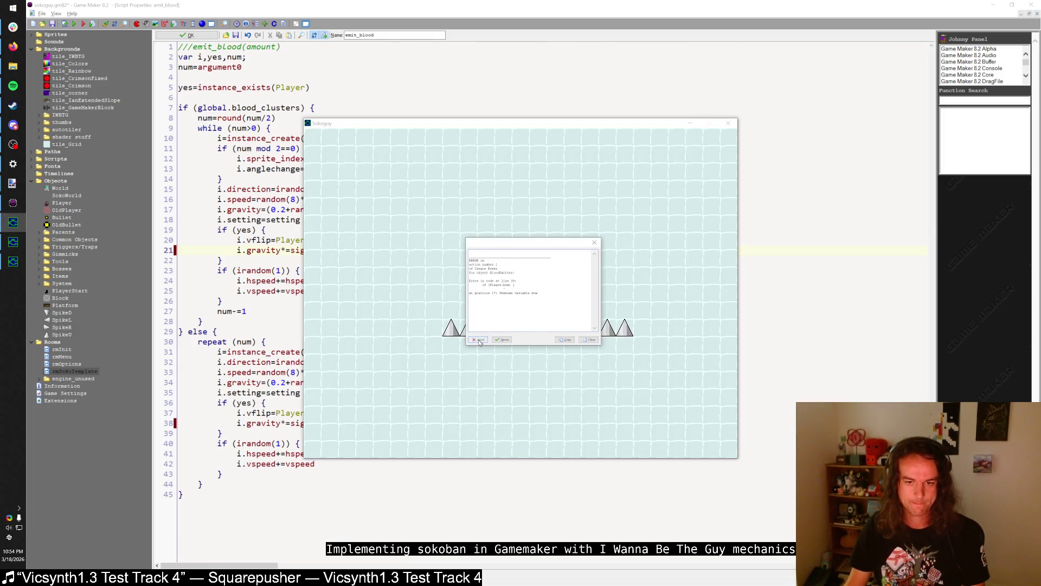
click(474, 339)
key(shift)
click(474, 341)
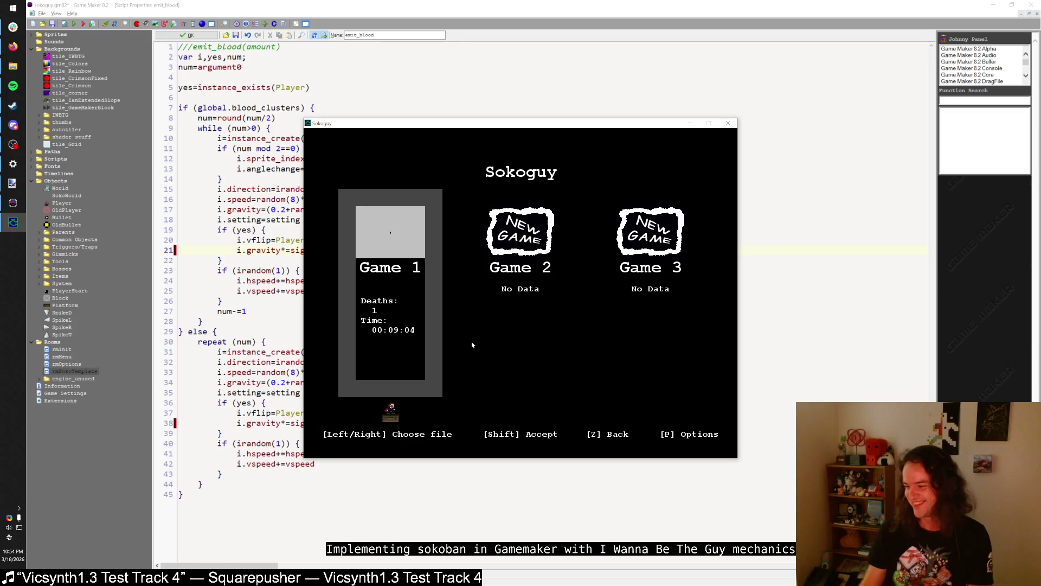
- Continue Game 1, dying on the spikes and restarting with R several times
key(shift)
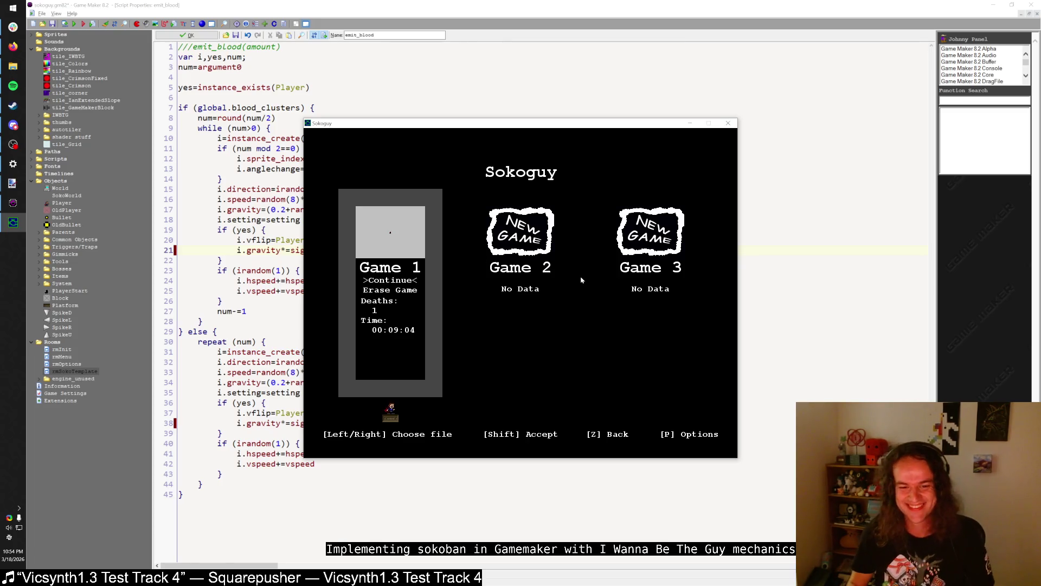
key(shift)
key(Right)
key(Right)
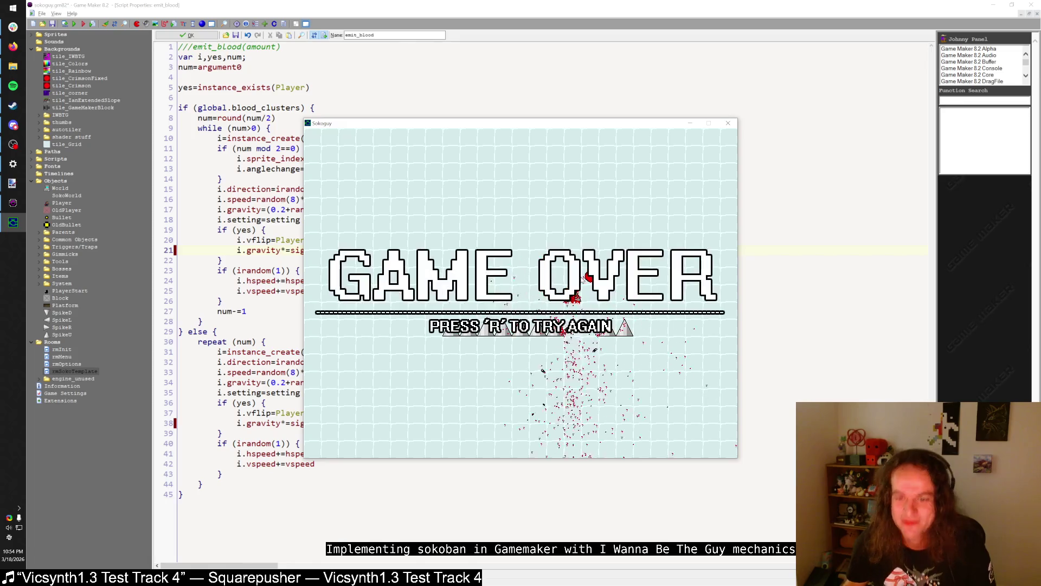
key(r)
key(Right)
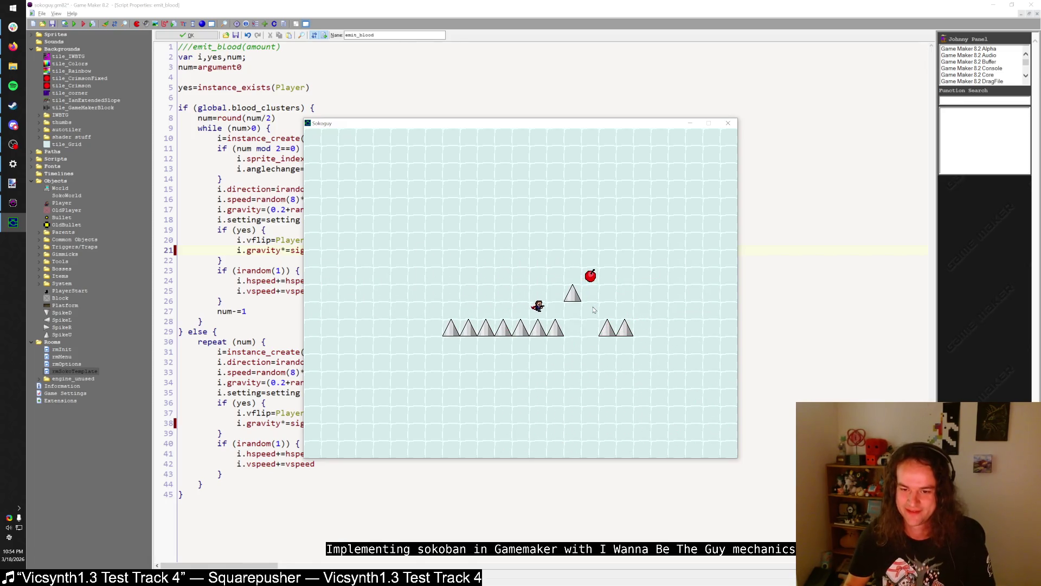
key(r)
key(Right)
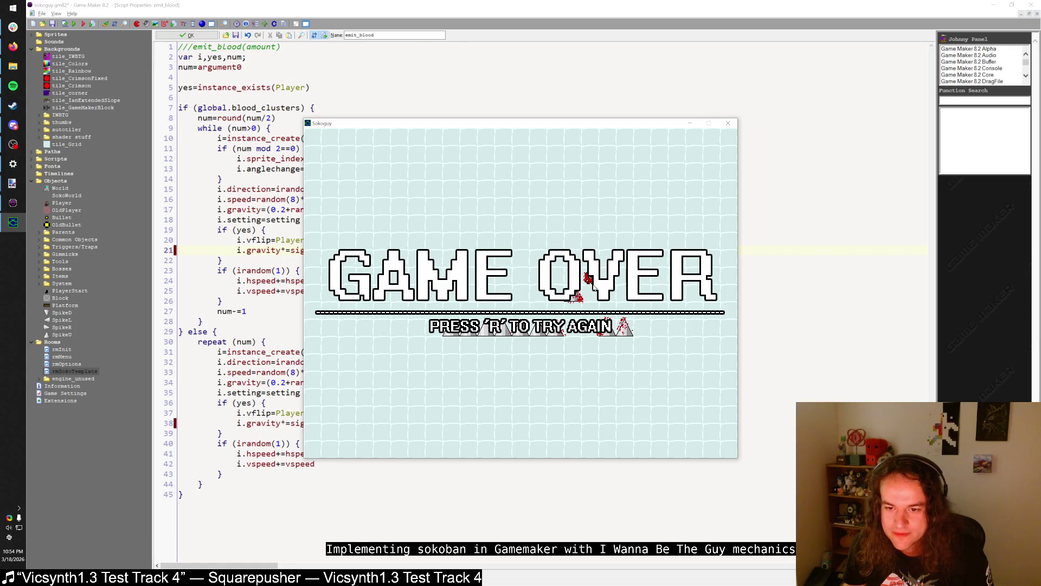
key(r)
key(Escape)
- Close both code windows, retest a spike death, then search resources for kill_player
click(190, 36)
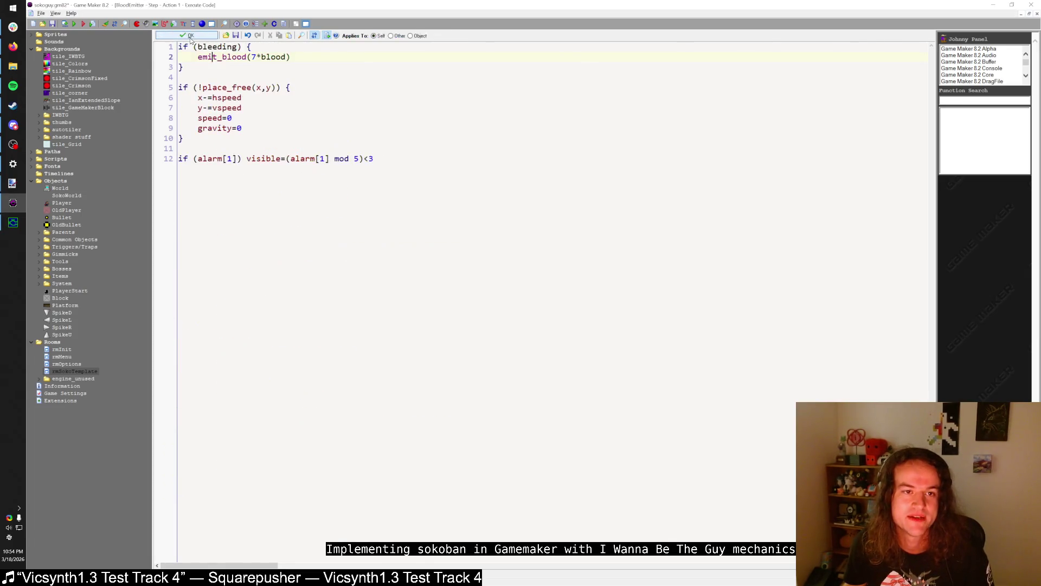
click(191, 35)
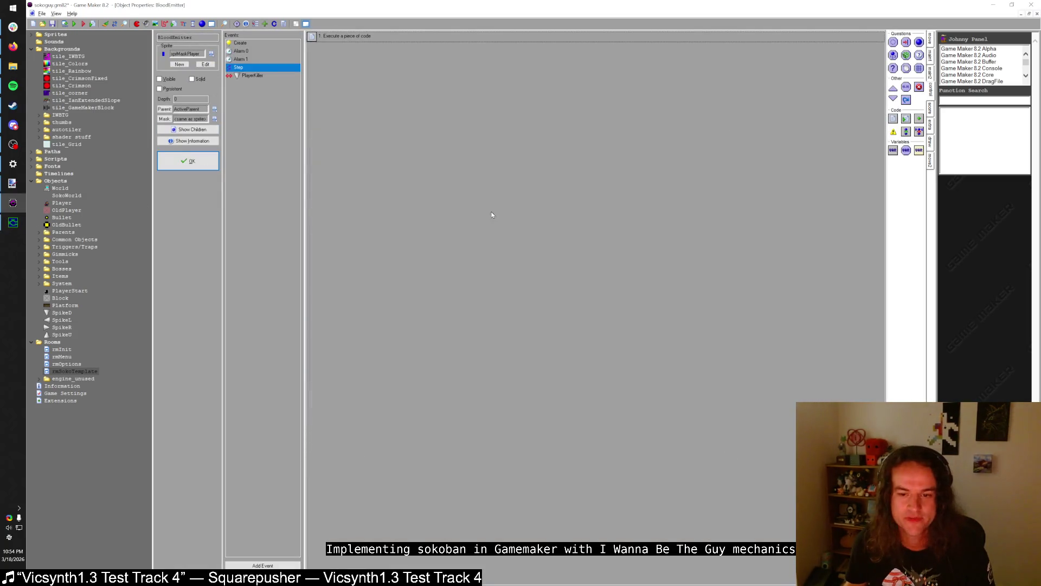
click(77, 24)
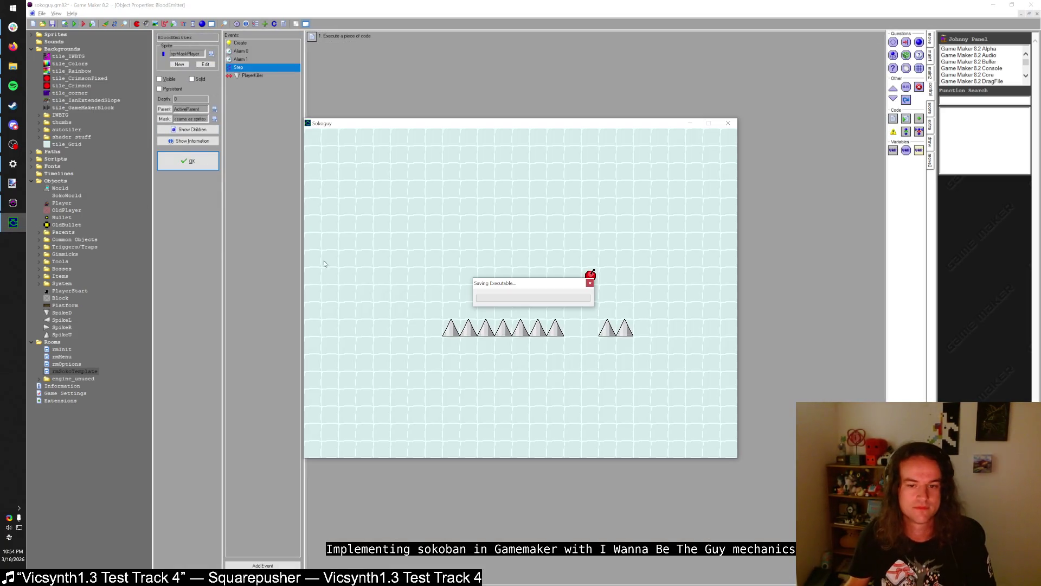
key(shift)
key(Left)
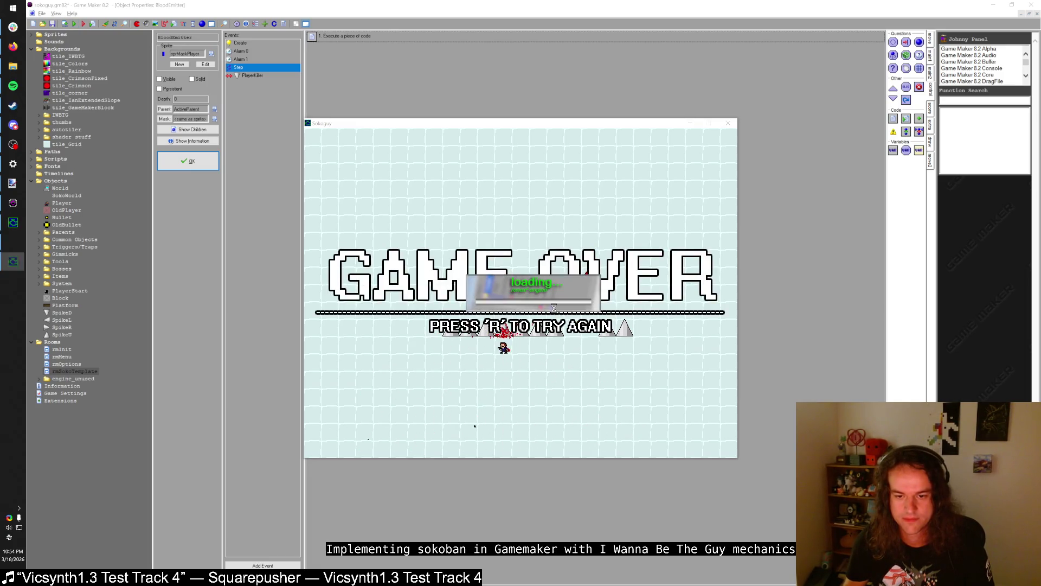
key(F2)
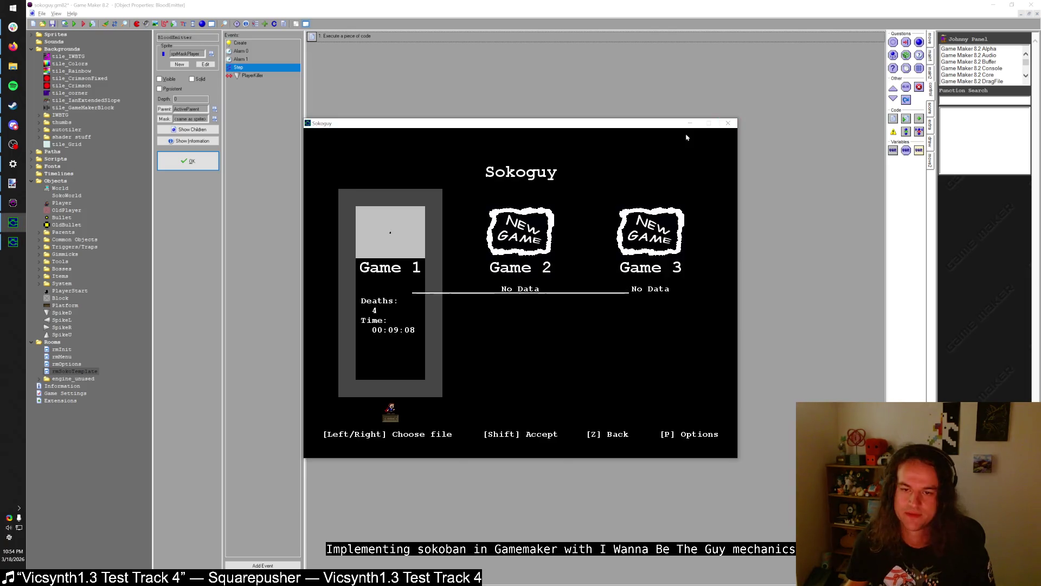
key(Escape)
key(ctrl+f)
text(kil)
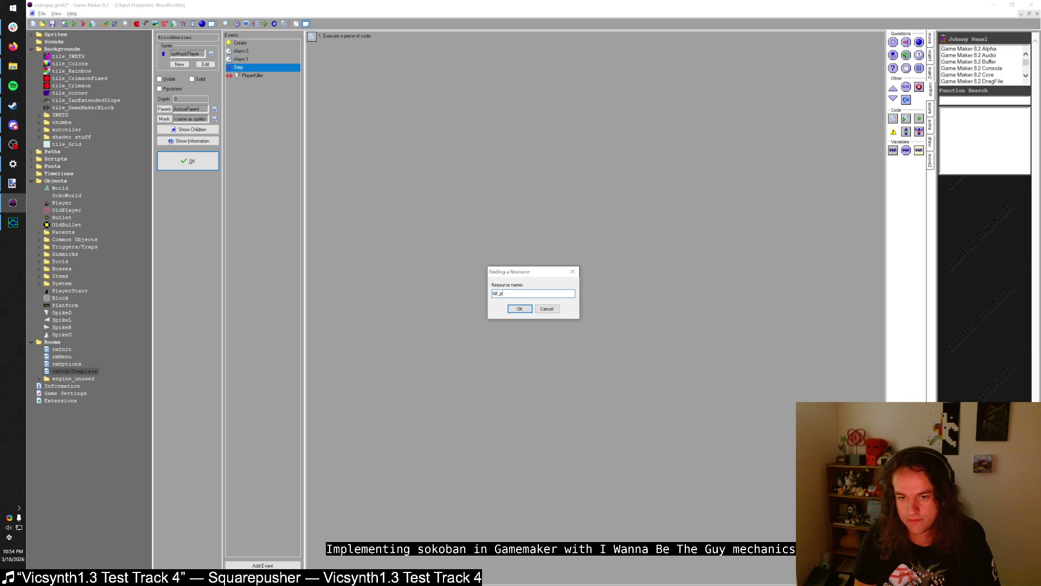
text(l_player)
- Add 'with Player instance_destroy()' below Player.dead=true on line 77 of kill_player and run
key(Return)
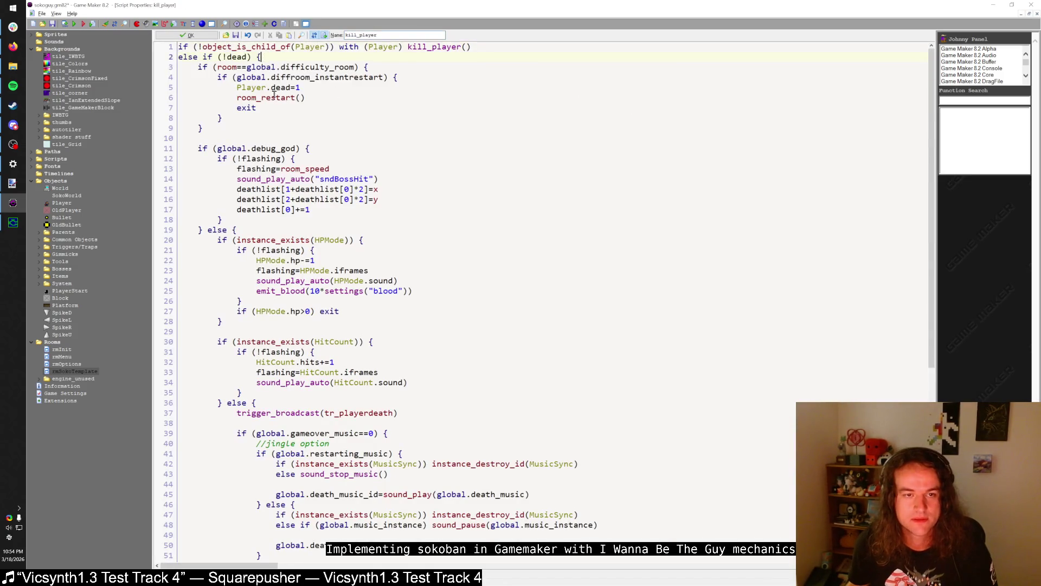
click(254, 121)
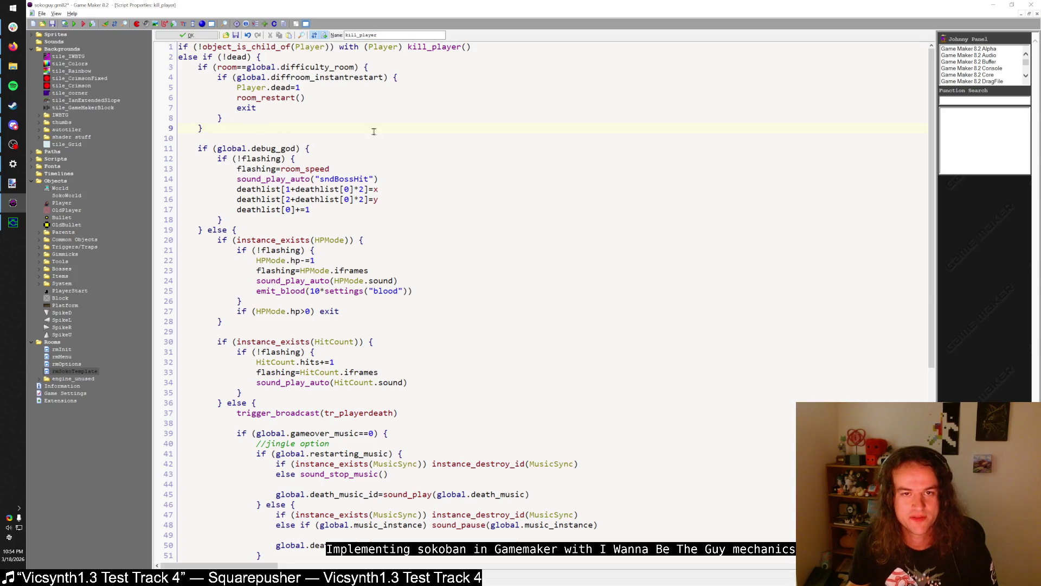
scroll(403, 81, down, 10)
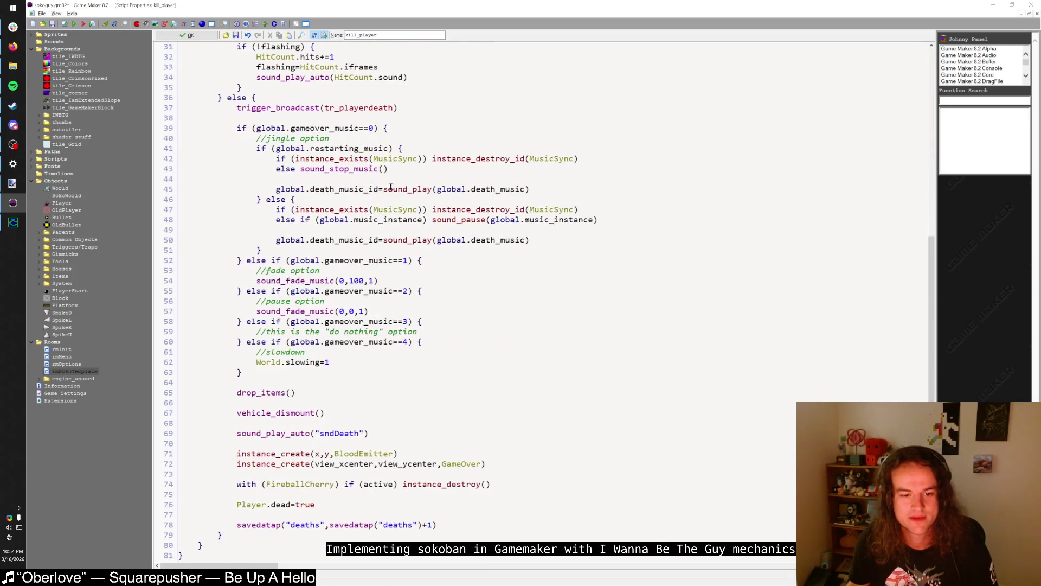
click(339, 504)
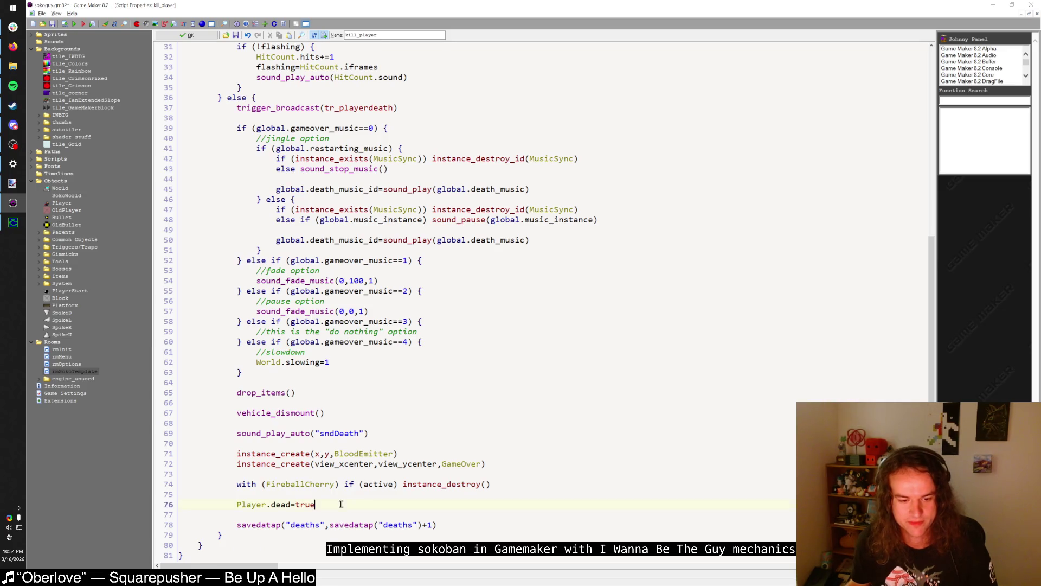
key(Return)
text(with Player )
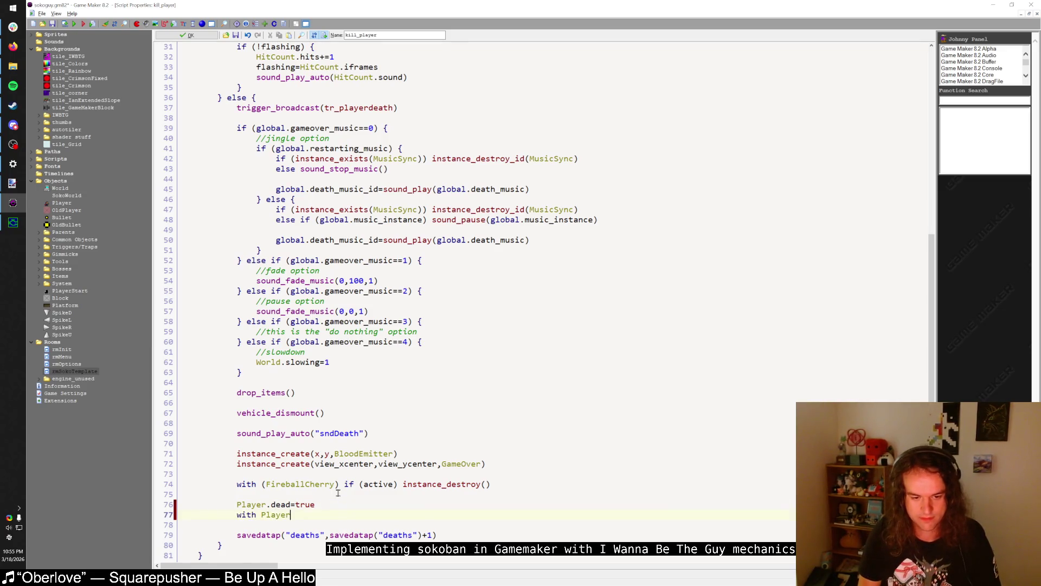
text(instance_destroy())
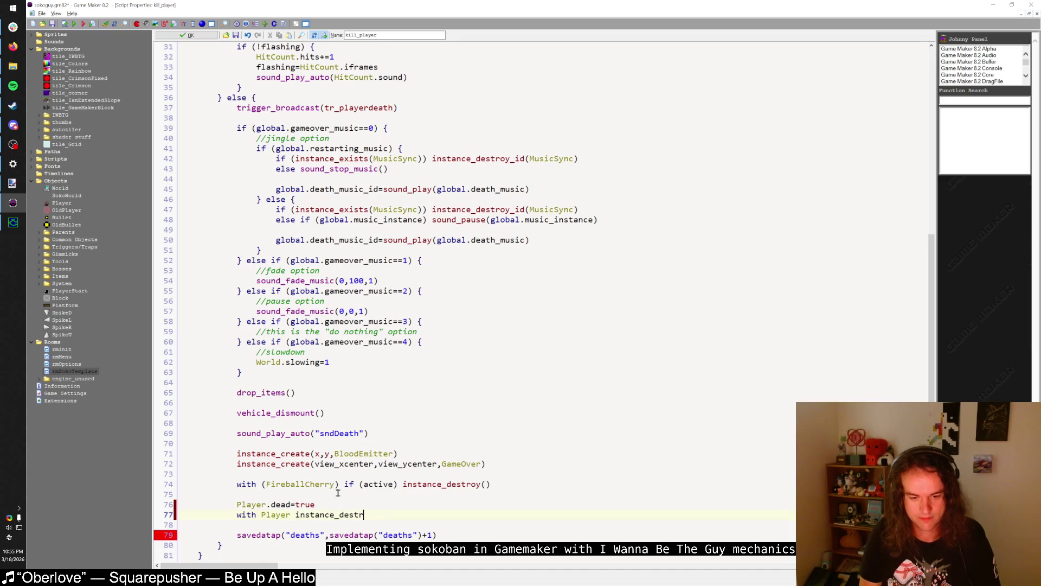
key(shift+Home)
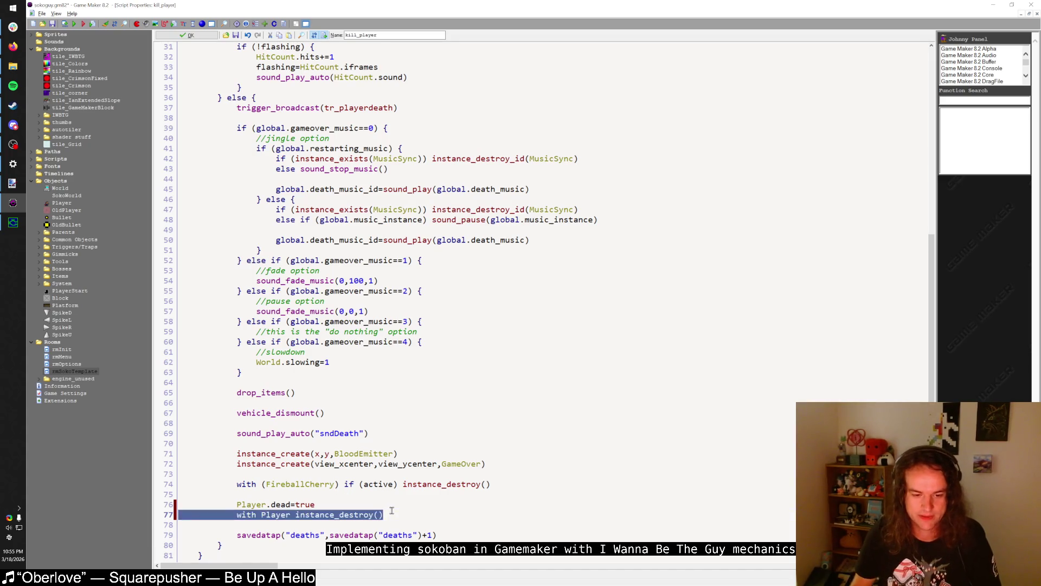
click(74, 27)
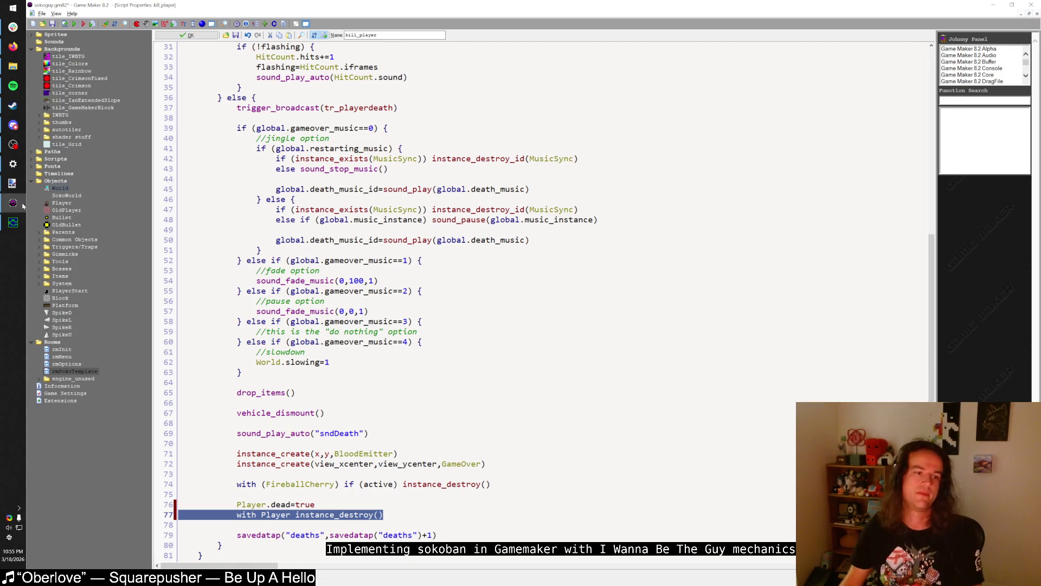
key(Escape)
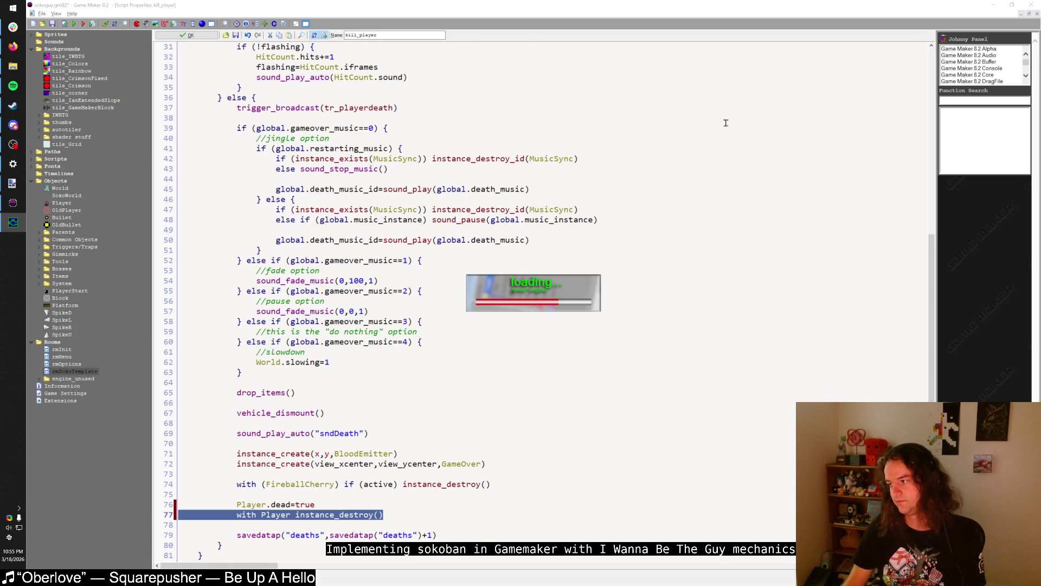
- After the Game 1 error, delete the instance_destroy line from kill_player and rerun the game
key(shift)
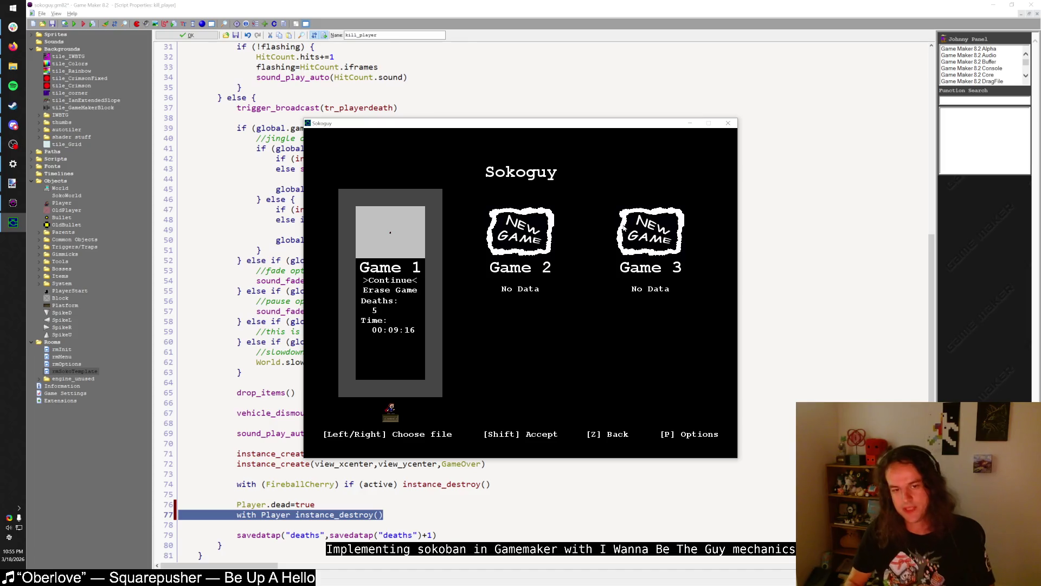
key(shift)
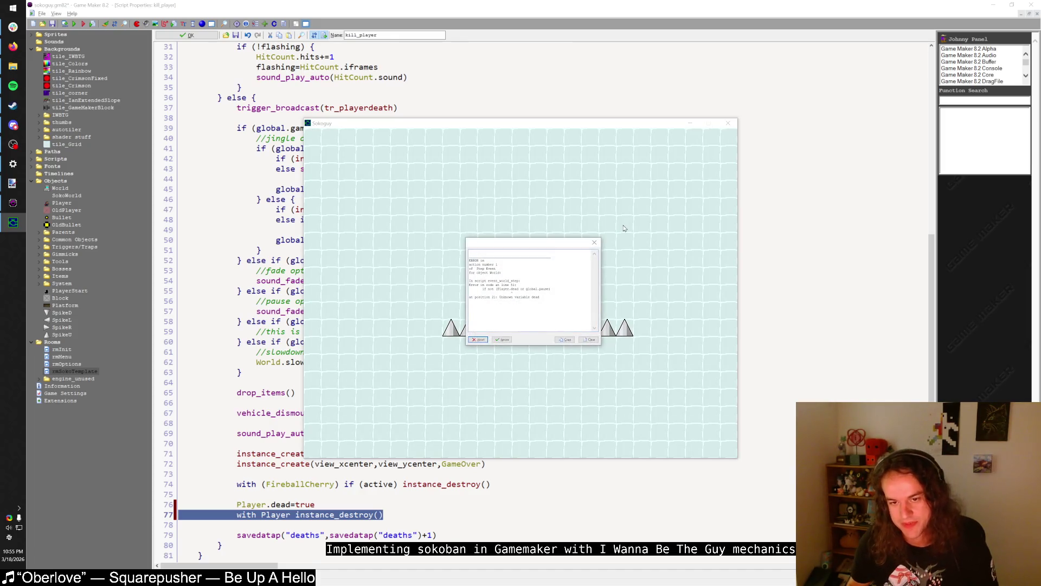
click(479, 340)
click(390, 516)
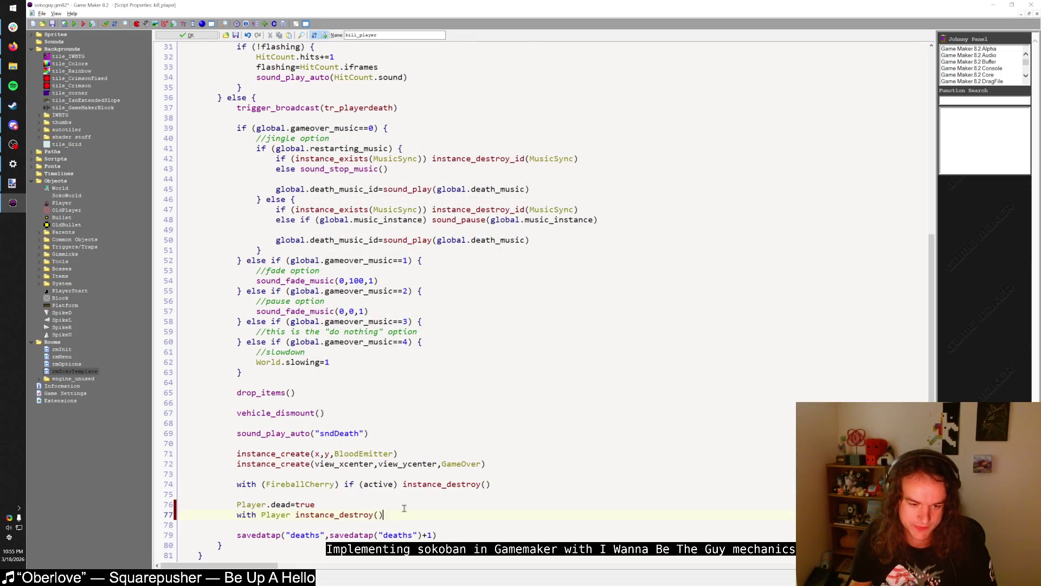
key(shift+Up)
key(BackSpace)
click(74, 24)
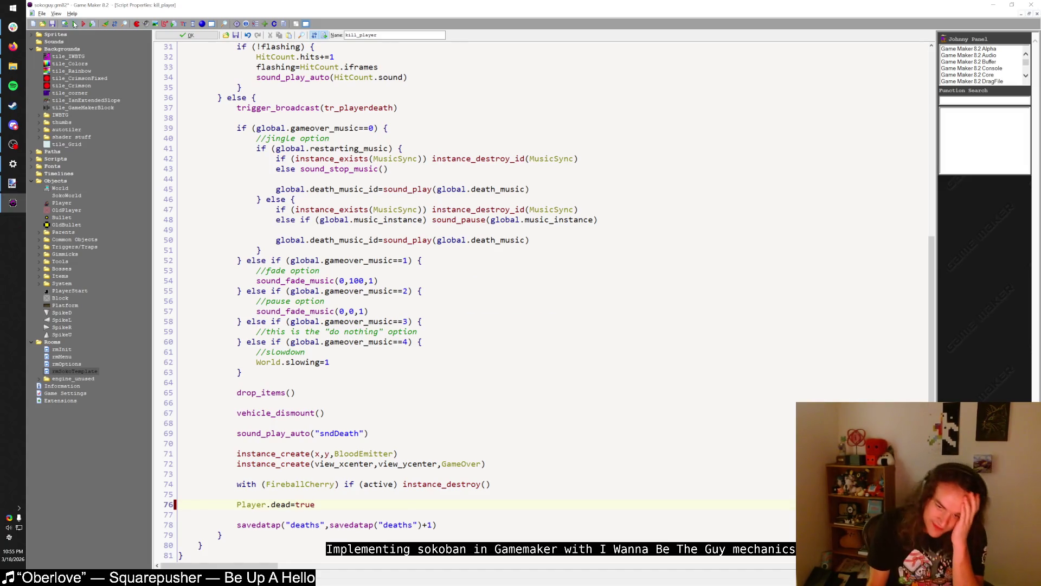
key(shift)
key(shift)
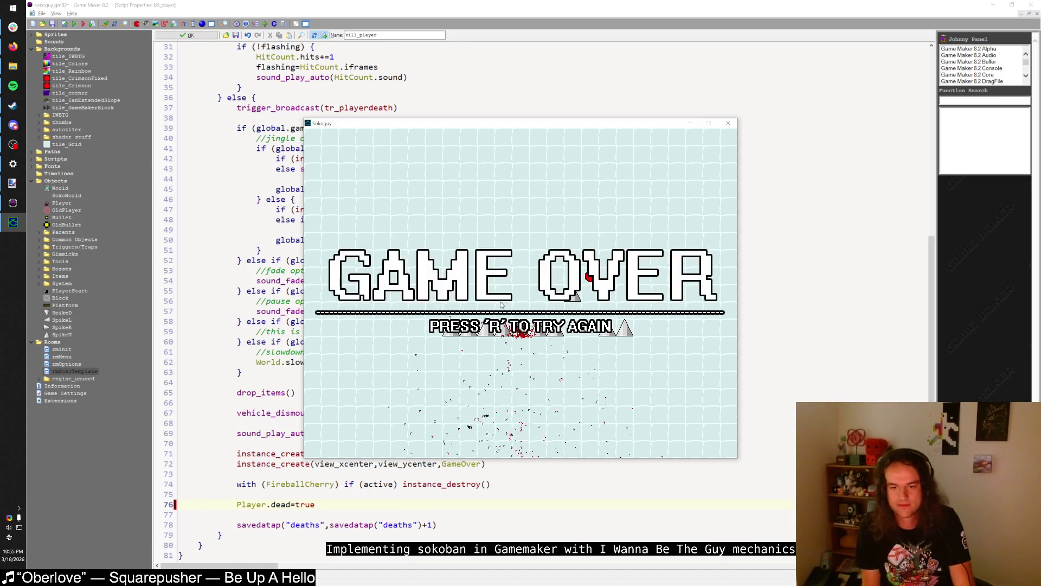
- Restart the level, fire bullets while stepping left and right, then walk into the upper spike
key(r)
key(z)
key(Right)
key(Right)
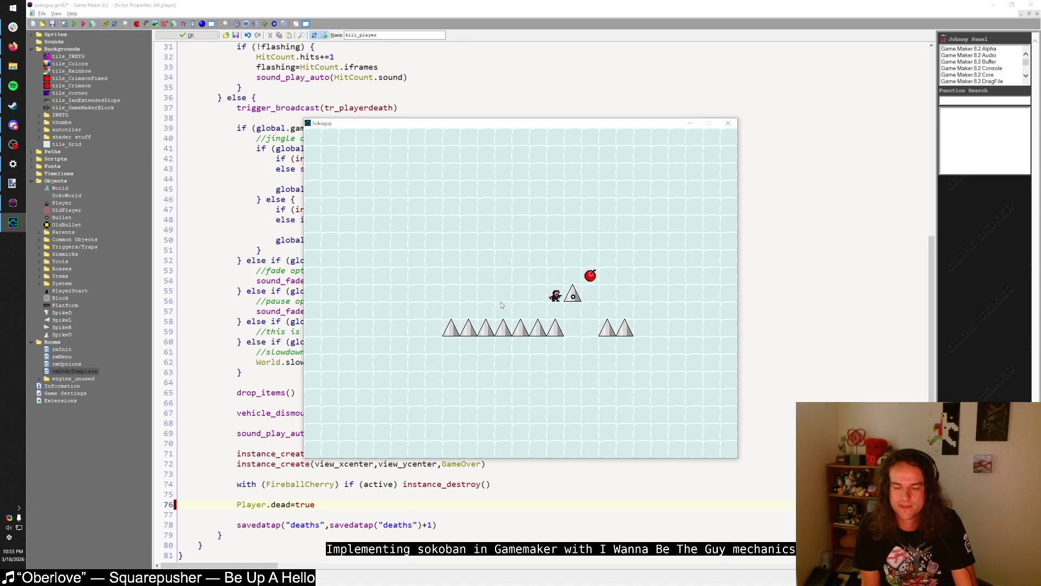
key(z)
key(z)
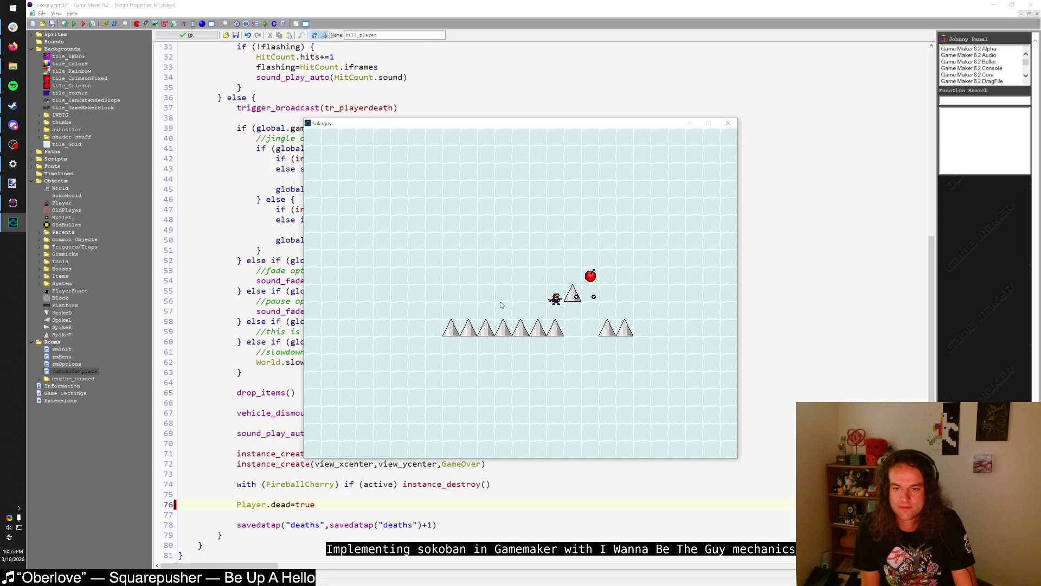
key(Left)
key(z)
key(Right)
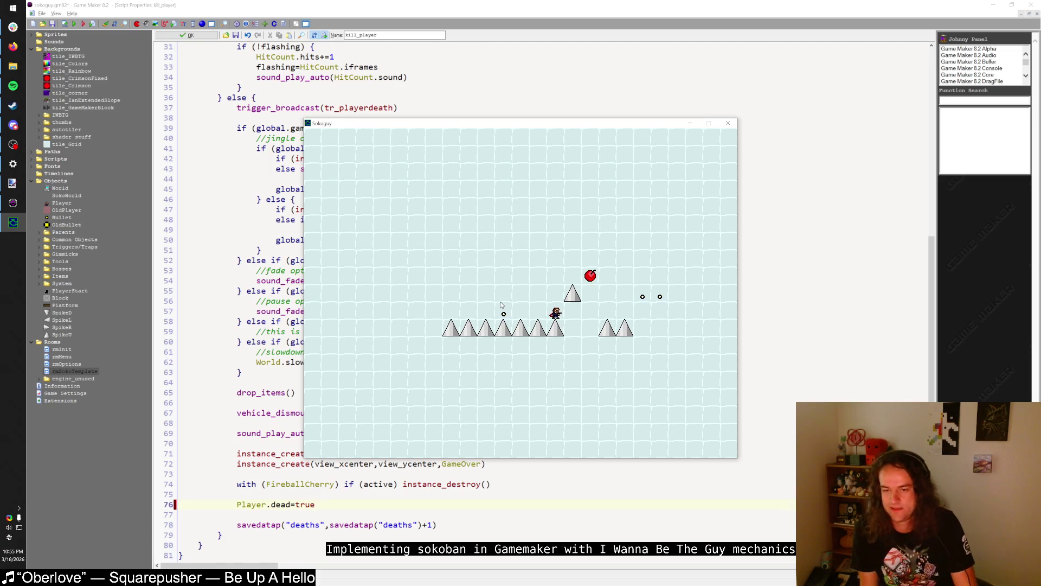
key(Up)
key(Right)
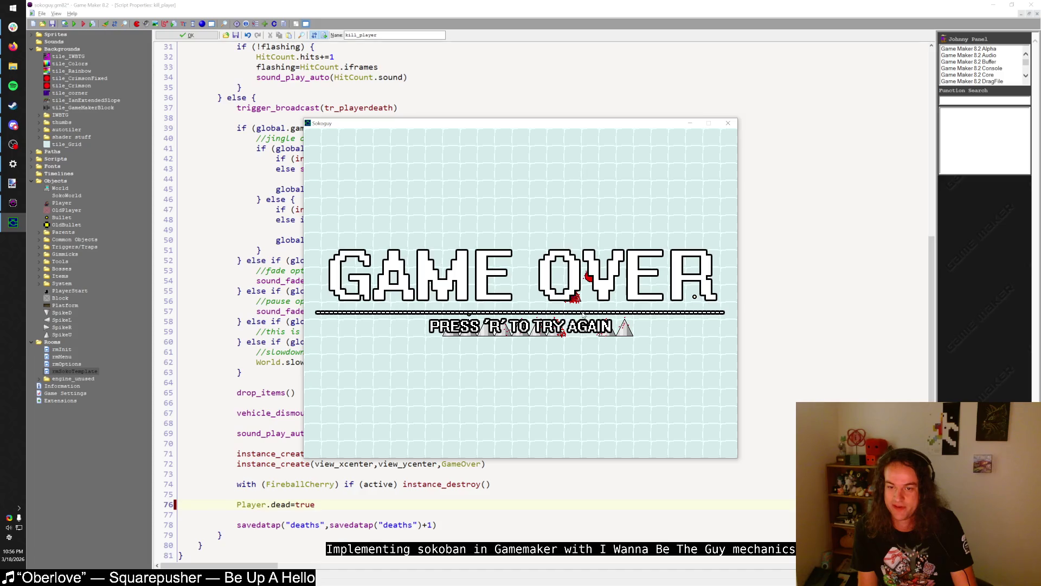
- Restart after game over, jump right, shoot a bullet leftward, then restart again
key(r)
key(Right)
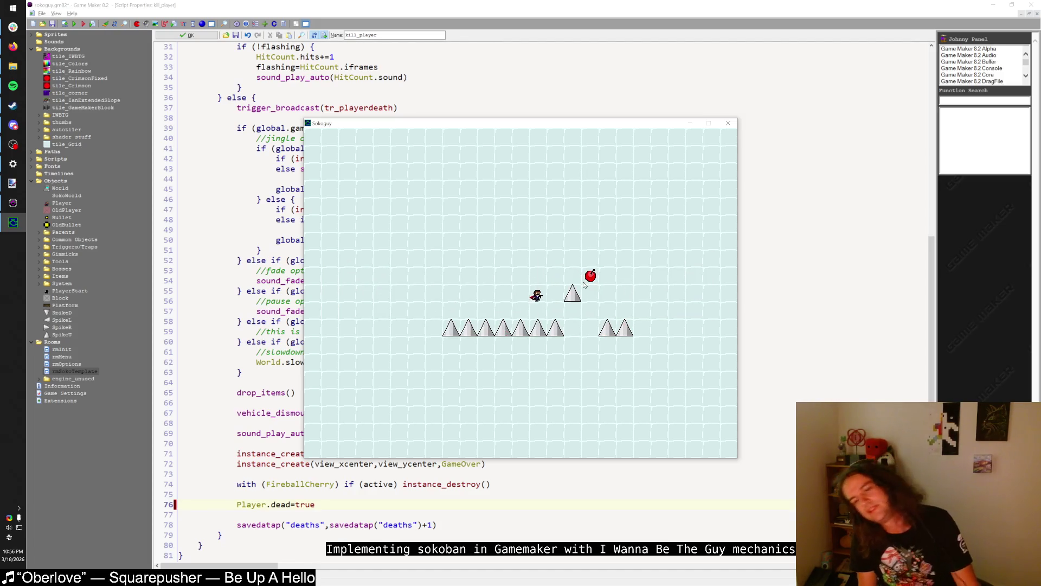
key(shift)
key(Left)
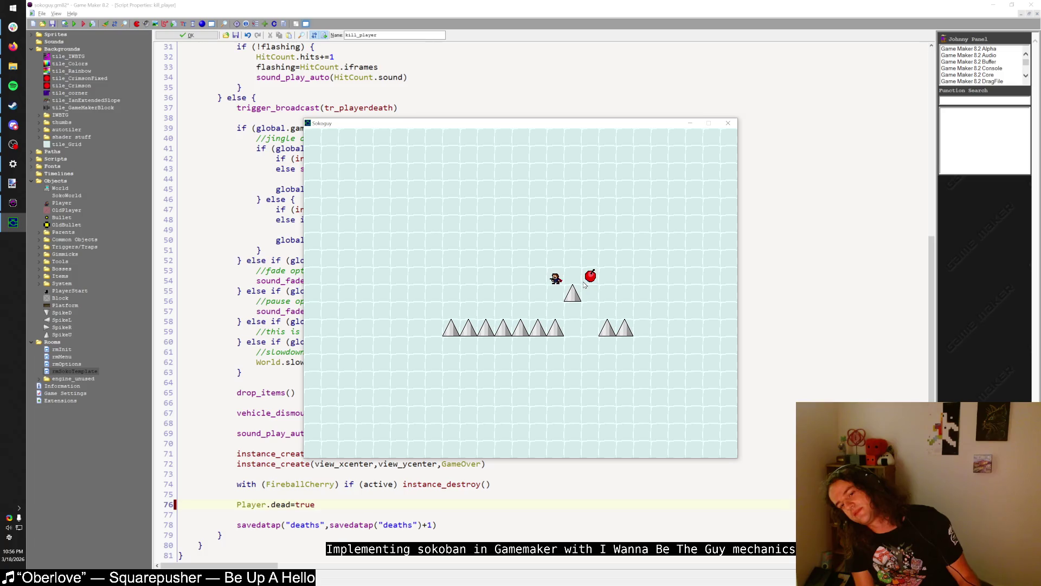
key(z)
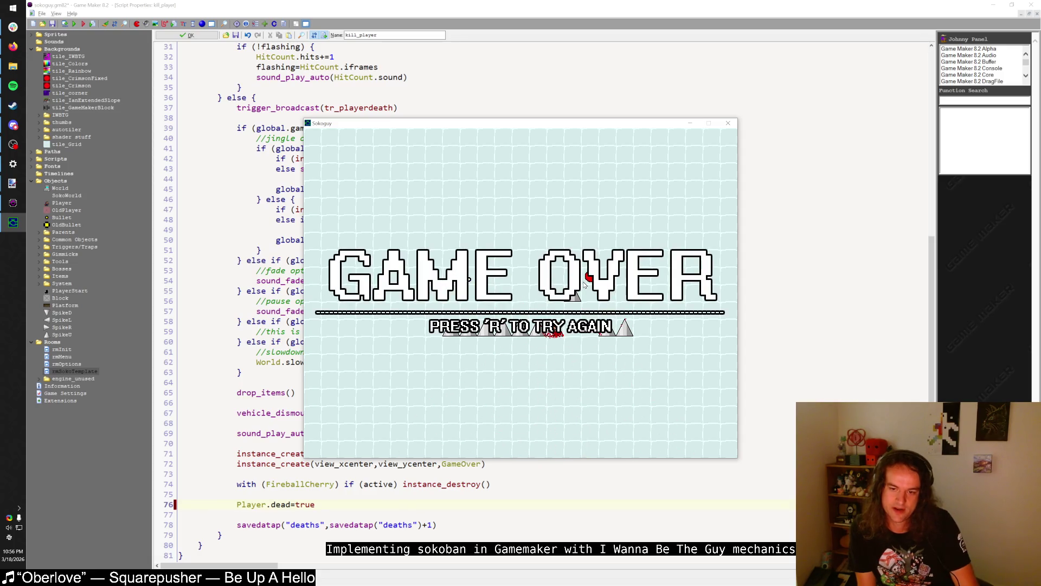
key(r)
key(Left)
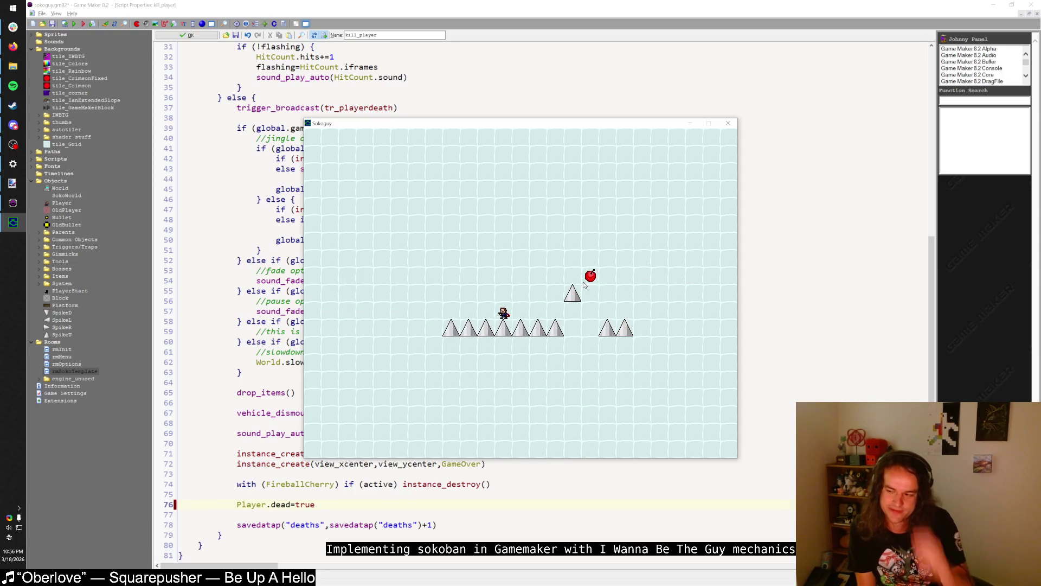
- Move the player up and right past the cherry, then back down beside it
key(Up)
key(Right)
key(Right)
key(Right)
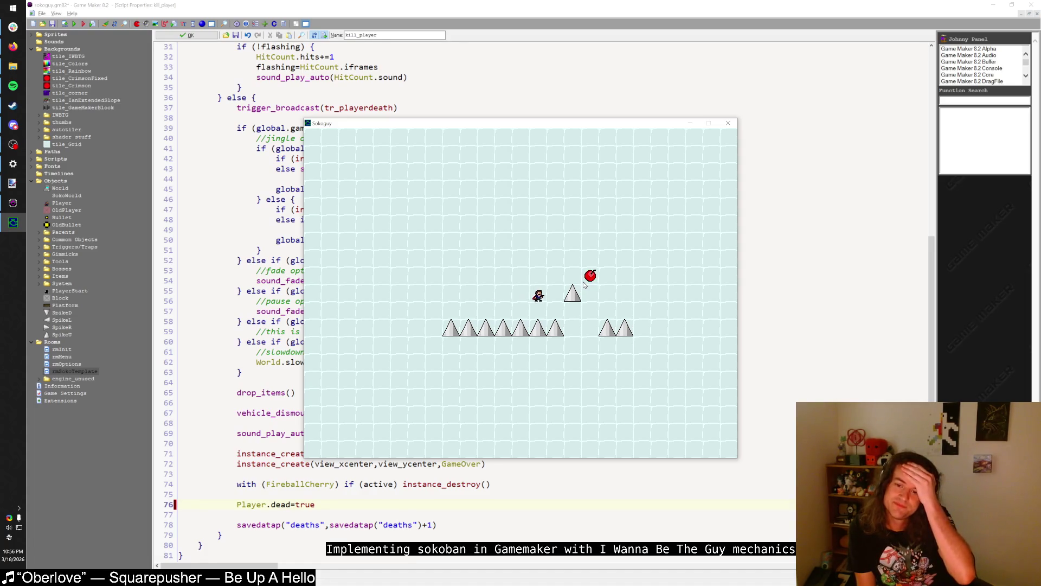
key(Up)
key(Right)
key(Up)
key(Right)
key(Right)
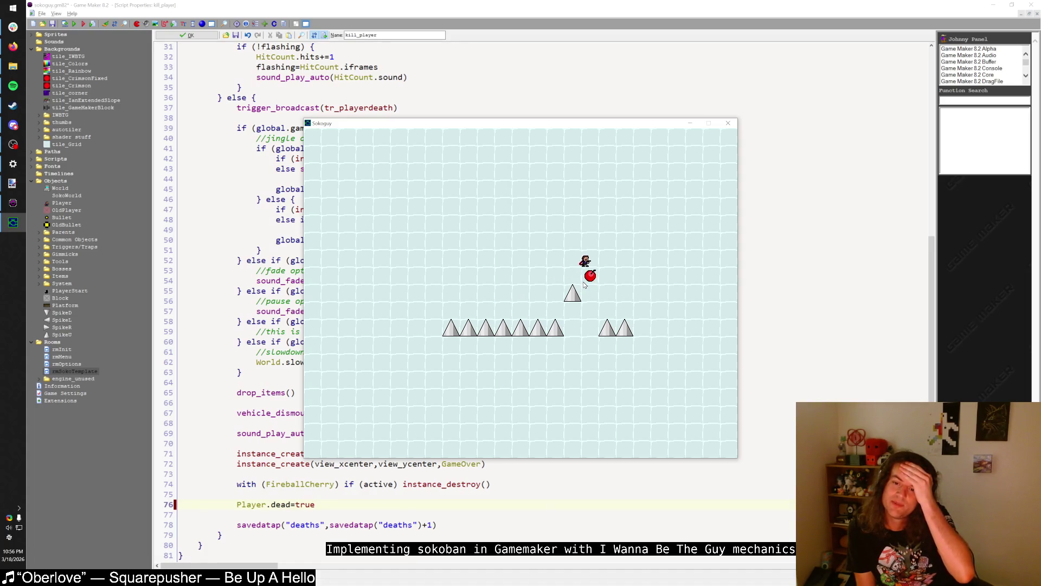
key(Down)
key(Right)
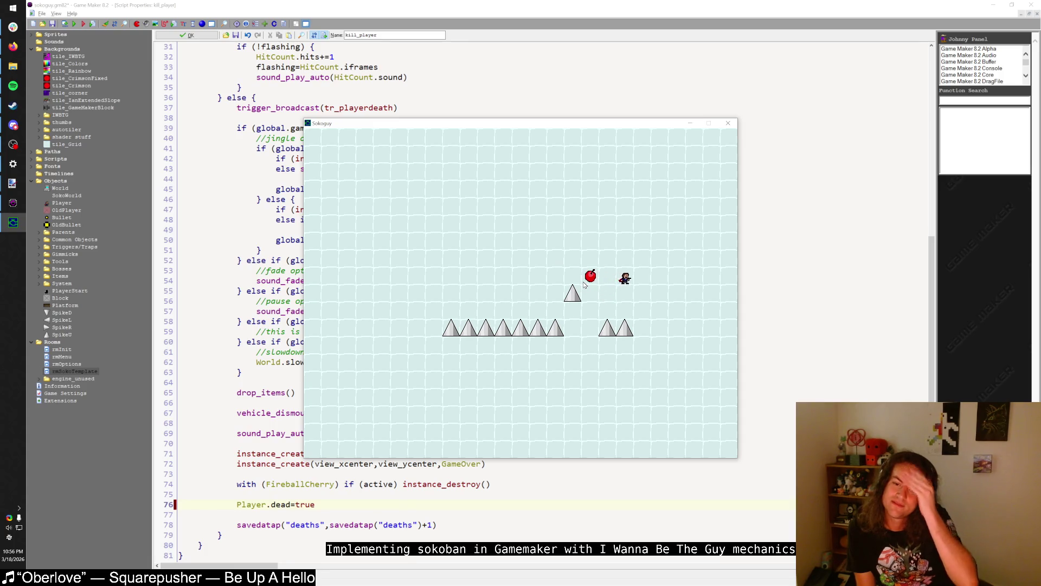
key(Left)
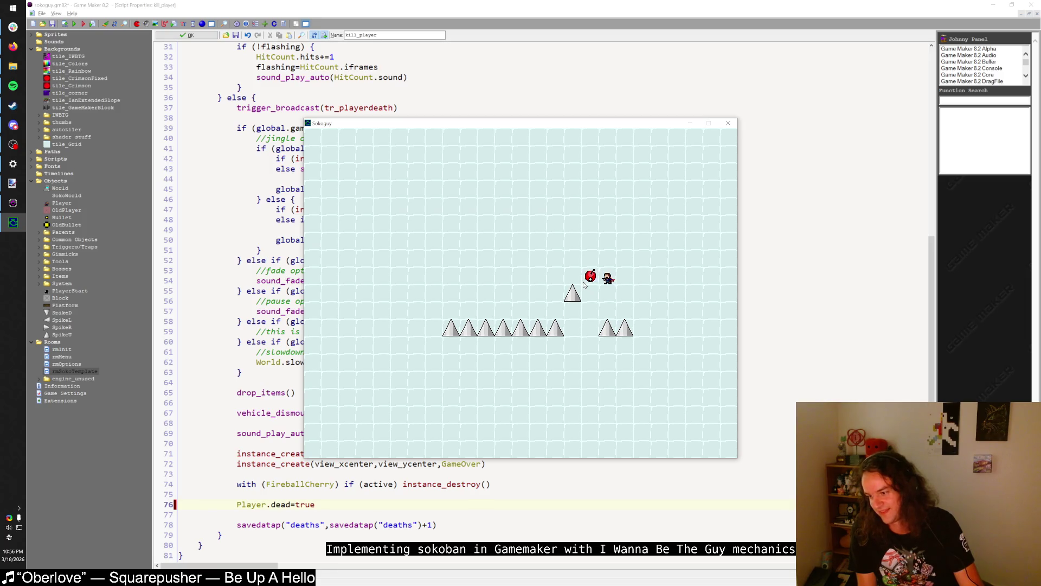
- Move left firing bullets, drop onto the spike row, then climb onto the spike by the cherry
key(z)
key(Left)
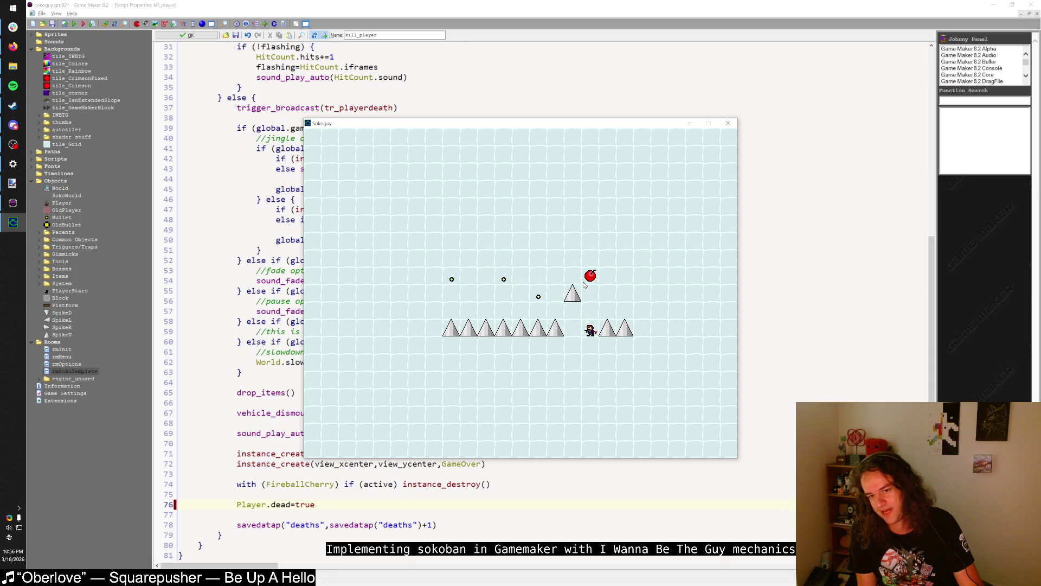
key(Left)
key(shift)
key(Left)
key(z)
key(shift)
key(shift)
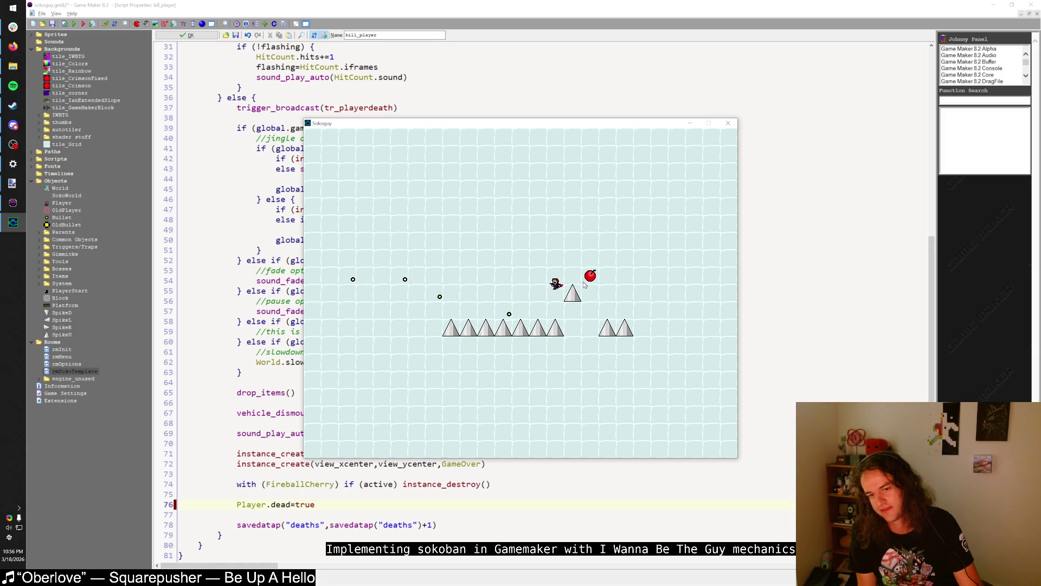
key(Right)
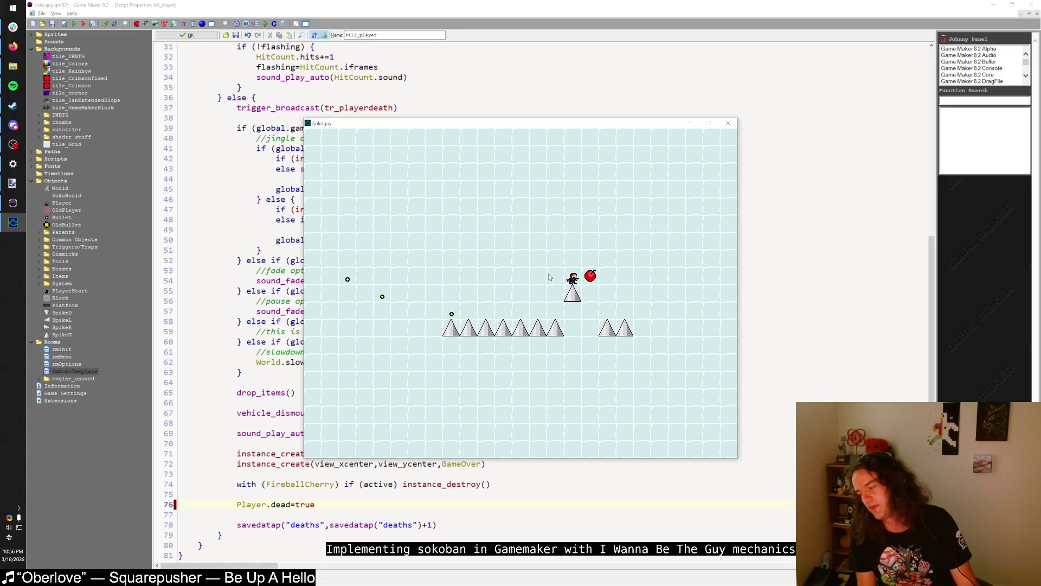
key(Left)
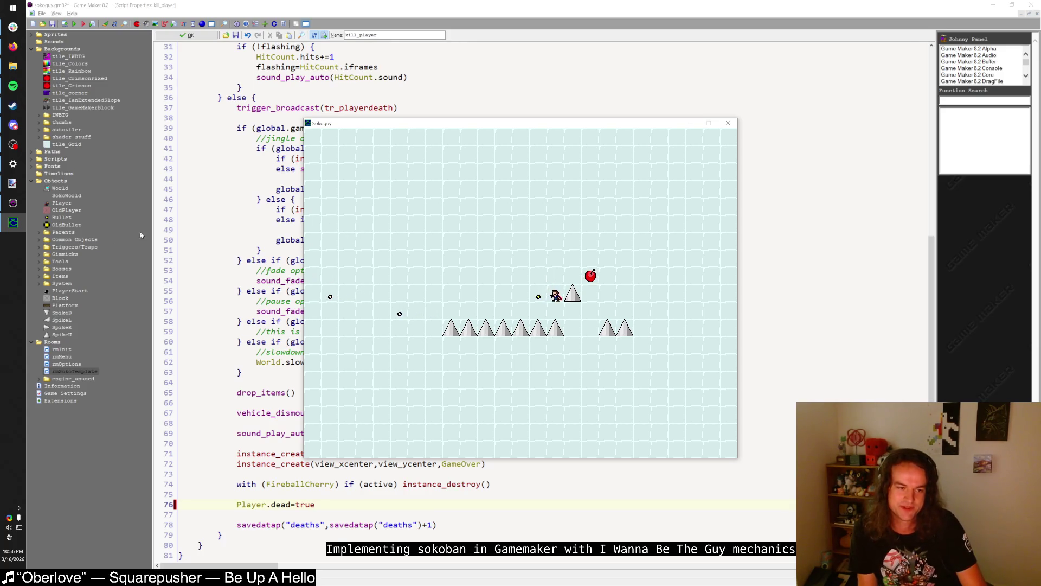
- Expand and collapse the Parents object folder, then return to the running game
click(38, 234)
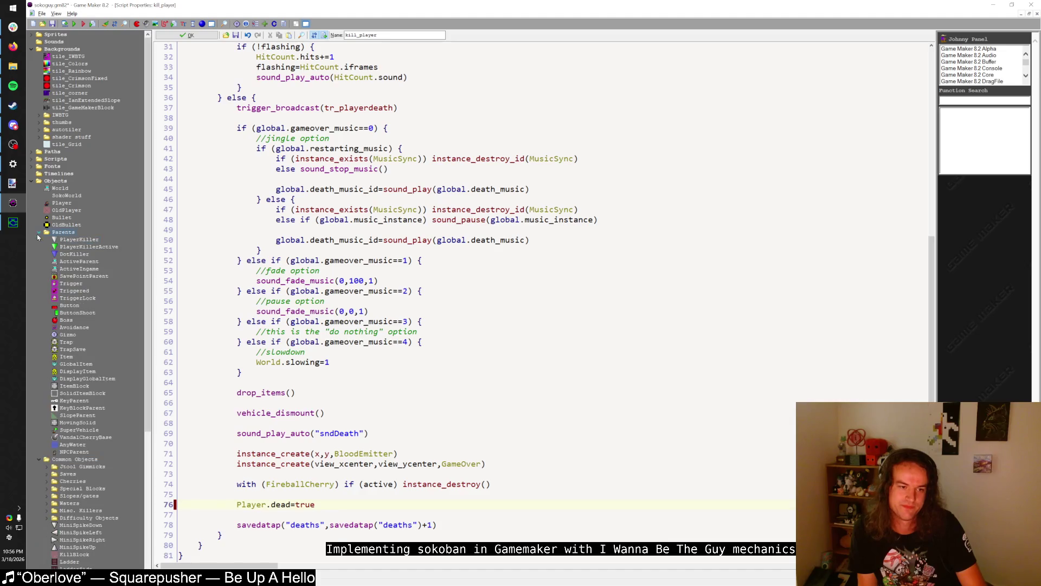
click(40, 232)
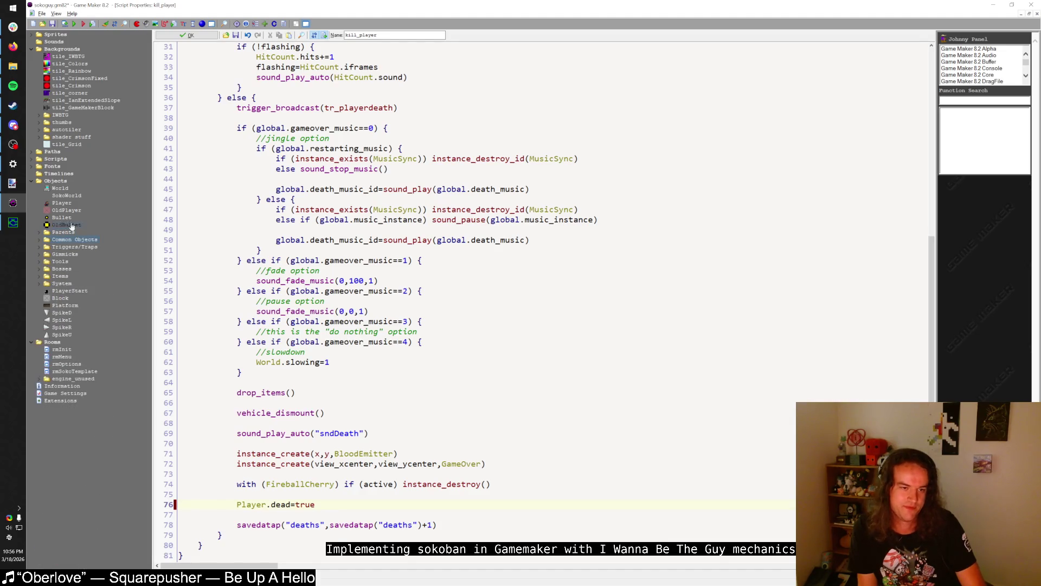
key(alt+Tab)
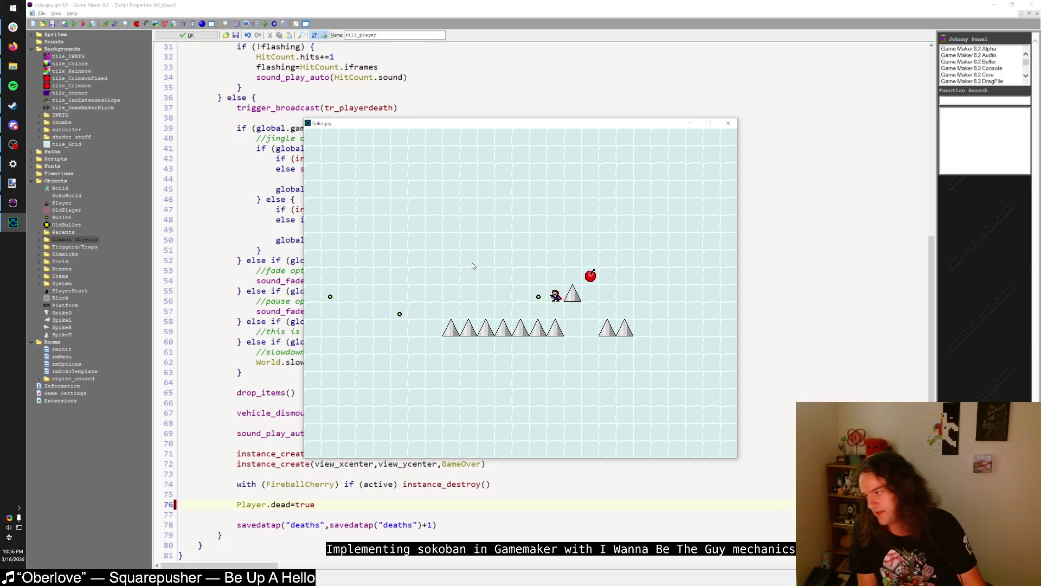
- Move below the spike, fire bullets right and left, then walk into the spike
key(Down)
key(Right)
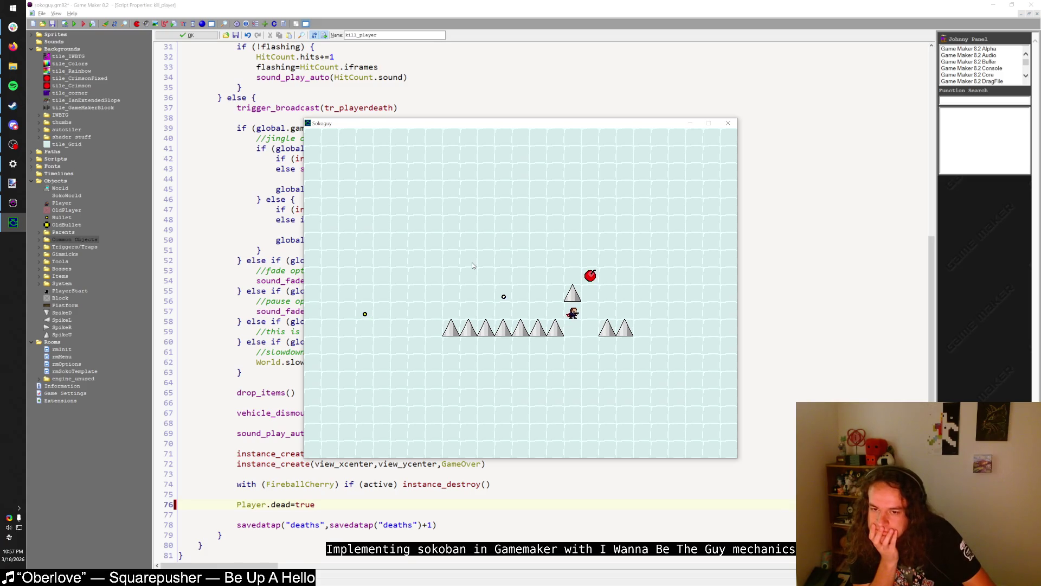
key(z)
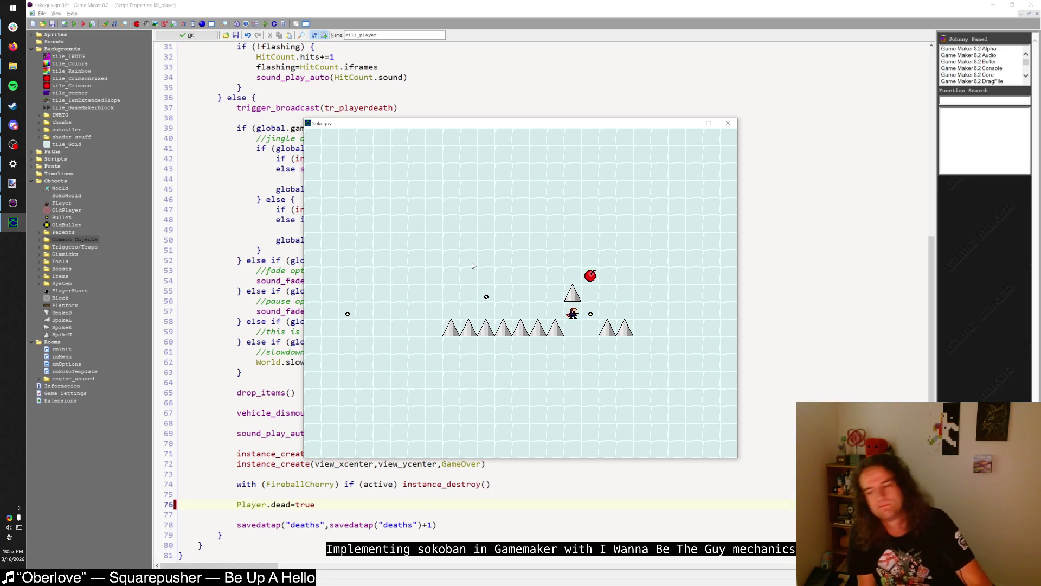
key(Down)
key(Left)
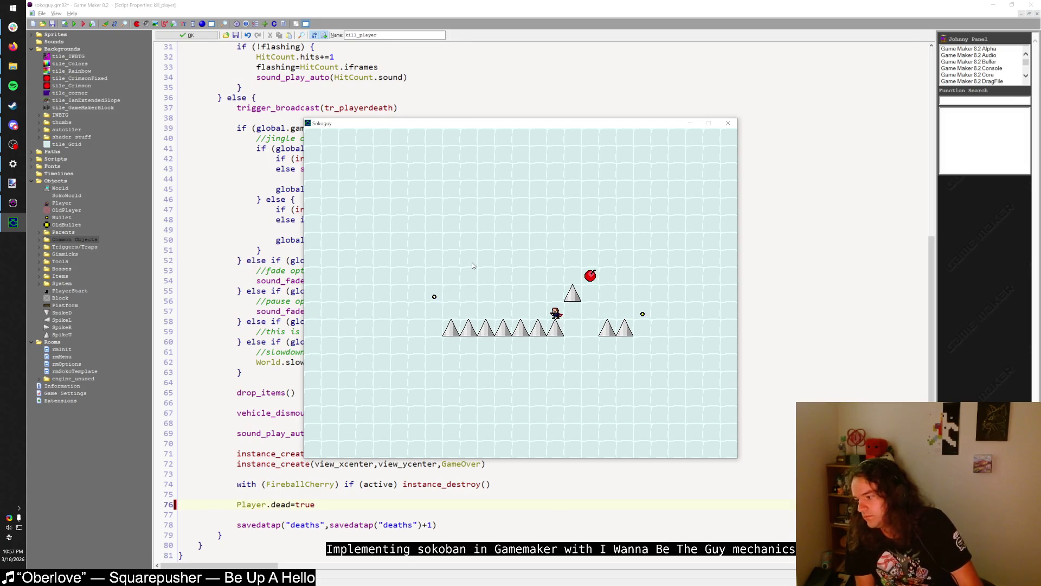
key(z)
key(Up)
key(Up)
key(Up)
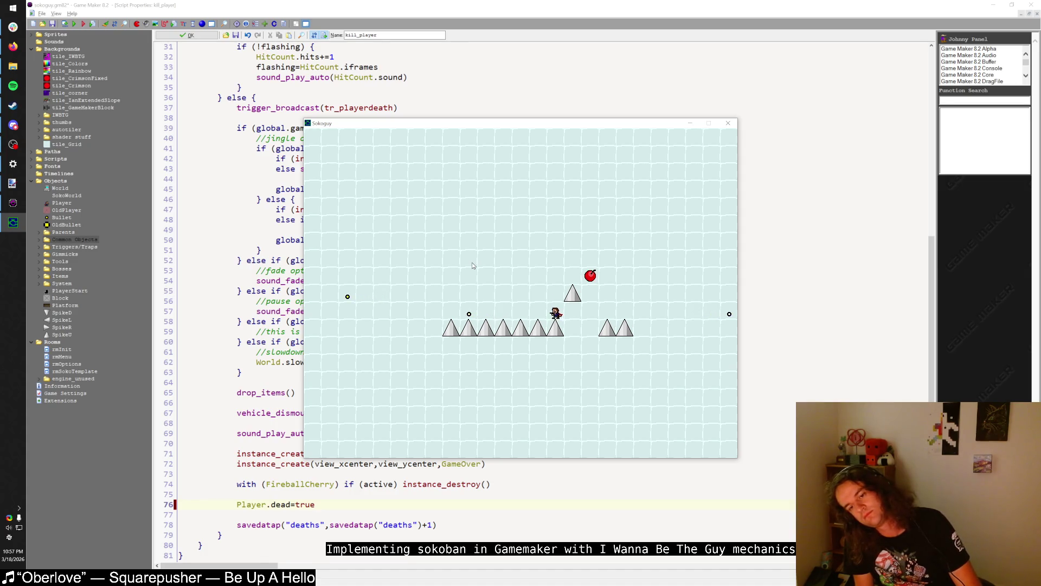
key(Left)
key(z)
key(z)
key(z)
key(z)
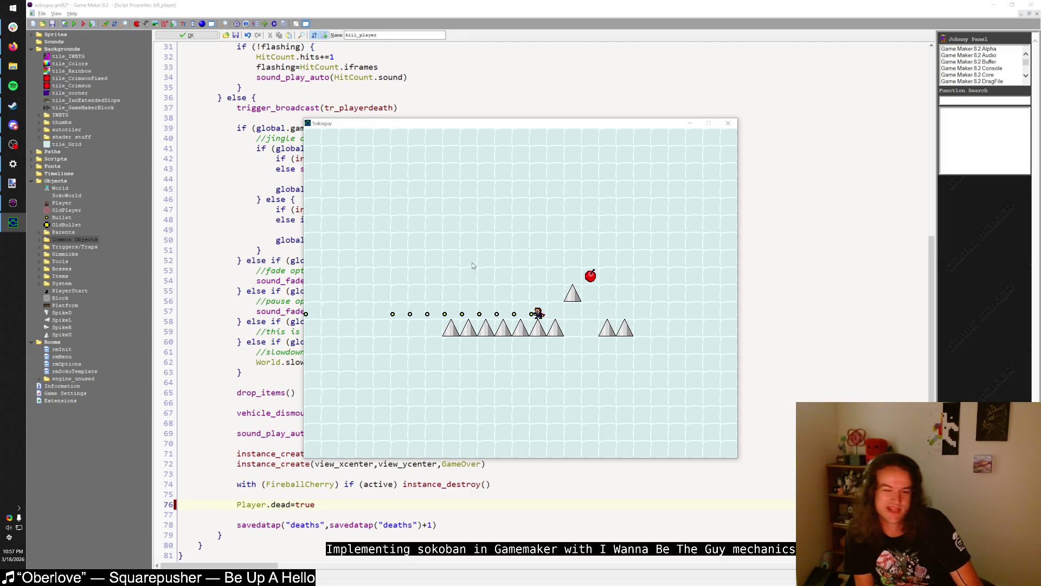
key(Right)
key(Up)
key(Right)
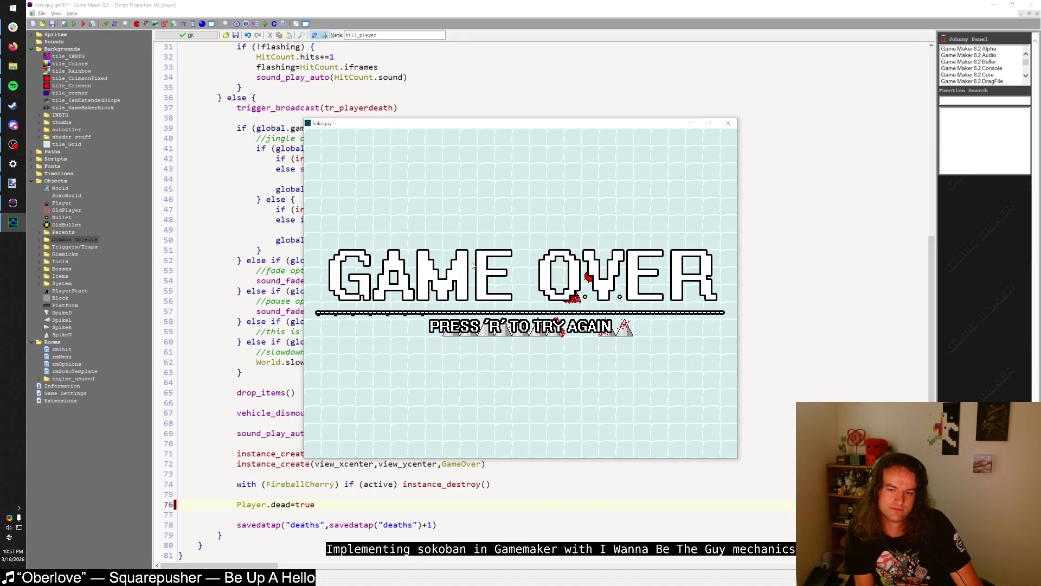
- Restart the level after game over, step down and up, then close the game
key(r)
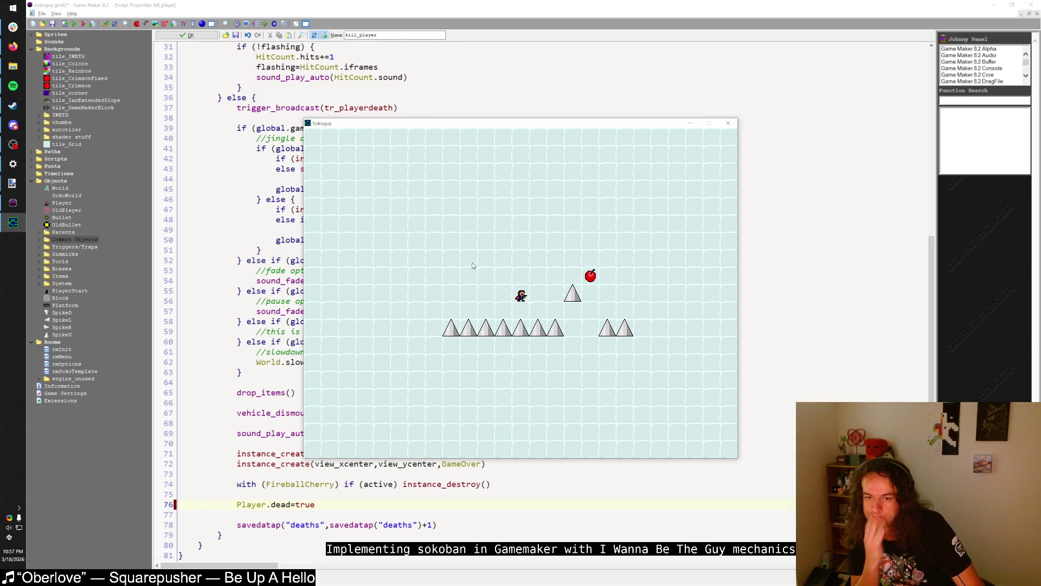
key(Down)
key(Up)
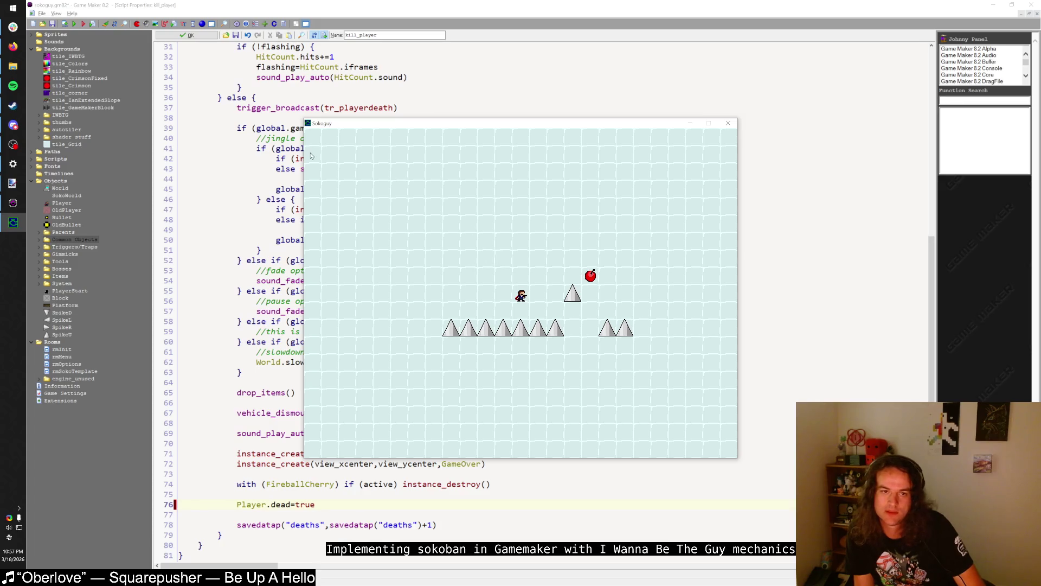
key(Escape)
- Change the Player's Create code from image_speed = 0 to 0.2 and run the game
click(191, 35)
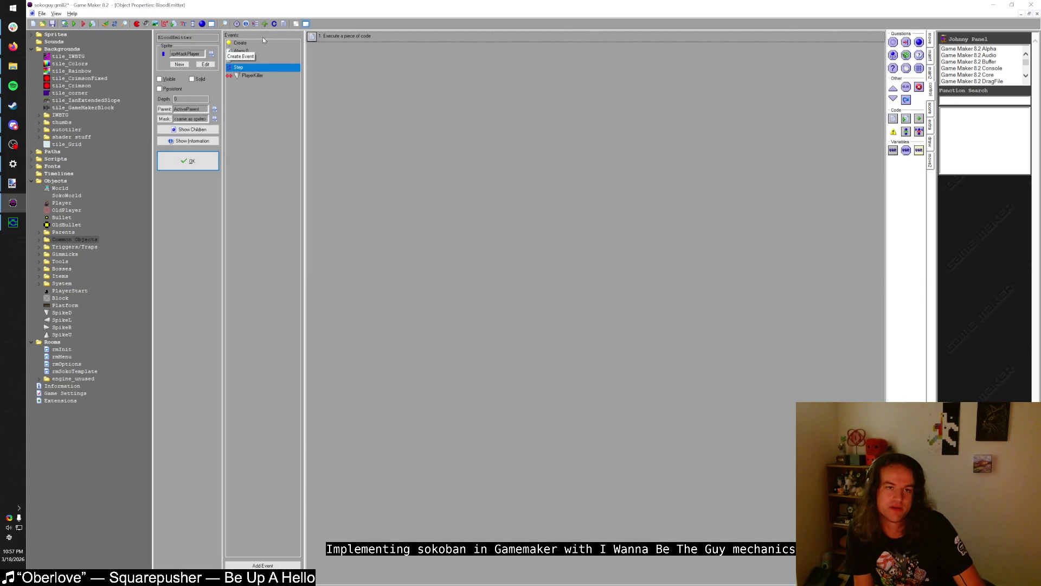
double_click(61, 203)
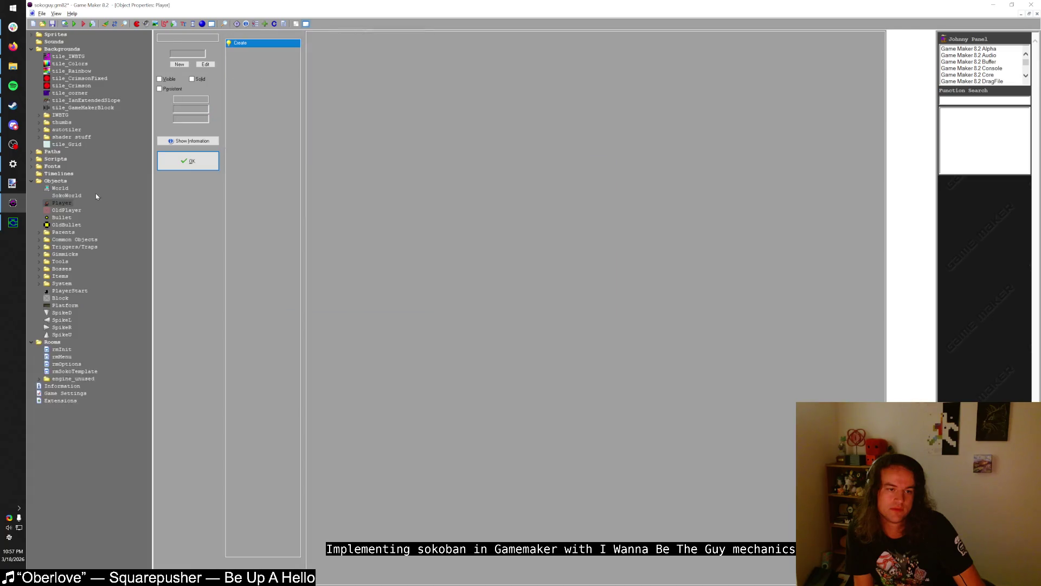
click(333, 54)
double_click(334, 54)
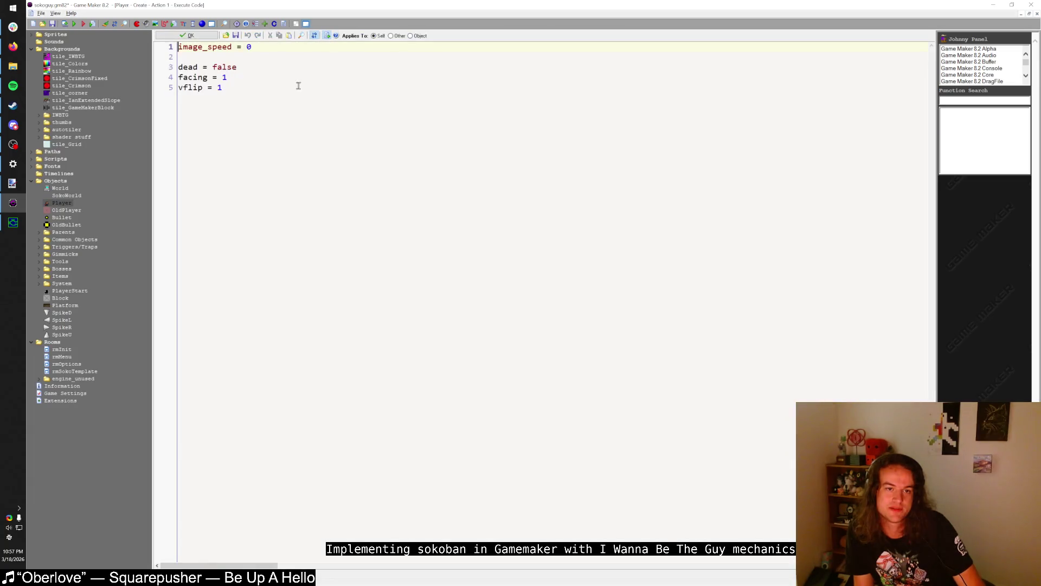
text(.2)
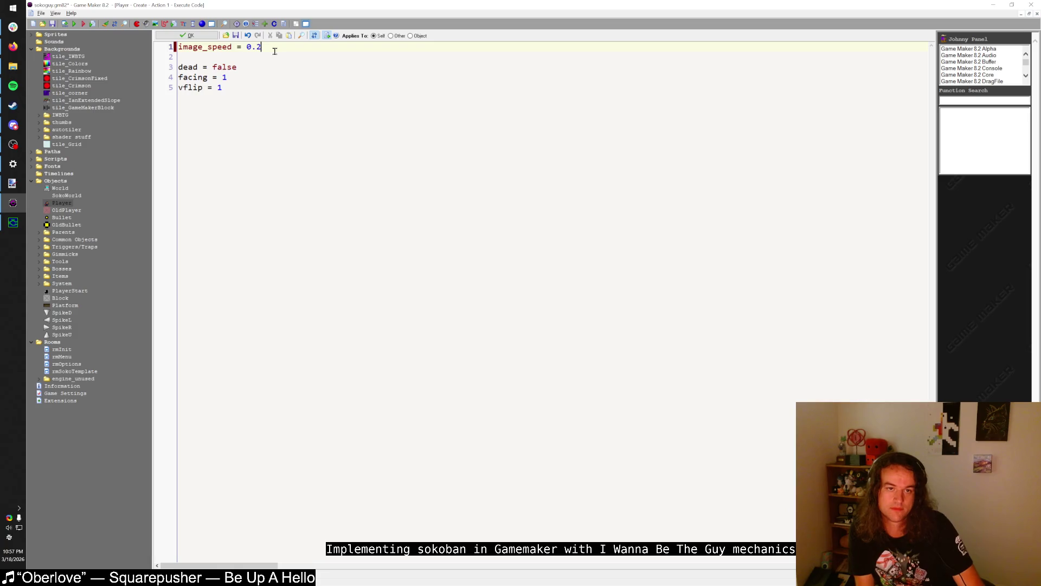
click(170, 36)
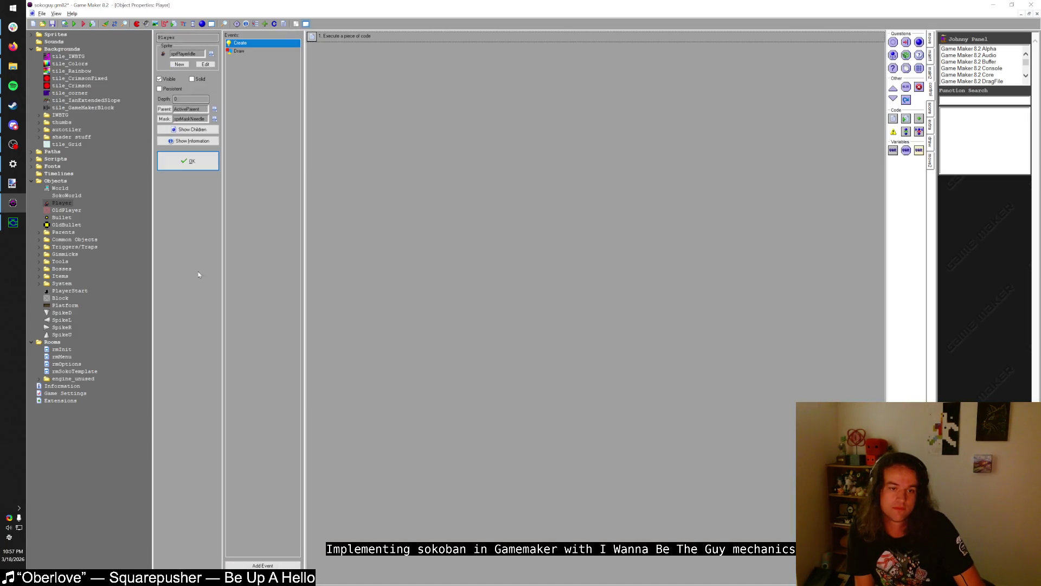
click(190, 164)
click(21, 223)
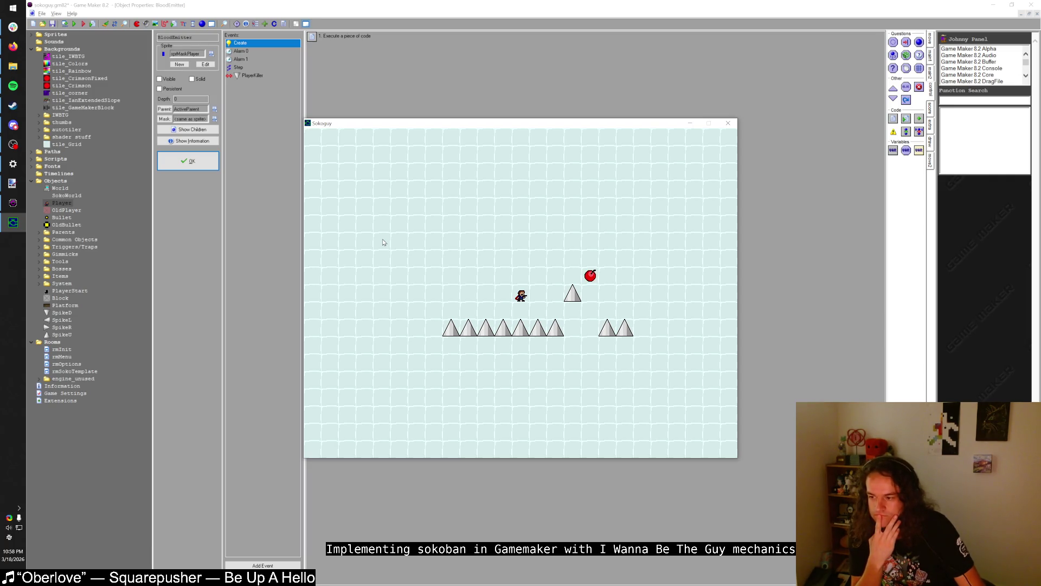
- Walk the player back and forth across the spike row and into the gap until it dies with GAME OVER
key(Right)
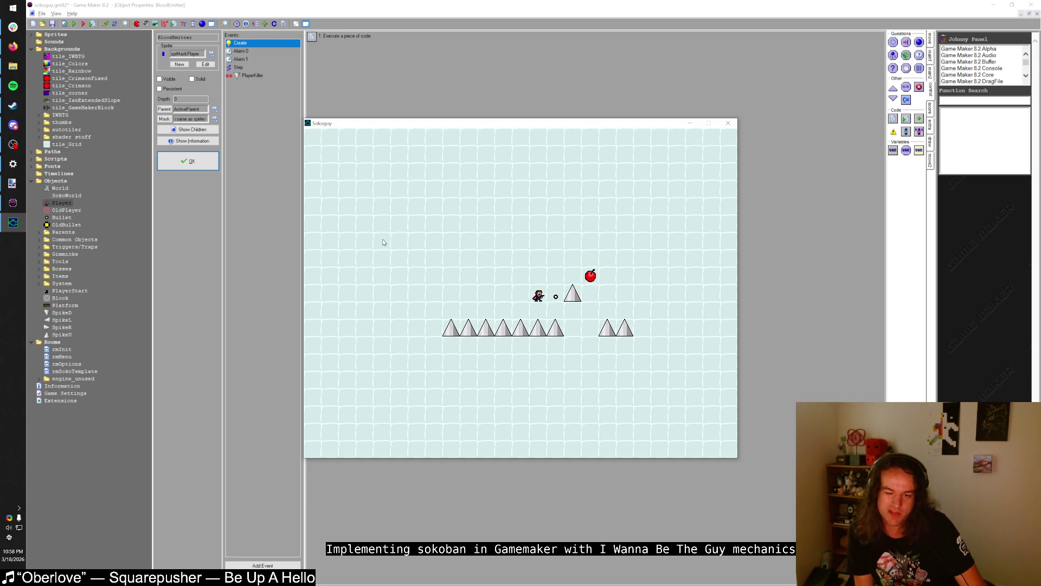
key(Right)
key(Left)
key(Left)
key(Left)
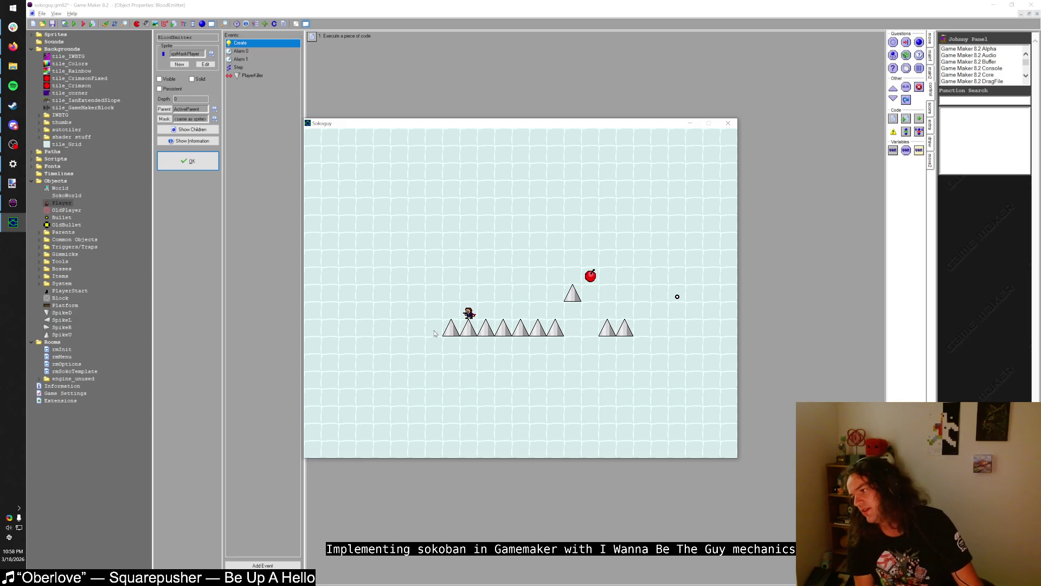
key(Right)
key(Right)
key(Right)
key(Right)
key(Right)
key(Right)
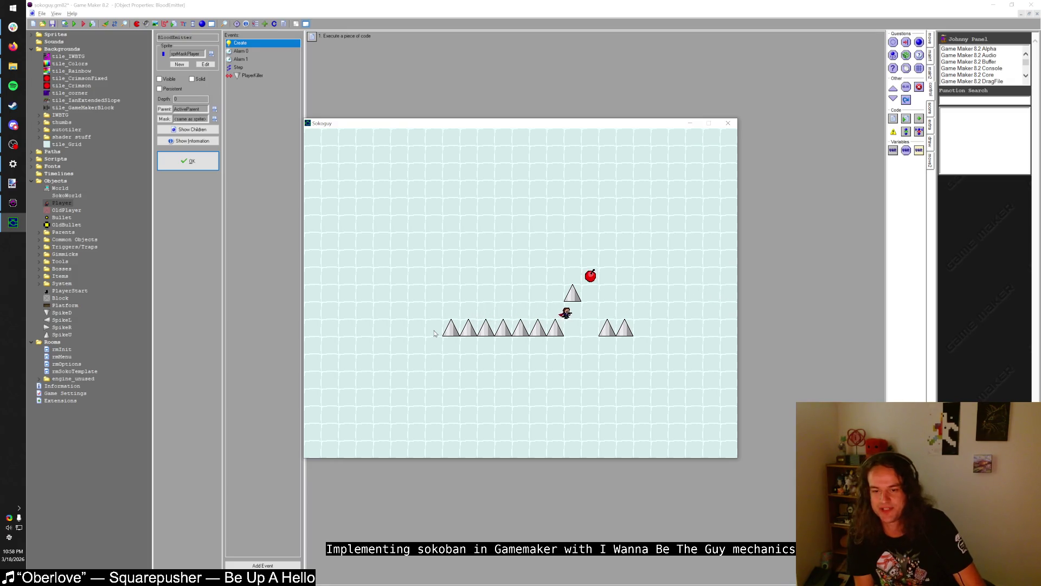
key(Left)
key(Down)
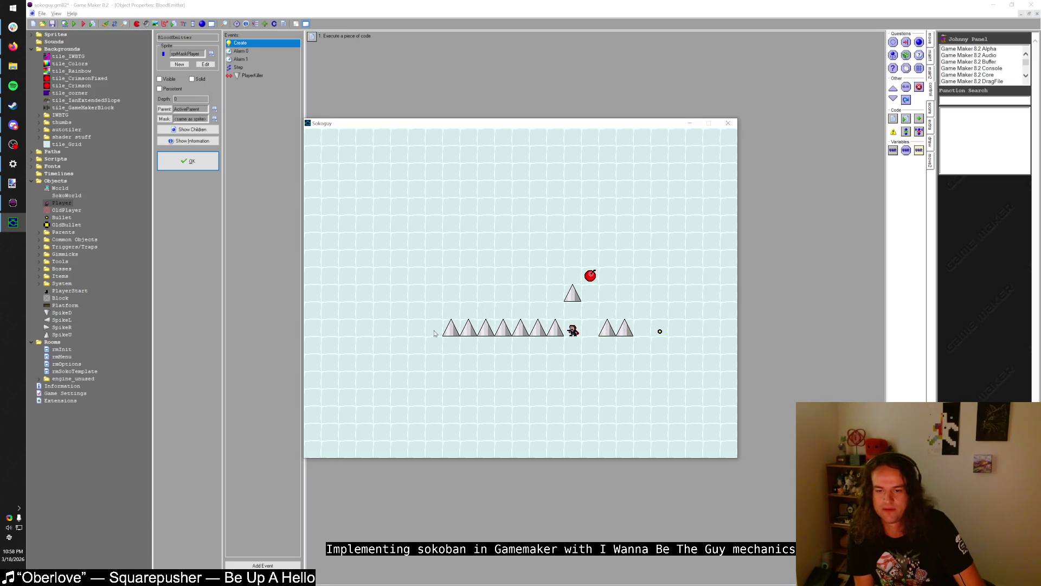
key(Up)
key(Down)
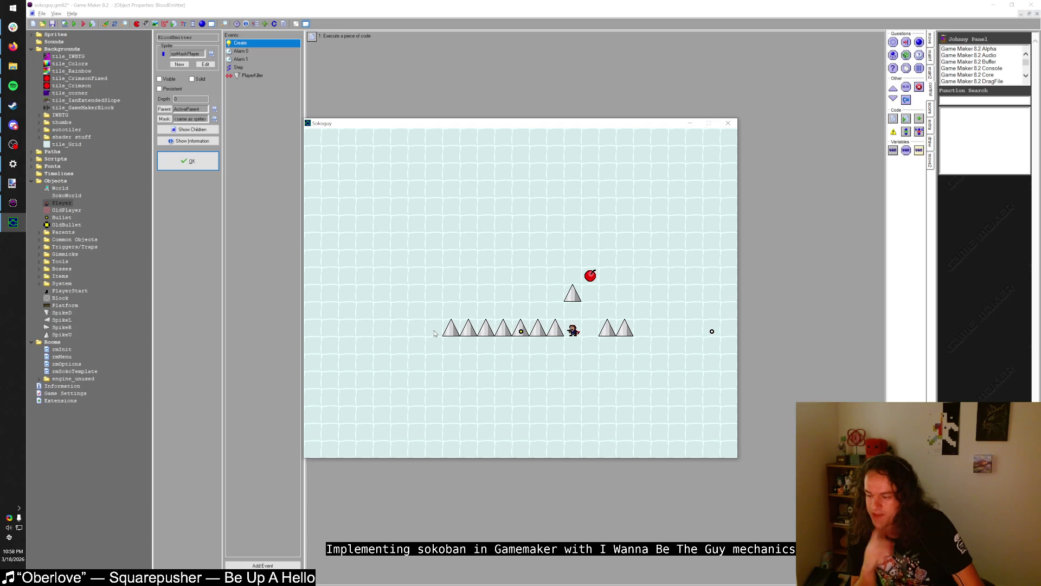
key(Up)
key(Left)
key(Left)
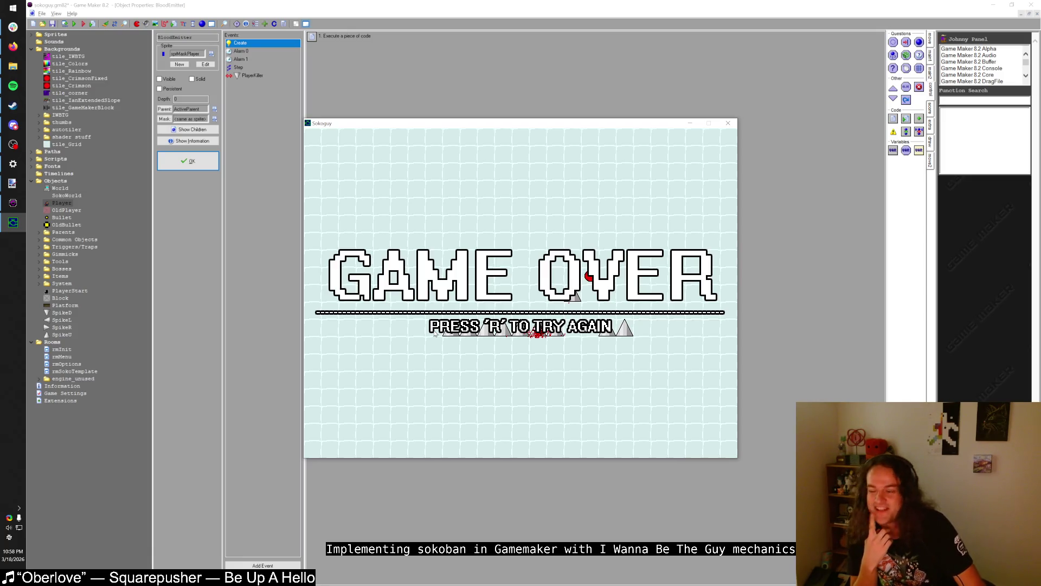
- Restart the Sokoguy level with R and refocus the game window
key(r)
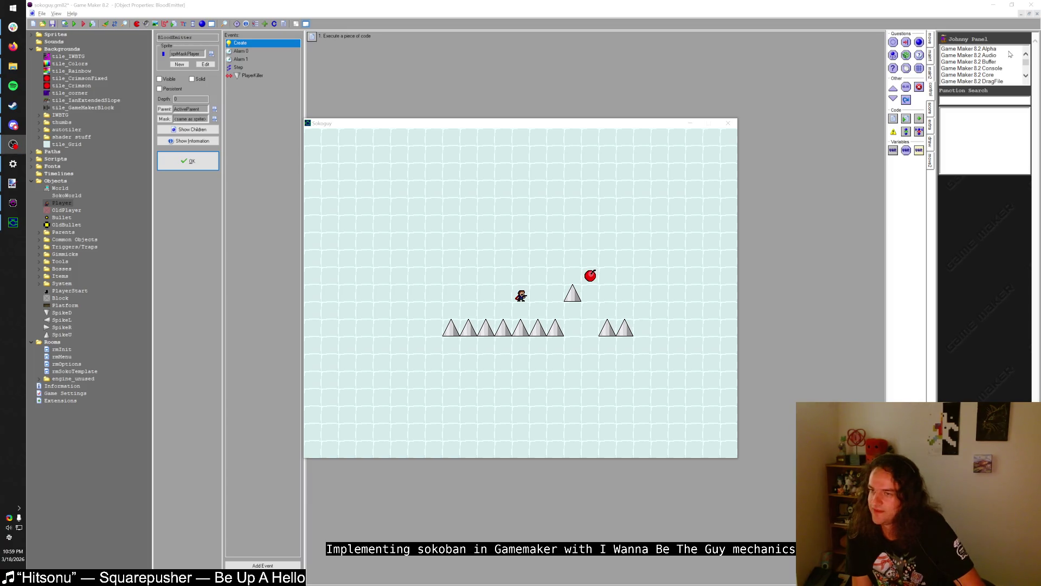
click(627, 124)
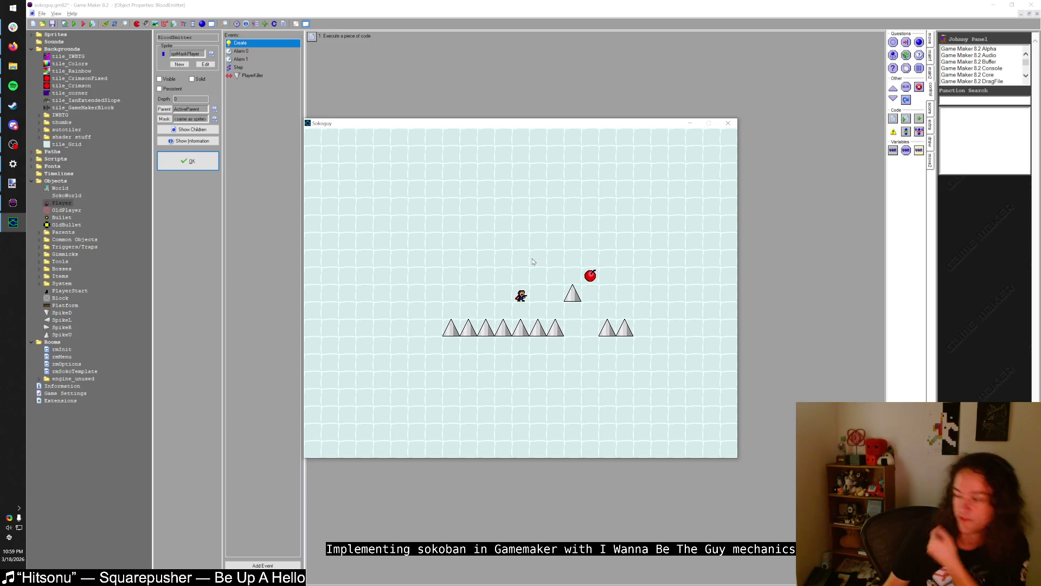
- Move the player down, right and up into the upper spike to die, then restart with R
key(Down)
key(Right)
key(Right)
key(Right)
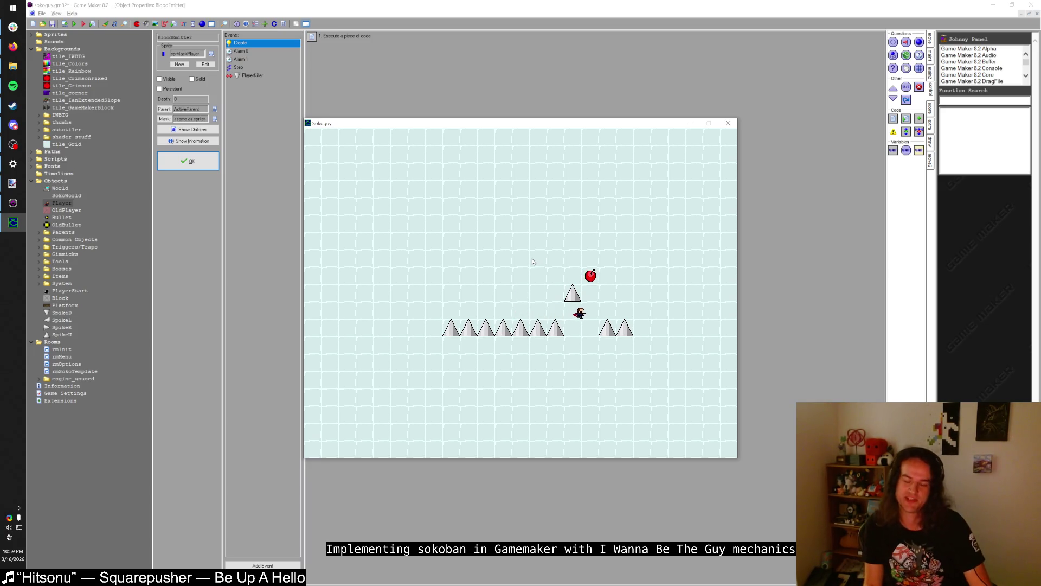
key(Down)
key(Left)
key(Up)
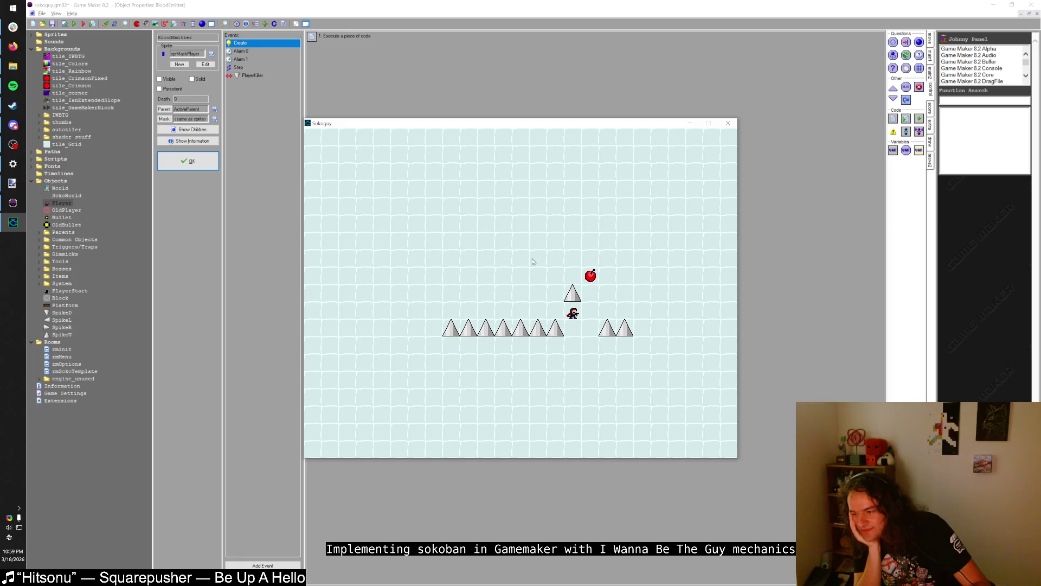
key(Up)
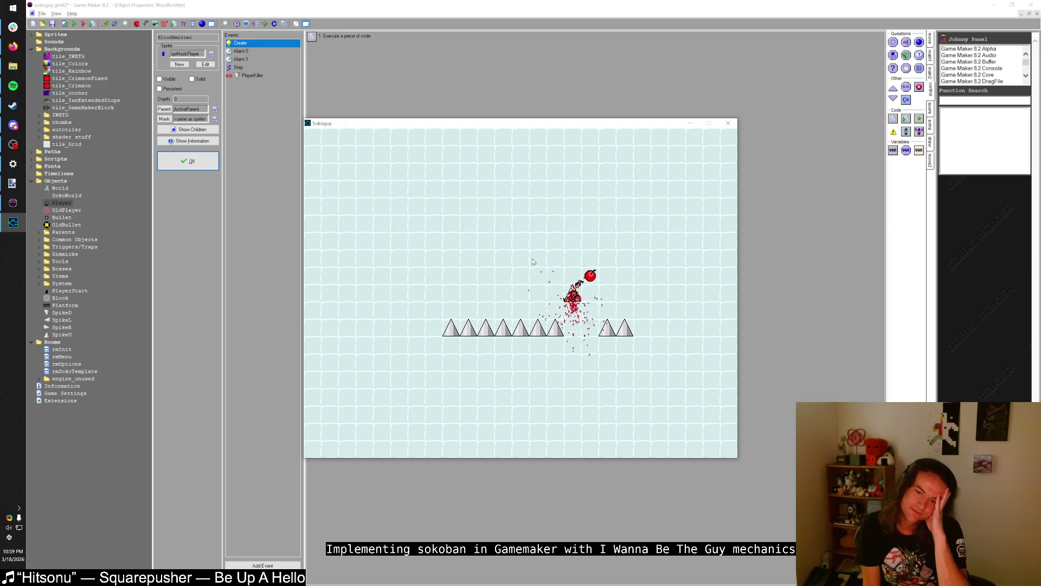
key(r)
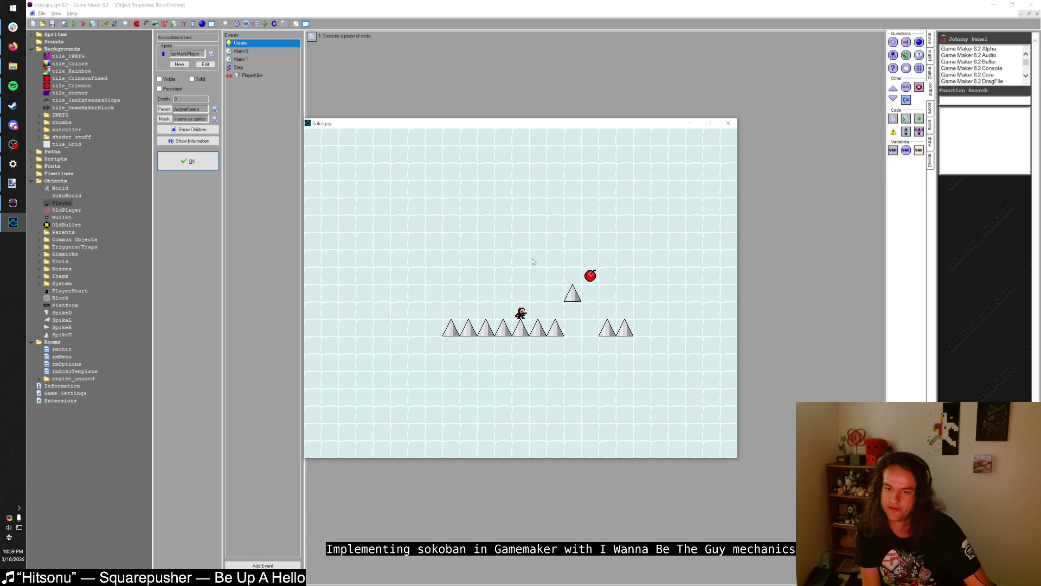
- Walk and jump the player around the upper spike, then close the game and return to the SokoWorld code
key(Right)
key(Left)
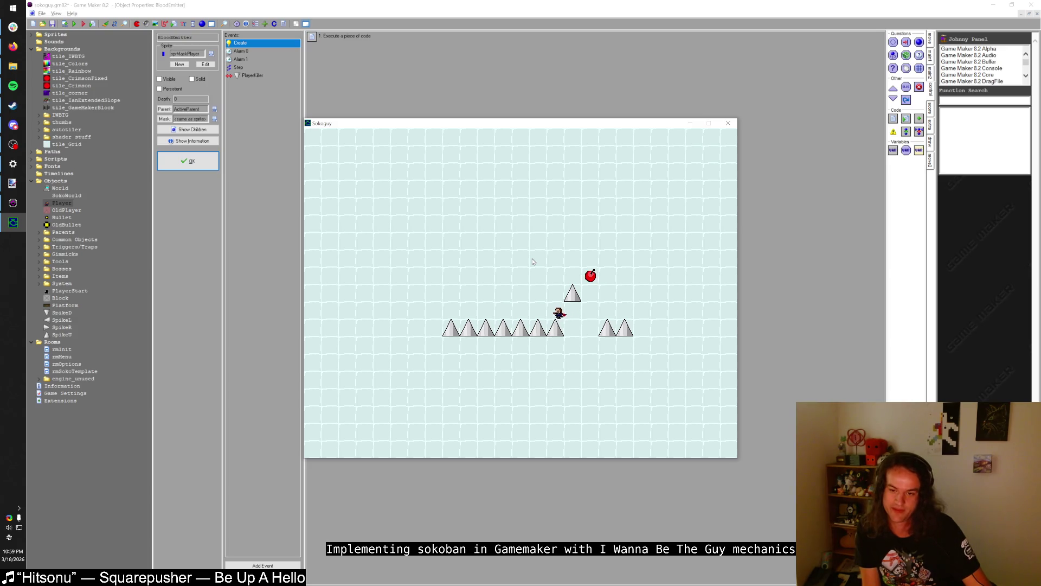
key(Right)
key(shift)
key(Right)
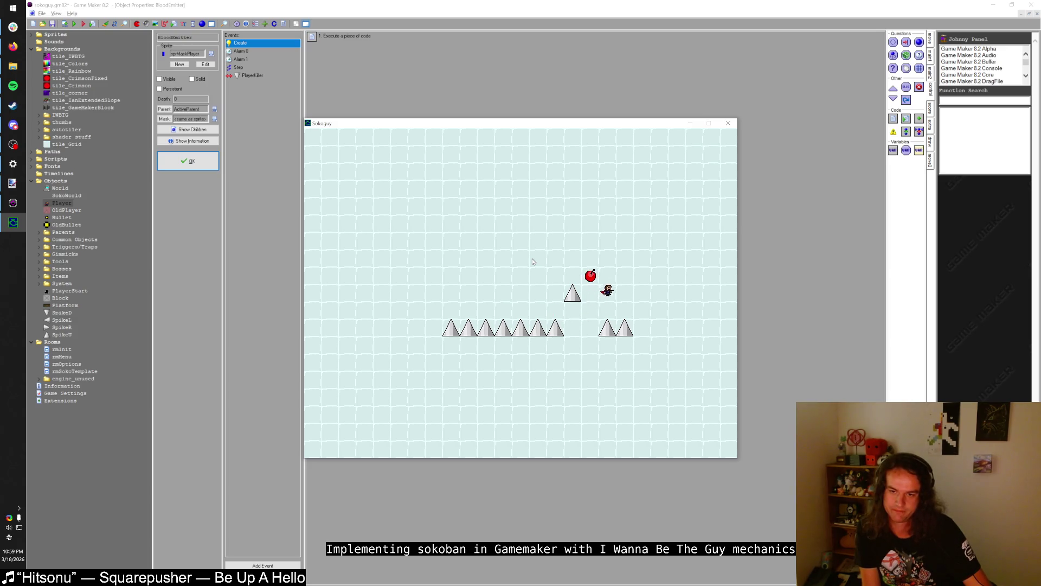
key(shift)
key(Left)
key(Left)
key(shift)
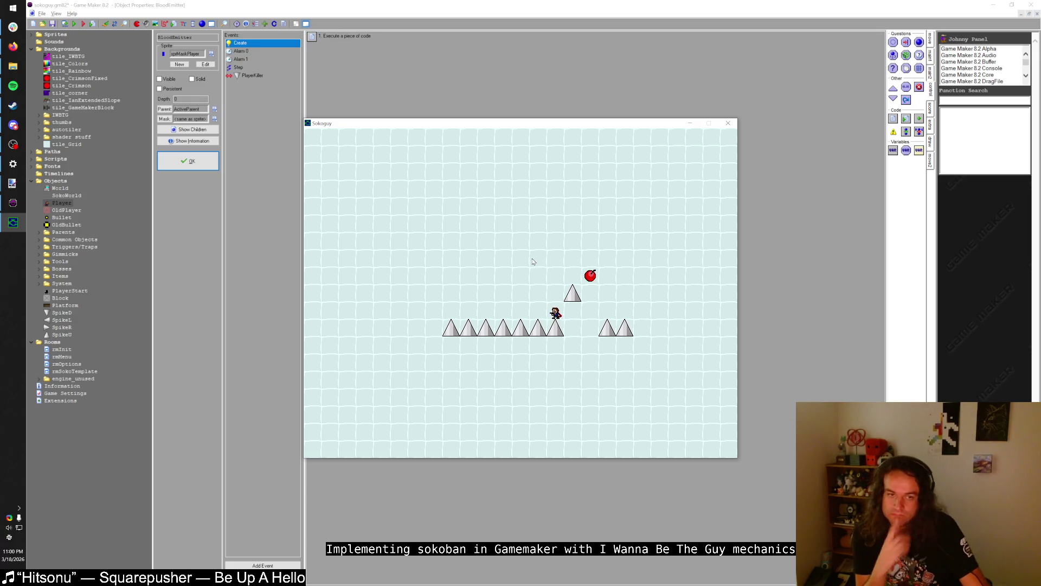
key(Escape)
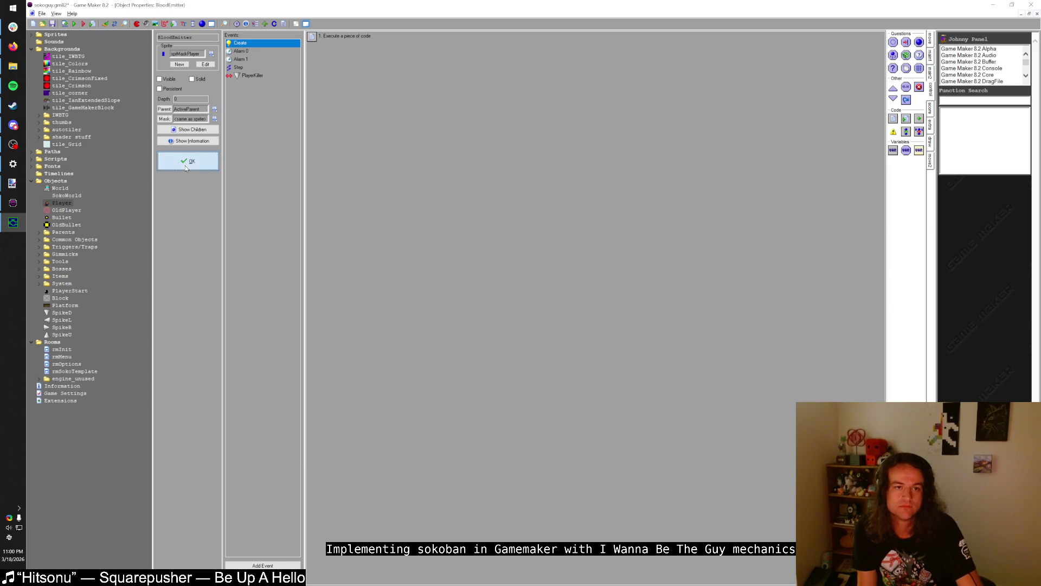
click(238, 158)
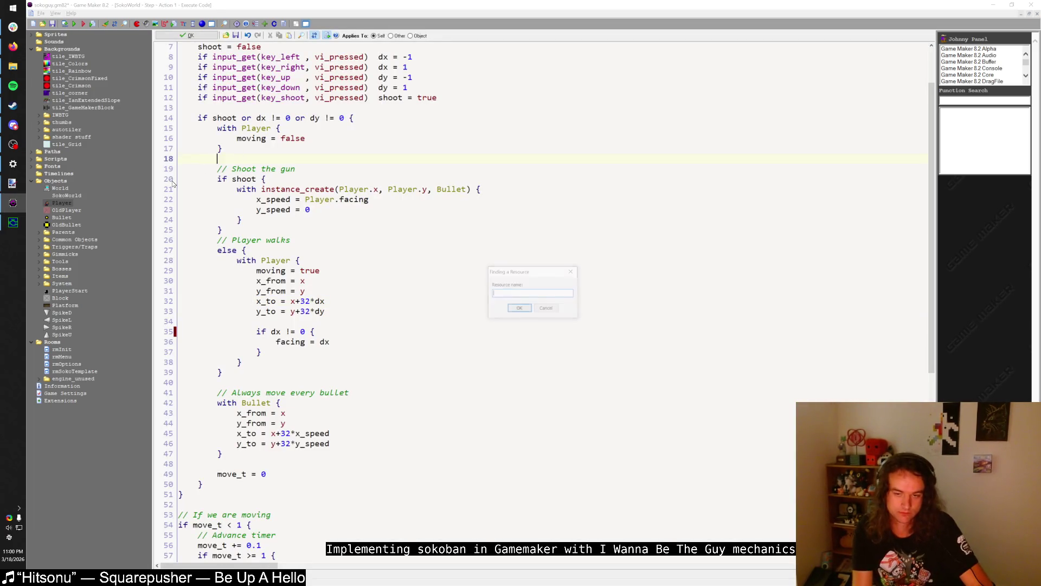
- Find PlayerStart with Ctrl+T and change its Create code spawn from y+23 to y+23-4
key(ctrl+t)
text(PlayerStart)
key(Return)
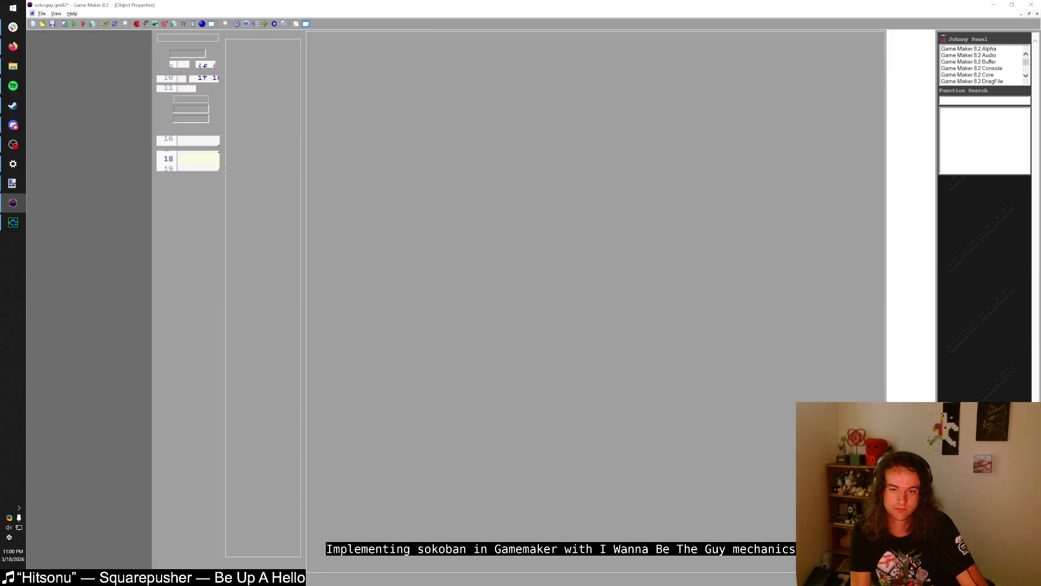
double_click(350, 57)
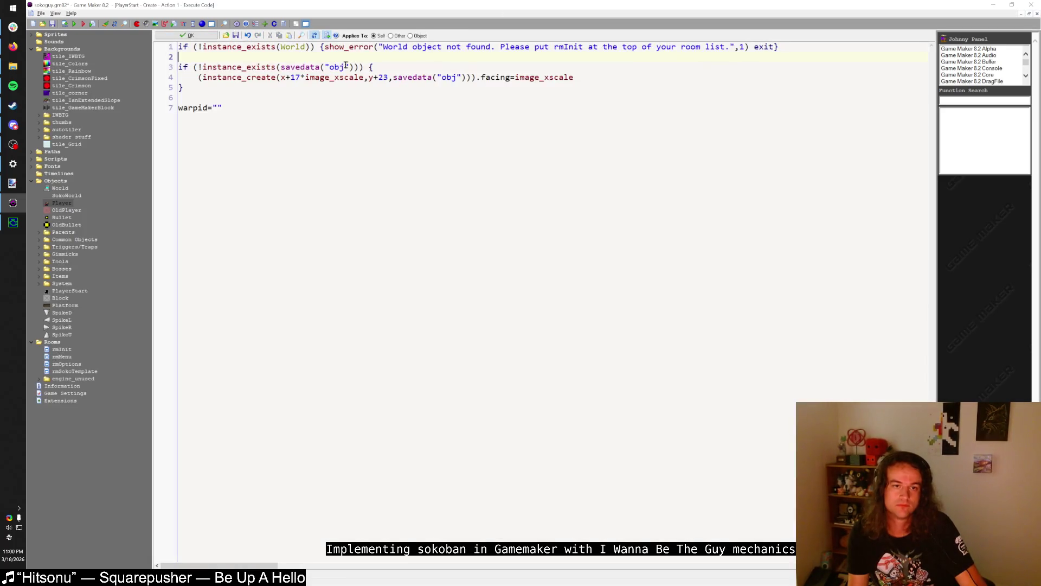
click(329, 107)
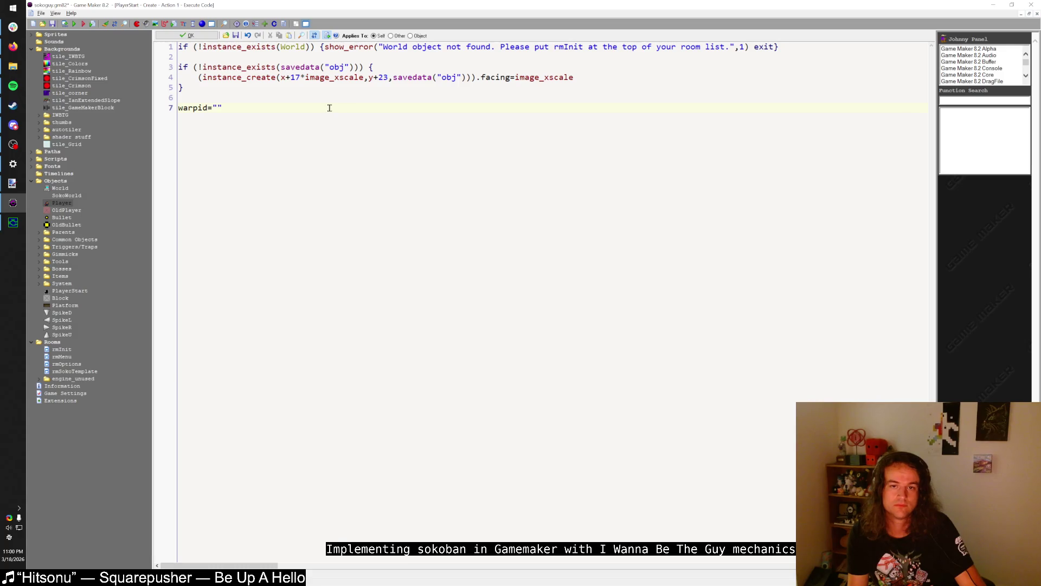
click(388, 77)
text(-8)
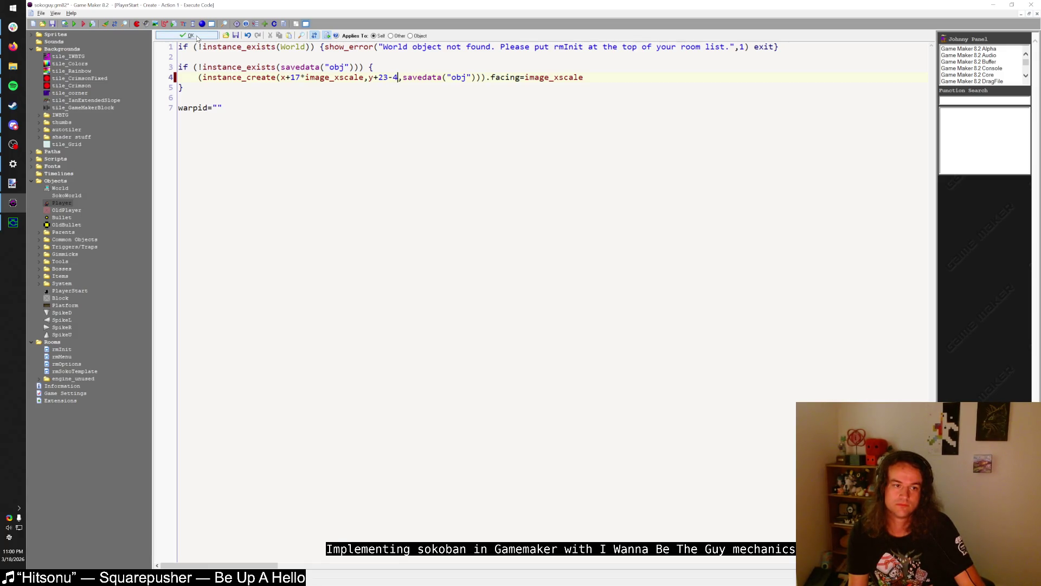
- Test-run the new spawn offset with F5, close the game, and keep the code edit
key(F5)
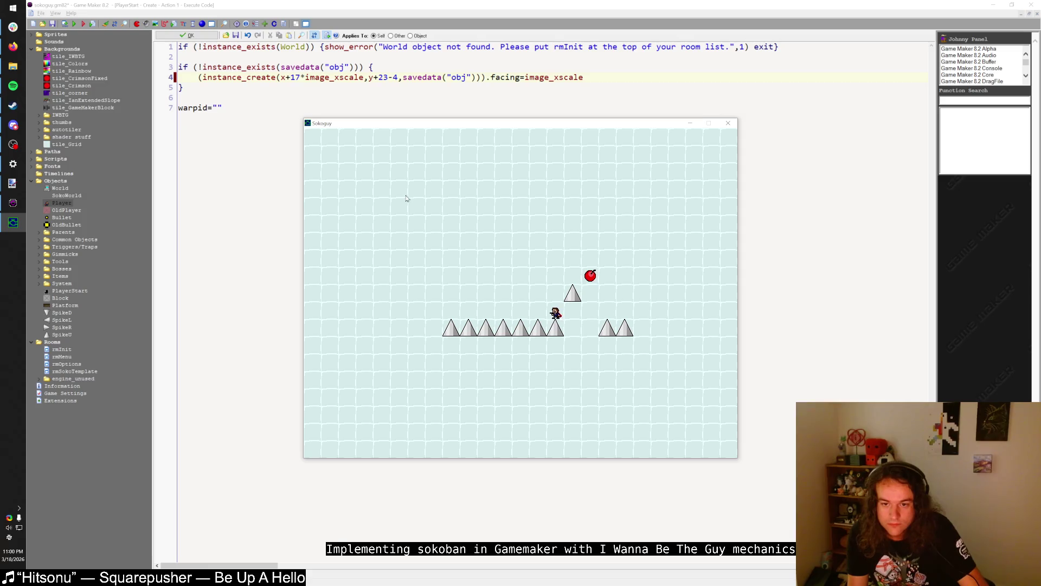
key(Escape)
click(468, 88)
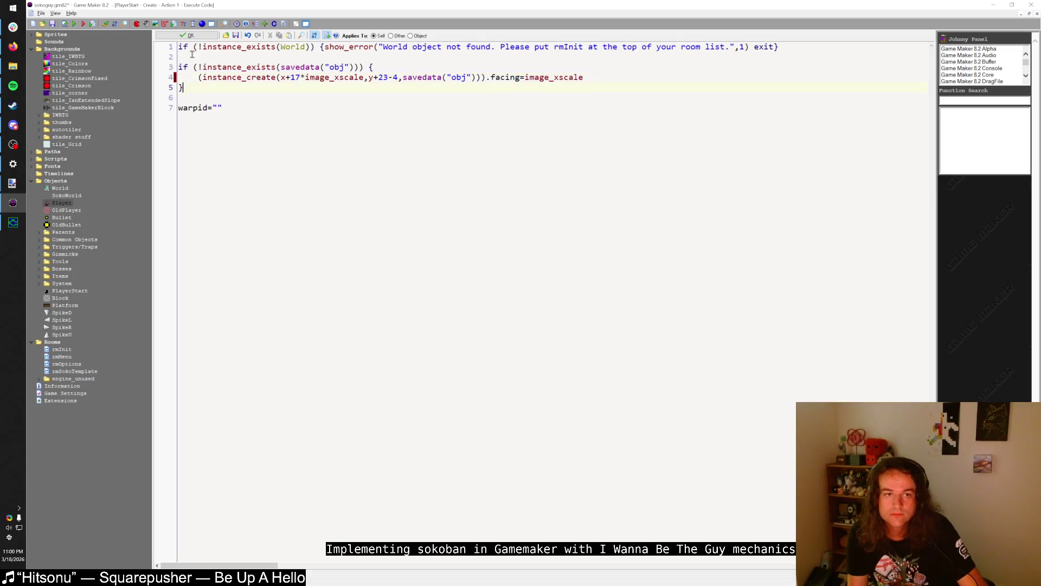
click(187, 36)
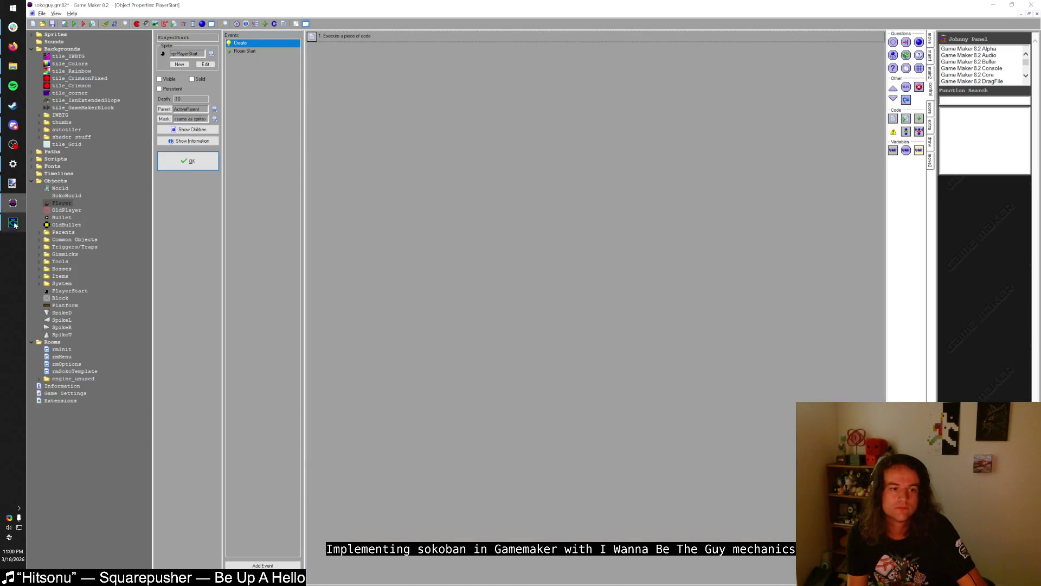
- Bring the running game to the front and move the player left with a jump until it dies
click(15, 224)
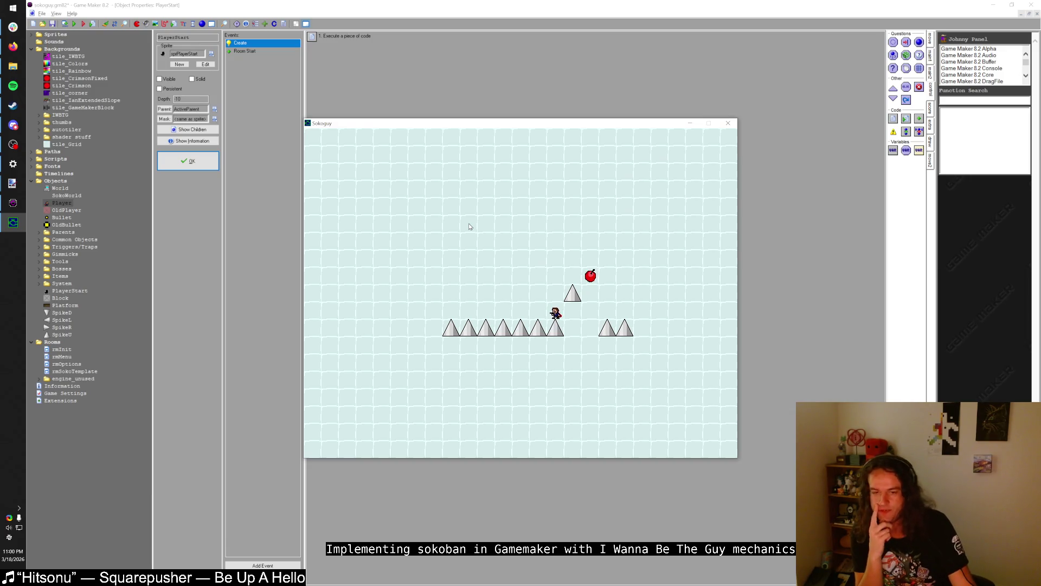
key(Left)
key(Left)
key(Left)
key(shift)
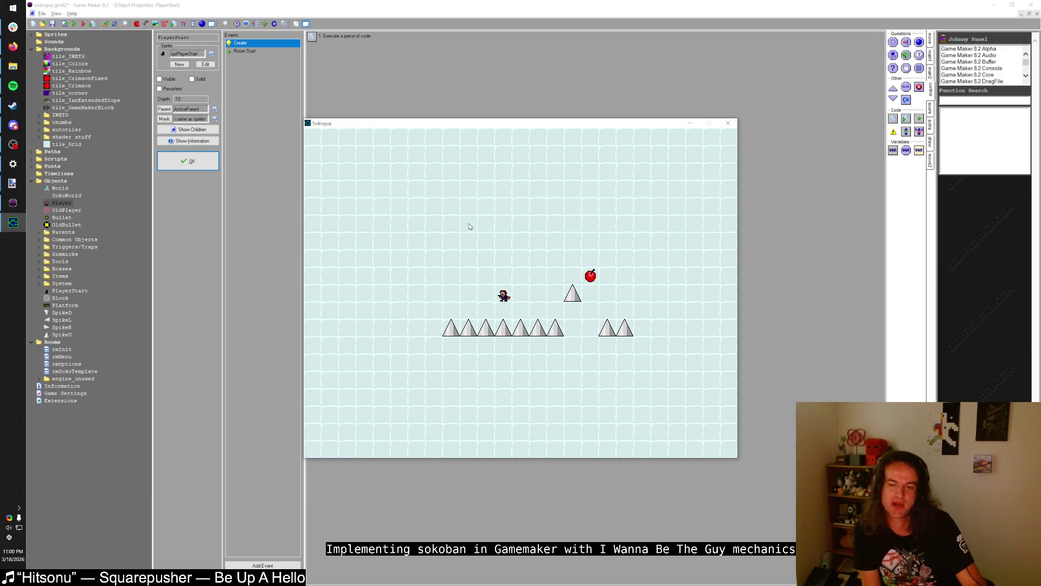
key(Left)
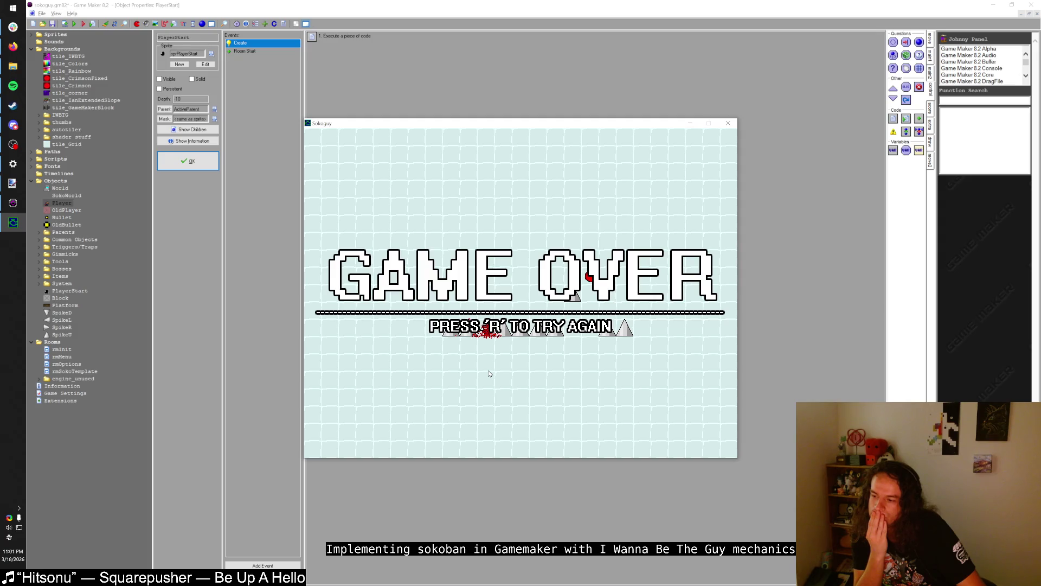
- Restart the level with R and hop the player over the apple to stand beside the spike
key(r)
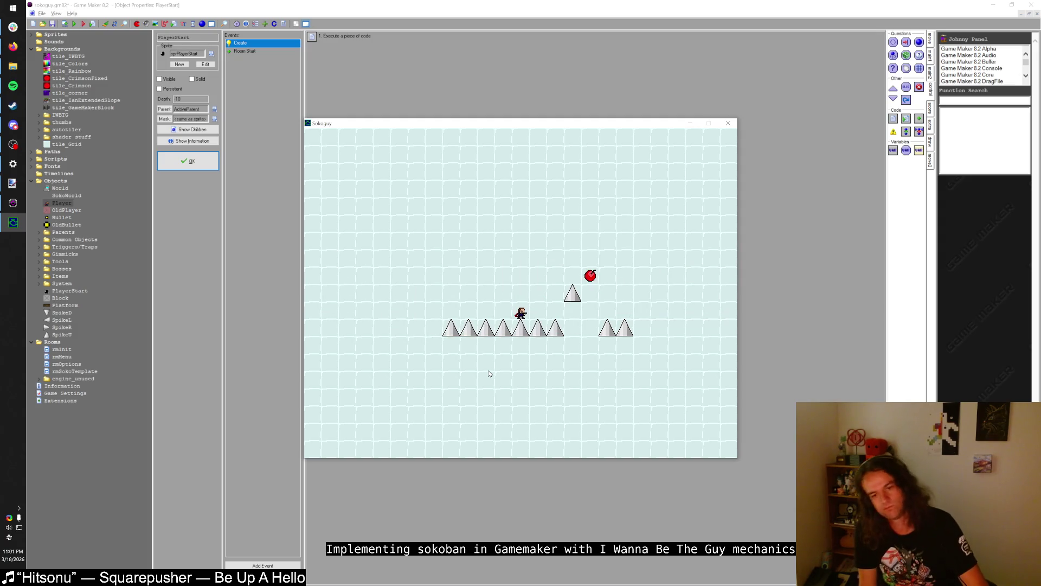
key(shift)
key(Right)
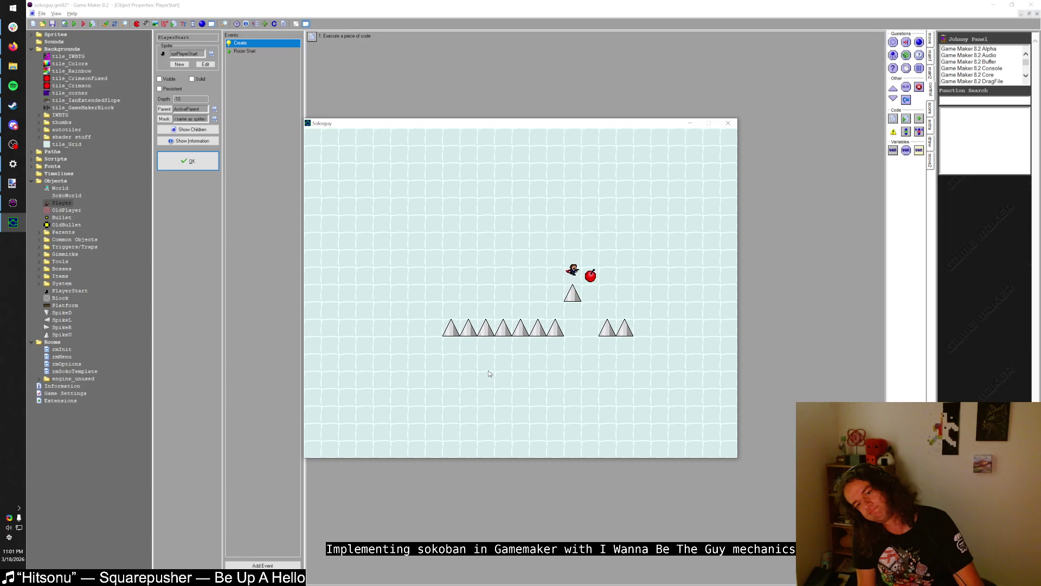
key(Right)
key(Left)
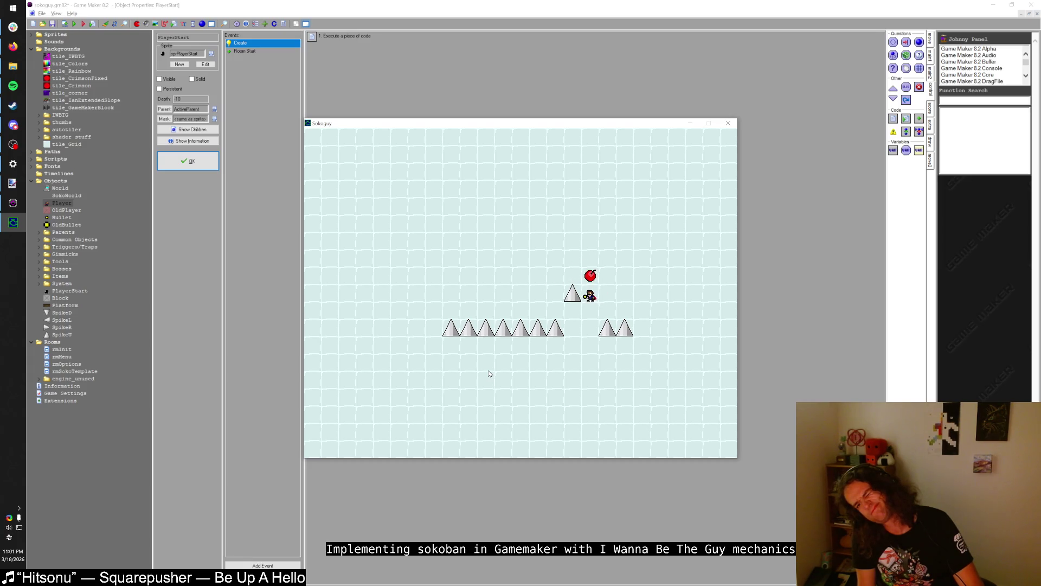
- Move the player right and left, firing bullets with Z and hopping onto the spike ledge
key(Right)
key(z)
key(z)
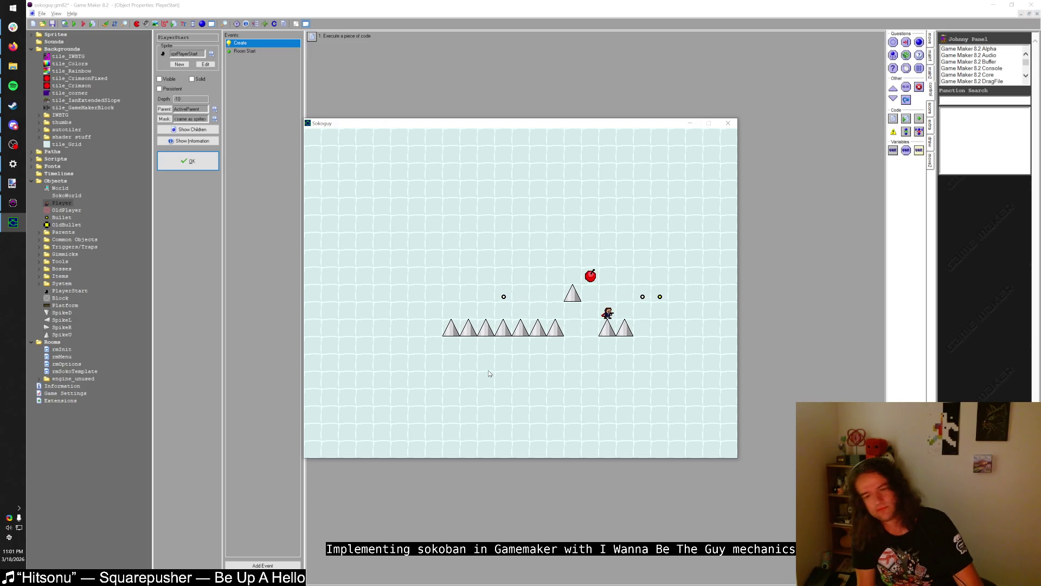
key(z)
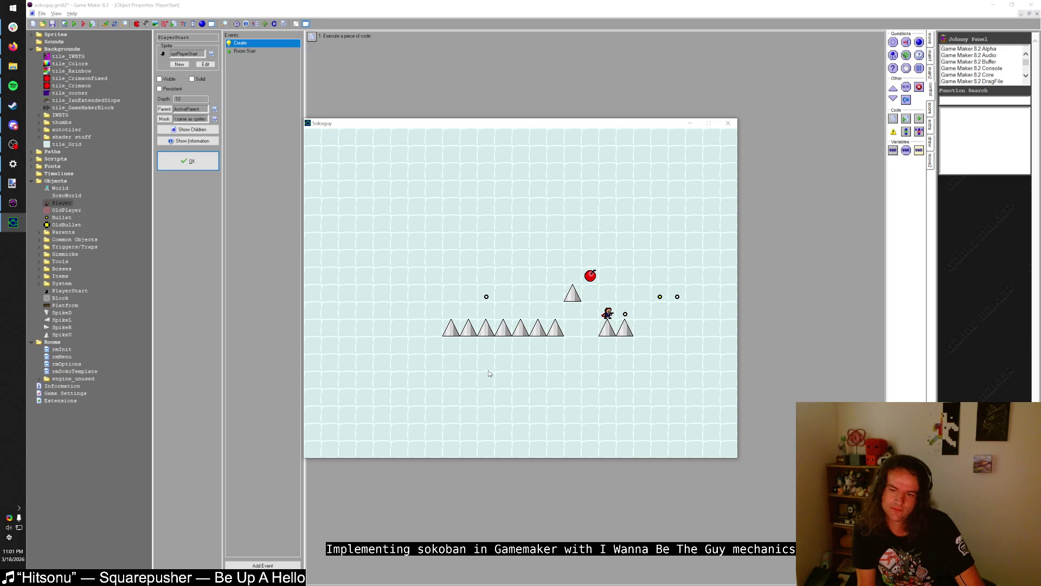
key(shift)
key(Left)
key(Left)
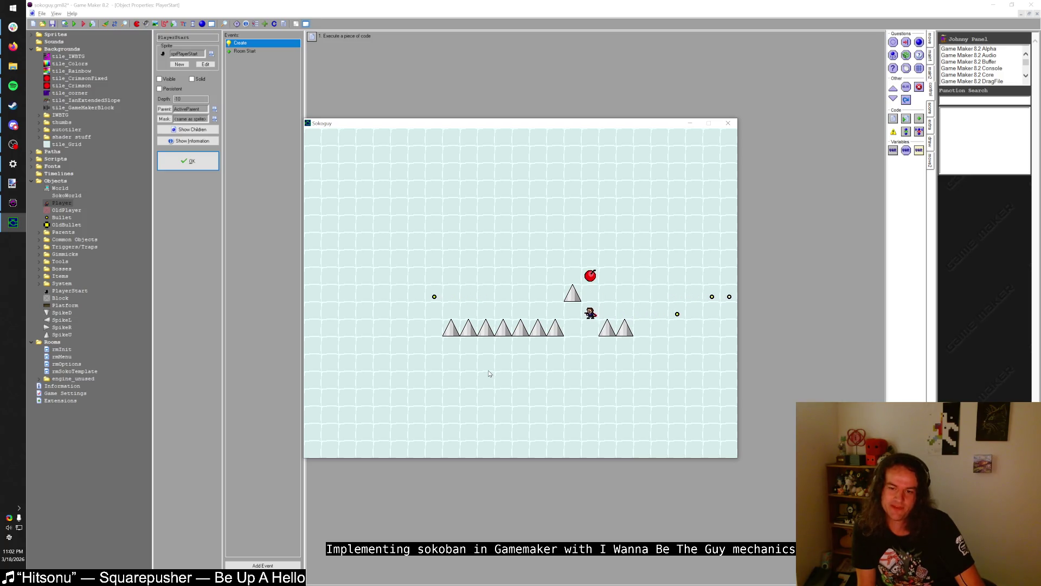
key(z)
key(shift)
key(Left)
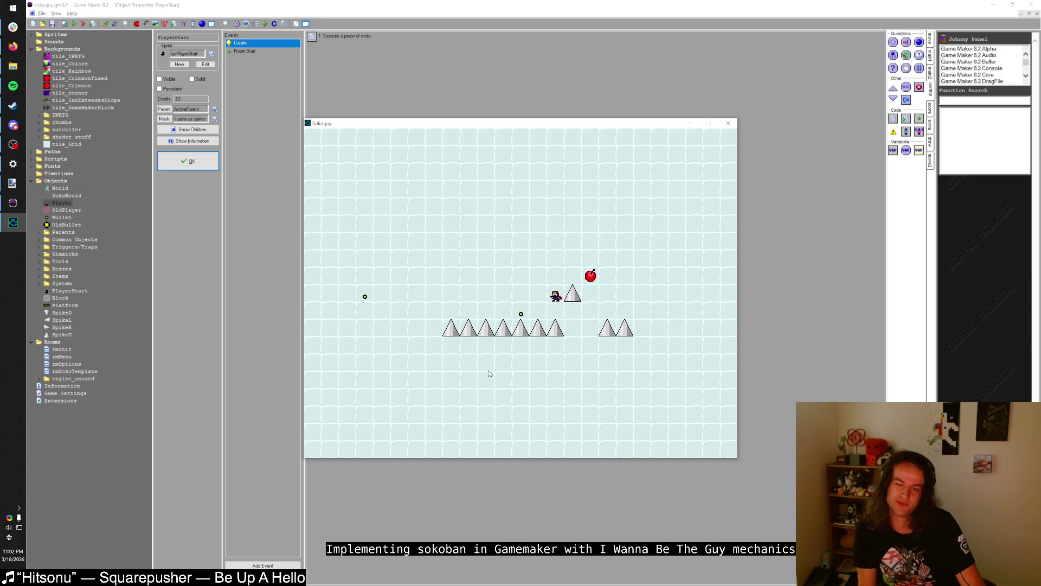
key(z)
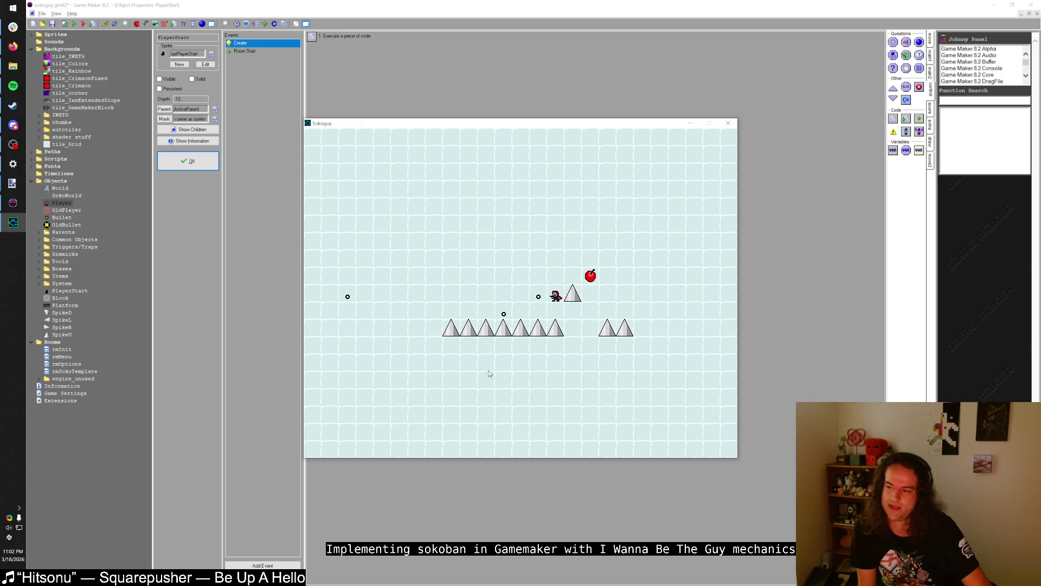
key(Down)
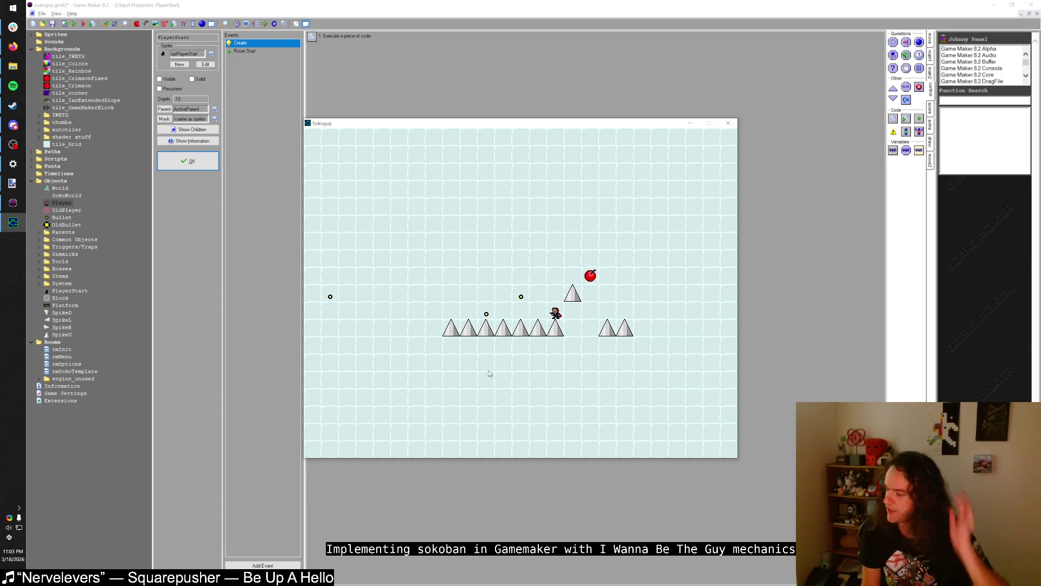
- Step the player right, then switch away and refocus the game window
key(Right)
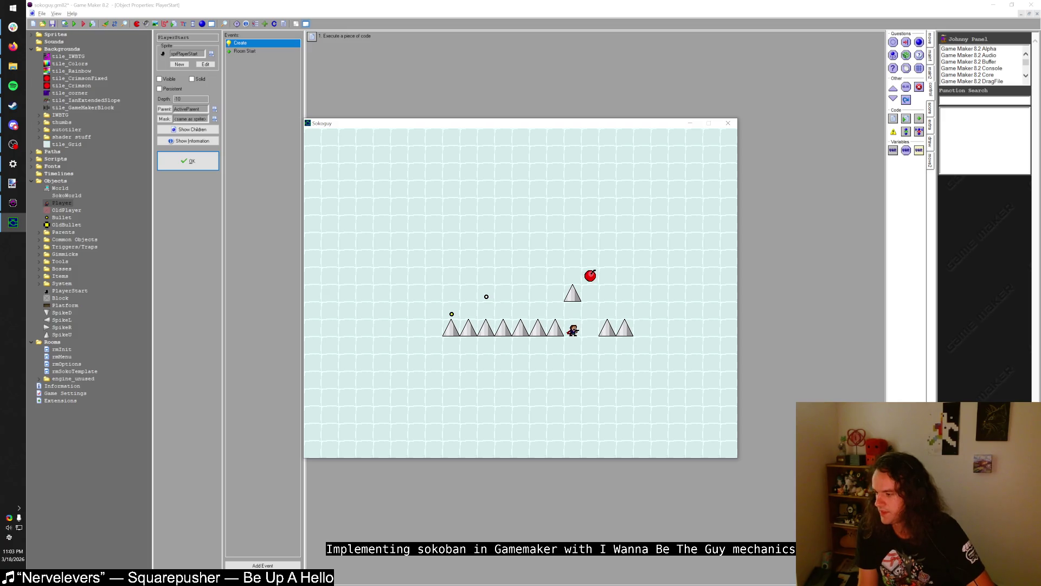
key(alt+Tab)
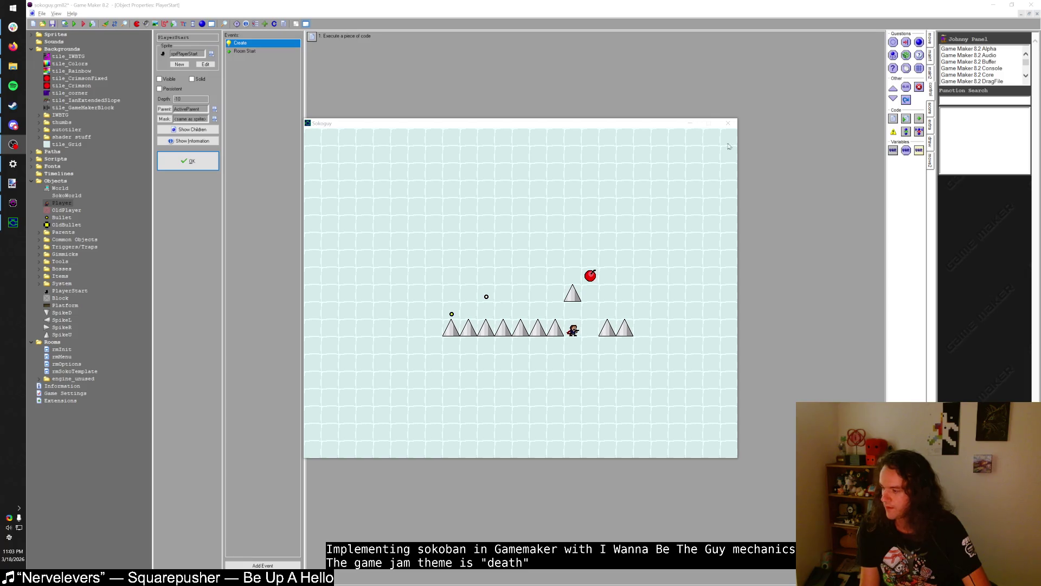
click(531, 158)
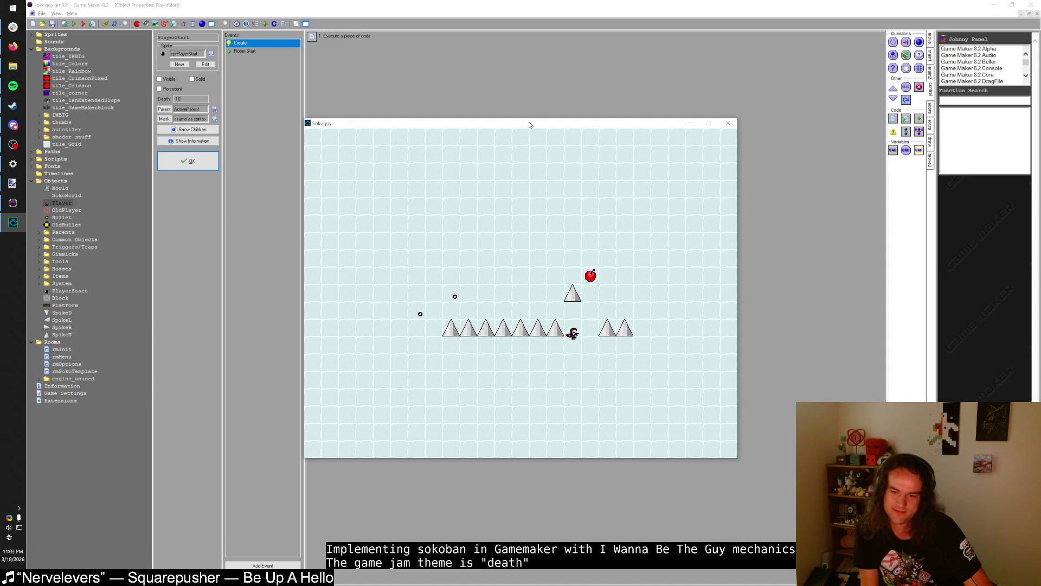
- Jump the player left over the spikes onto the raised spike and back down
key(Left)
key(shift)
key(z)
key(shift)
key(Right)
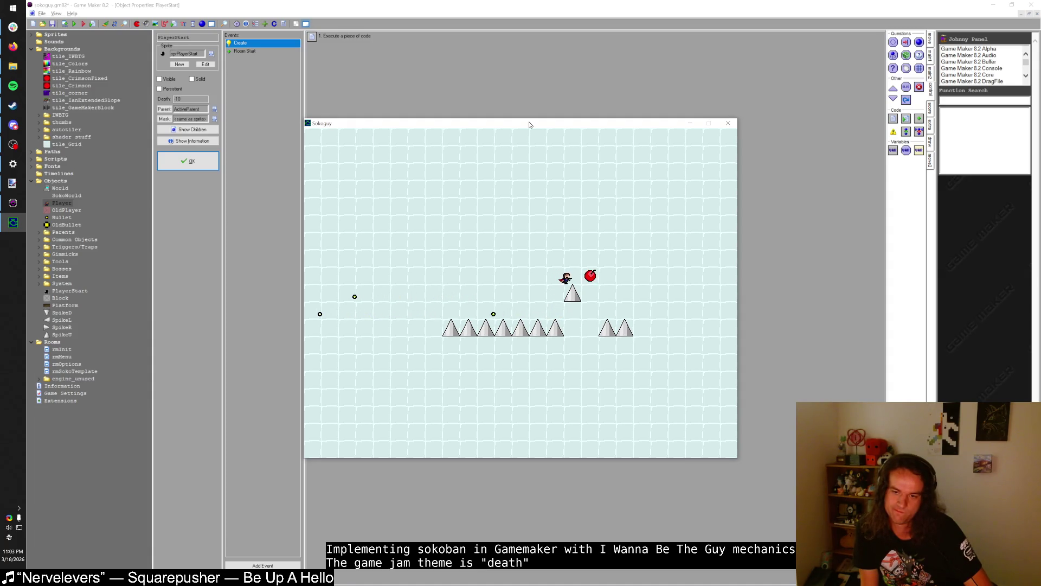
key(Left)
key(Right)
- Fire bullets right and left, then jump the player up onto the ledge beside the spike
key(z)
key(Left)
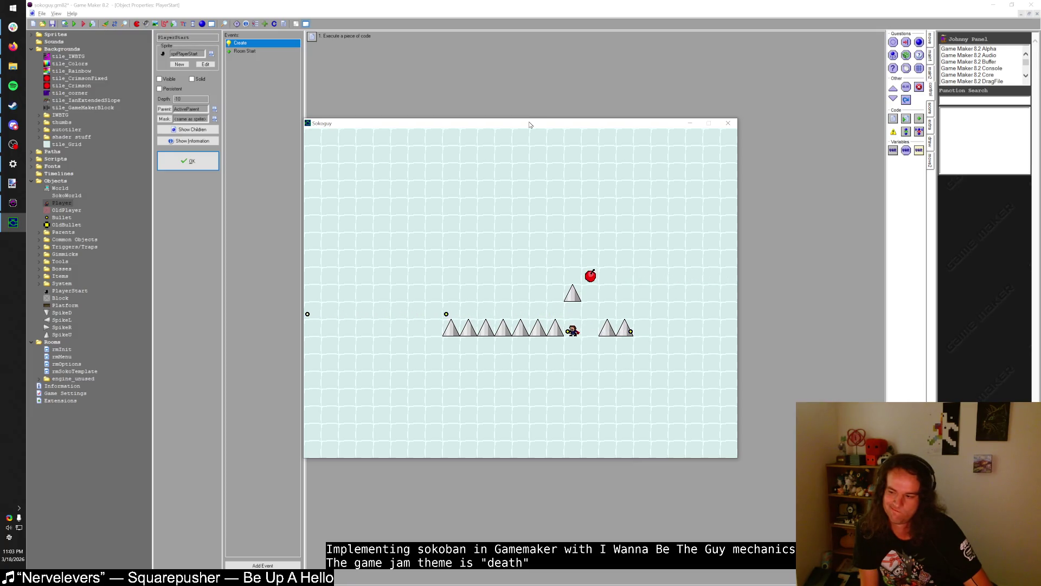
key(z)
key(shift)
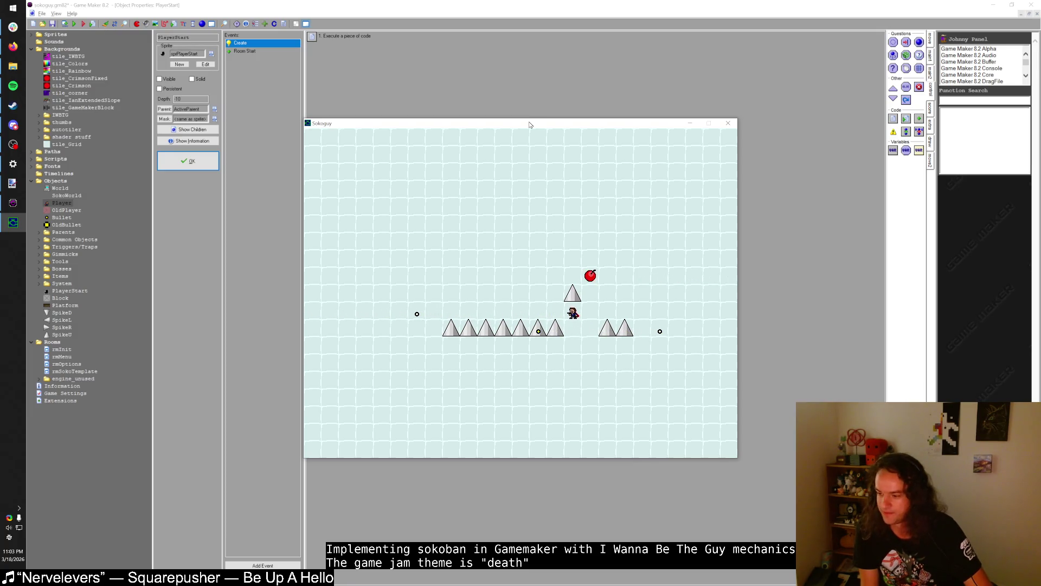
key(z)
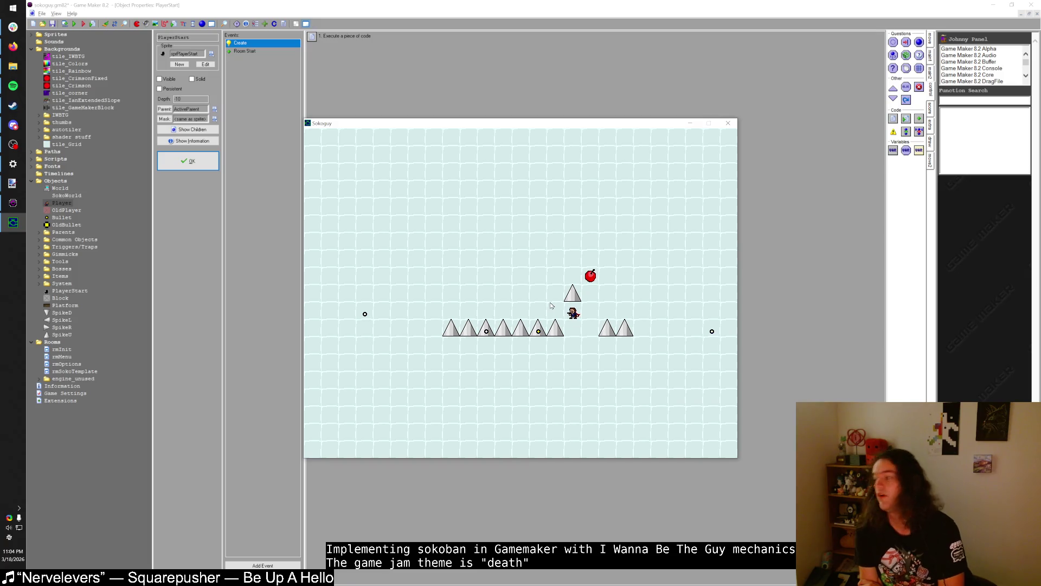
key(Left)
key(shift)
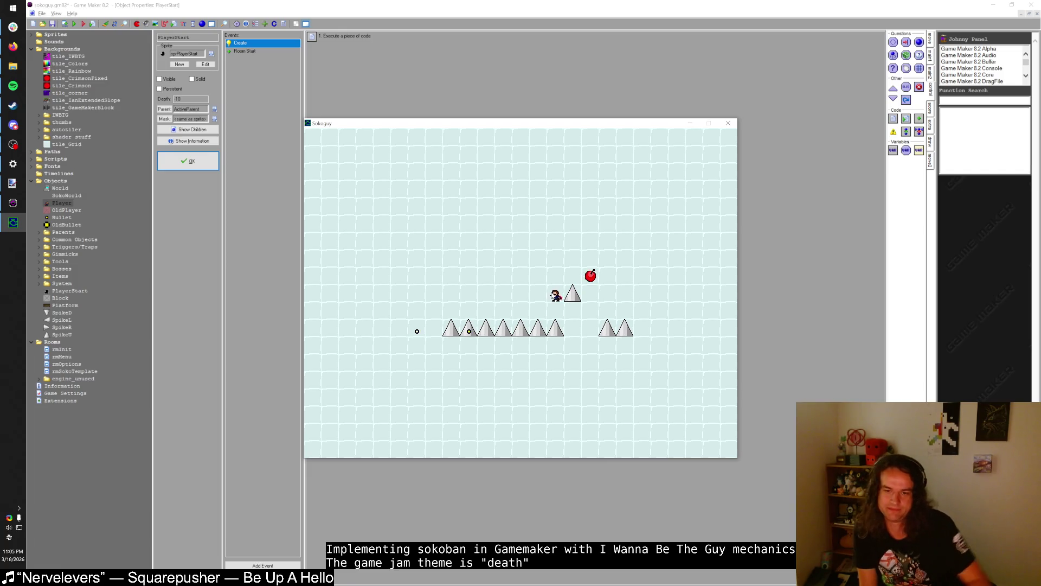
- Fire a bullet left, then walk the player right past the raised spike to below the cherry
key(Left)
key(z)
key(Right)
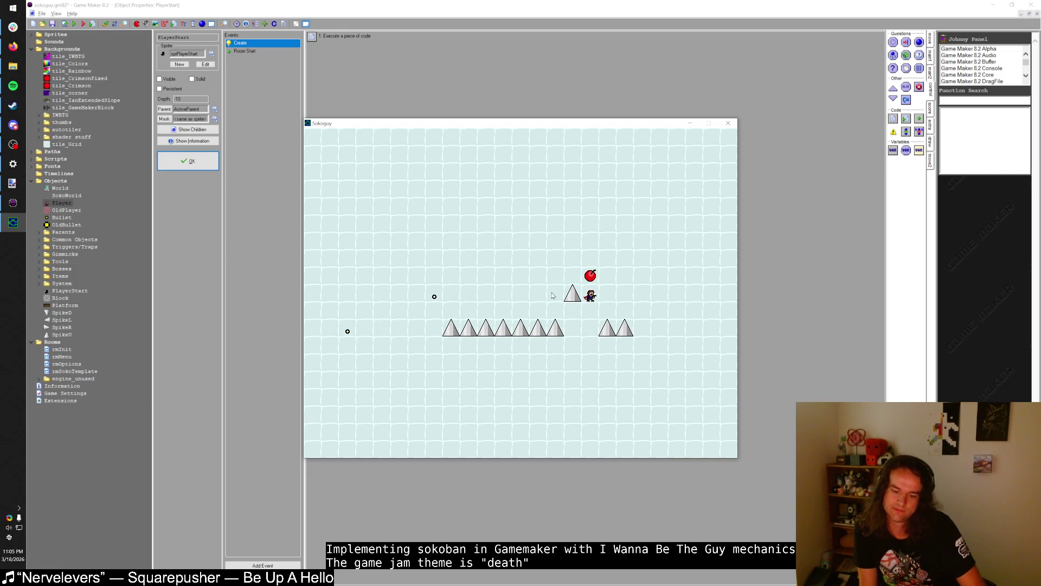
key(Right)
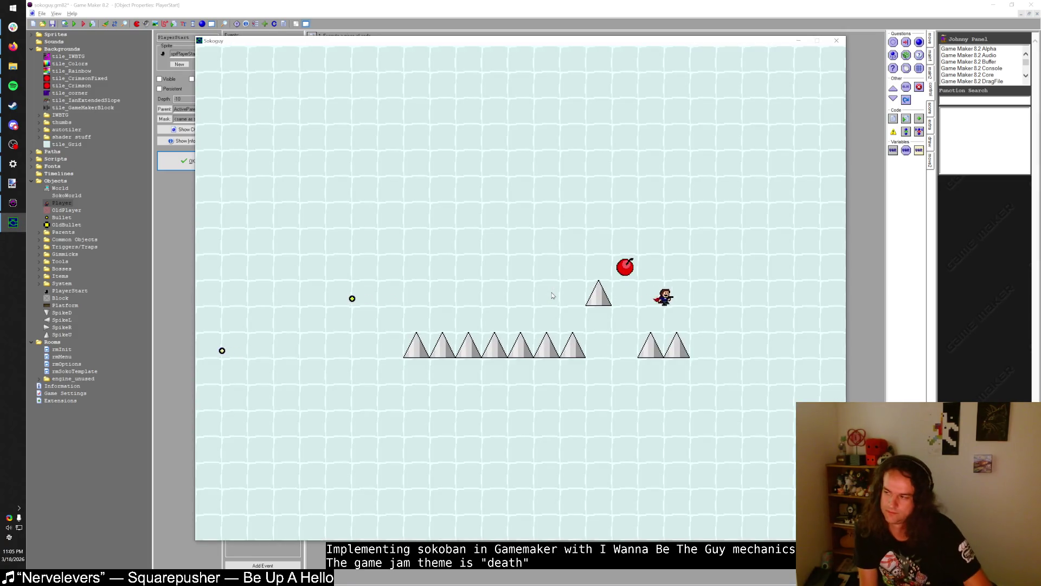
- Jump the player left onto a spike, firing bullets, to test the blood and GAME OVER death
key(Left)
key(shift)
key(z)
key(Left)
key(shift)
key(z)
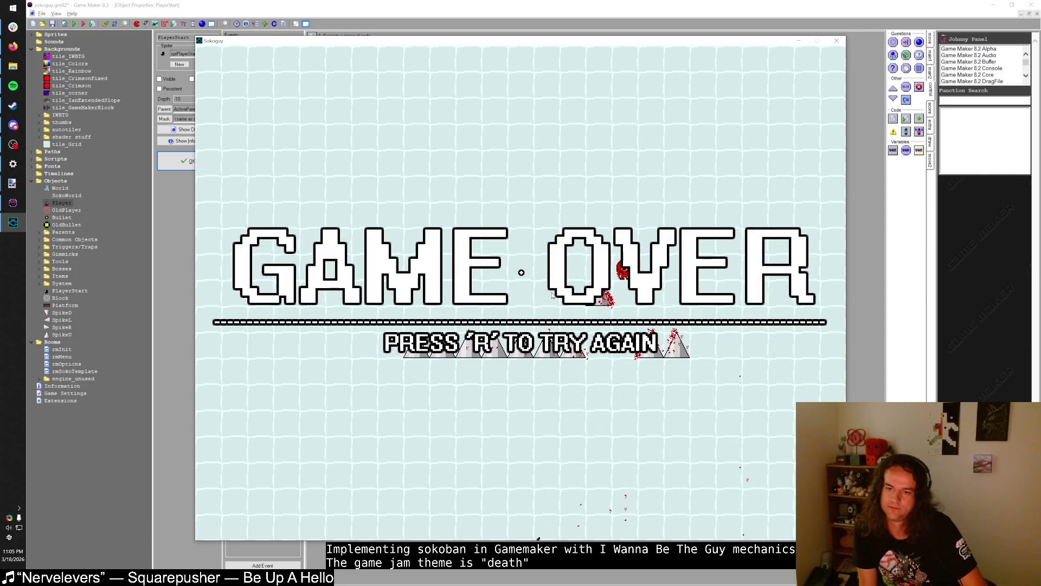
- Restart with R, walk the player right and left firing bullets, then jump leftward
key(r)
key(Right)
key(Right)
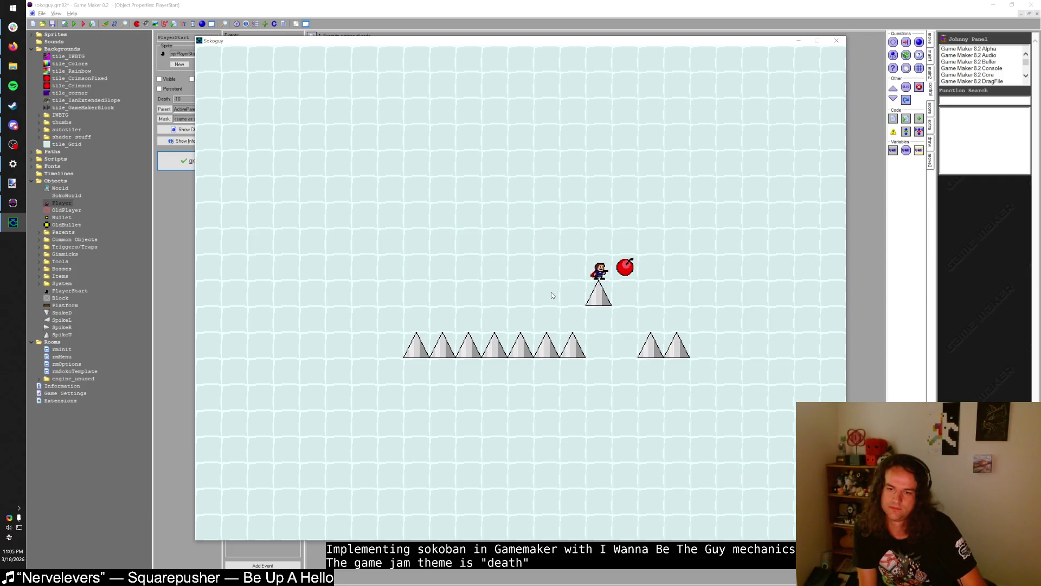
key(z)
key(Left)
key(Left)
key(z)
key(z)
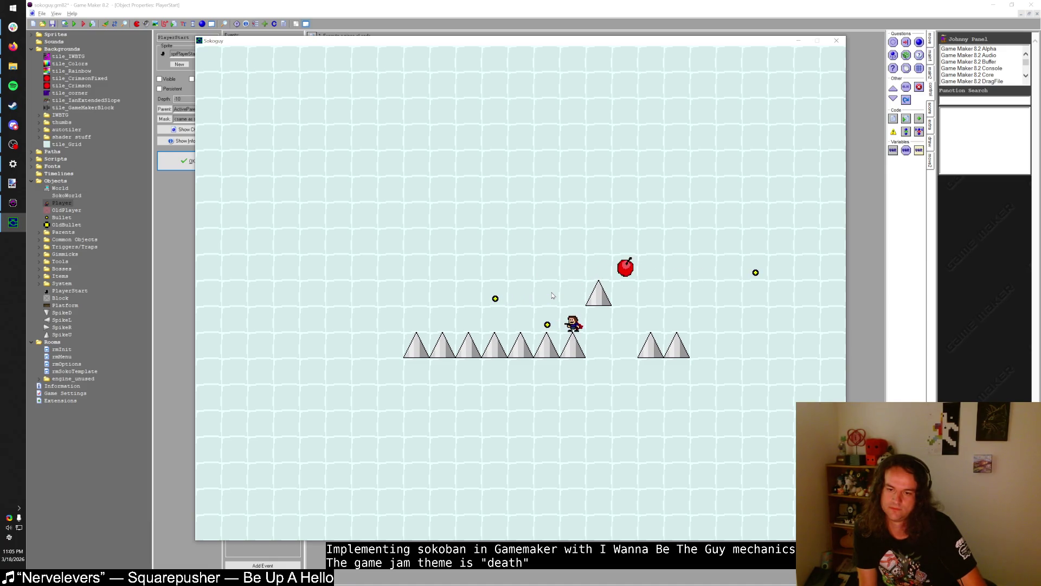
key(Right)
key(shift)
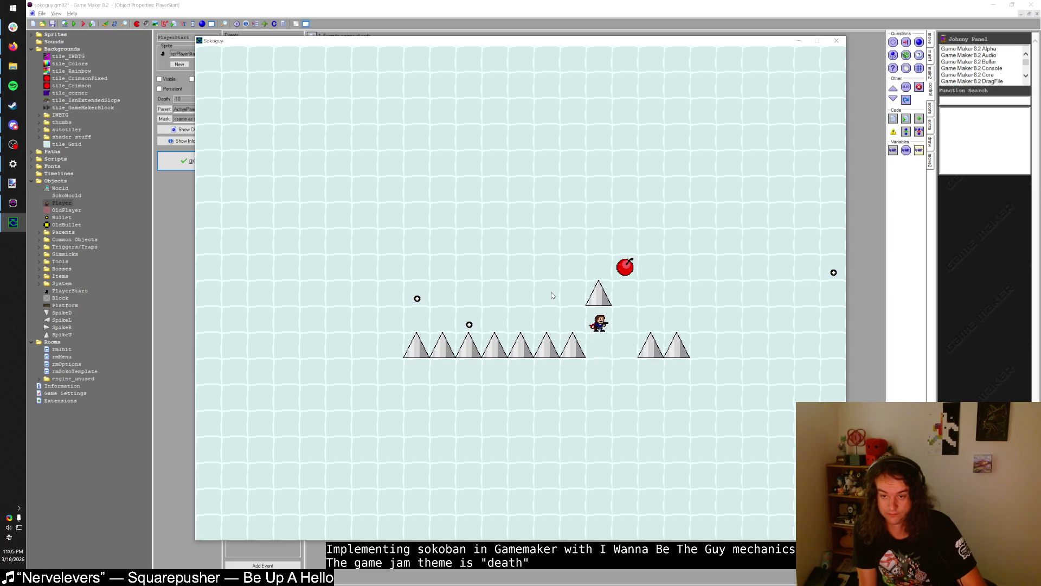
key(Left)
key(shift)
key(z)
- Walk the player left off the spike edge while jumping and firing a stream of bullets
key(Left)
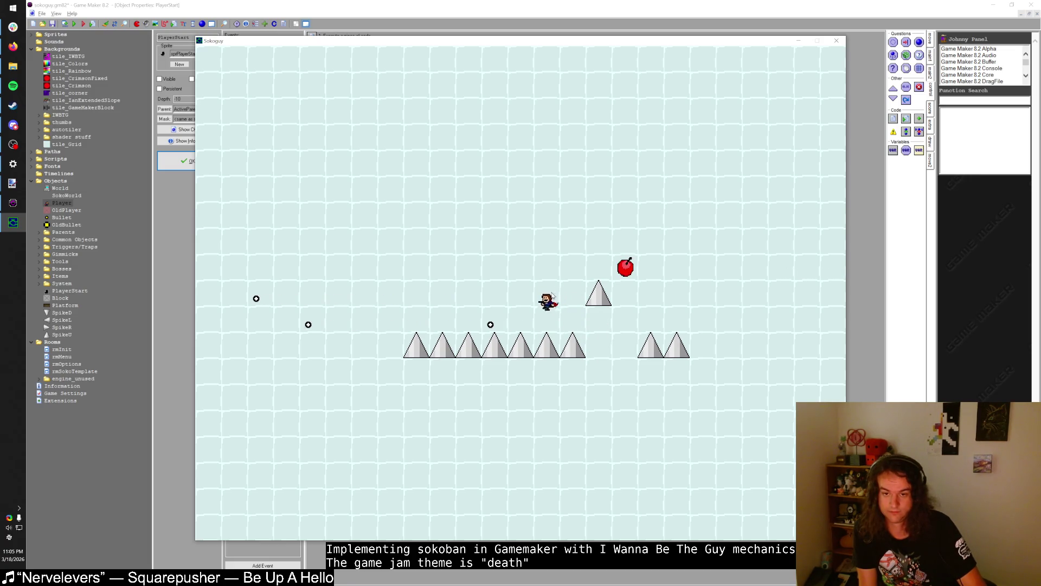
key(z)
key(Left)
key(z)
key(Left)
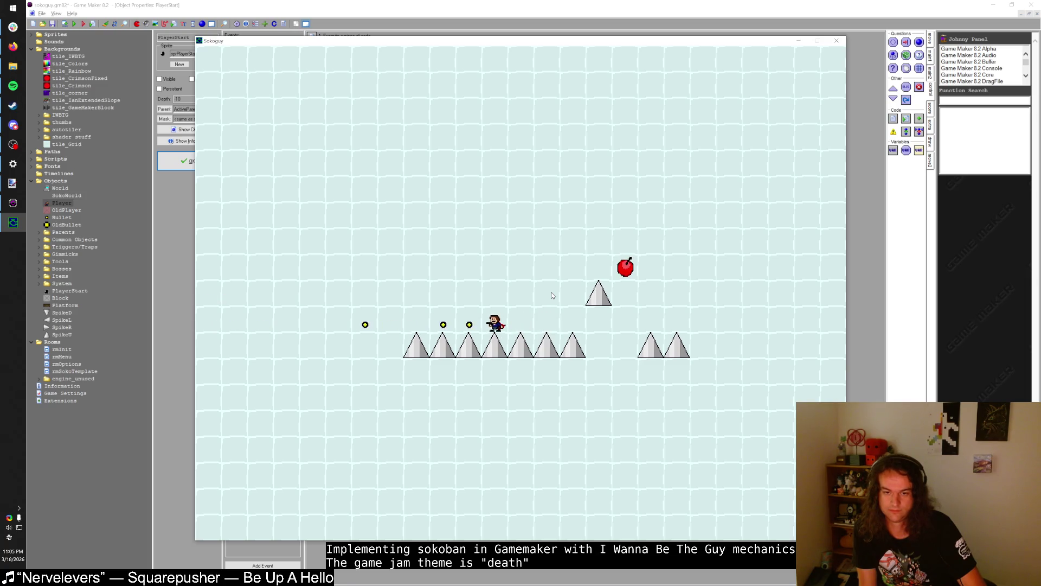
key(z)
key(z)
key(shift)
key(z)
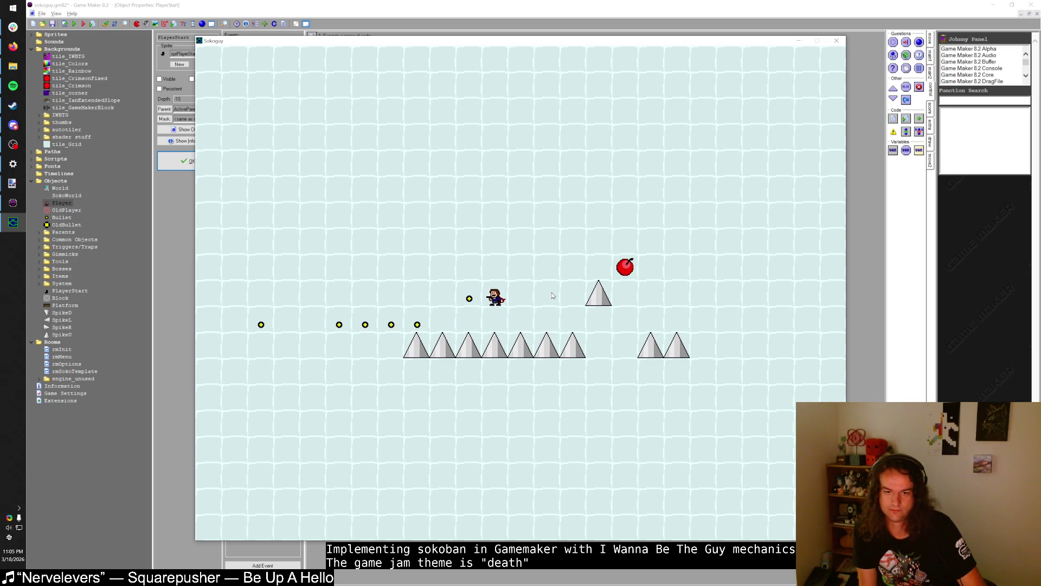
key(z)
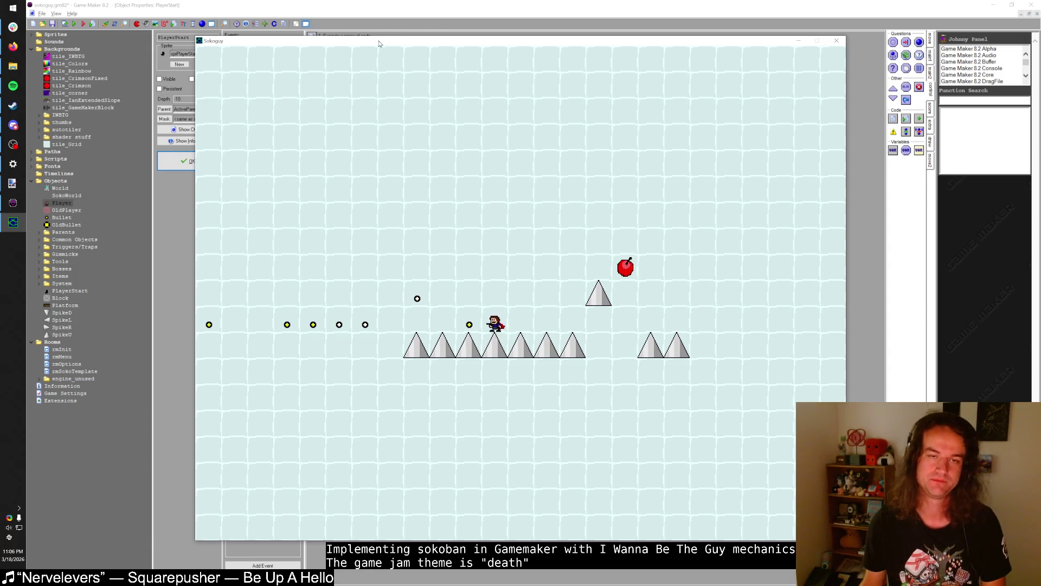
- Close the running game and open the tile_IWBTG background's properties
key(alt+Tab)
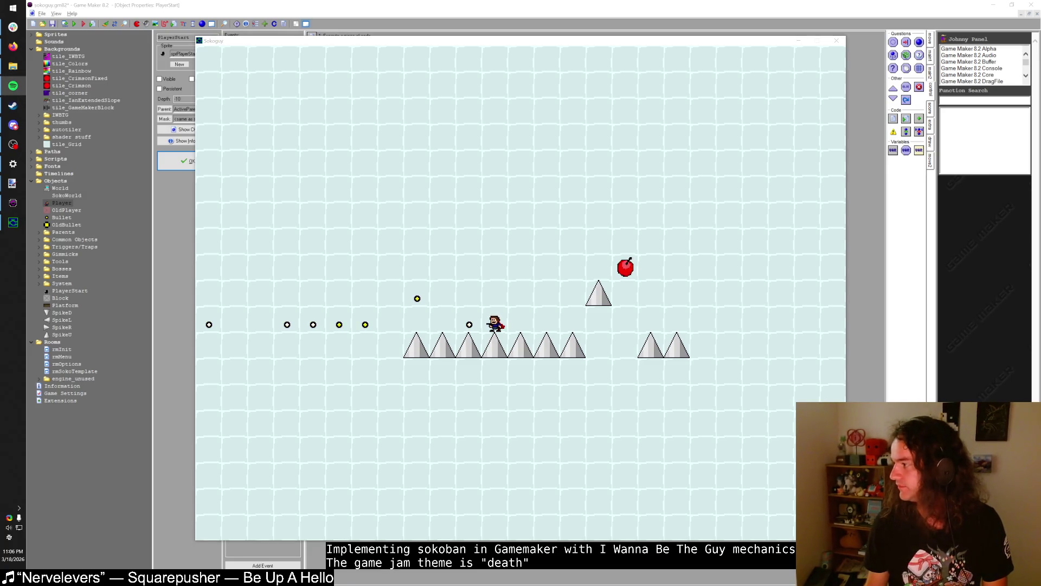
key(alt+Tab)
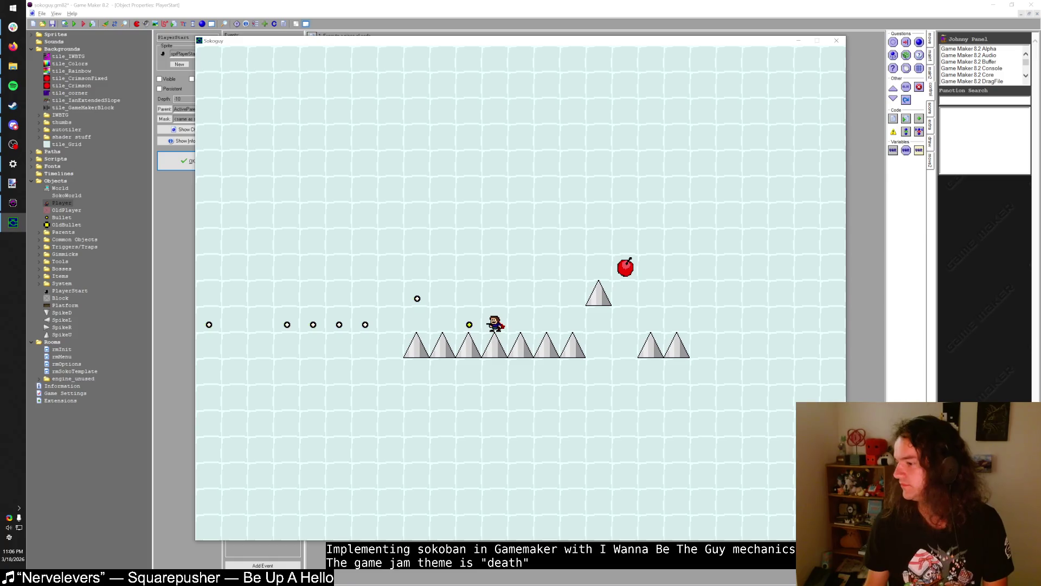
key(Escape)
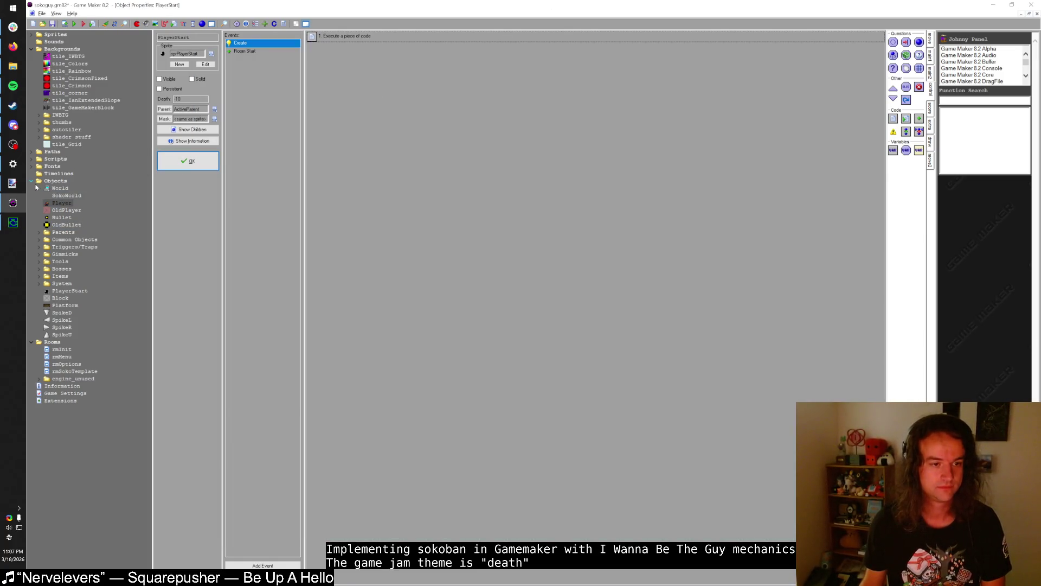
mouse_move(12, 183)
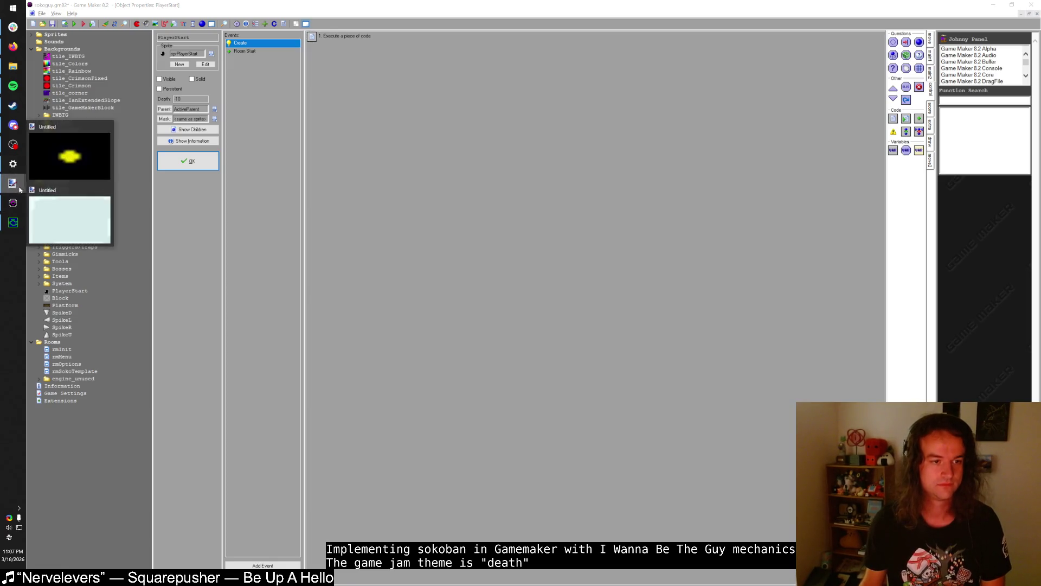
click(70, 217)
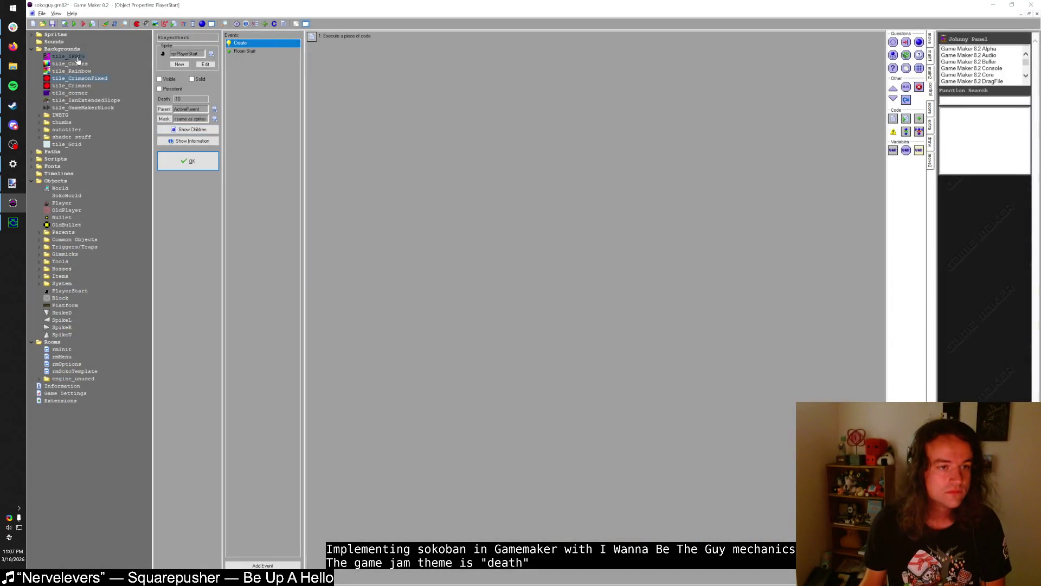
double_click(69, 56)
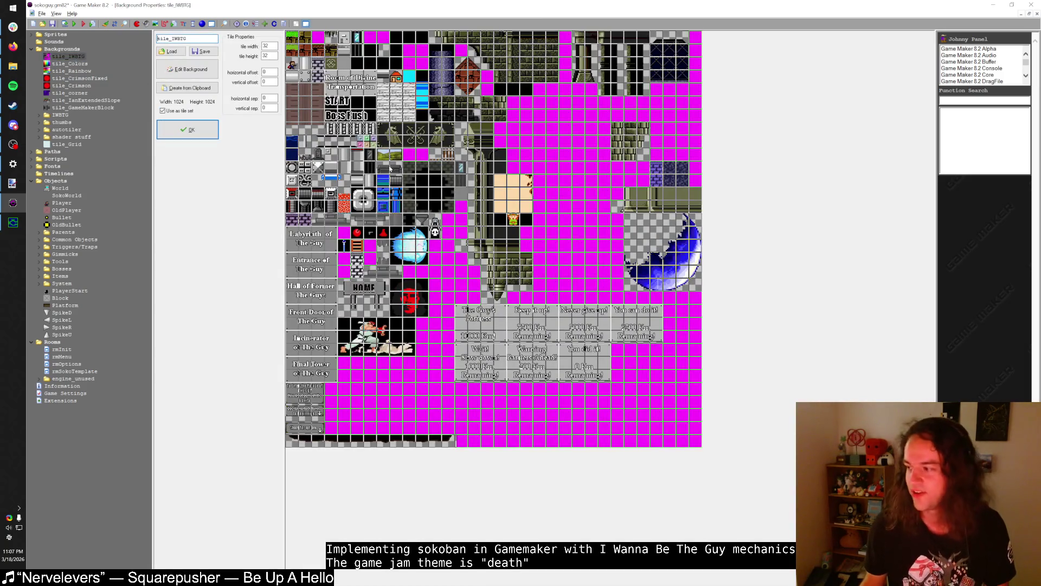
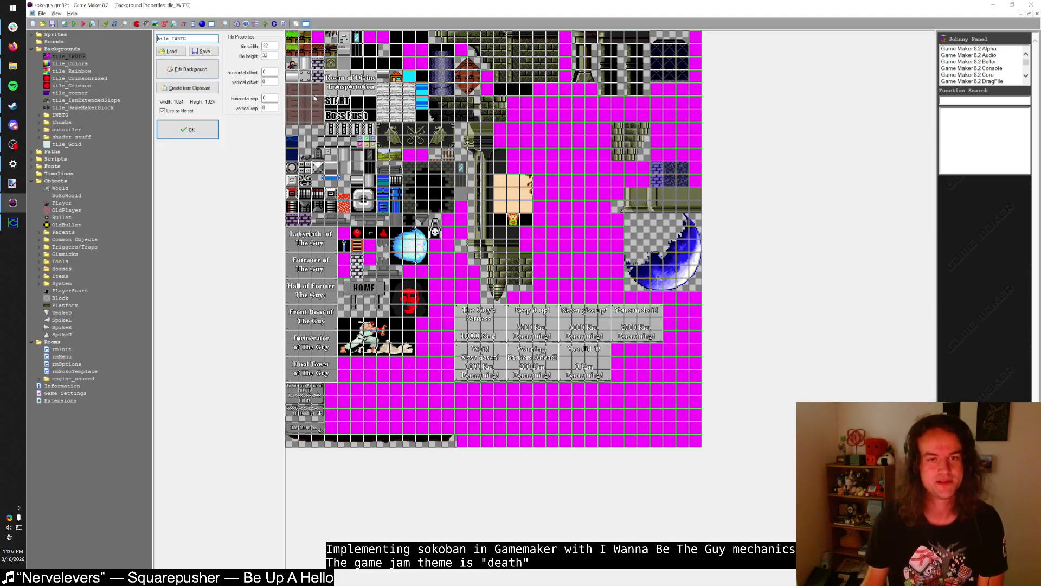
- Browse the tile_Colors, tile_IanExtendedSlope and tile_GameMakerBlock background tilesets
click(69, 63)
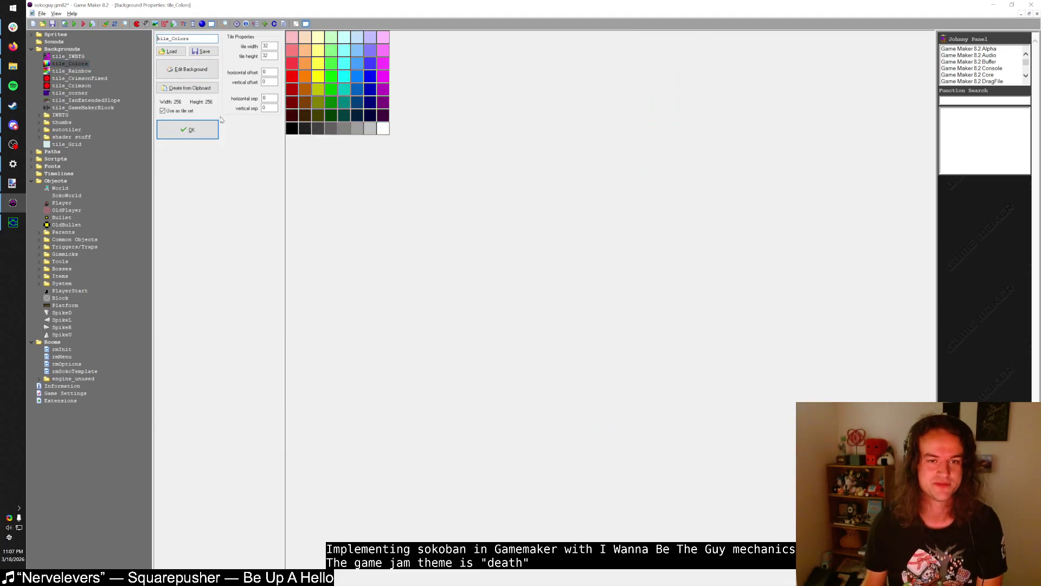
key(Up)
key(Down)
key(Down)
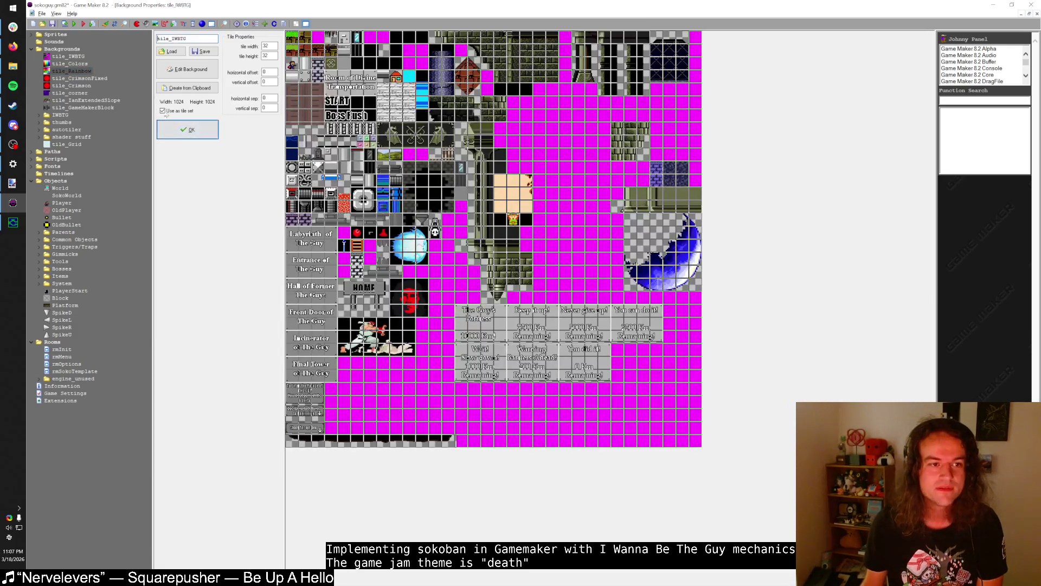
click(76, 101)
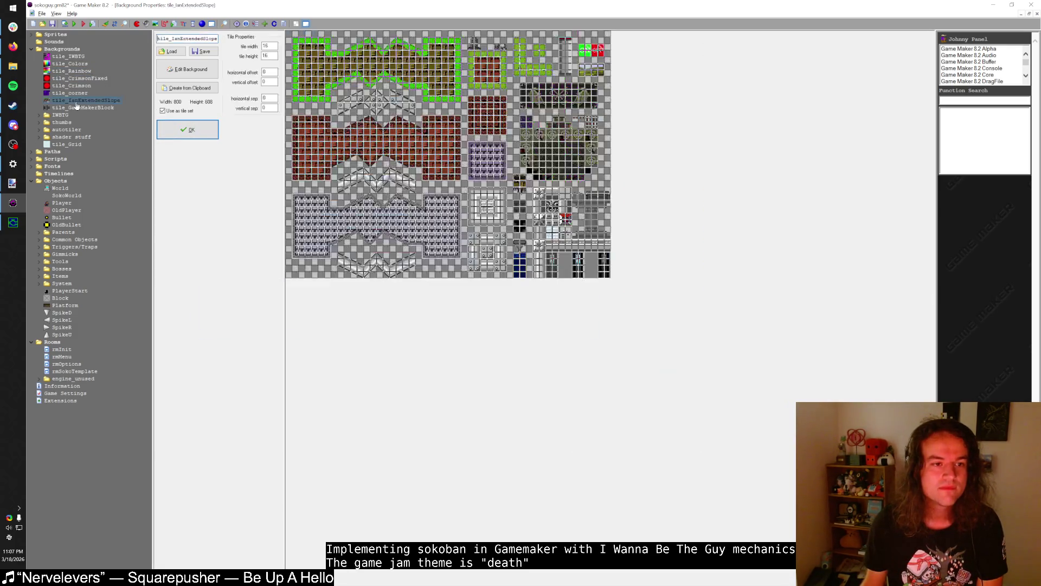
click(76, 107)
click(183, 129)
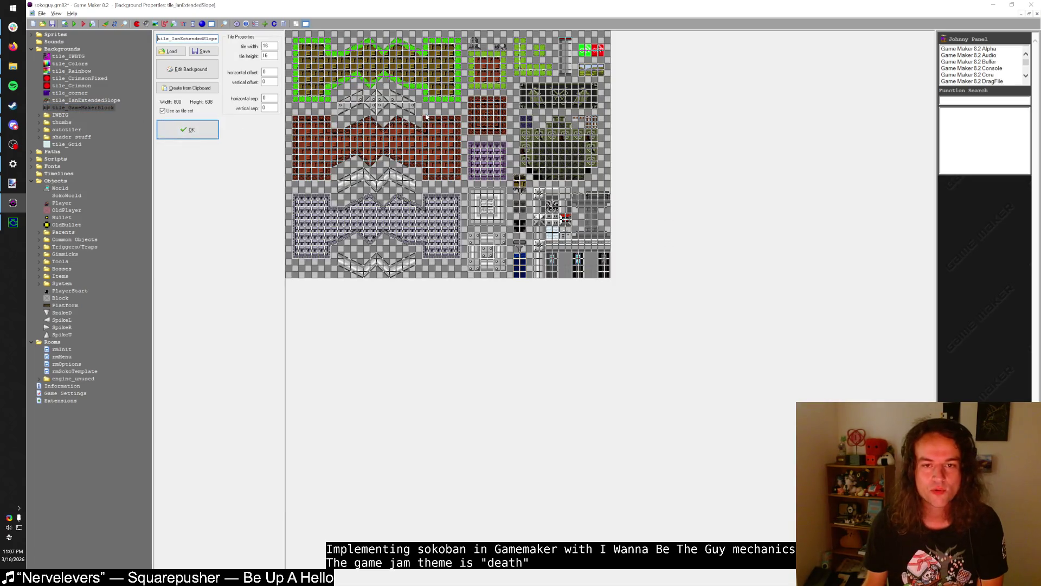
- Toggle tile_IanExtendedSlope's 'Use as tile set' off and back on, confirm, then edit tile_IWBTG's image
click(179, 111)
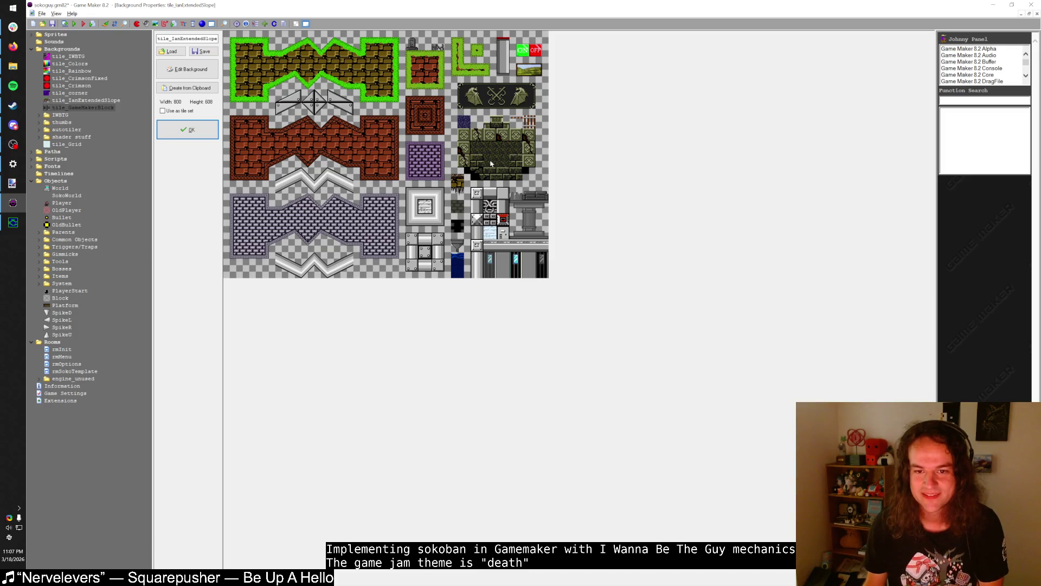
click(187, 114)
click(192, 130)
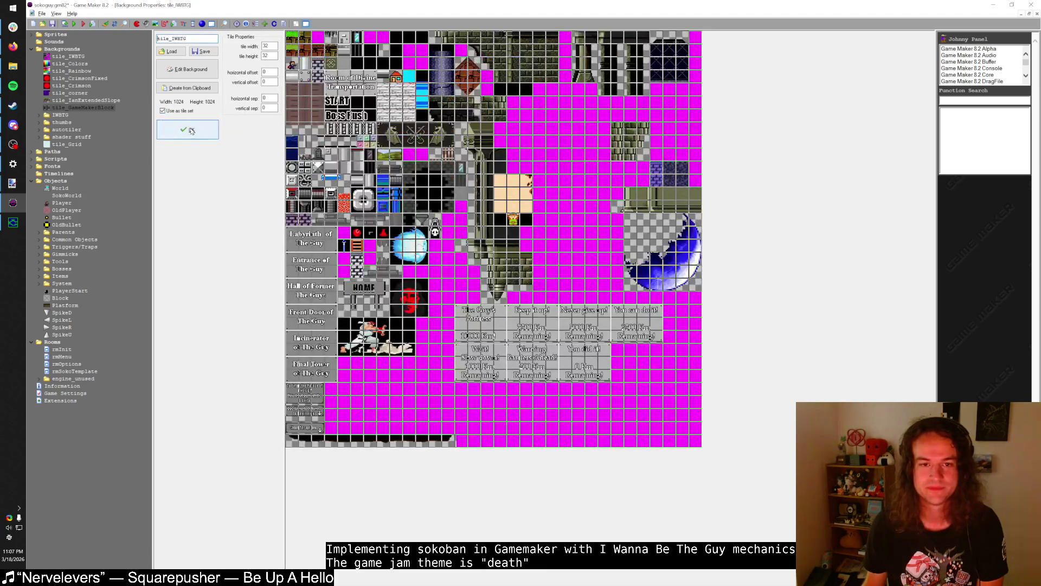
click(187, 69)
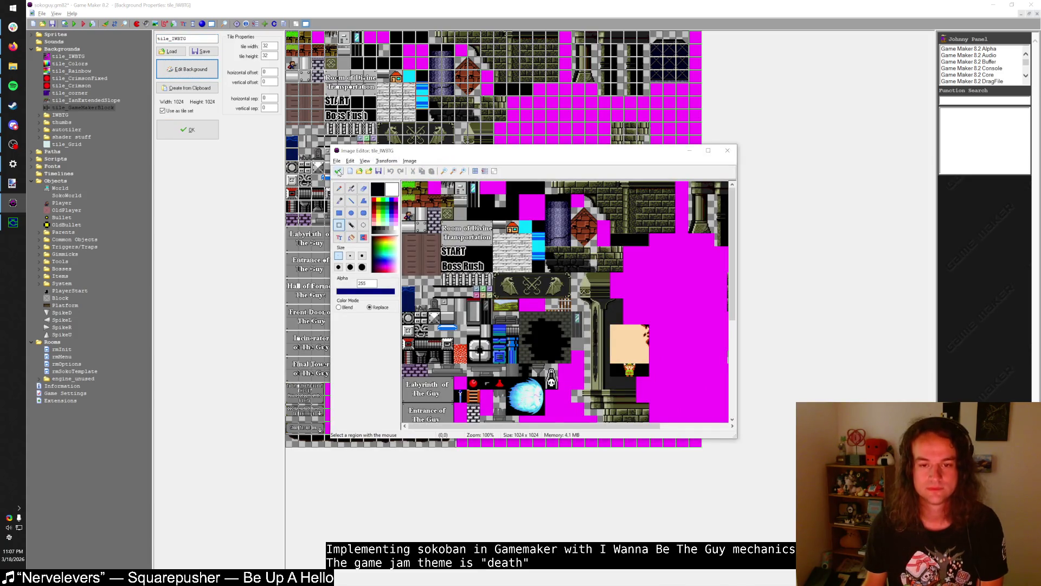
- Zoom into the maximized tile_IWBTG sheet, copy the grey-purple brick tile, and finish editing
double_click(418, 150)
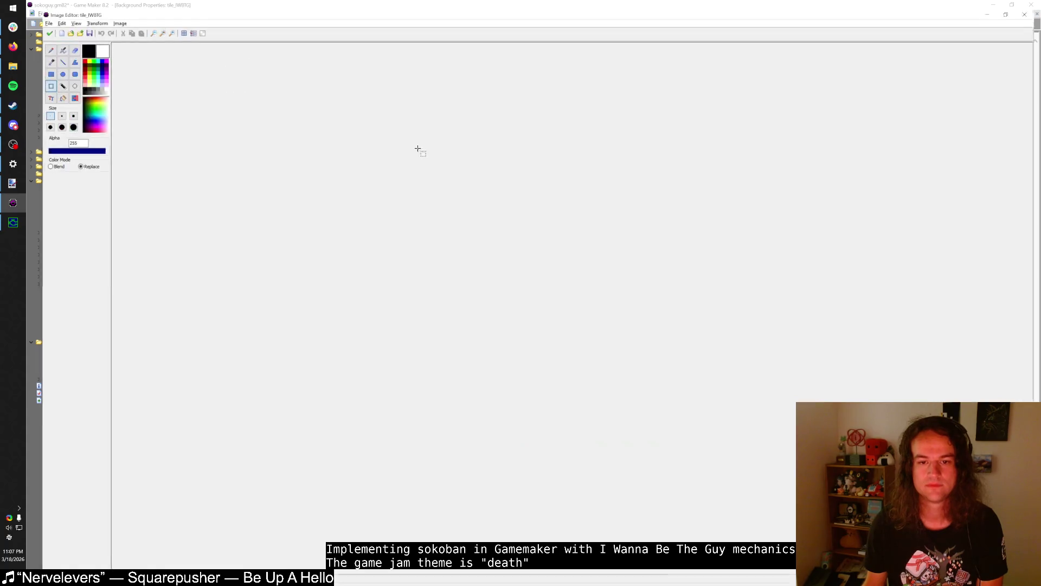
scroll(374, 206, up, 2)
scroll(374, 206, up, 6)
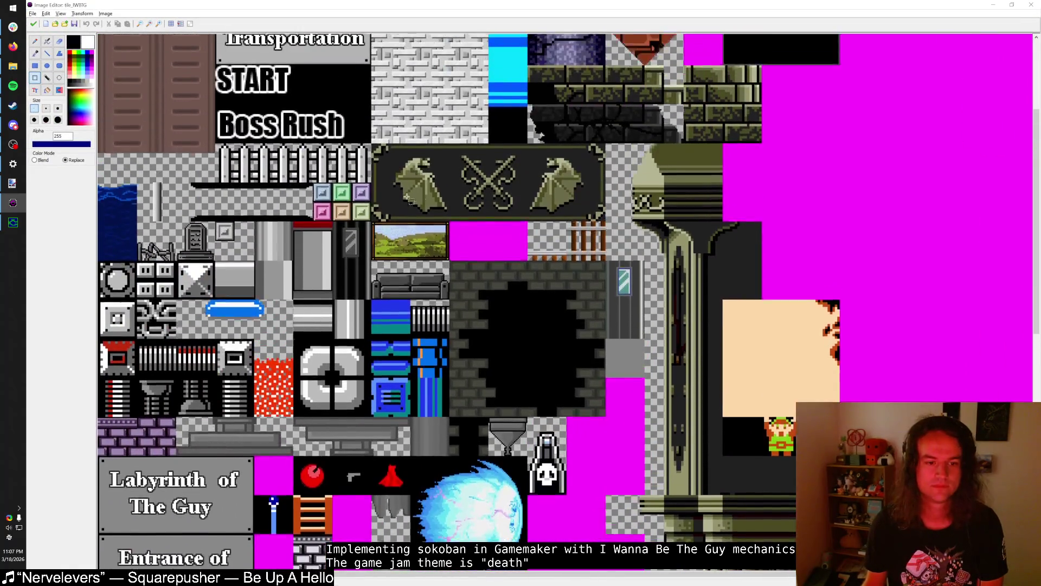
scroll(178, 154, up, 2)
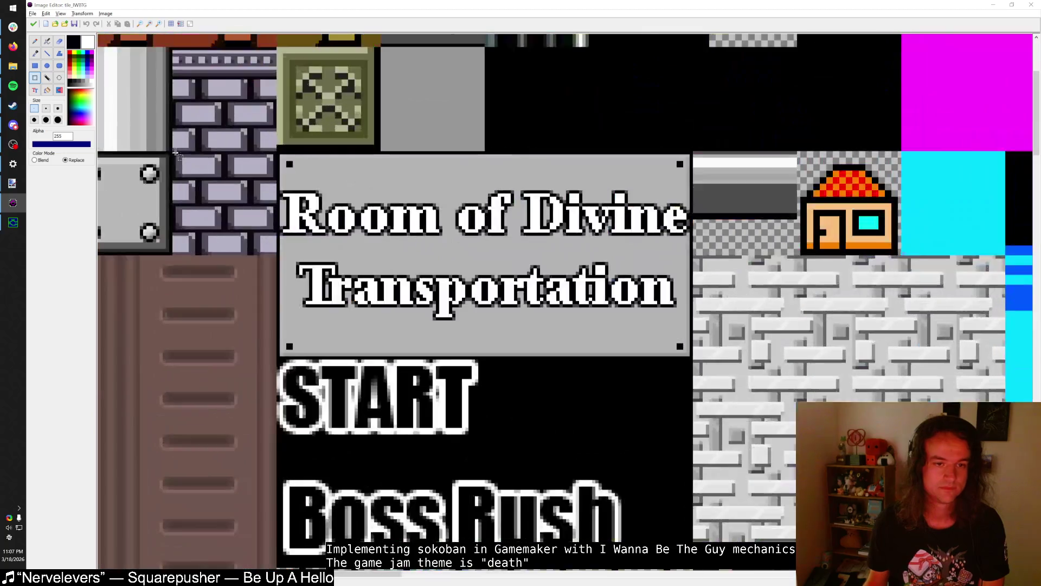
scroll(182, 246, down, 2)
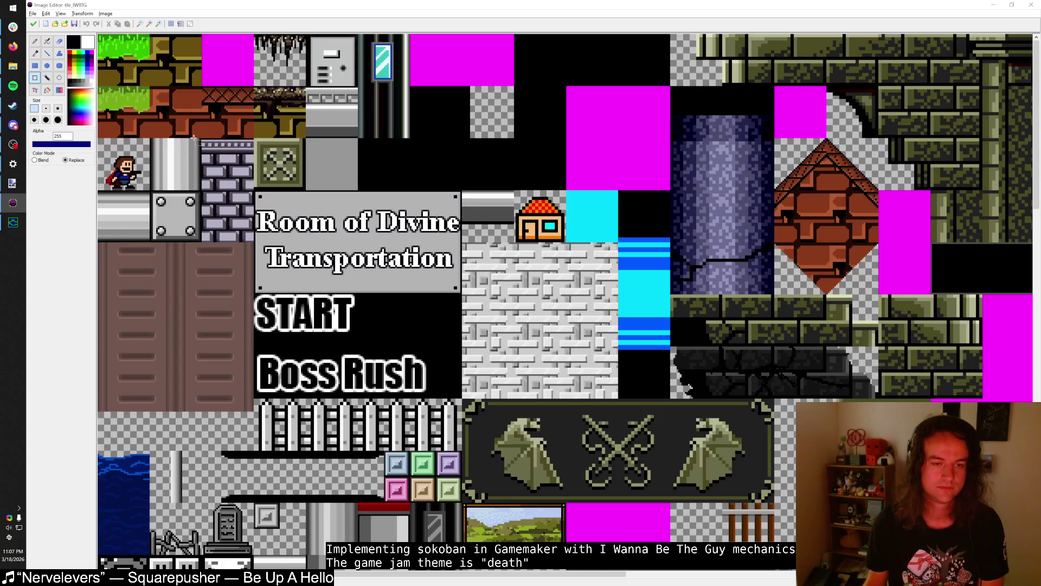
scroll(205, 193, up, 3)
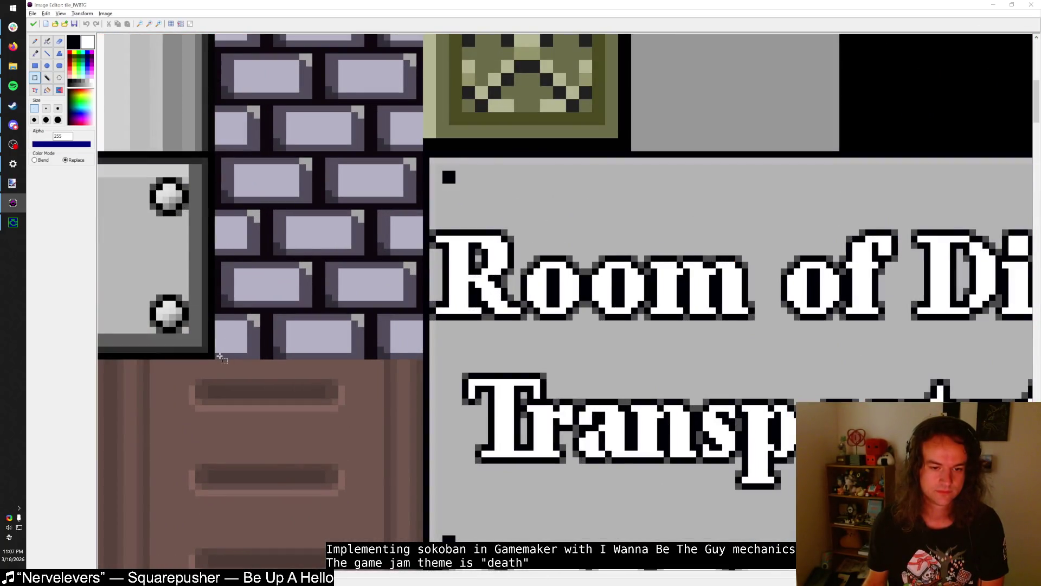
mouse_move(422, 360)
mouse_down()
mouse_move(212, 157)
mouse_move(360, 161)
mouse_move(193, 173)
mouse_move(230, 180)
mouse_move(224, 173)
mouse_move(227, 201)
mouse_move(214, 158)
mouse_up()
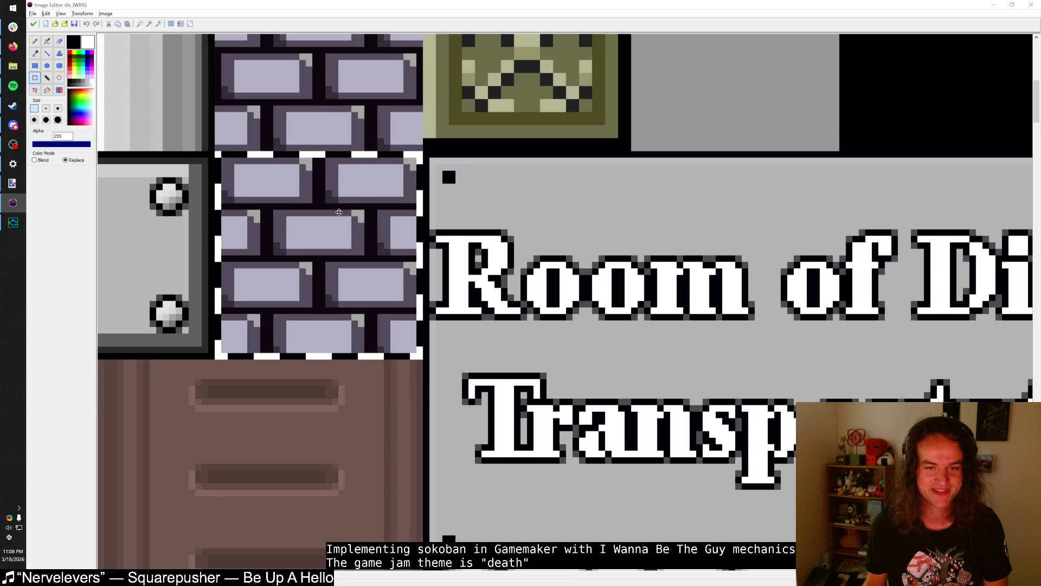
click(33, 24)
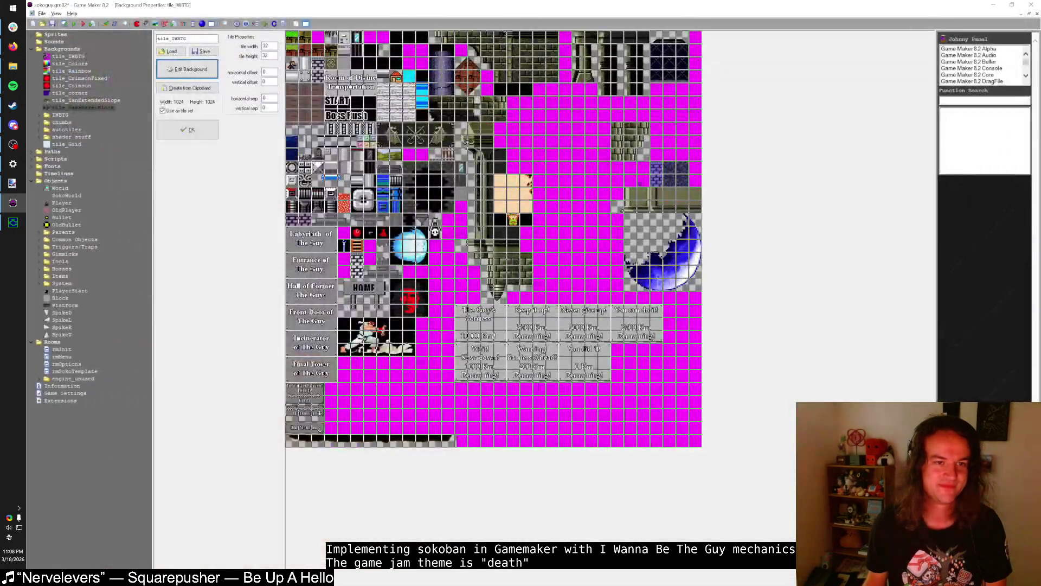
- Create sprite430 by pasting the copied brick tile into a new sprite
click(187, 129)
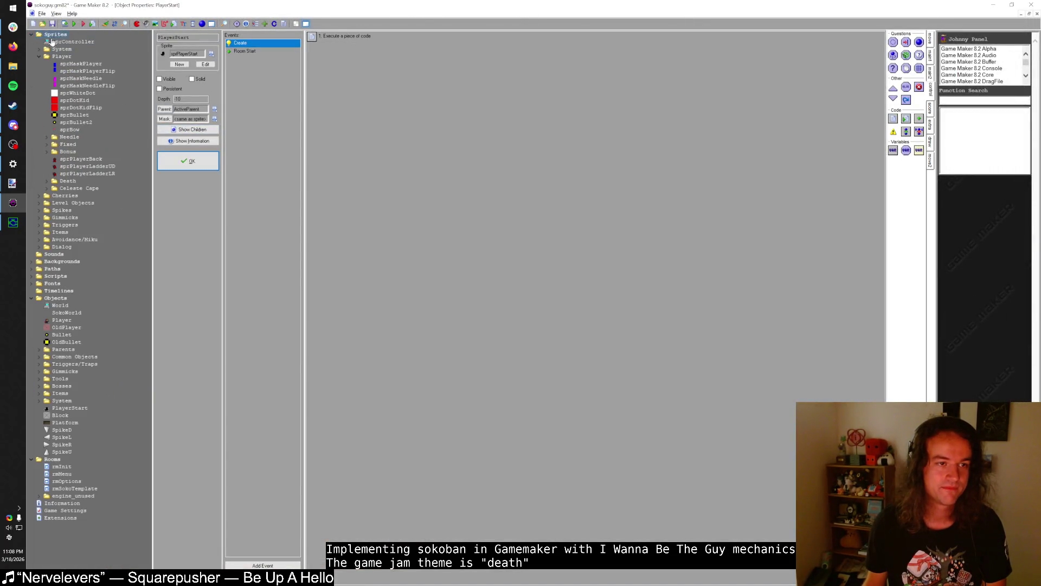
click(39, 57)
right_click(55, 34)
click(81, 37)
click(200, 74)
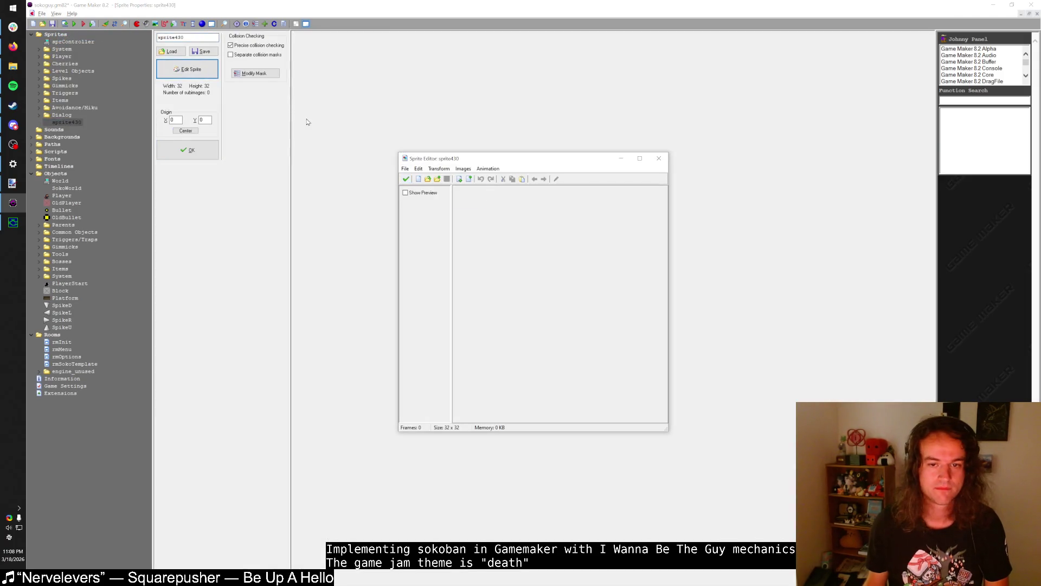
key(ctrl+v)
click(408, 182)
click(198, 152)
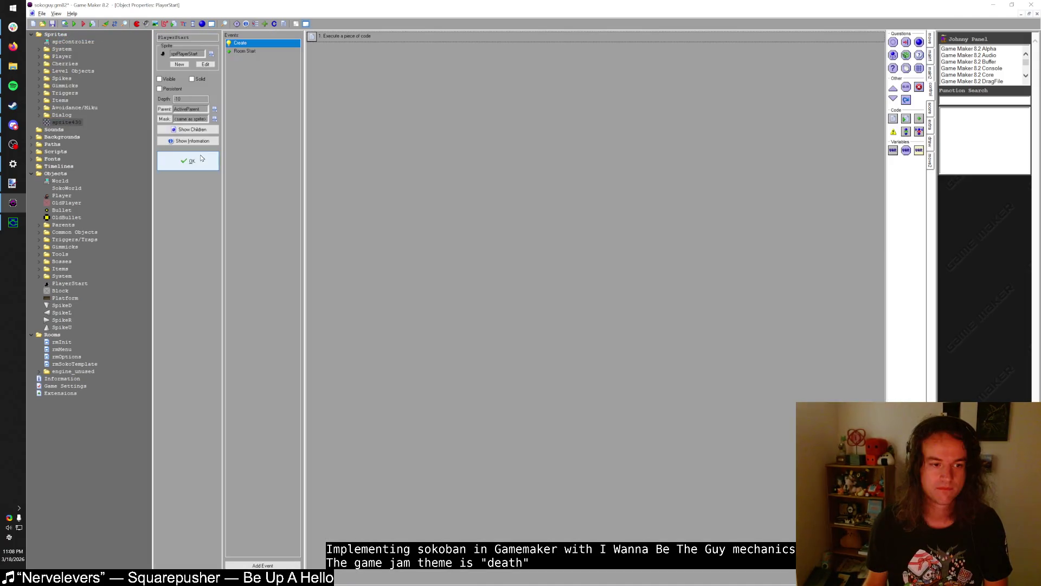
- Create object500 using sprite430 with Block as its parent
right_click(53, 178)
click(67, 182)
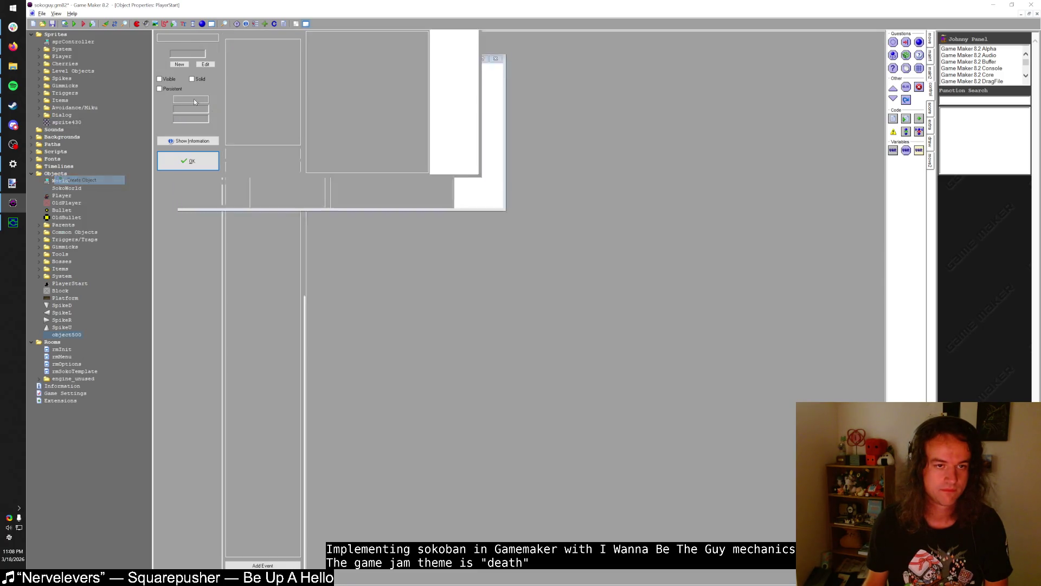
click(198, 54)
click(218, 193)
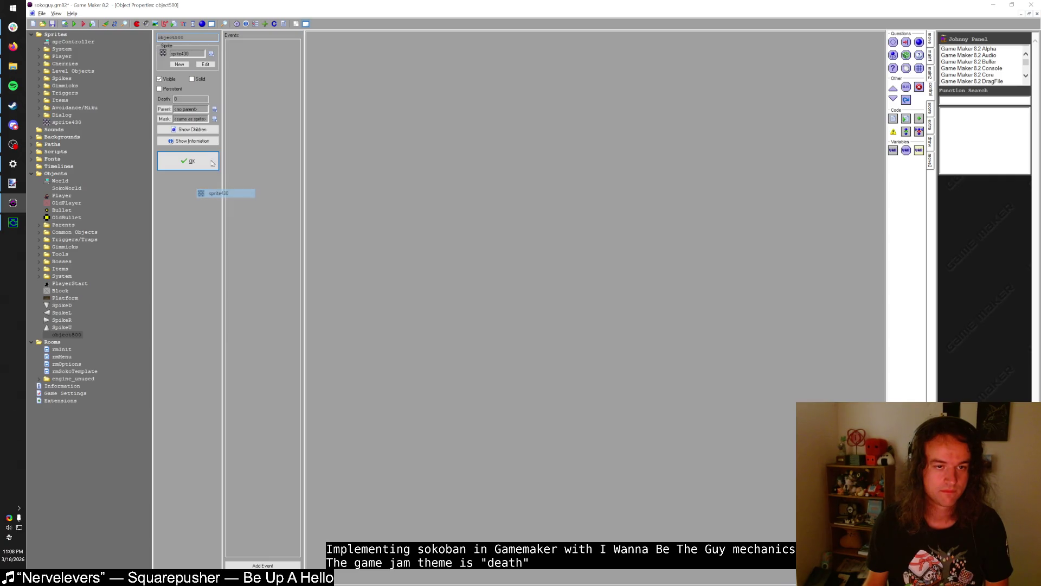
click(214, 109)
mouse_move(230, 178)
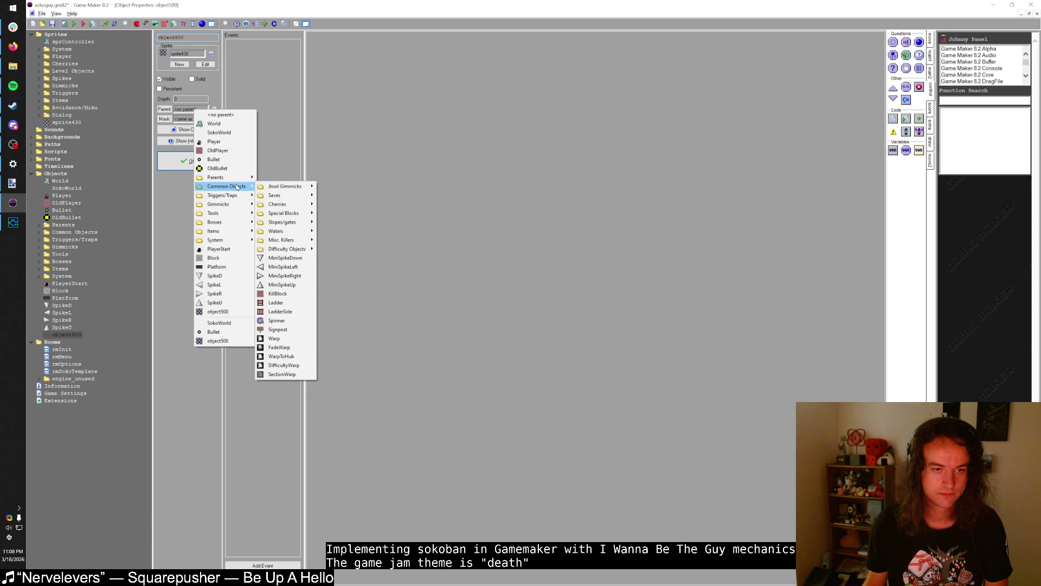
click(213, 258)
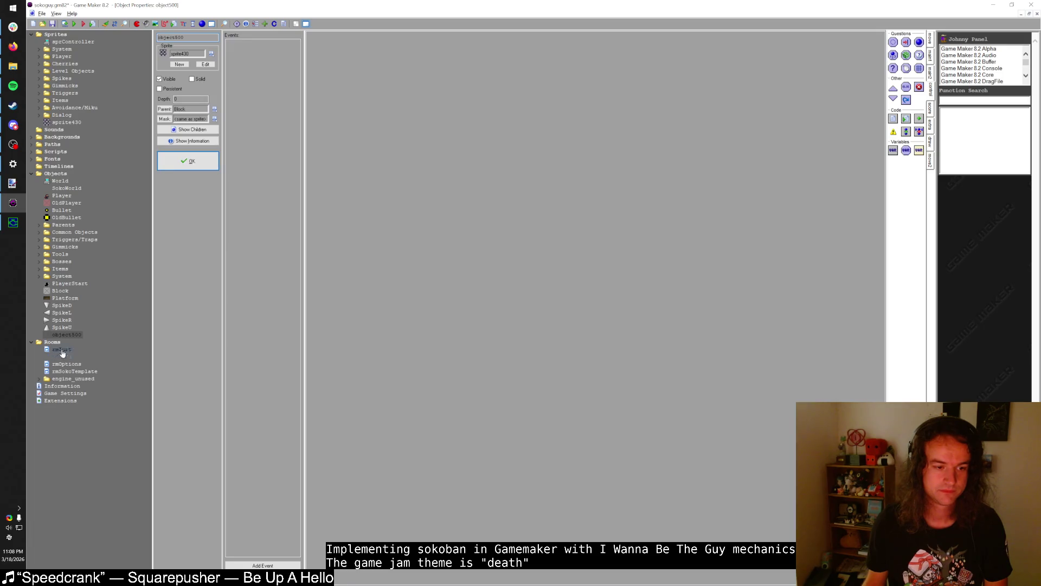
click(193, 163)
- Close the PlayerStart properties and rename object500 to Block1
click(192, 162)
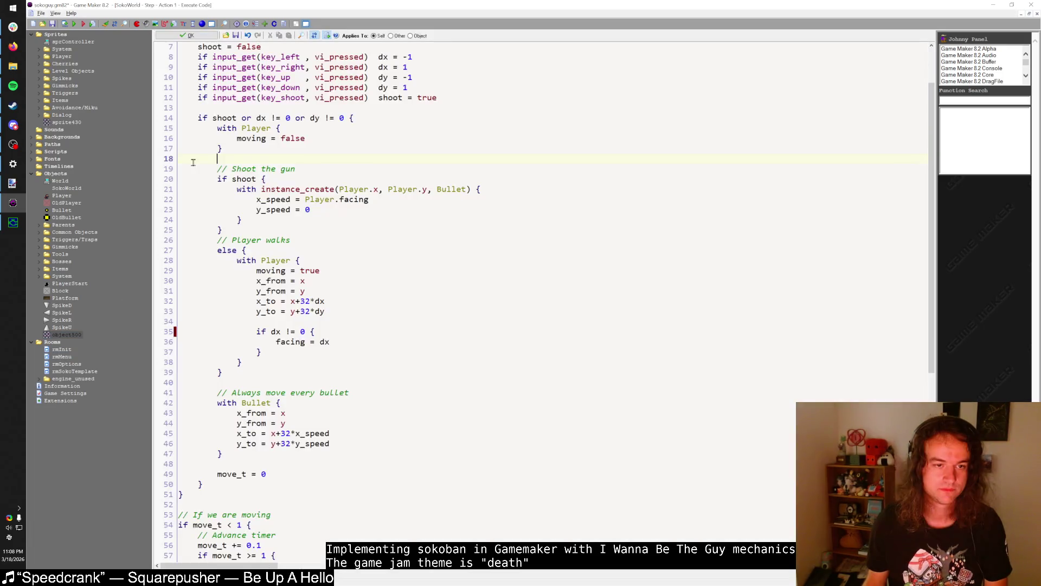
click(63, 334)
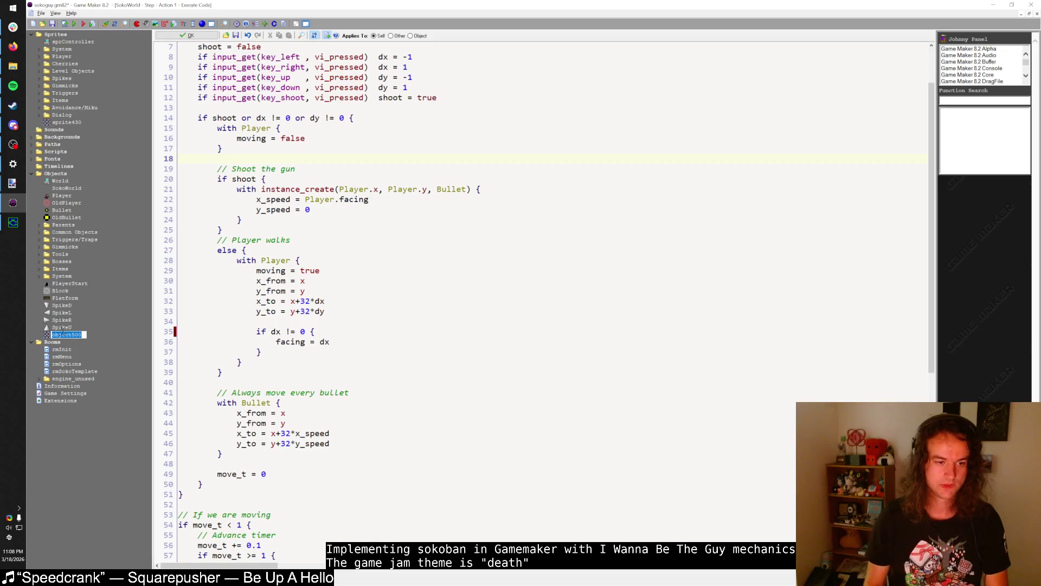
text(Block1)
key(Return)
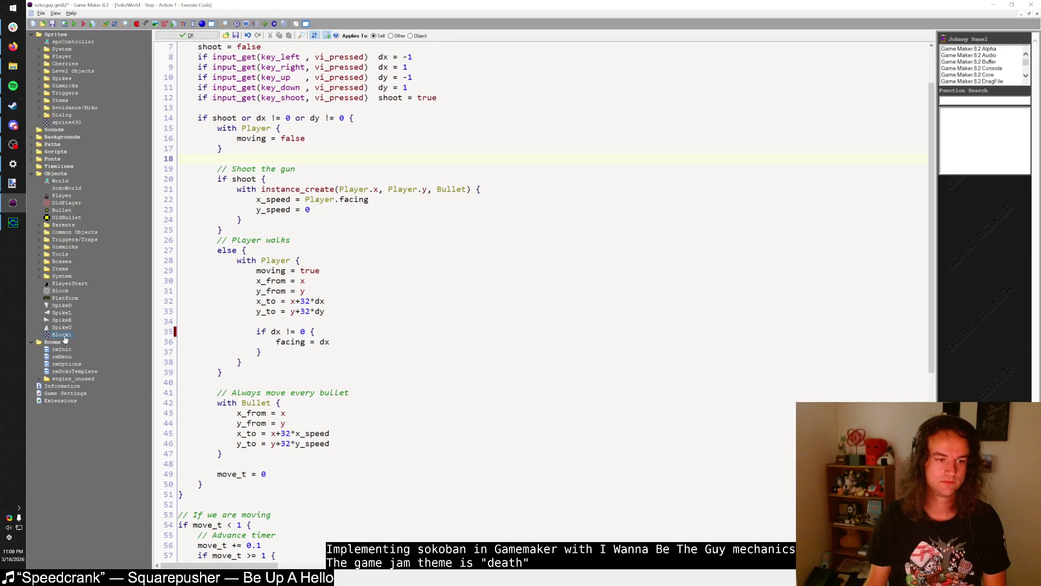
- Insert 'if place_meeting(x+32*dx, y+32*dy, Block) {' inside the with Player block
click(273, 251)
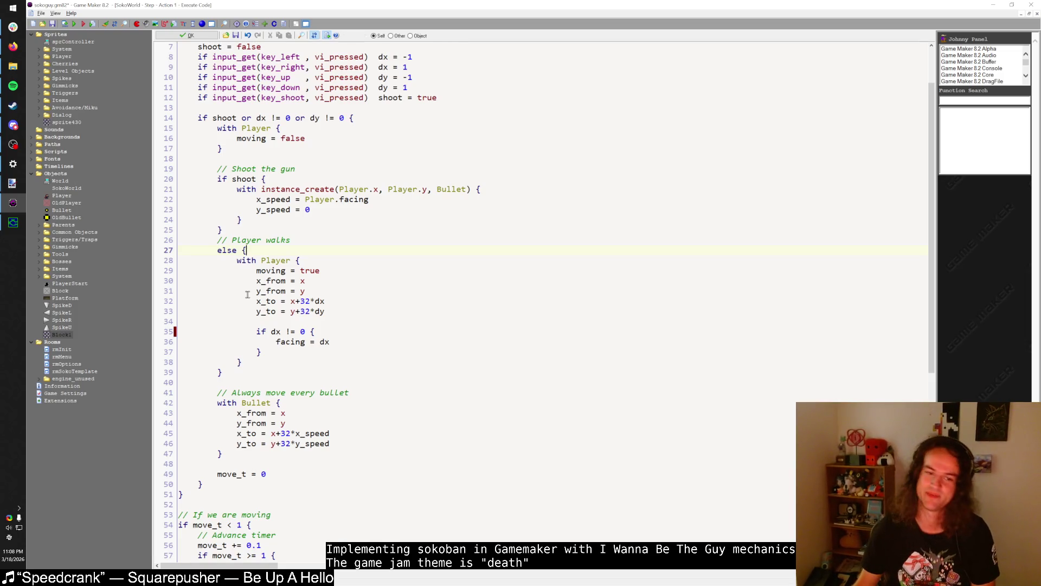
click(255, 372)
scroll(288, 423, up, 2)
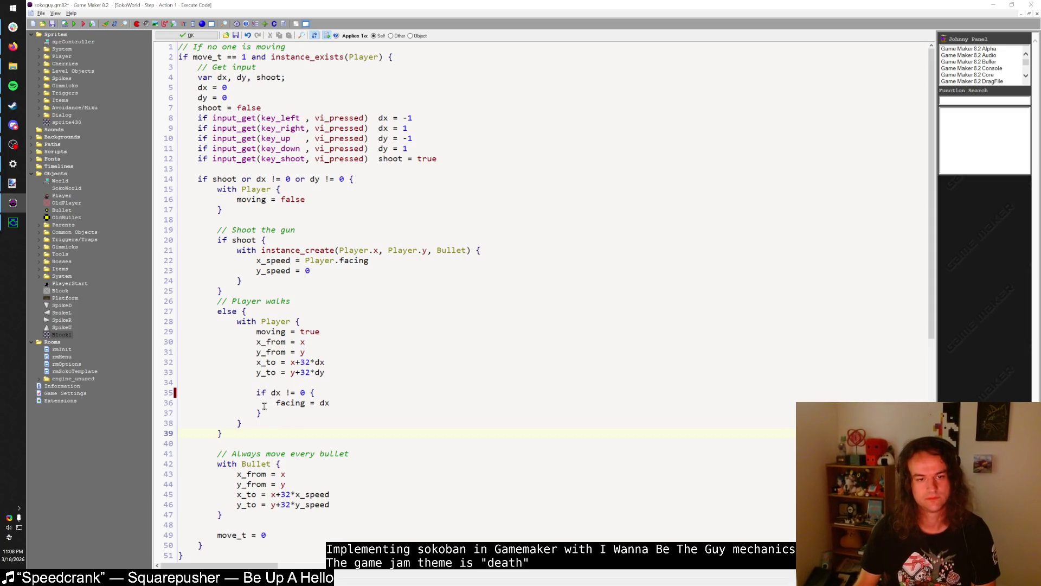
click(279, 206)
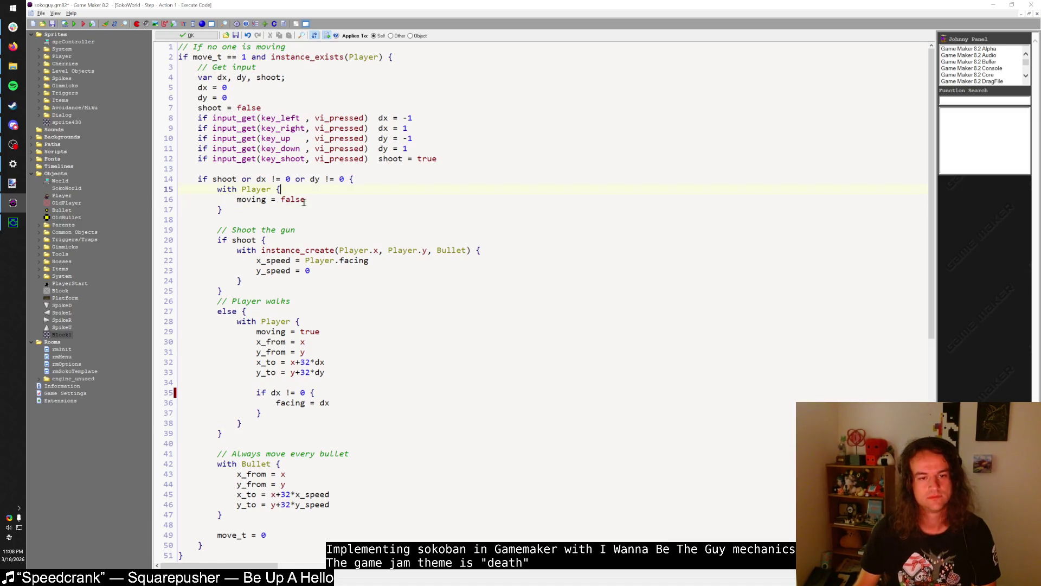
click(282, 311)
scroll(282, 272, down, 4)
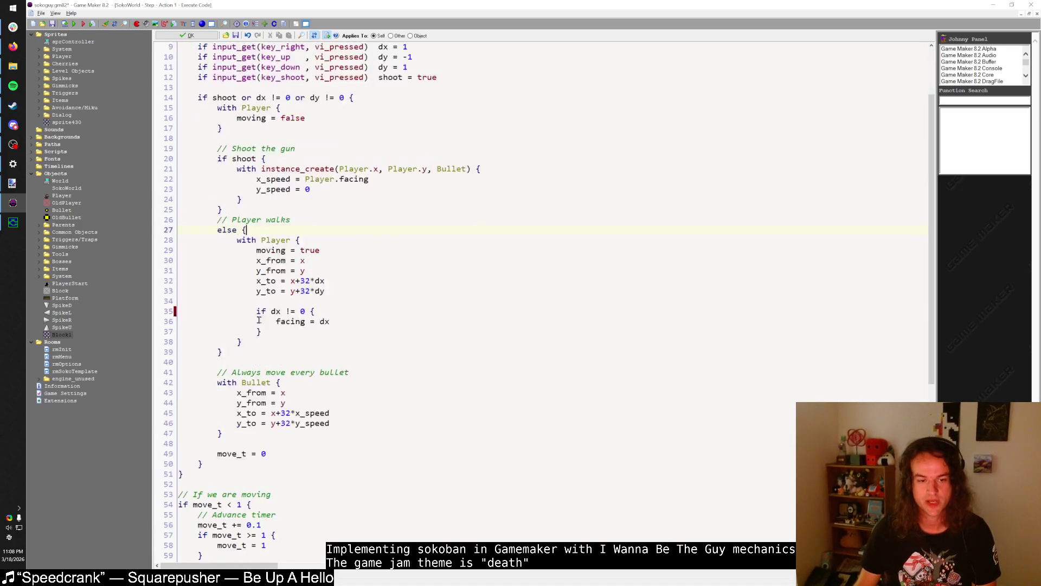
click(305, 200)
key(Return)
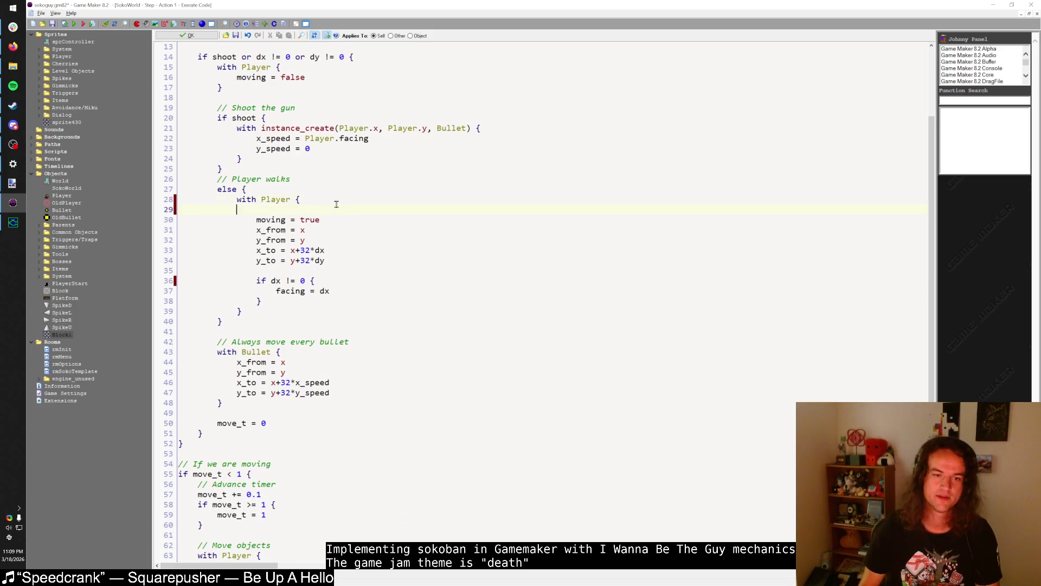
text(if )
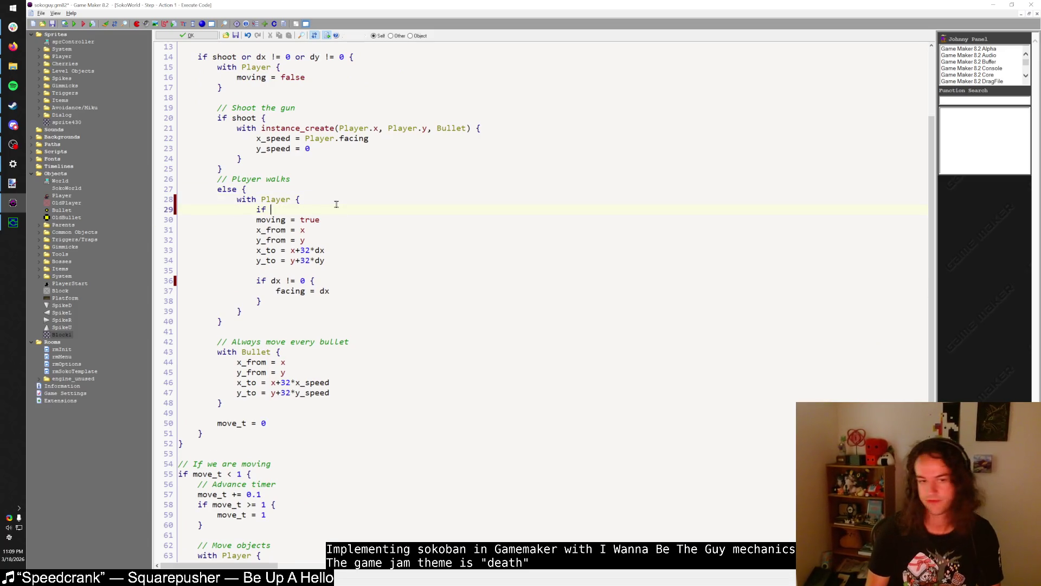
text(place_meeting()
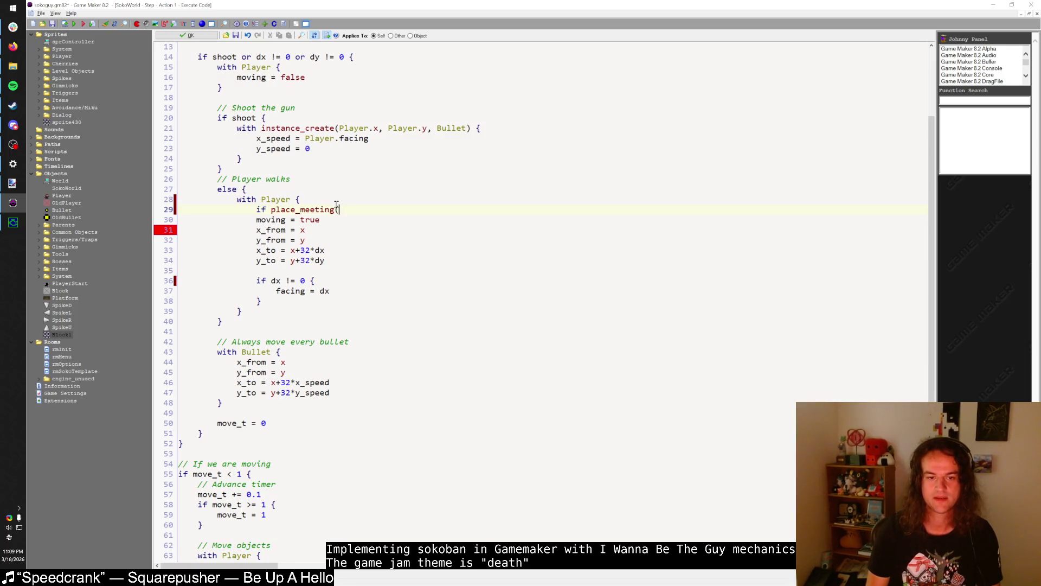
text(x)
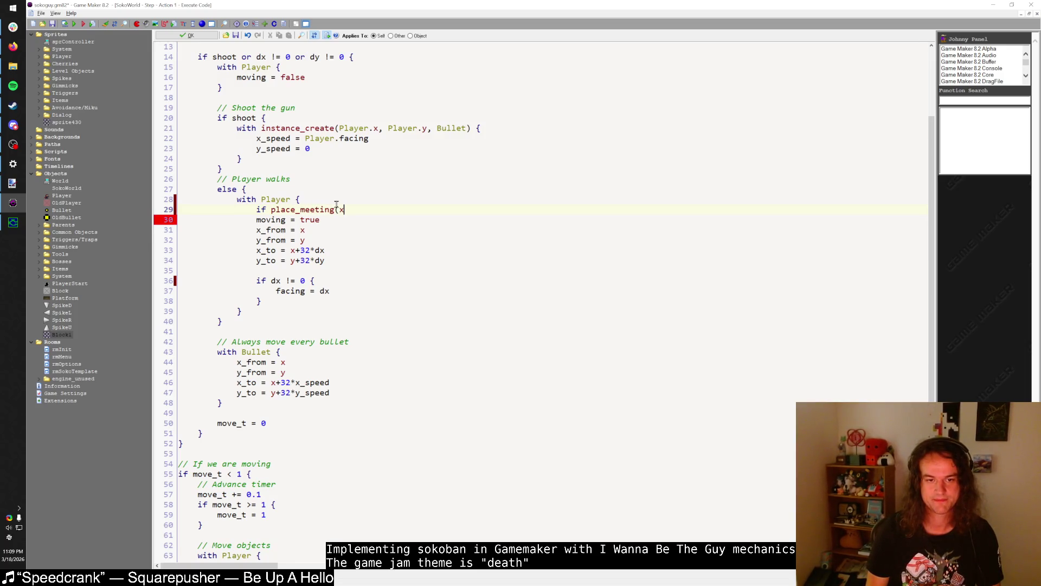
text(+32*dx, y+)
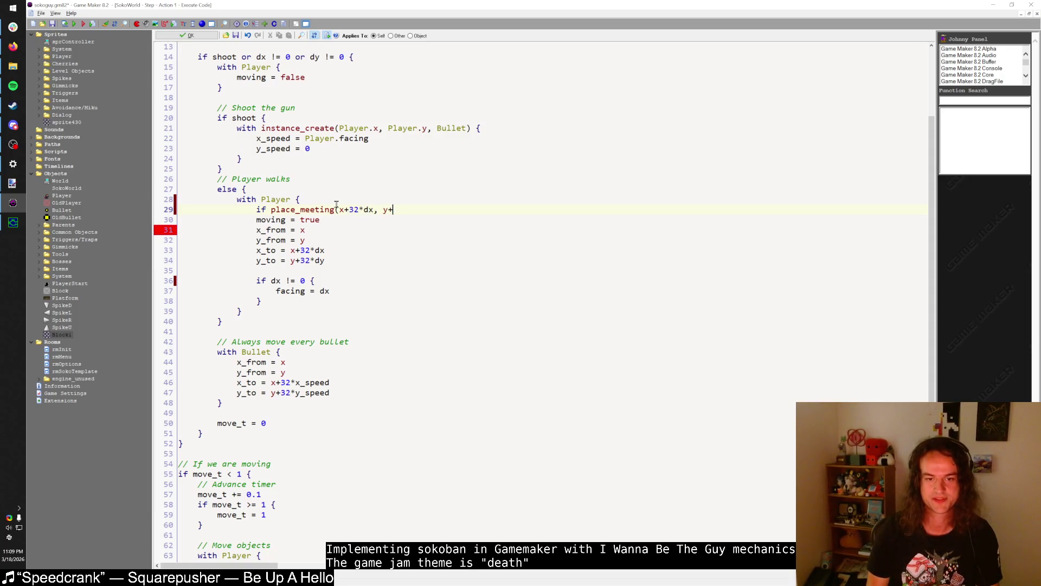
text(32*dy, )
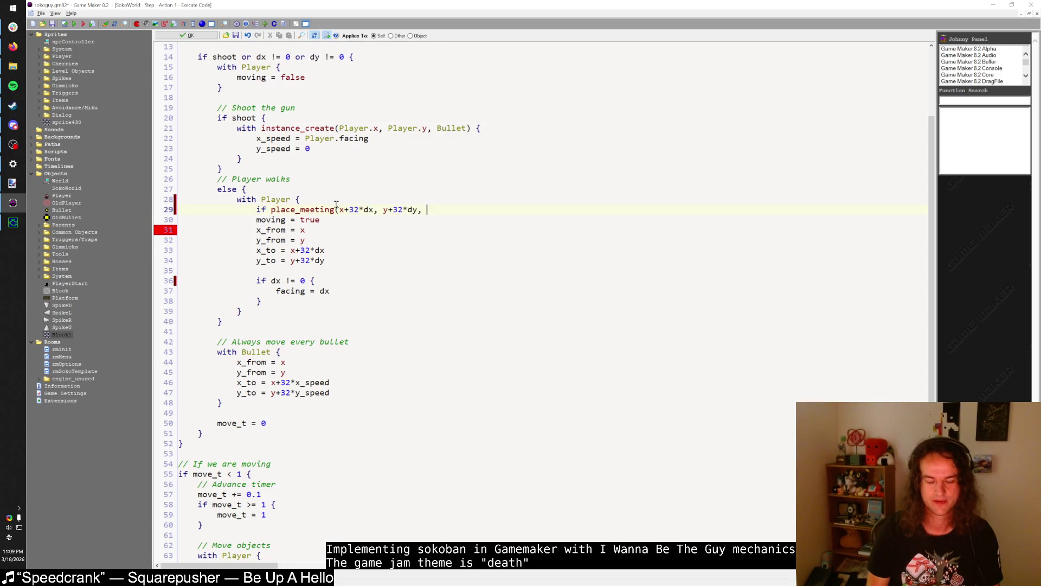
text(Block) {)
key(Return)
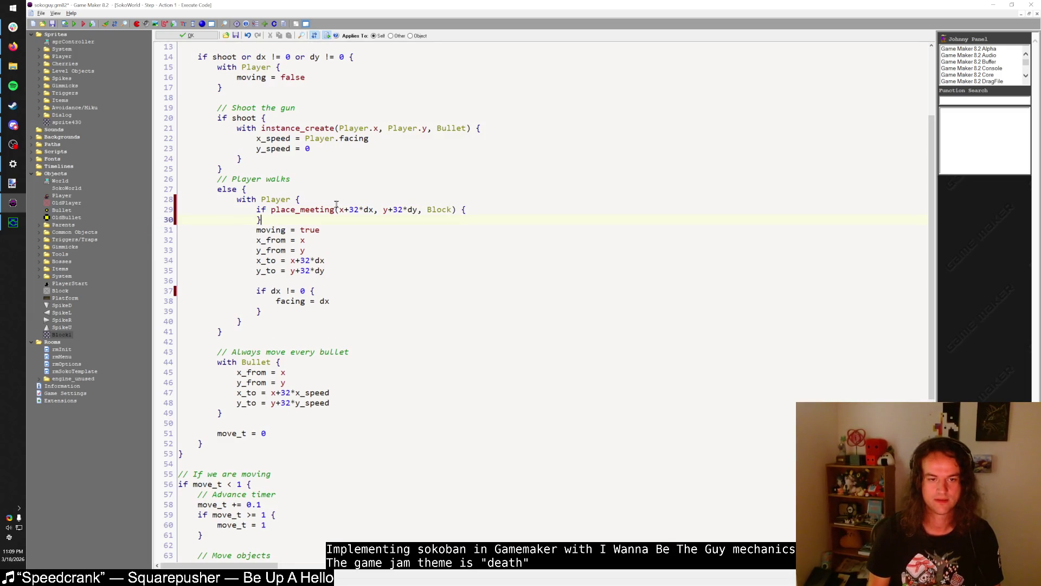
- Add an else branch and indent the movement code under it
key(Return)
text(else {)
key(Return)
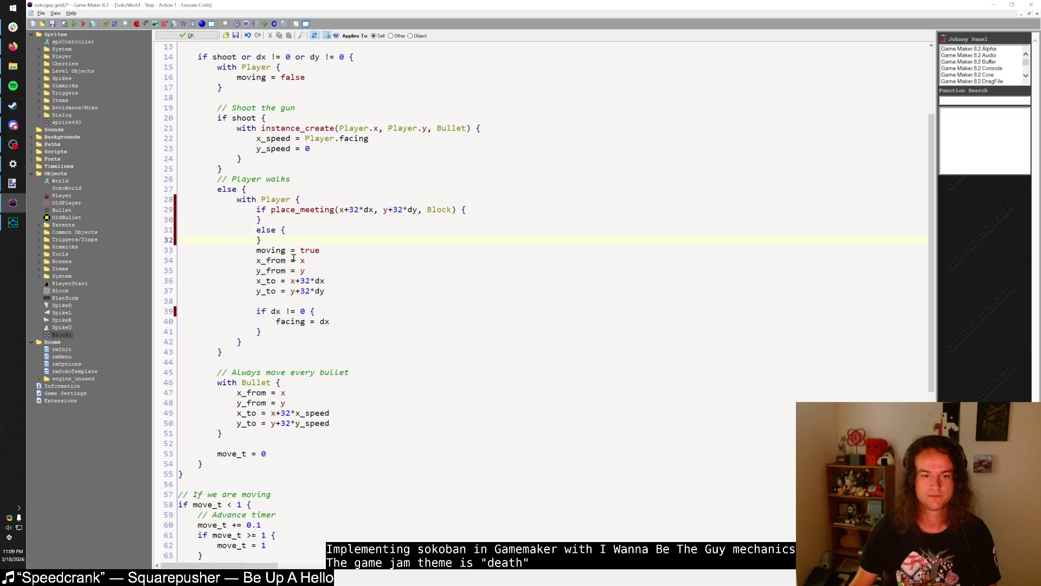
drag(256, 250, 348, 250)
key(Tab)
text(})
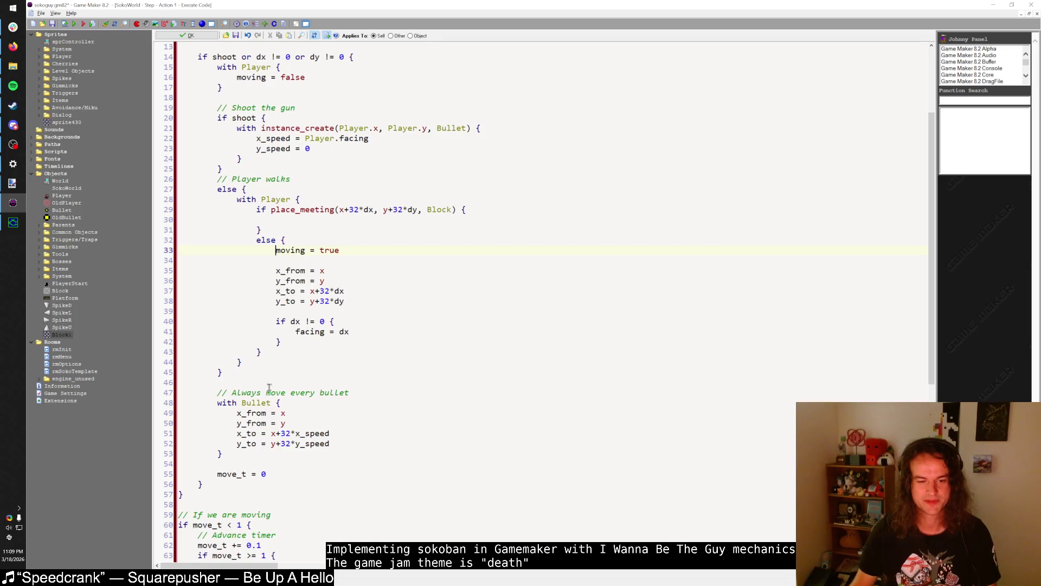
drag(215, 474, 266, 474)
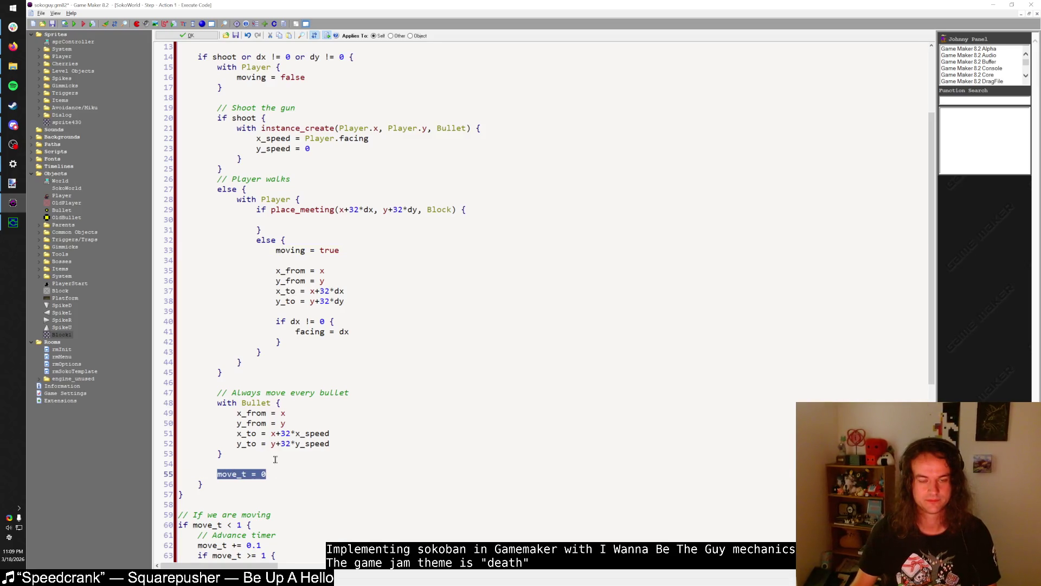
- Declare a local variable 'var player_on_wall;' at the start of the walk branch
click(314, 186)
key(Return)
text(va)
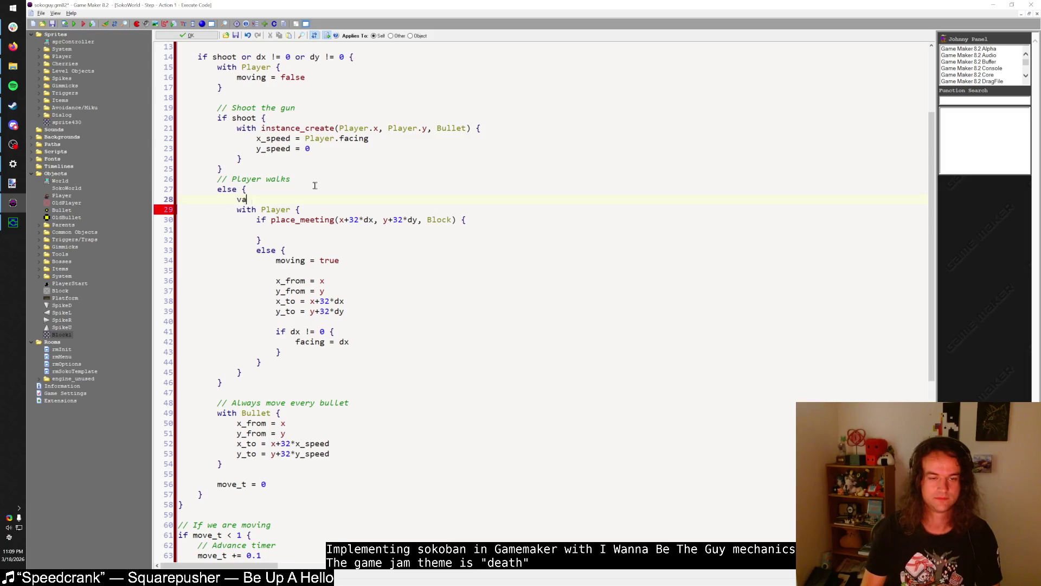
text(r player_)
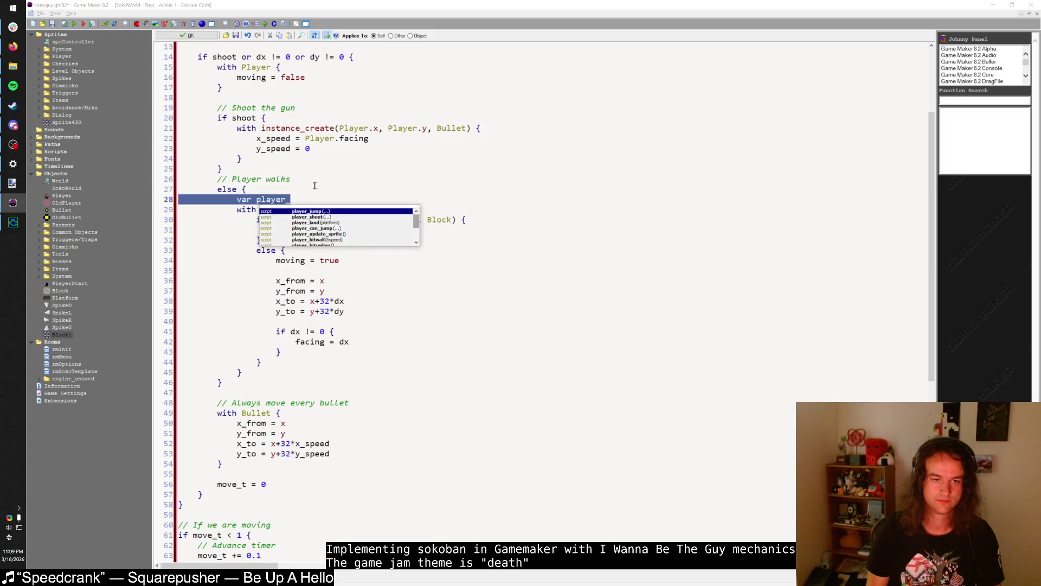
key(BackSpace)
key(BackSpace)
key(BackSpace)
text(var player_on_wall;)
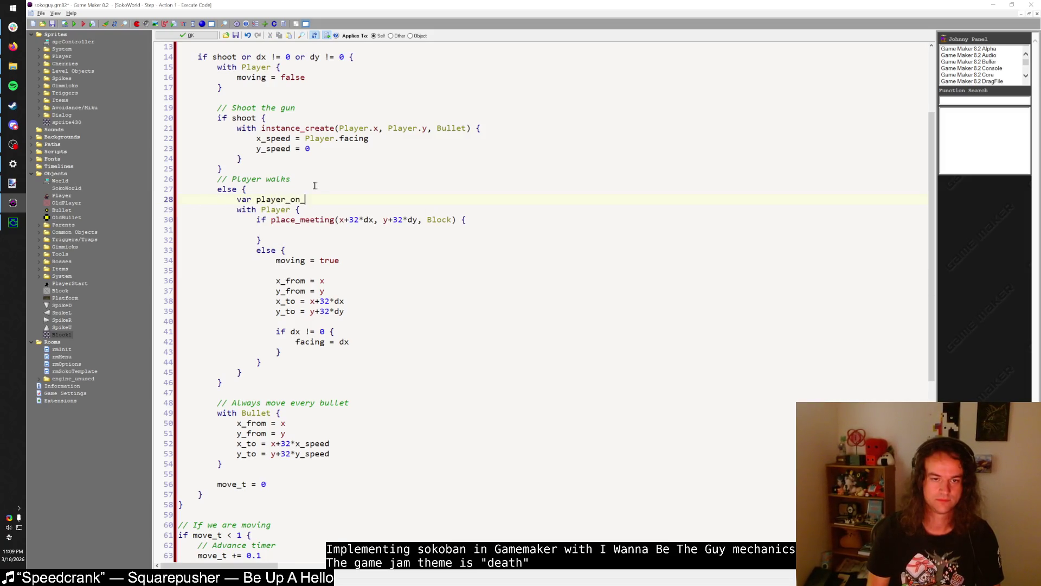
key(Return)
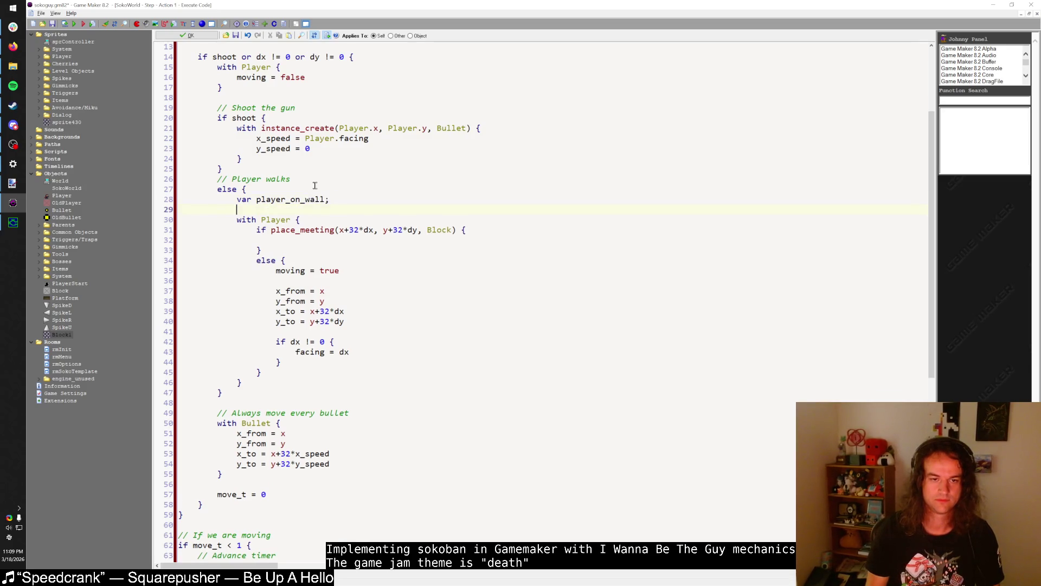
- Rename the variable to player_hitting_wall and initialise it to false
drag(271, 229, 302, 220)
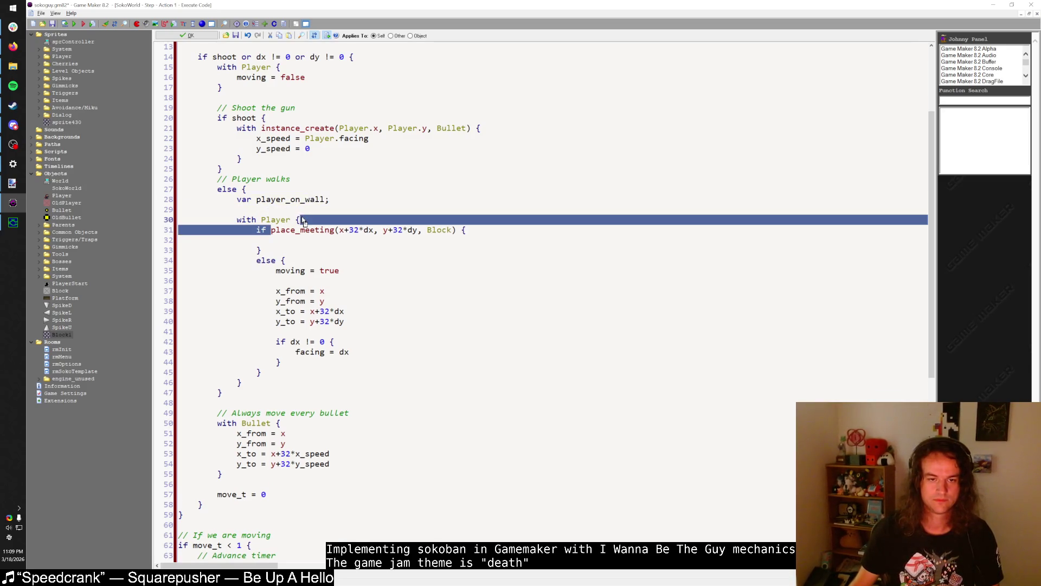
key(BackSpace)
text(player_place_meeting(x+32*dx, y+32*dy, Block)
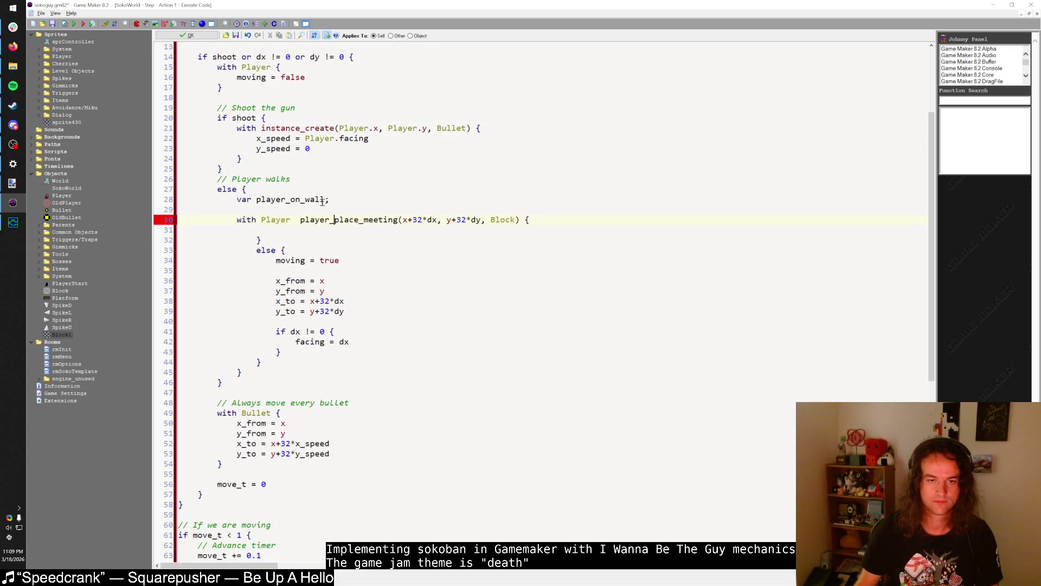
drag(326, 201, 290, 200)
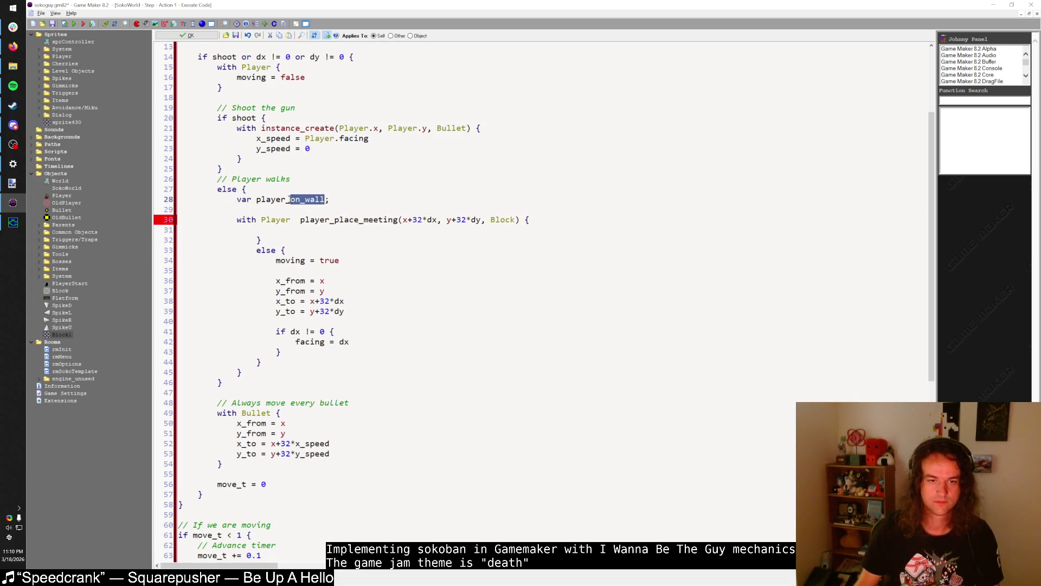
text(hitting_wall)
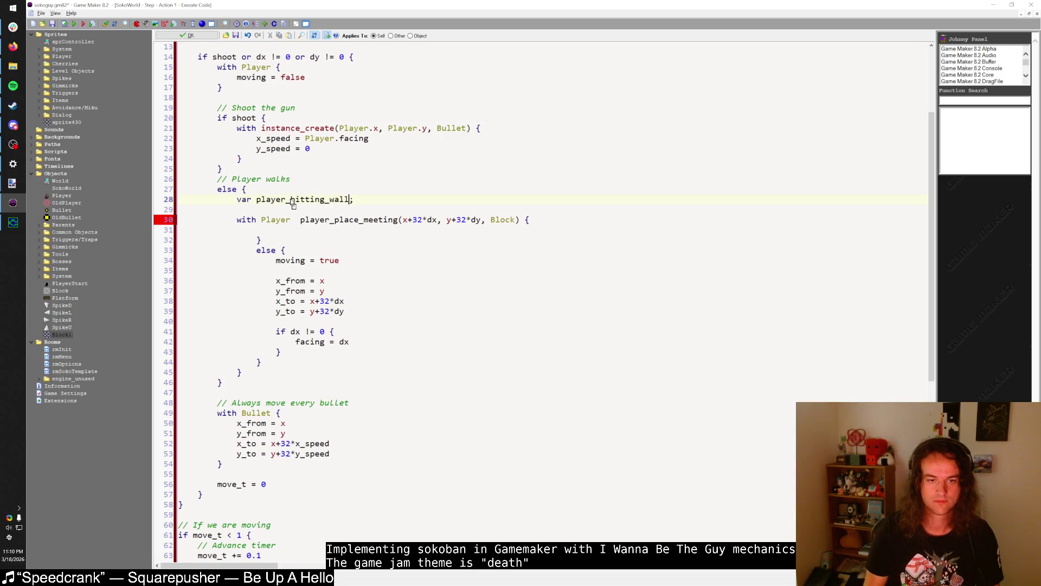
double_click(293, 203)
key(ctrl+c)
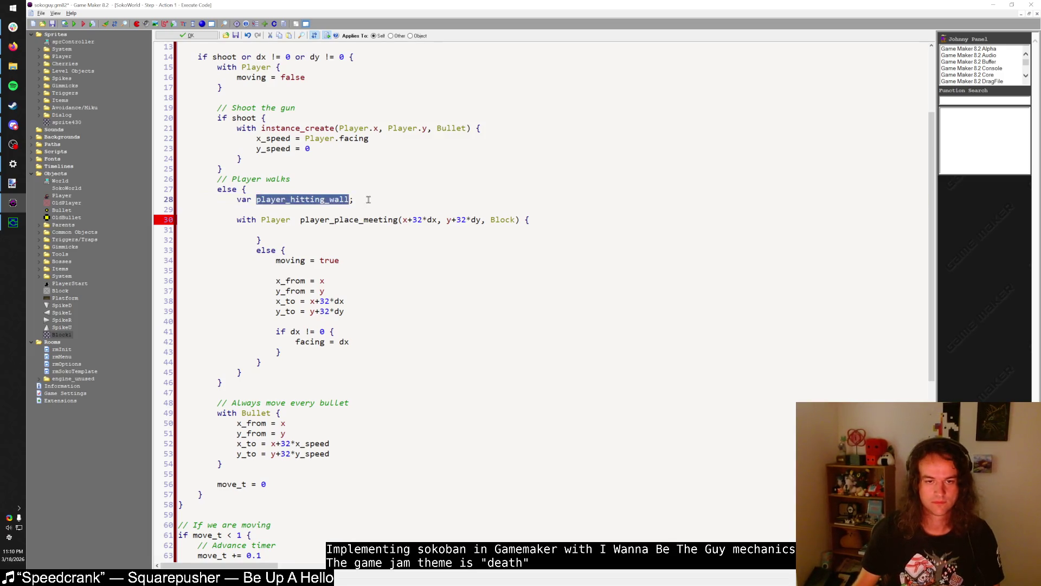
click(366, 199)
key(Return)
key(ctrl+v)
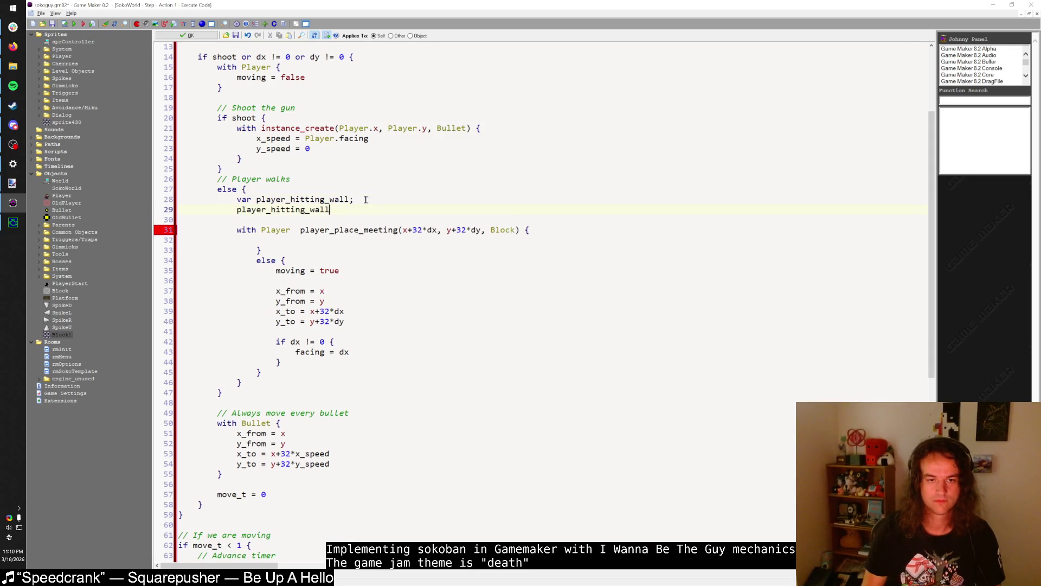
text( = false)
- Assign the collision result to player_hitting_wall and add an 'if player_hitting_wall' check
click(300, 230)
key(ctrl+v)
text(=)
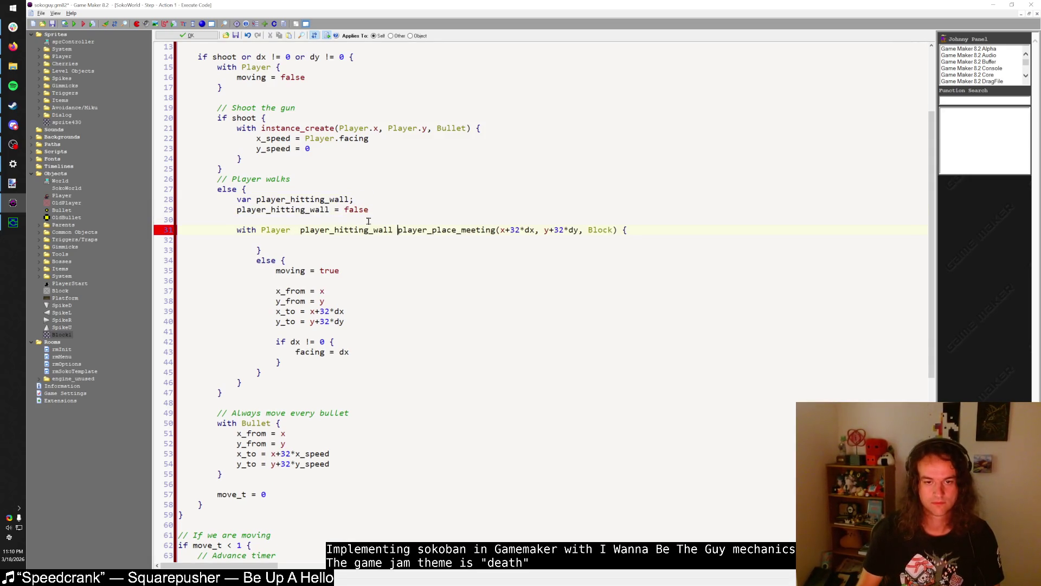
click(654, 233)
key(BackSpace)
key(BackSpace)
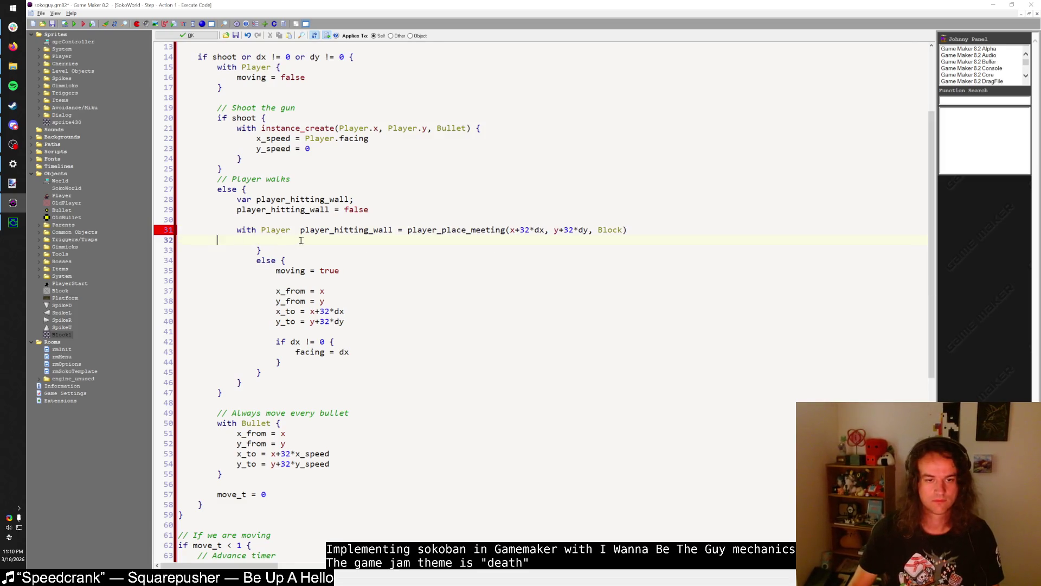
text(if)
key(ctrl+v)
text({)
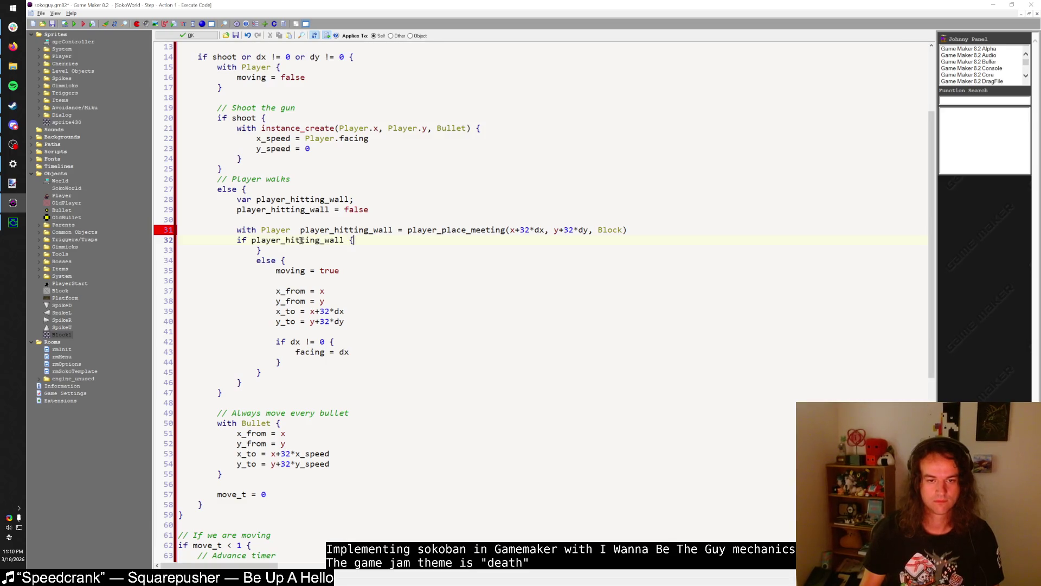
key(Return)
text(})
key(Return)
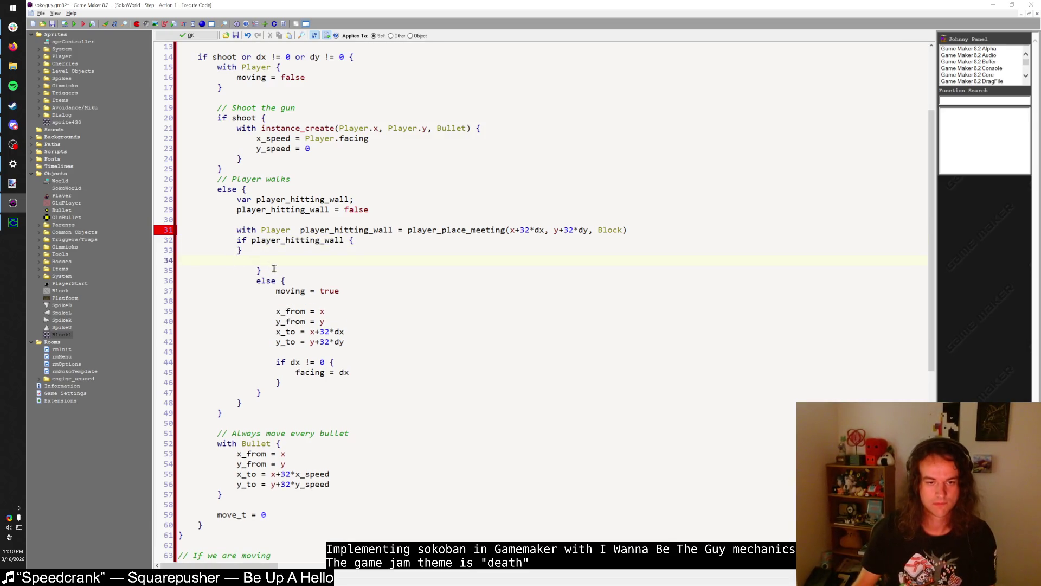
- Remove stray braces and blank lines and dedent the else block one level
key(shift+Down)
key(shift+Down)
key(Delete)
key(shift+Down)
key(shift+Down)
key(shift+Down)
key(shift+End)
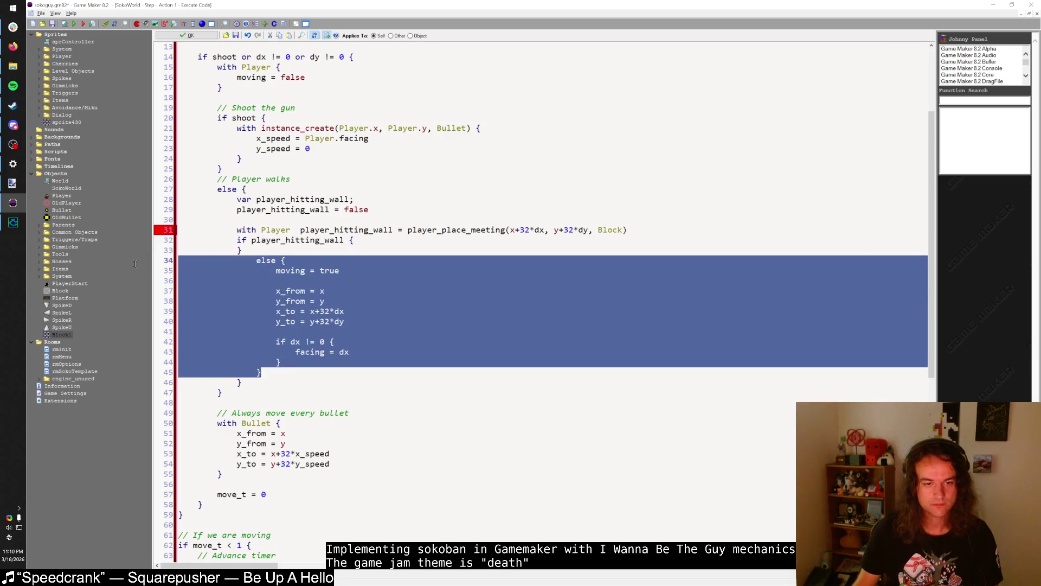
key(shift+Tab)
key(Right)
key(shift+Down)
key(Delete)
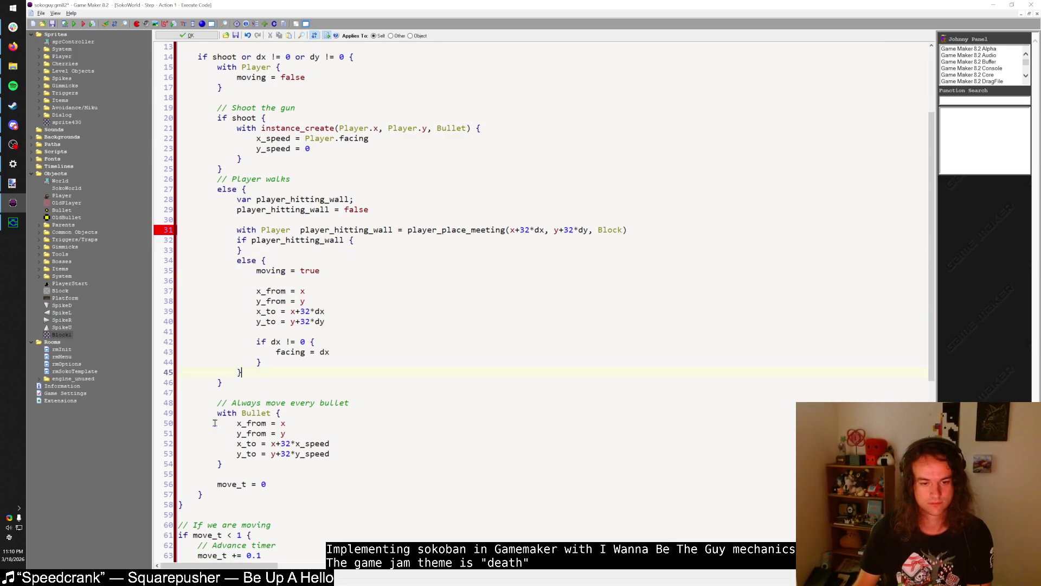
- Cut the always-move-every-bullet block out of the Step code
click(233, 465)
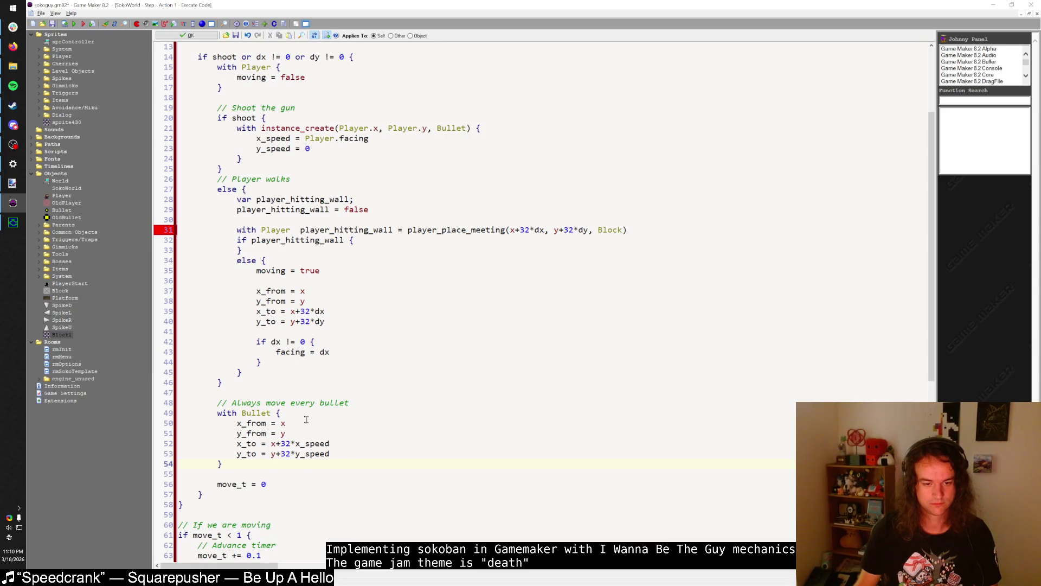
key(shift+Up)
key(shift+Up)
key(shift+Up)
key(ctrl+c)
key(Delete)
key(shift+Up)
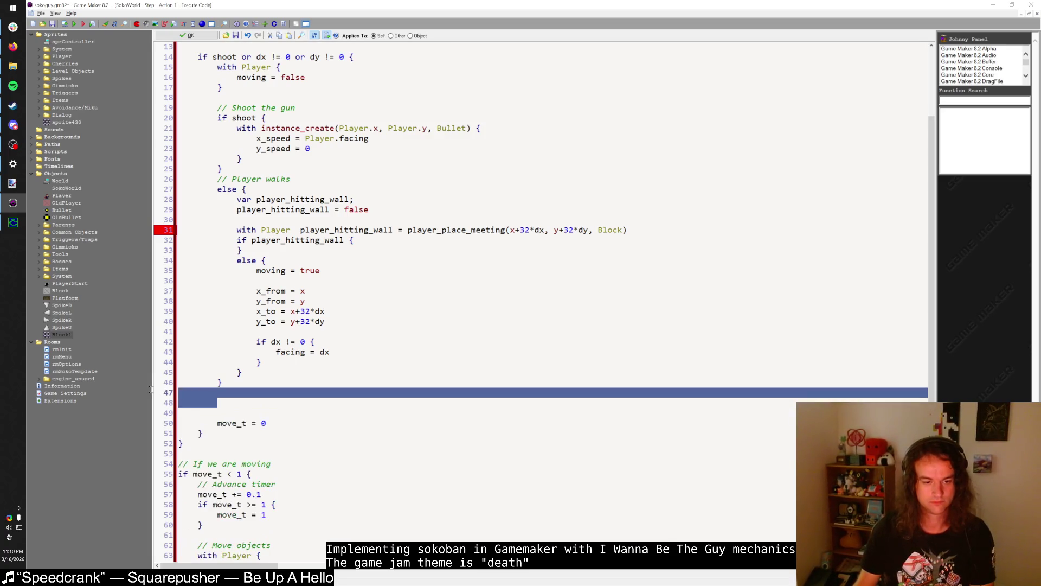
key(Delete)
key(Delete)
scroll(267, 182, up, 3)
- Paste the bullet-moving block after the moving = false block and delete its comment
click(266, 169)
key(Return)
key(Return)
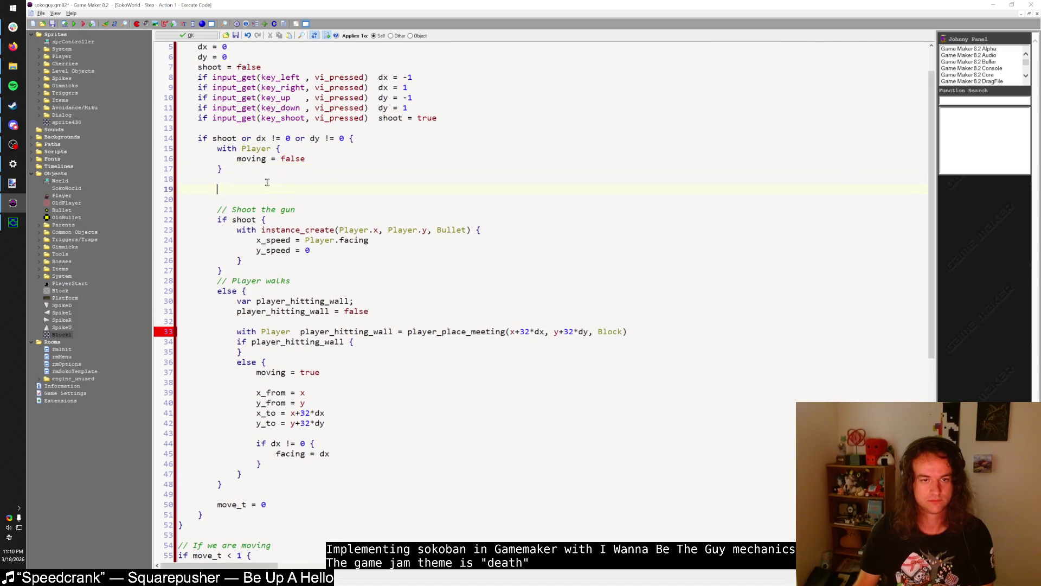
key(ctrl+v)
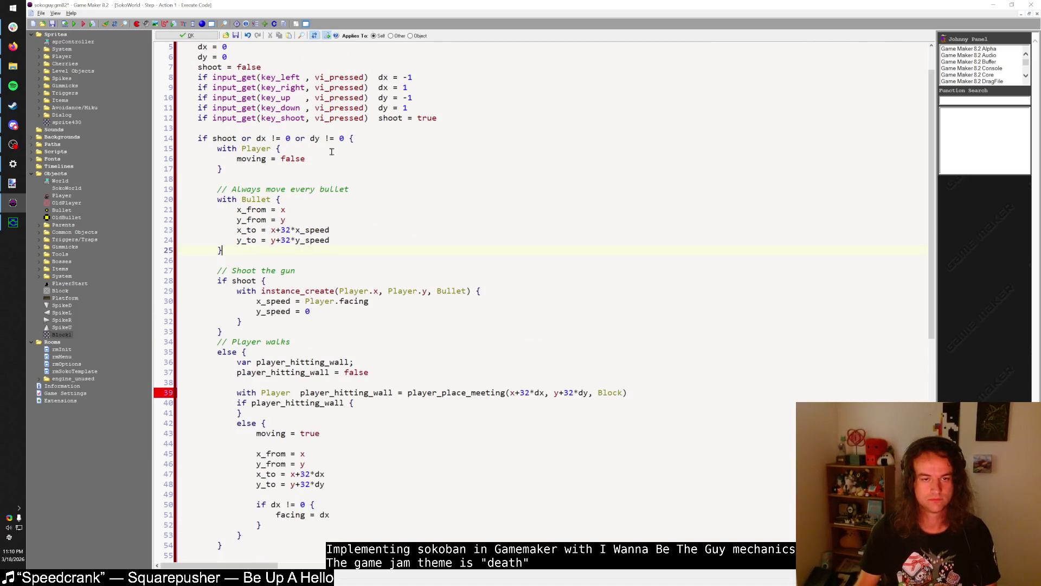
mouse_move(358, 189)
mouse_down()
mouse_move(222, 189)
mouse_move(265, 181)
mouse_up()
key(Delete)
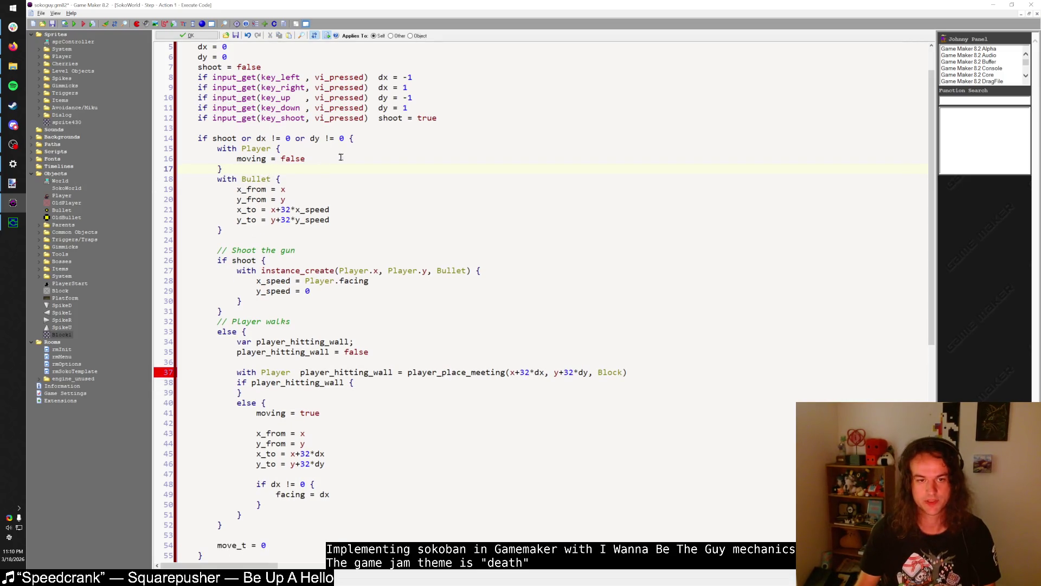
- Delete the old move_t = 0 line and change player_place_meeting to place_meeting
scroll(340, 157, down, 3)
scroll(315, 189, down, 2)
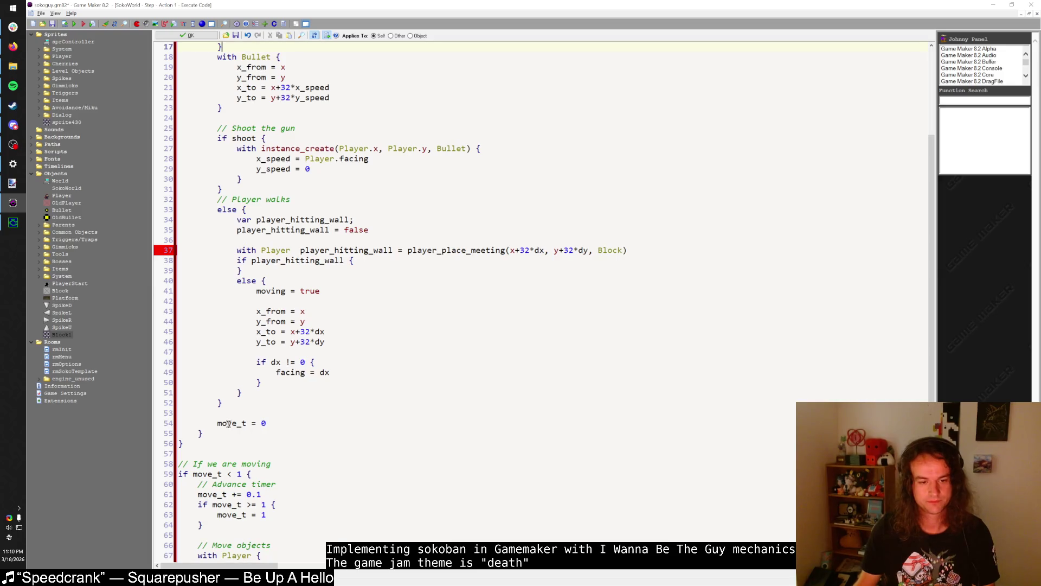
drag(217, 424, 267, 424)
key(BackSpace)
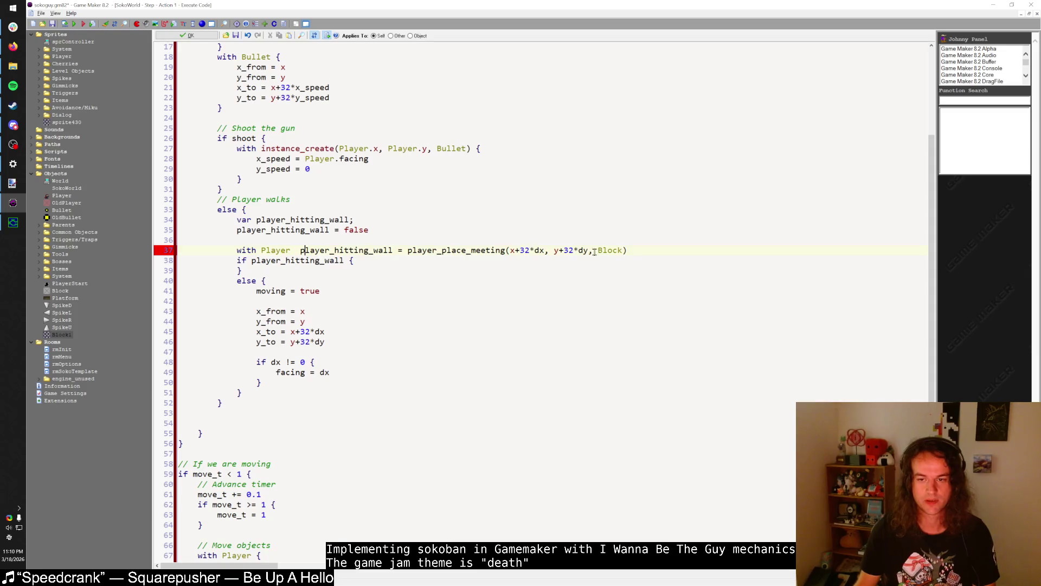
click(435, 250)
text(;)
key(BackSpace)
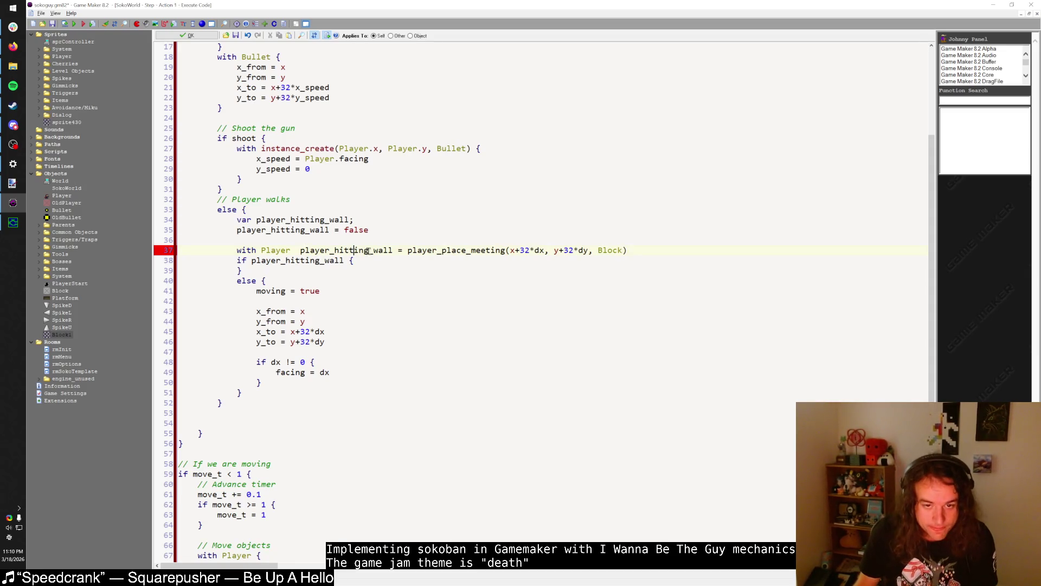
drag(442, 250, 408, 250)
key(BackSpace)
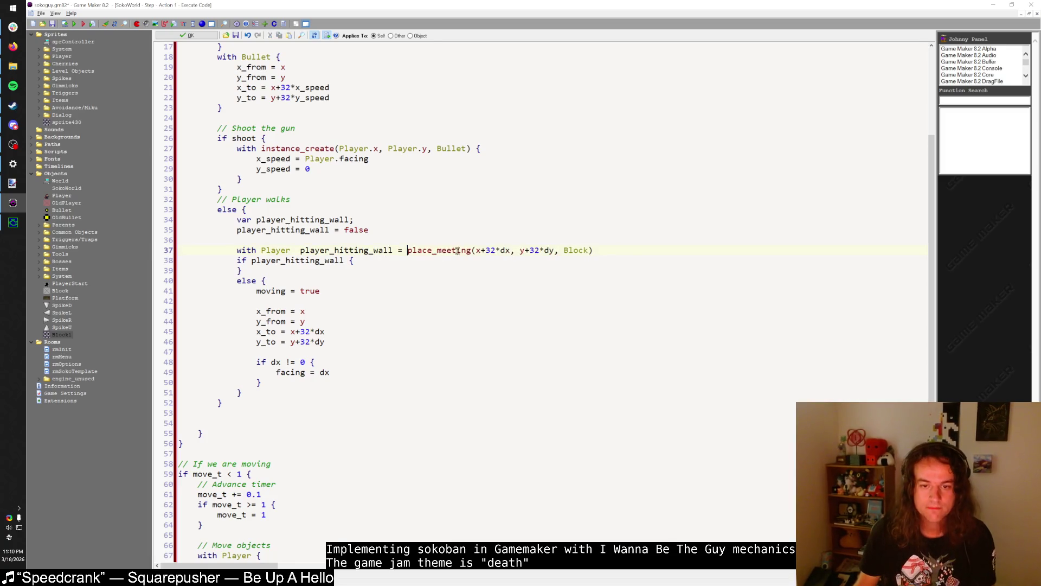
click(383, 264)
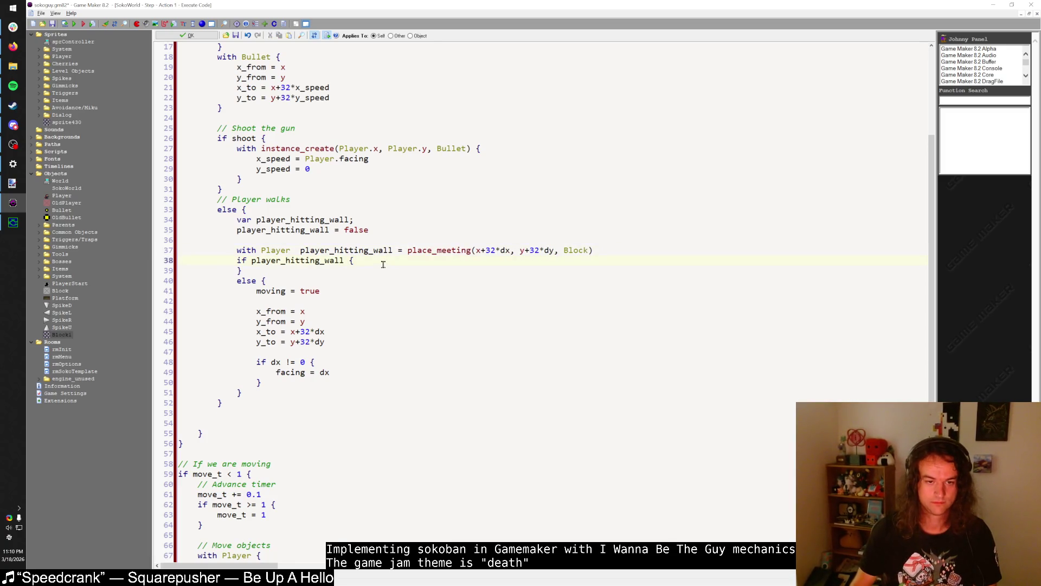
- Add 'move_t = 0' and 'with Player' at the start of the else branch
click(333, 281)
key(Return)
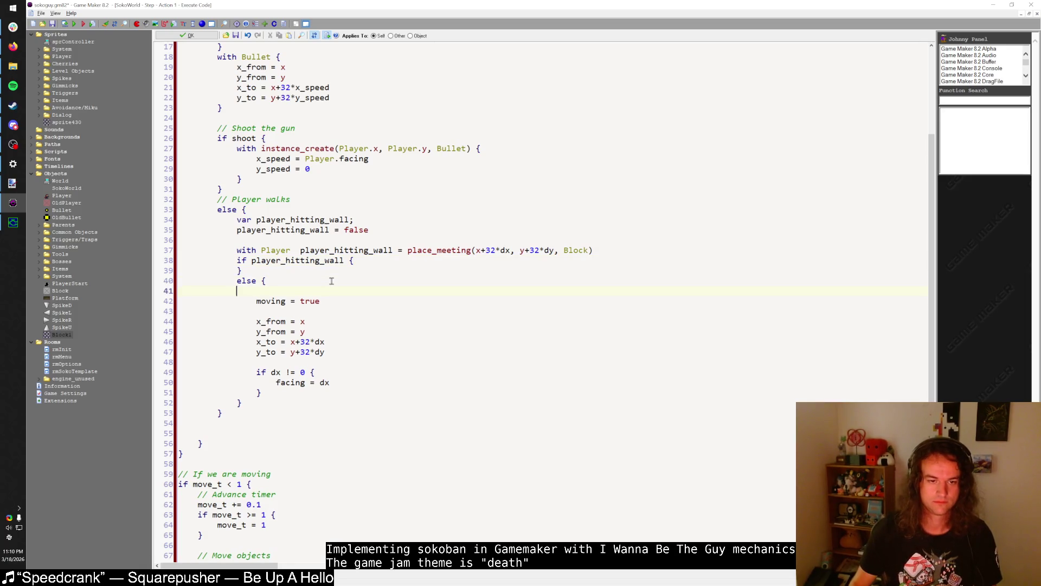
text(move_t = 0)
key(Return)
key(Return)
text(with Player {)
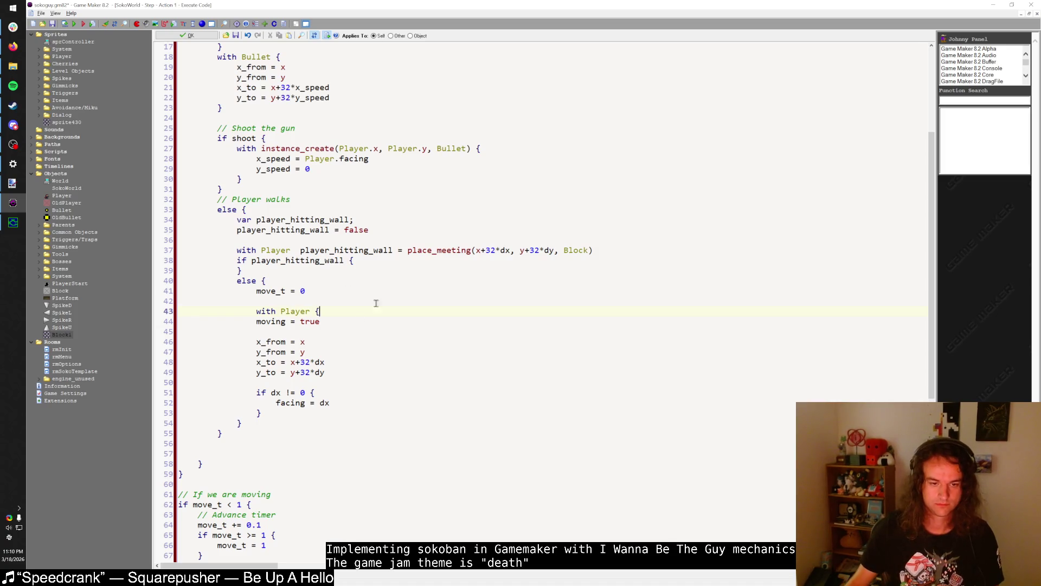
- Close the with Player block, indent the movement lines into it, and delete leftover blank lines
click(296, 413)
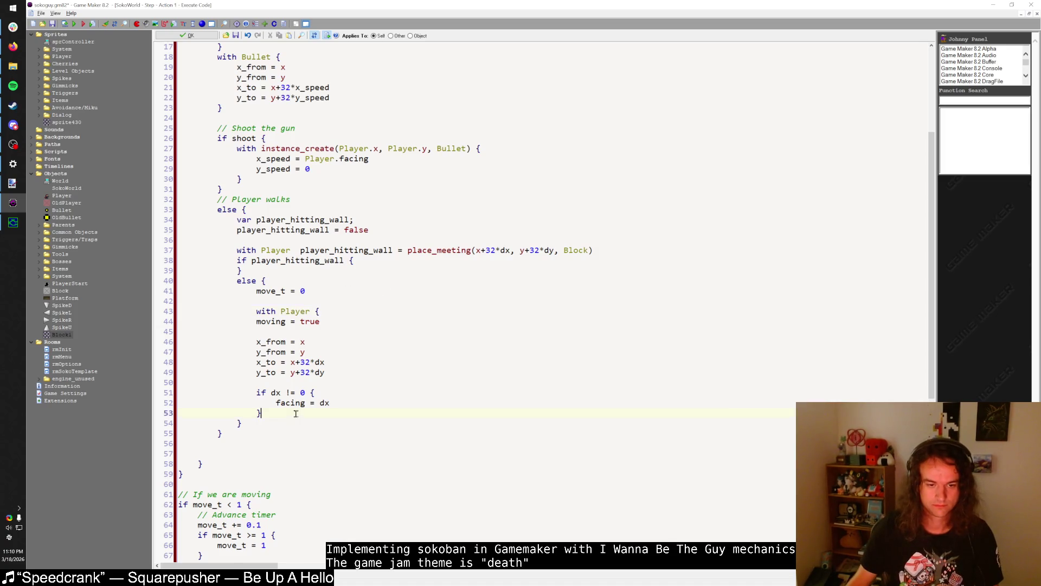
key(Return)
text(})
drag(297, 413, 164, 322)
key(Tab)
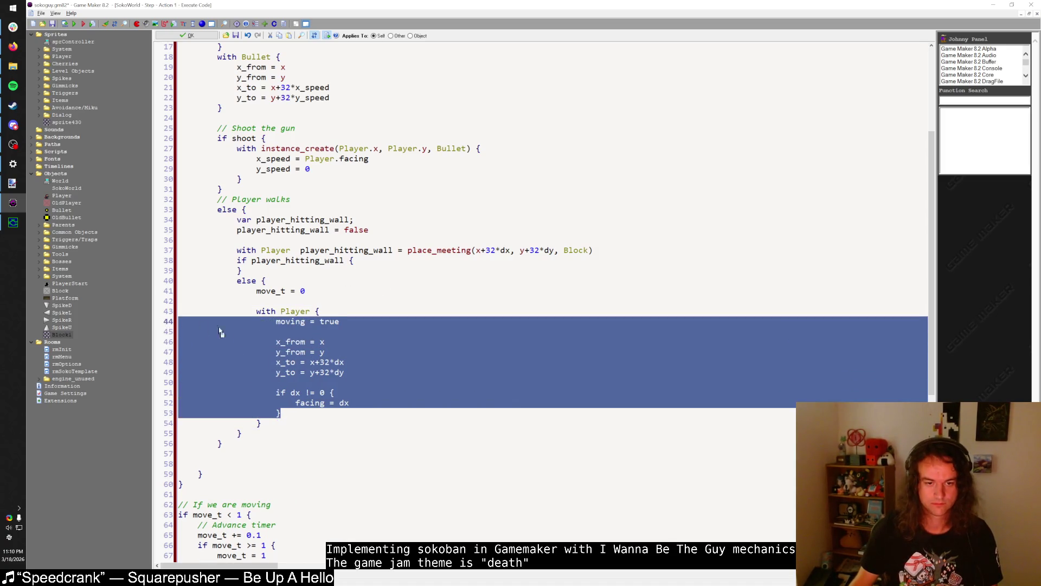
click(168, 433)
drag(220, 464, 162, 454)
key(BackSpace)
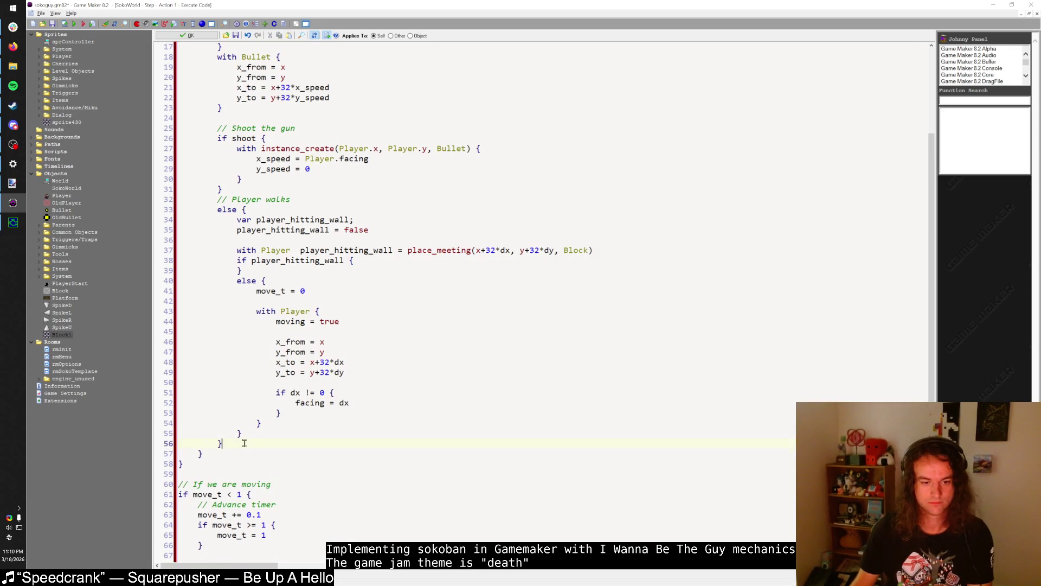
scroll(205, 454, up, 4)
scroll(204, 457, up, 2)
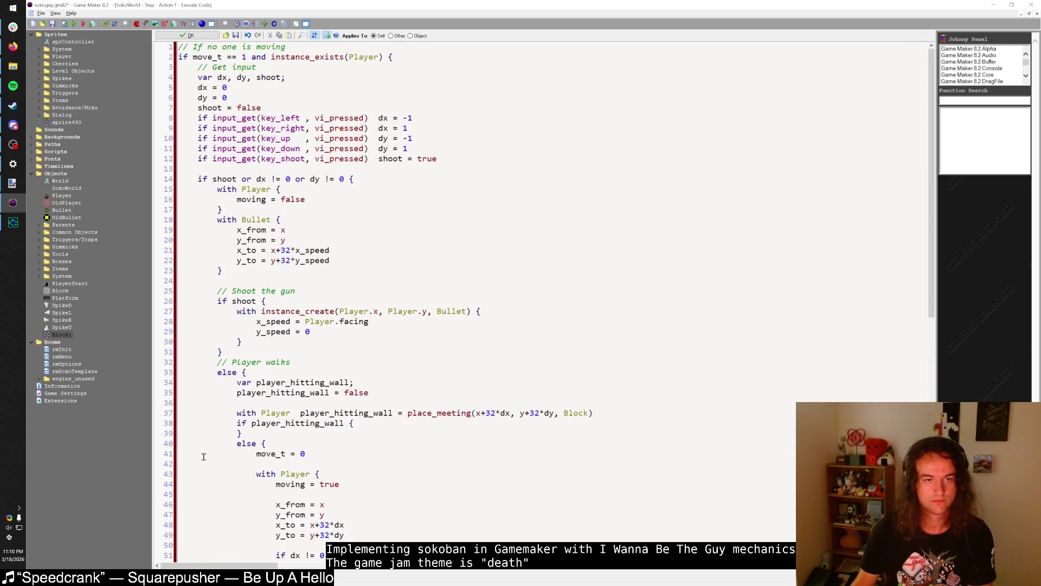
- Add a '// Default movement vars for all objects' comment after the input check line
scroll(204, 457, down, 15)
scroll(204, 457, up, 11)
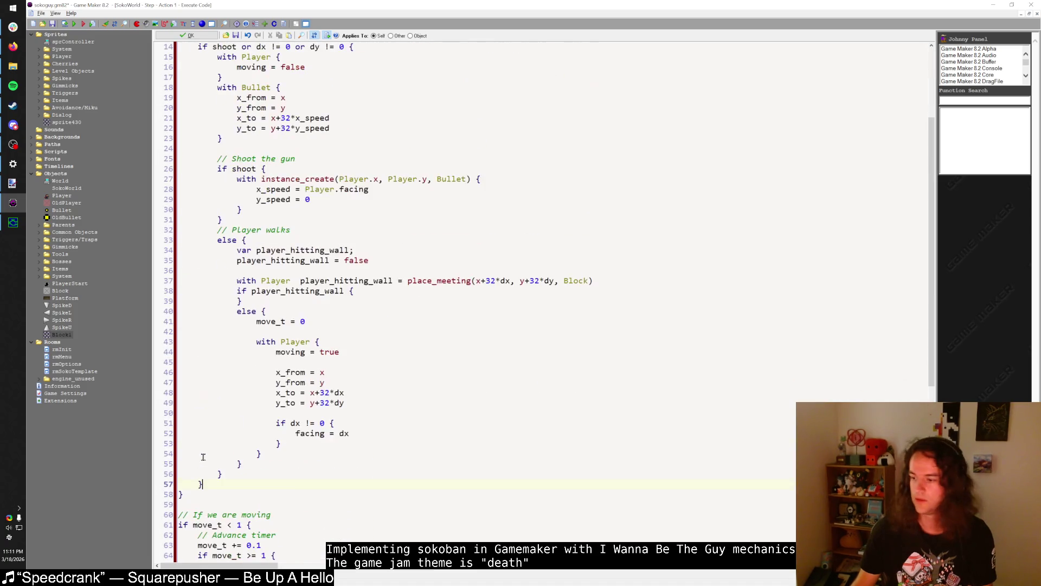
scroll(227, 424, up, 4)
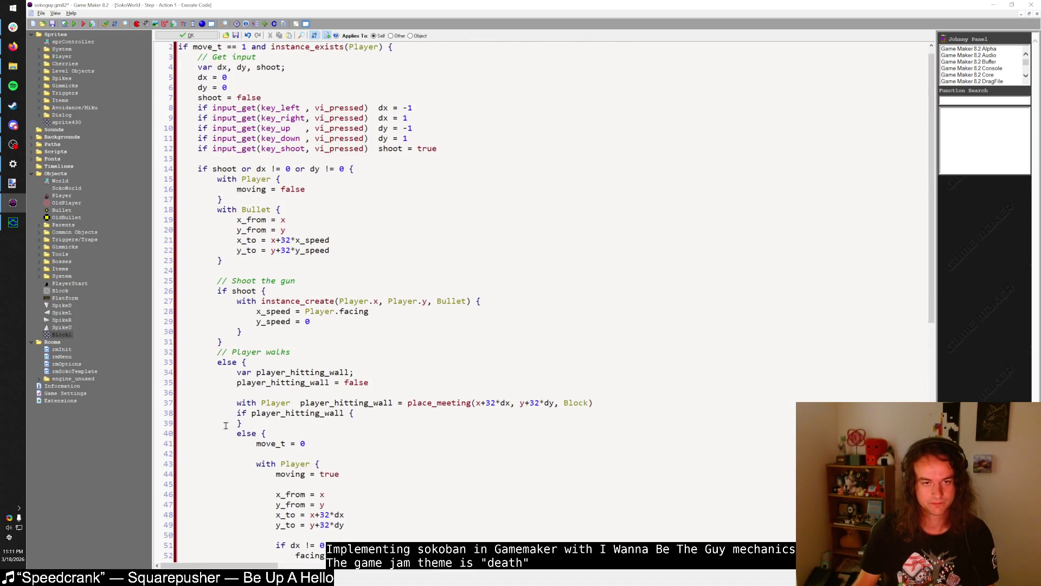
scroll(222, 428, down, 6)
scroll(220, 429, up, 5)
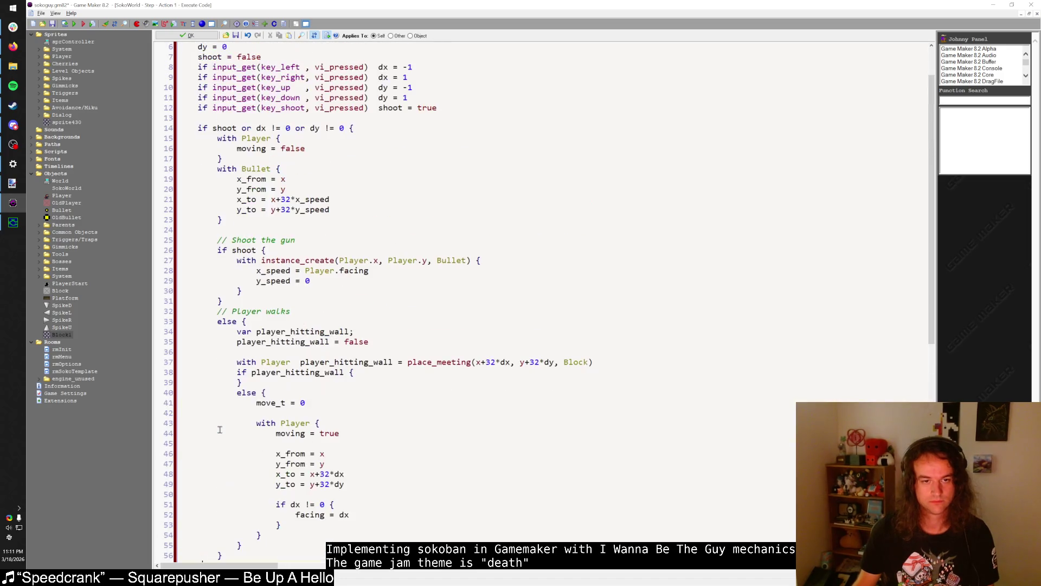
click(402, 124)
key(Return)
text(// Default vars)
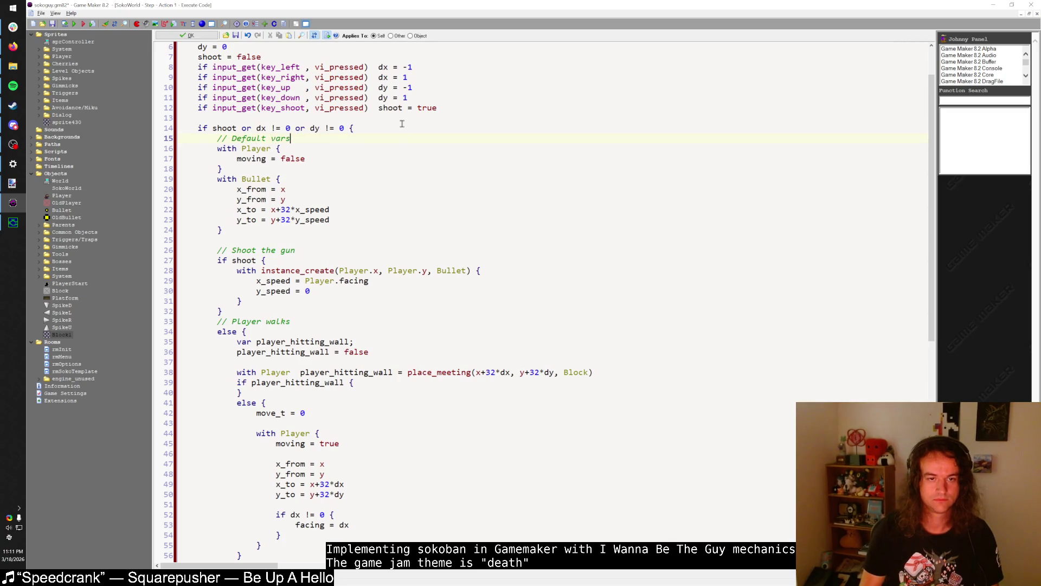
text(movement vars)
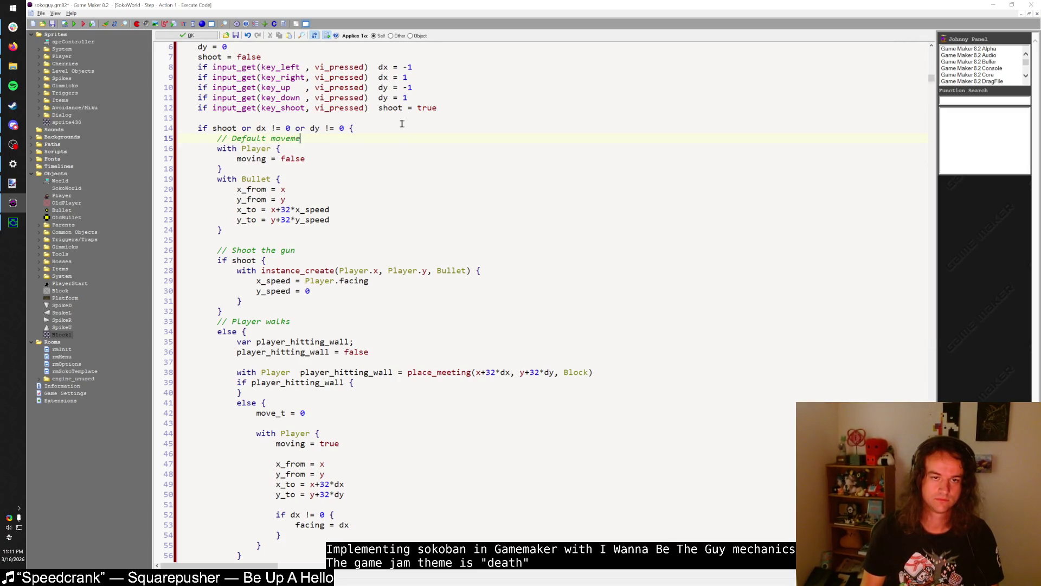
click(259, 233)
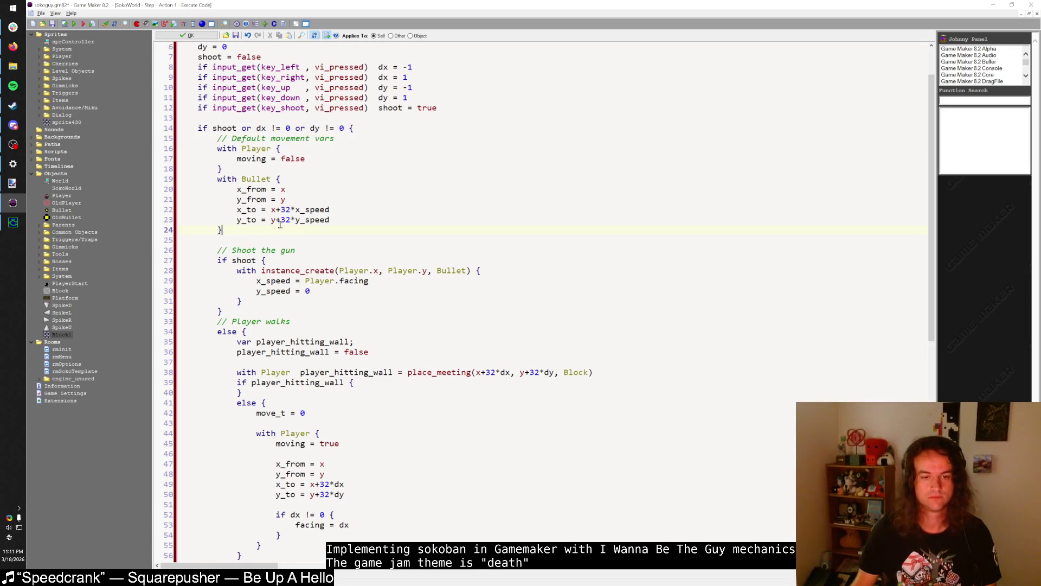
key(Up)
key(Up)
key(Up)
key(End)
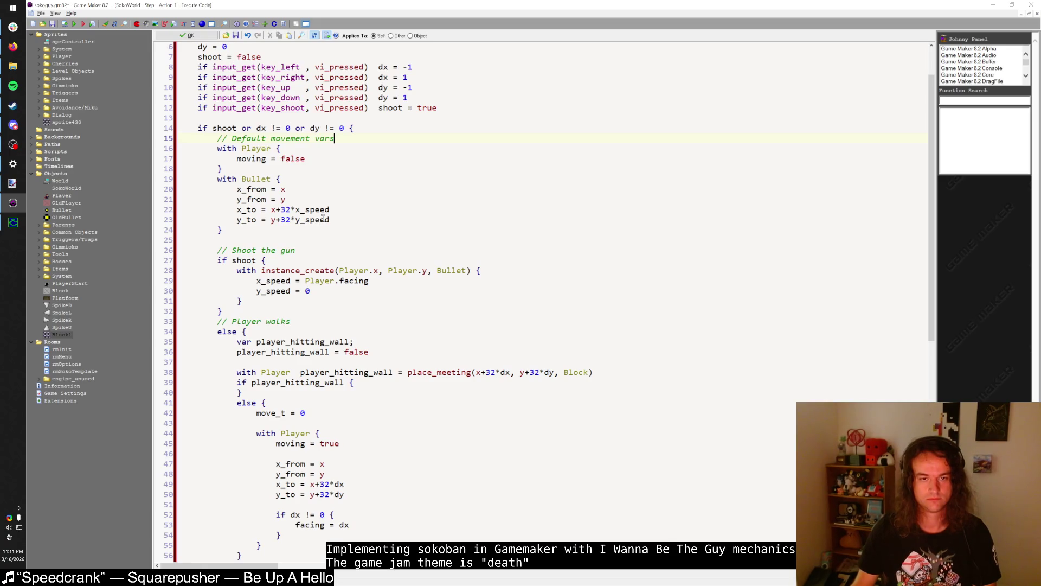
text( before we)
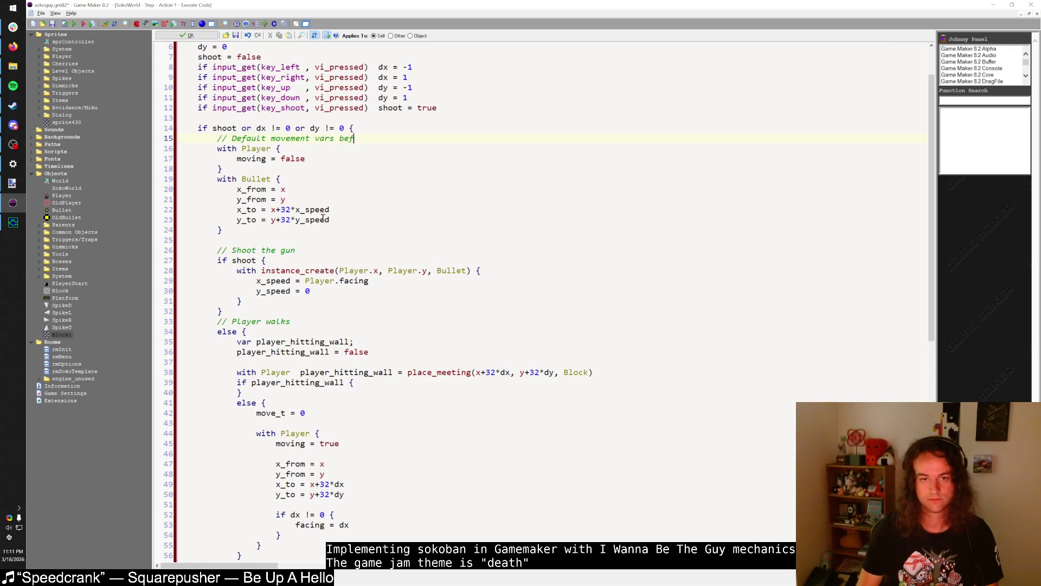
key(BackSpace)
key(BackSpace)
key(BackSpace)
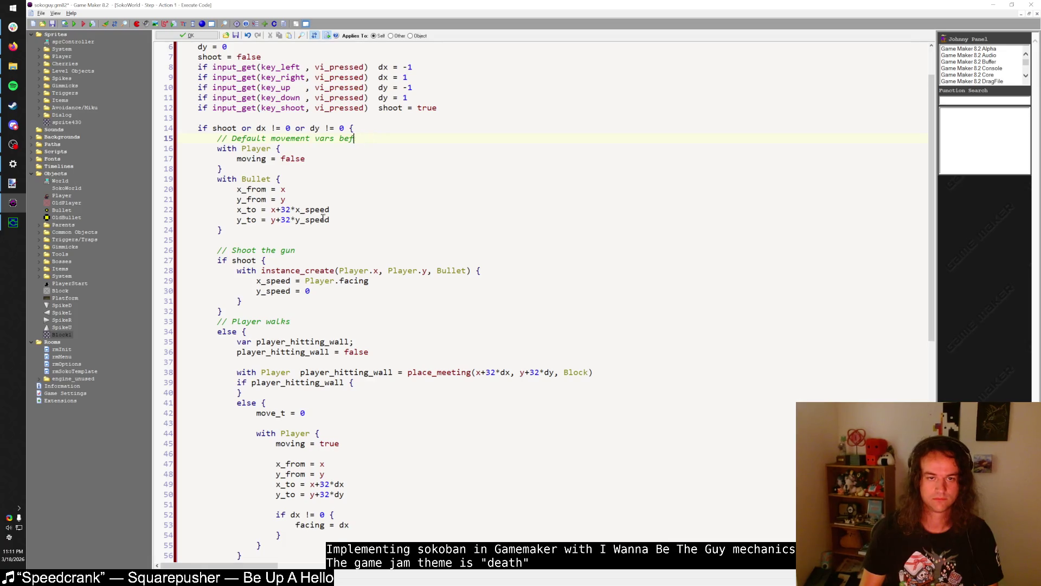
key(BackSpace)
key(BackSpace)
key(BackSpace)
text(for all objects)
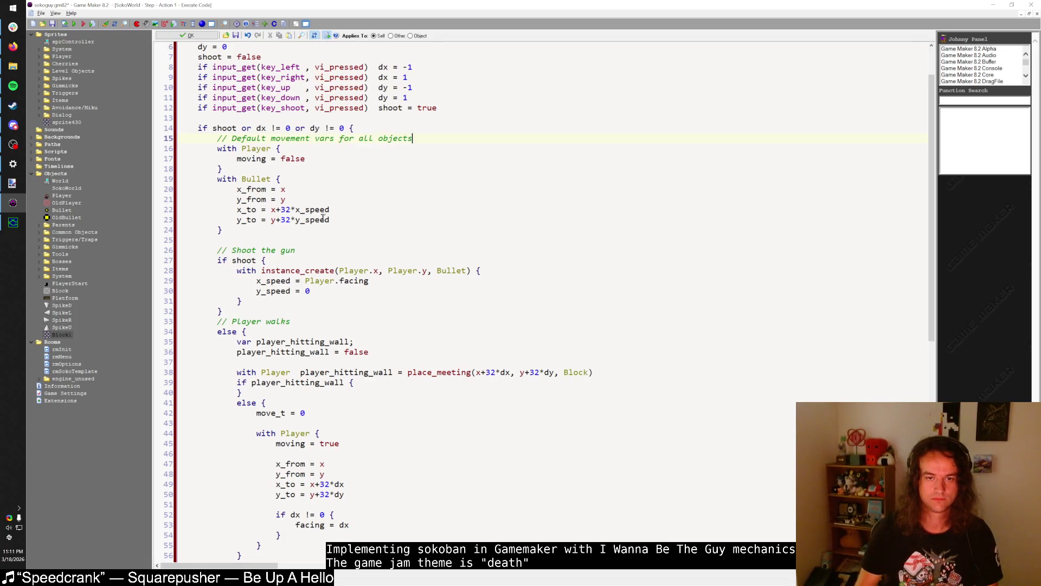
- Remove the blank line before the wall-check declaration, undoing an accidental line join
scroll(268, 217, down, 4)
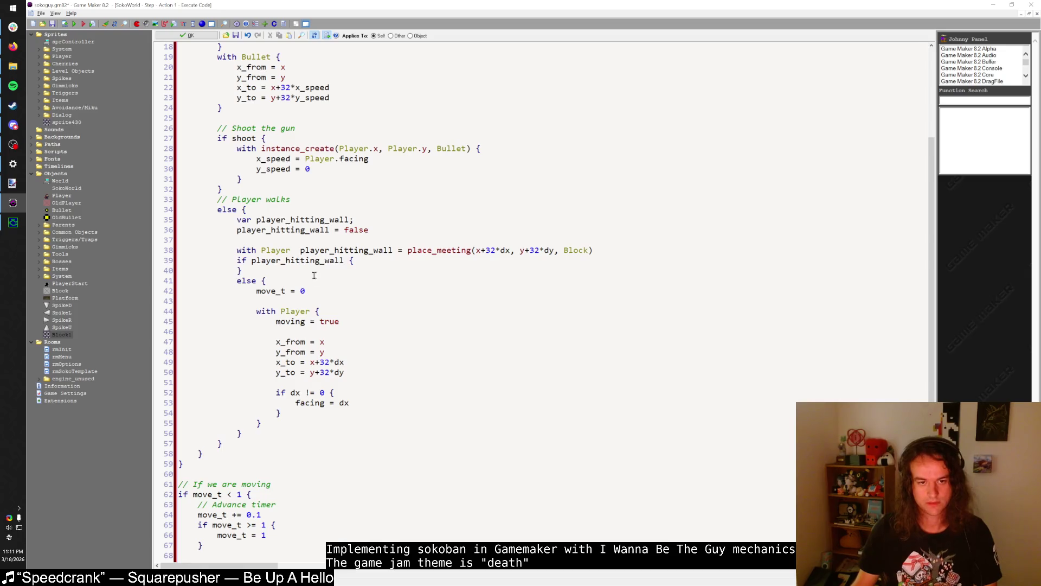
click(592, 241)
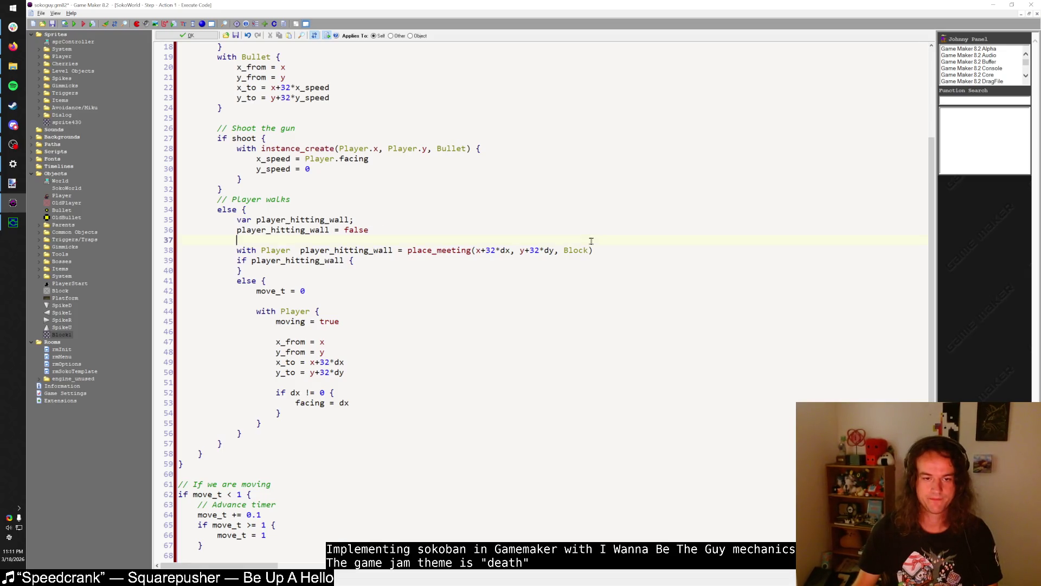
key(BackSpace)
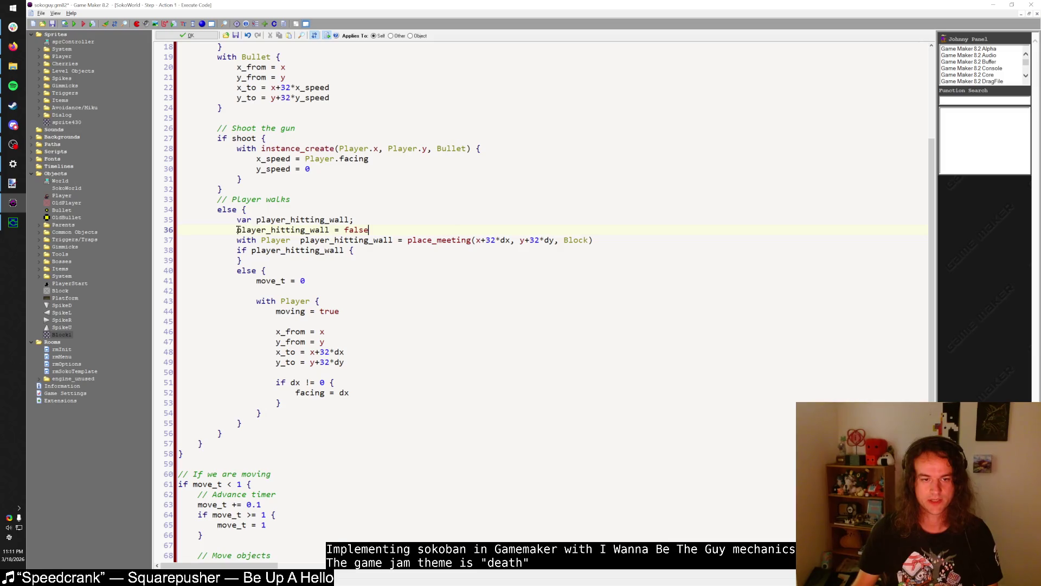
drag(237, 230, 391, 220)
key(ctrl+z)
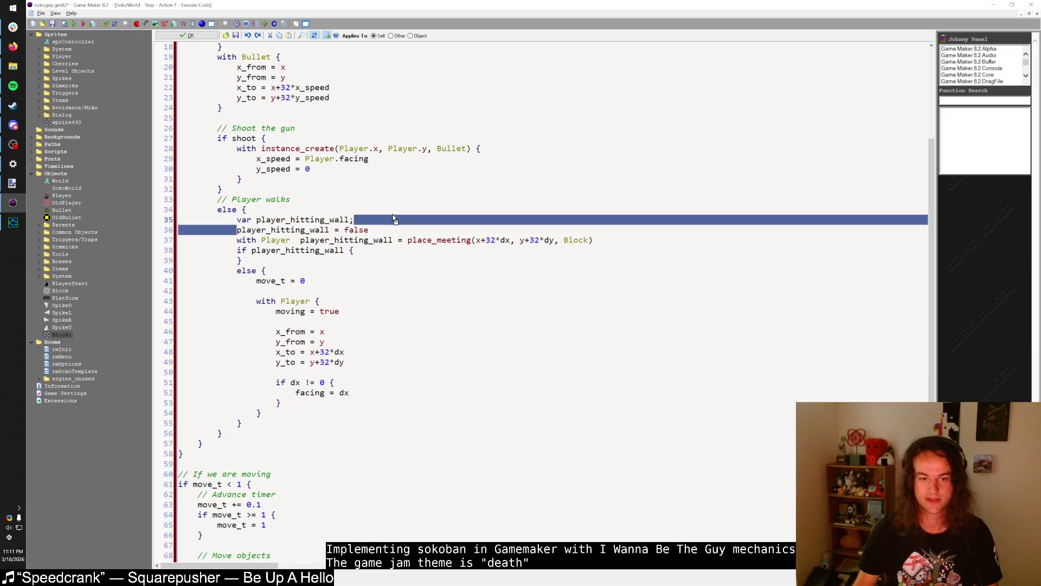
click(608, 240)
click(360, 212)
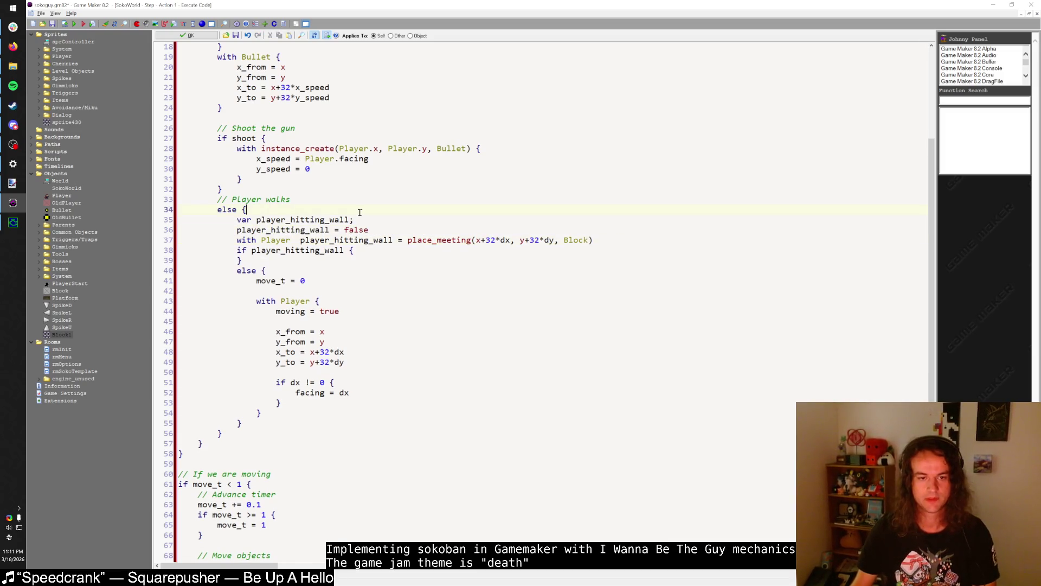
key(Return)
key(ctrl+z)
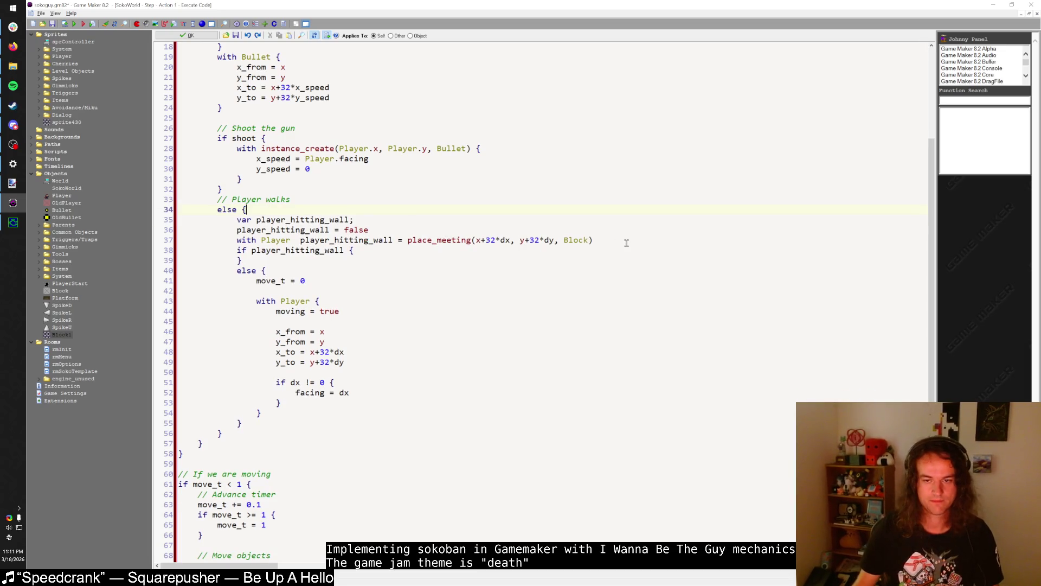
click(624, 240)
- Add a '// Bump into wall' comment above the wall-check condition
key(Return)
text(// If)
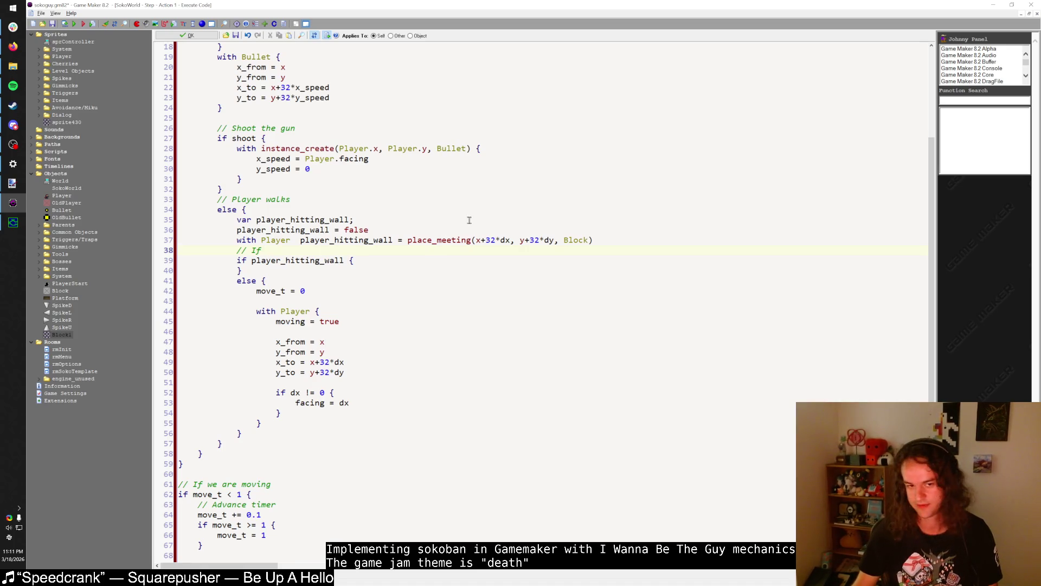
click(324, 260)
click(369, 250)
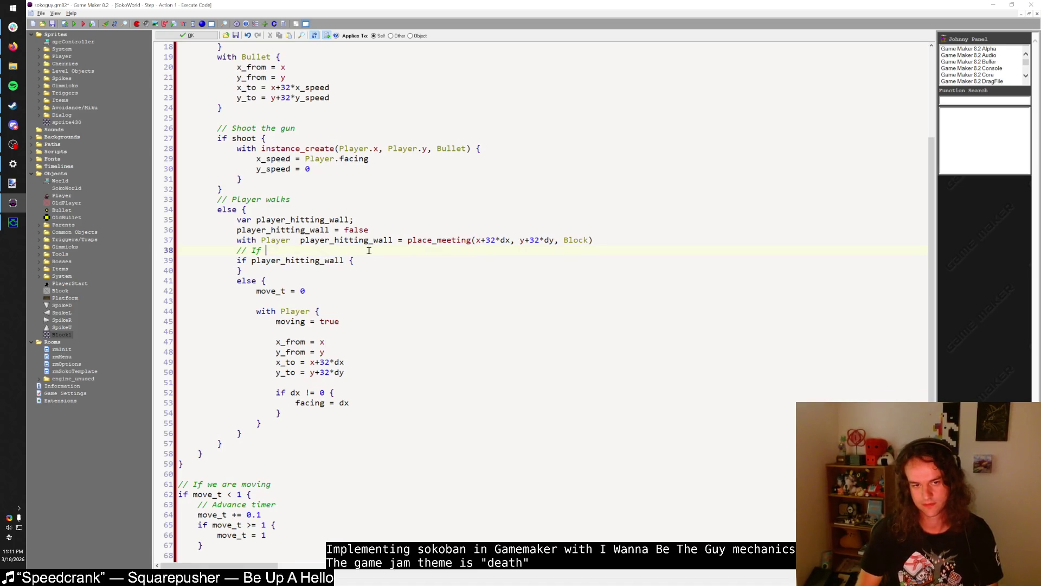
text(player)
key(BackSpace)
key(BackSpace)
key(BackSpace)
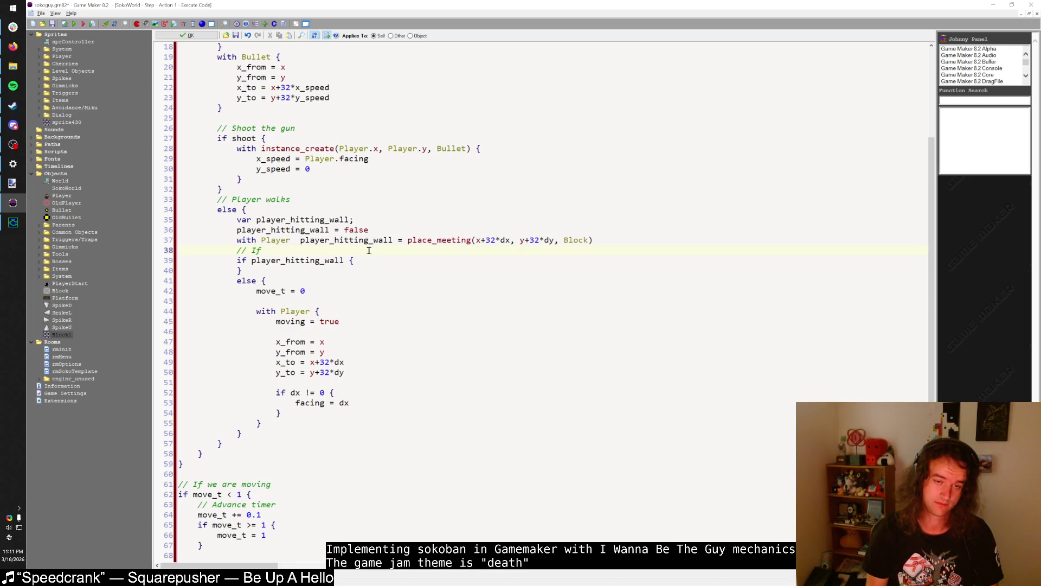
text(e hit the wall, juts)
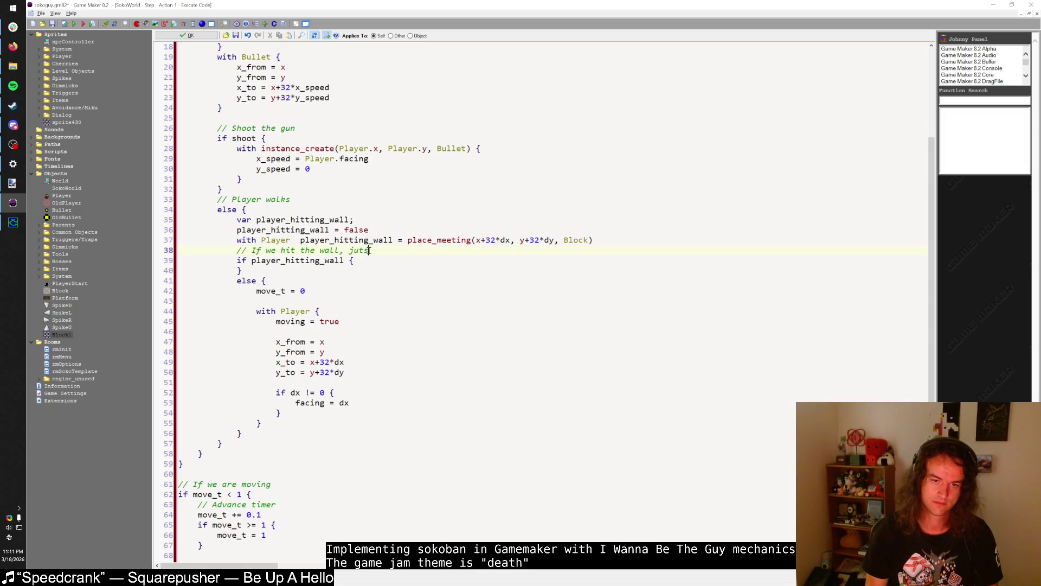
key(BackSpace)
key(BackSpace)
key(shift+Home)
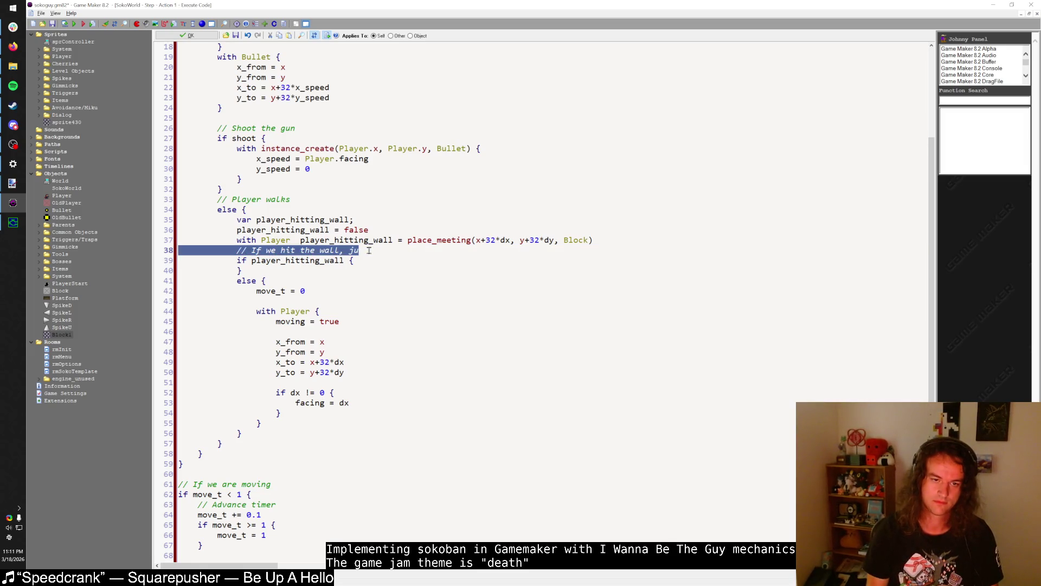
key(BackSpace)
key(Tab)
text(// Bump into wall)
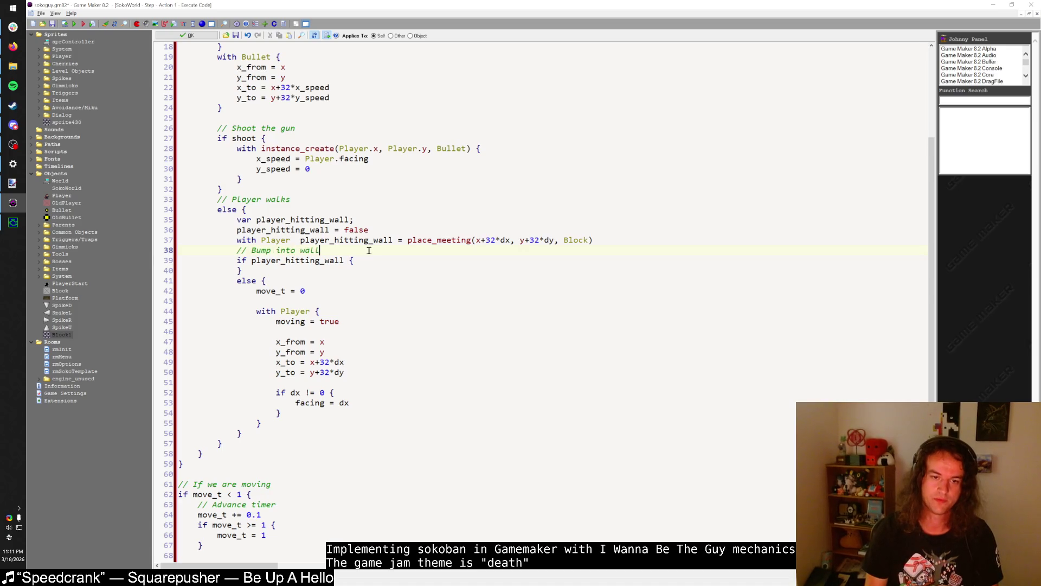
- Add a '// Move into non block space' comment before the else
click(339, 269)
key(Return)
text(// M)
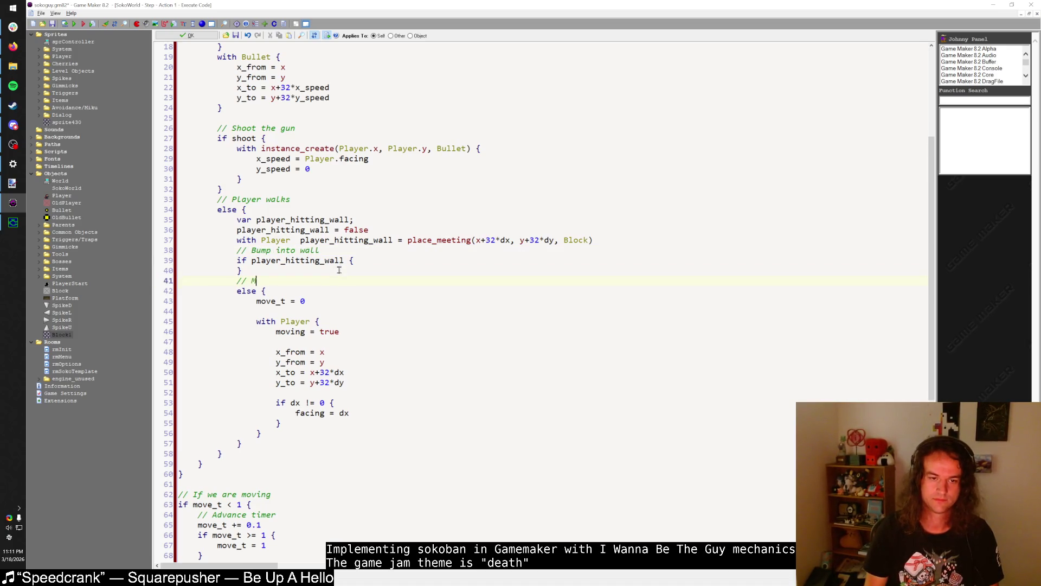
text(ove intnon )
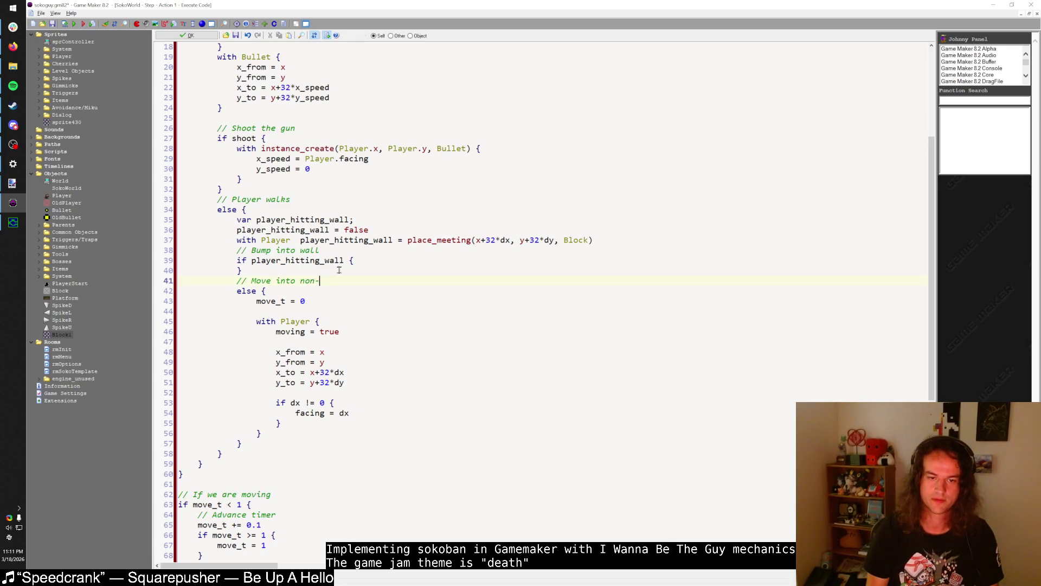
text(block space)
- Change the bump comment to read '// Bump into block'
double_click(331, 282)
key(ctrl+c)
double_click(312, 251)
key(ctrl+v)
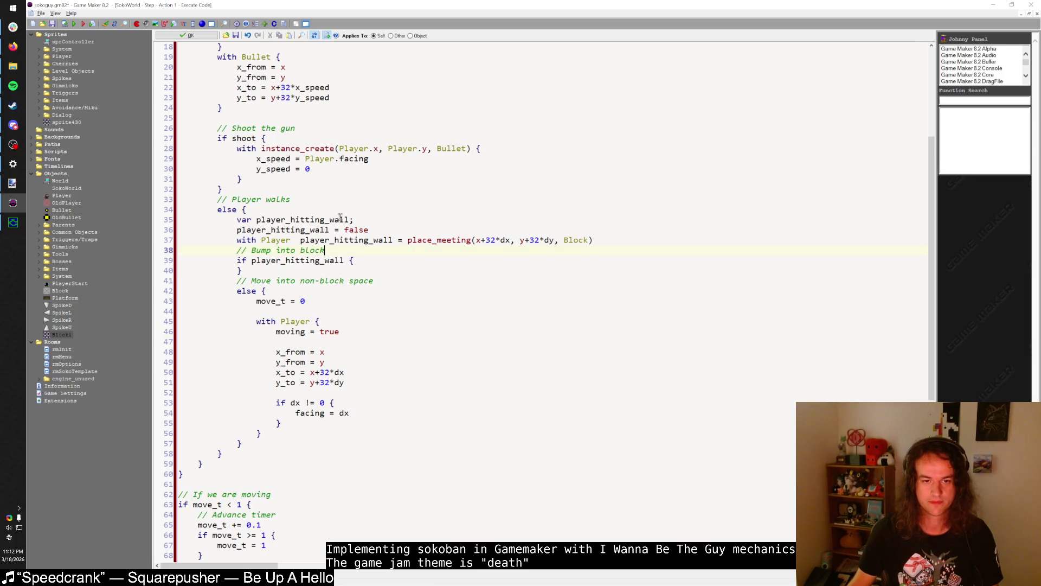
- Rename player_hitting_wall to player_bump in the declaration, both assignments and the if condition
drag(348, 220, 261, 223)
text(player_bump)
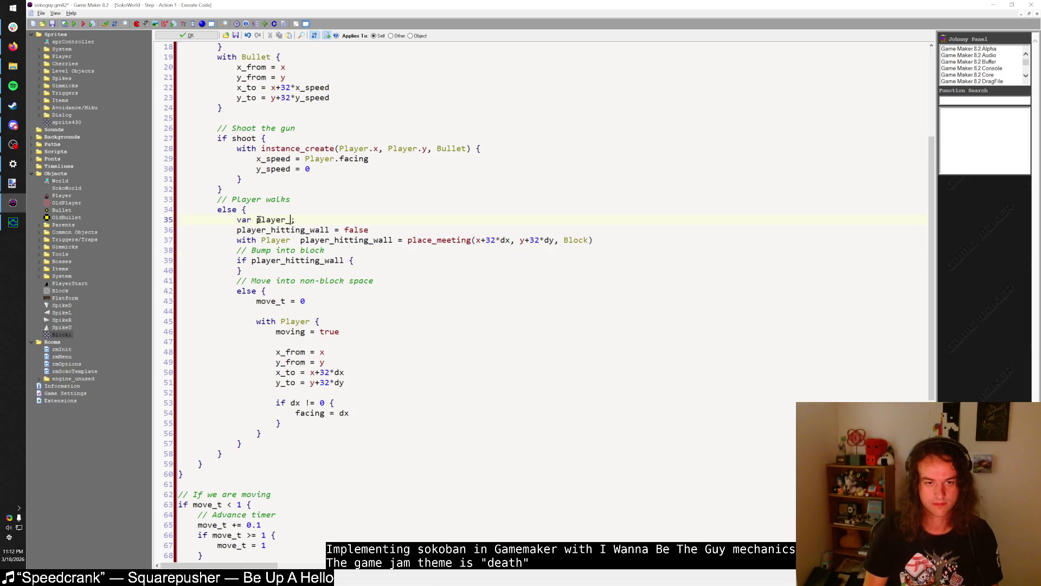
double_click(277, 220)
key(ctrl+c)
double_click(278, 230)
key(ctrl+v)
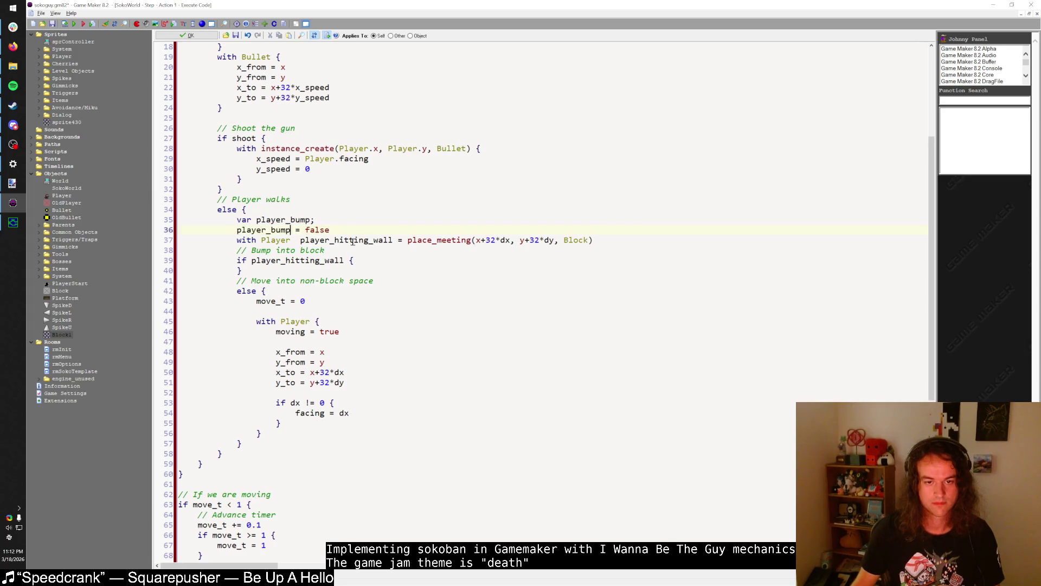
double_click(304, 240)
key(ctrl+v)
double_click(301, 260)
key(ctrl+v)
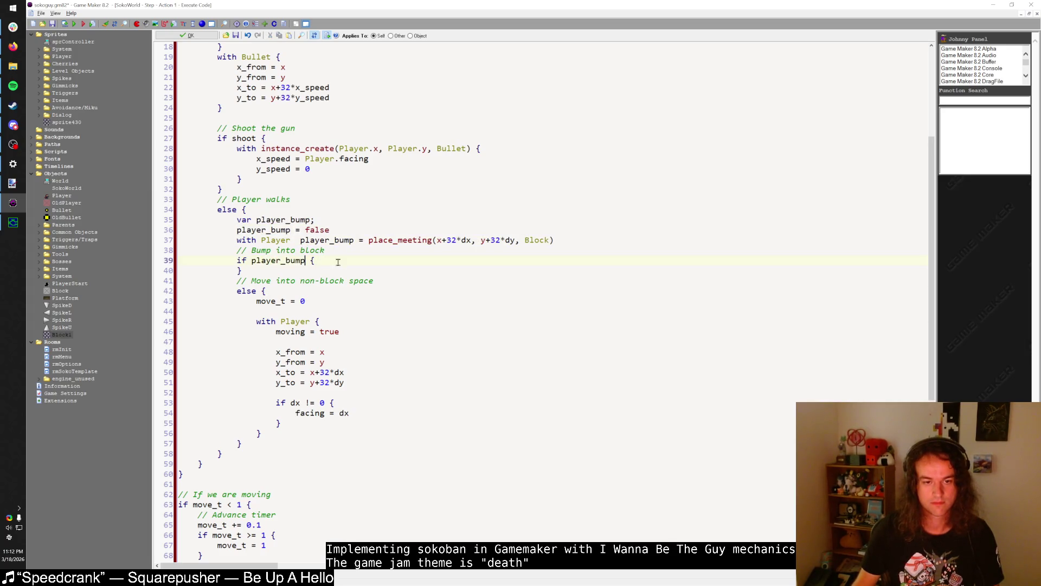
drag(329, 230, 179, 231)
click(314, 262)
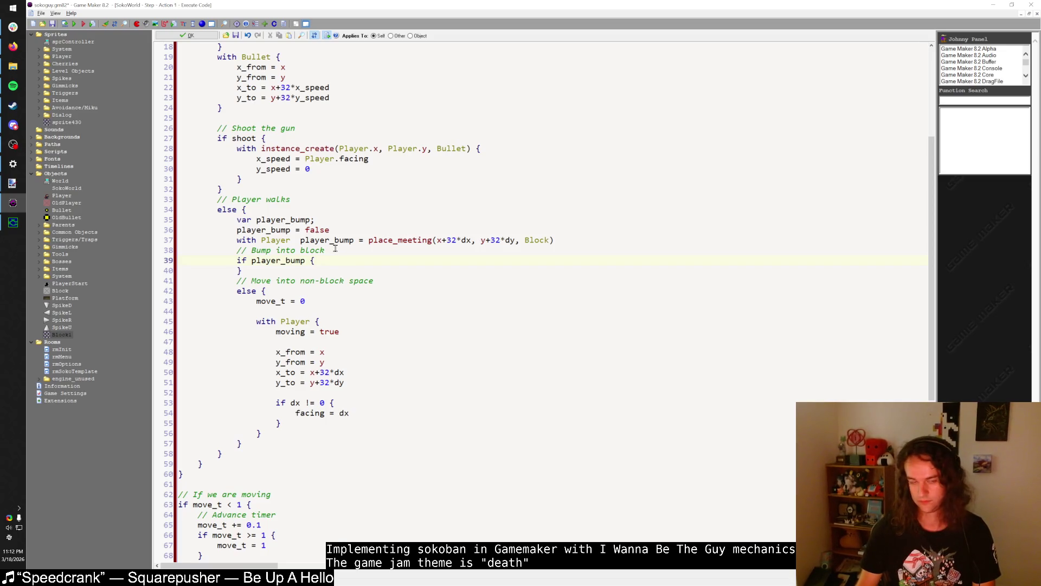
scroll(335, 248, up, 3)
scroll(339, 247, down, 3)
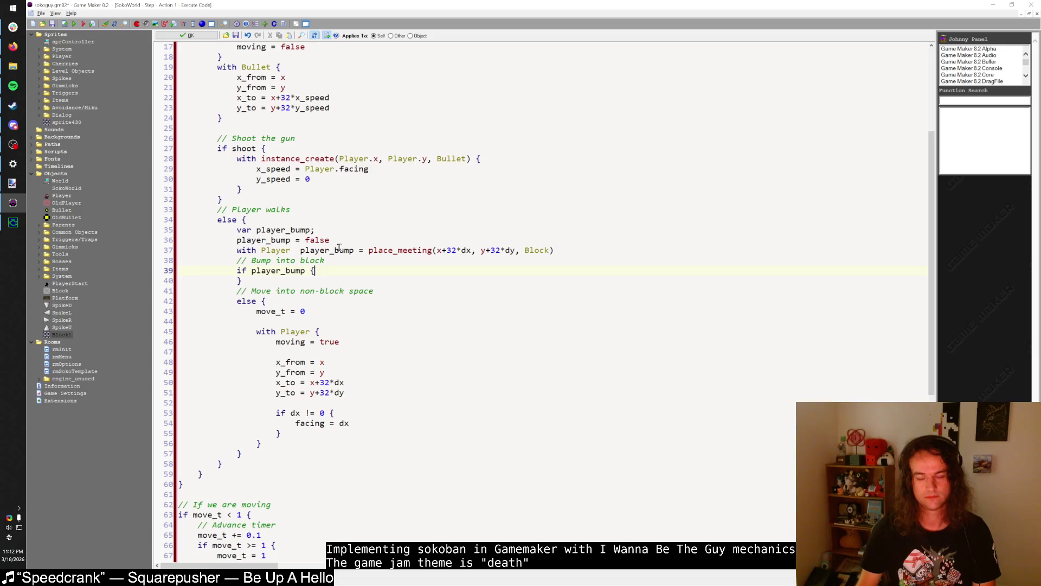
scroll(338, 247, up, 5)
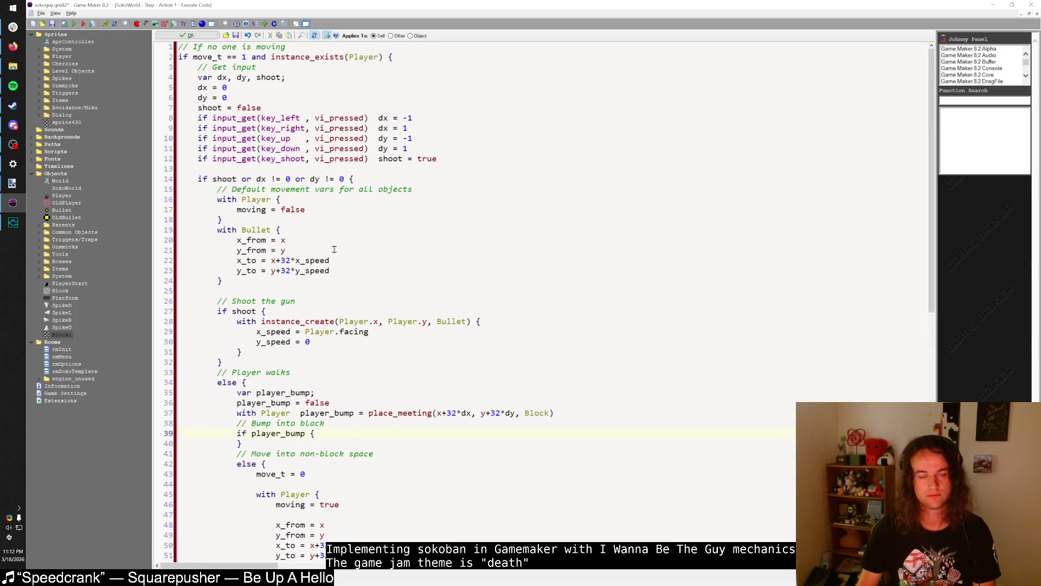
- Append 'and not Player.dead' to the main movement condition
click(384, 56)
text(and not P)
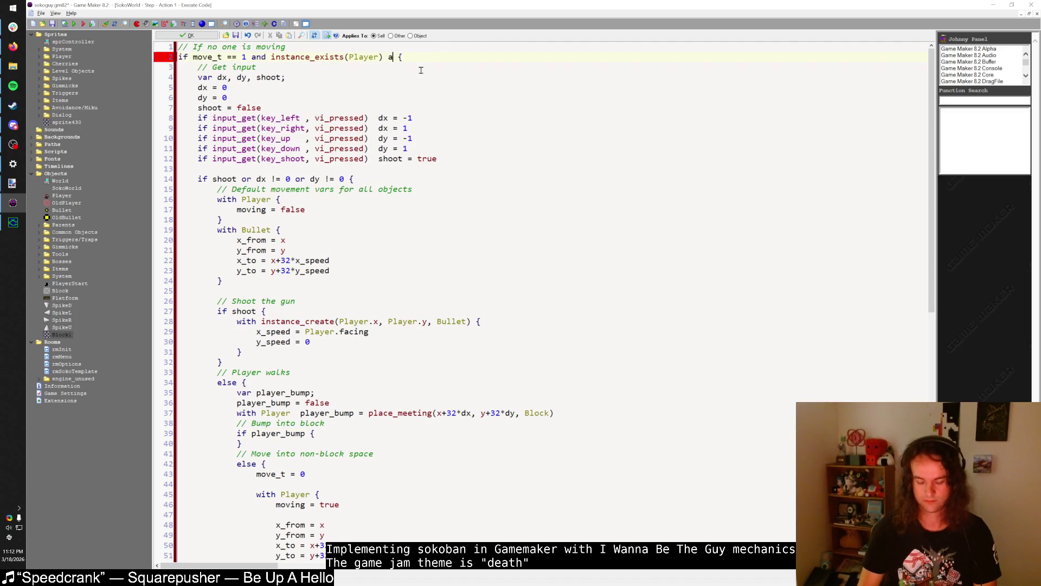
text(layer.dead)
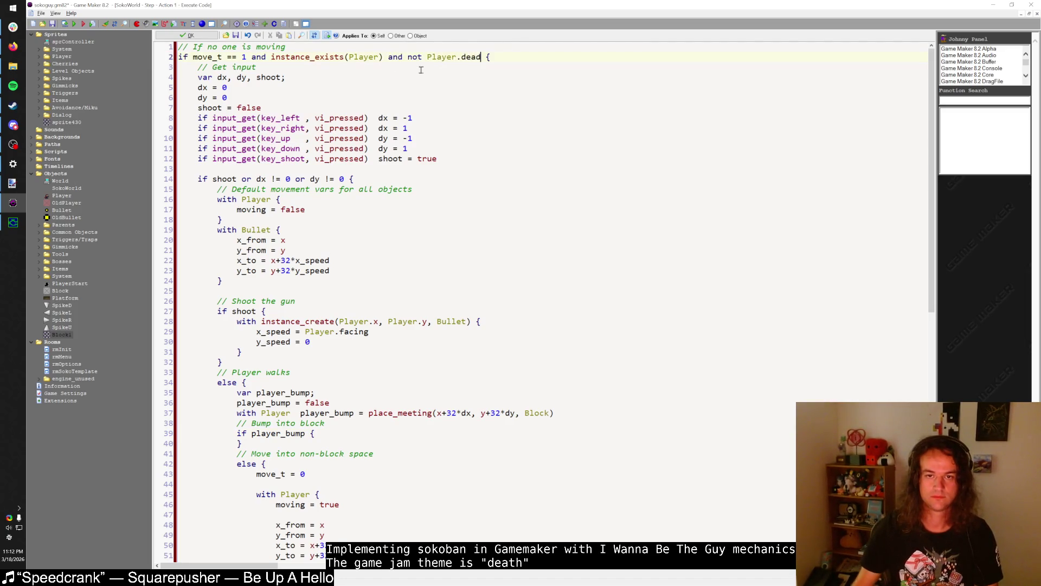
key(ctrl+s)
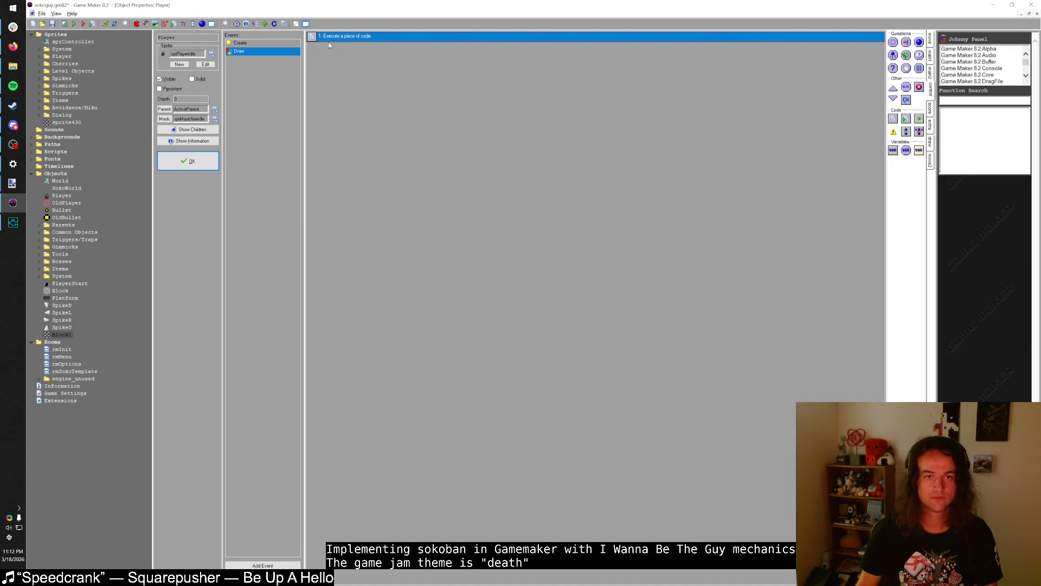
- Wrap the Player's Draw event draw_sprite_ext call in 'if not dead { }'
double_click(342, 44)
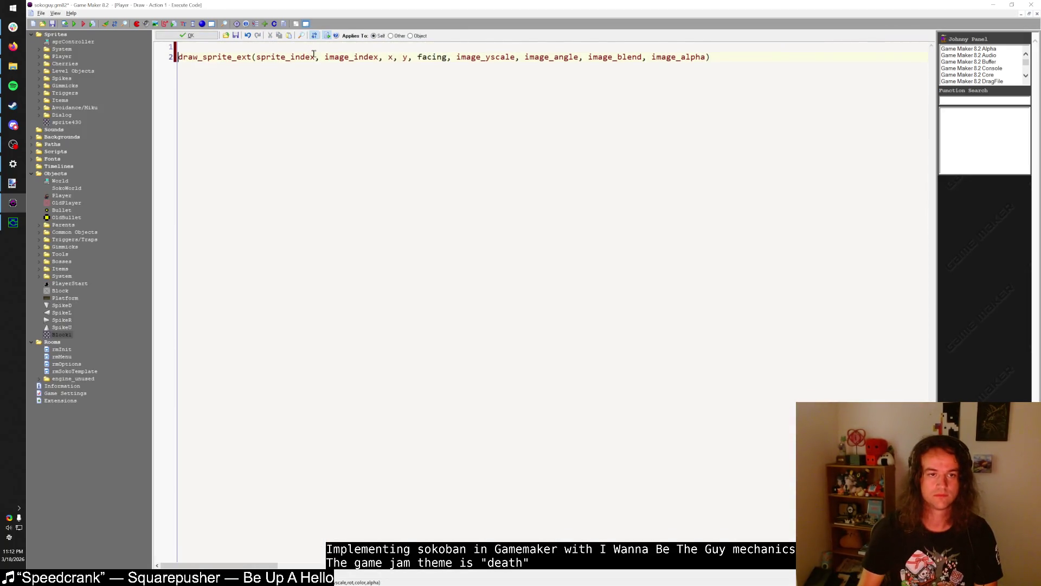
key(Return)
key(Up)
text(if not dead {)
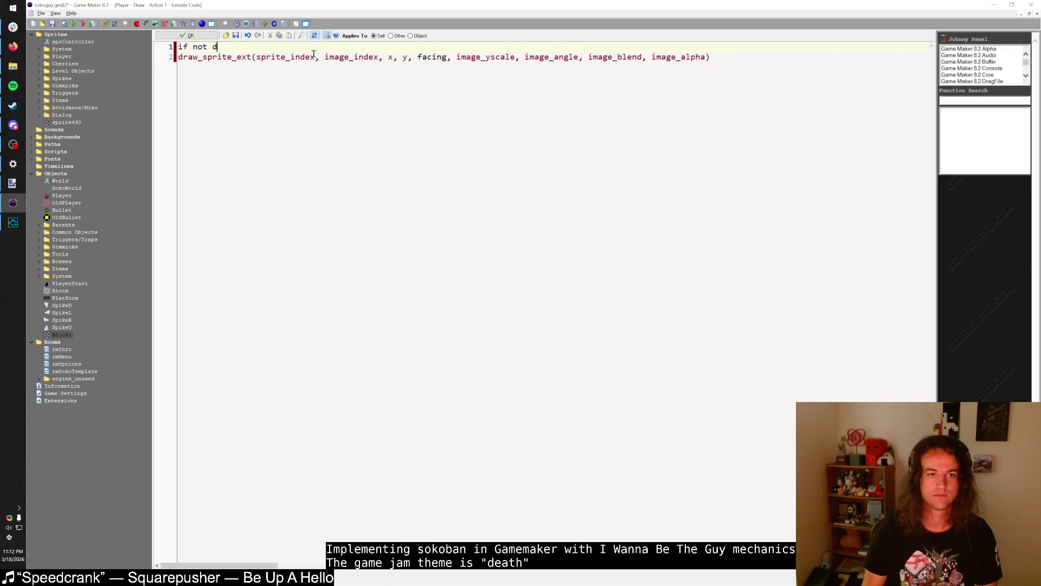
key(Down)
key(Home)
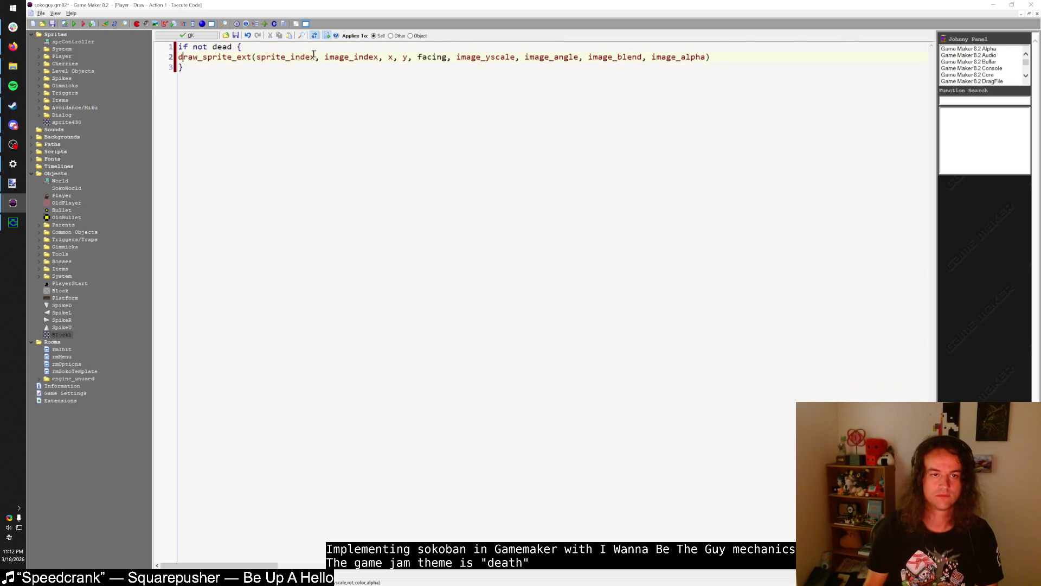
key(Tab)
click(187, 35)
click(188, 160)
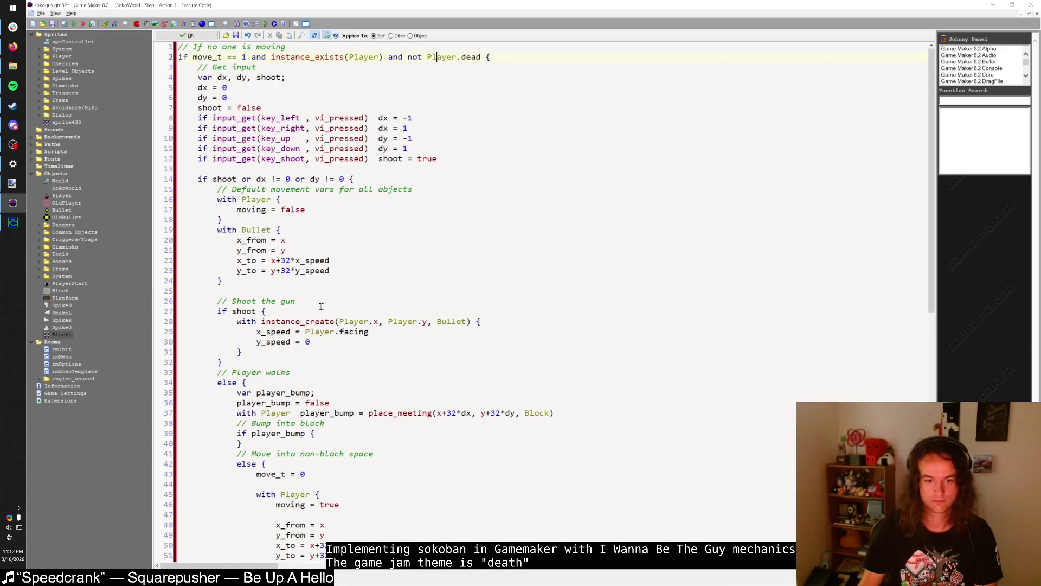
- Add a blank line below the player_bump branch
scroll(320, 304, down, 9)
scroll(320, 304, up, 5)
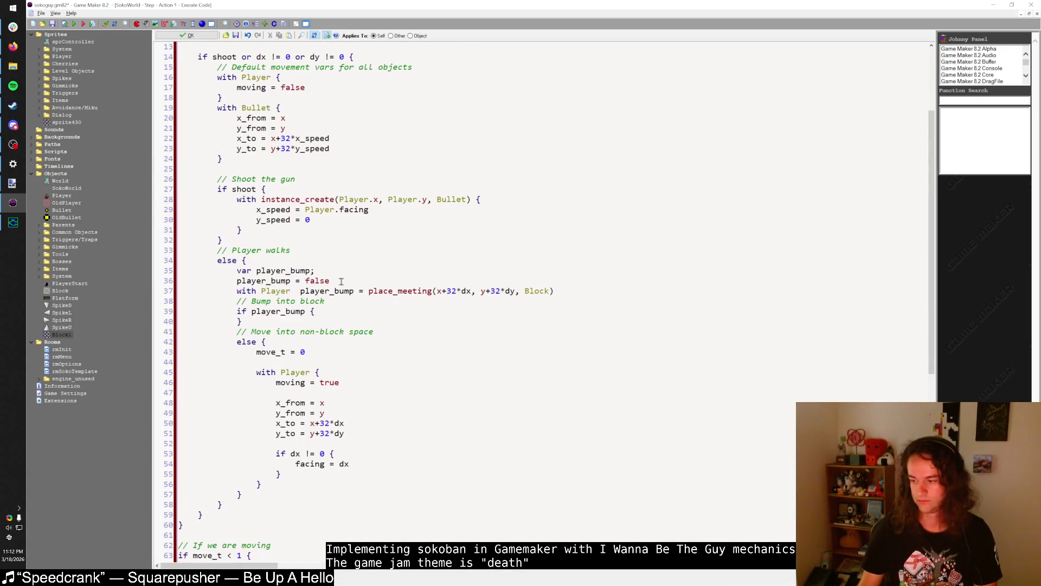
key(alt+Tab)
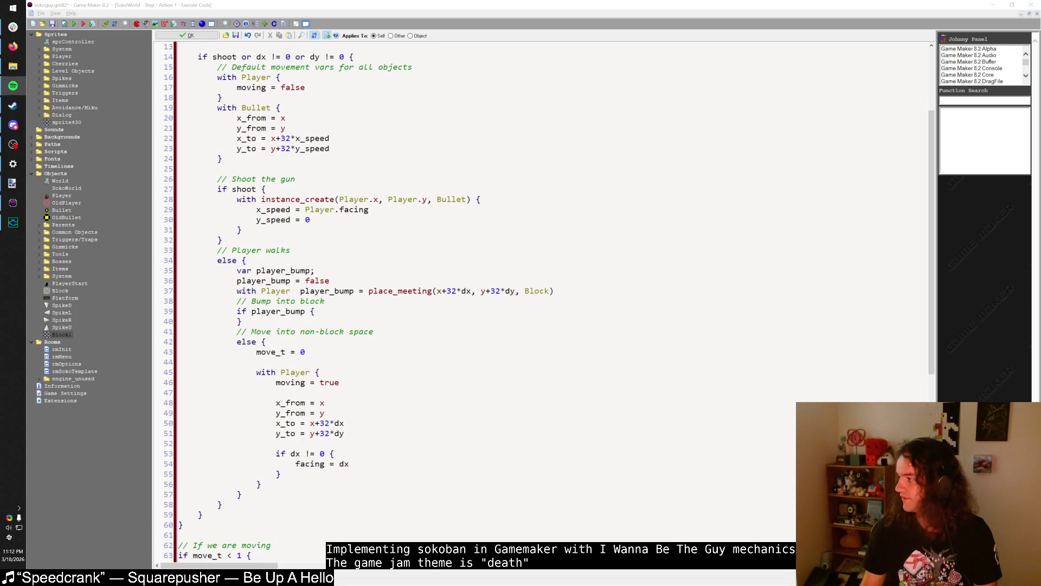
key(alt+Tab)
scroll(530, 215, down, 3)
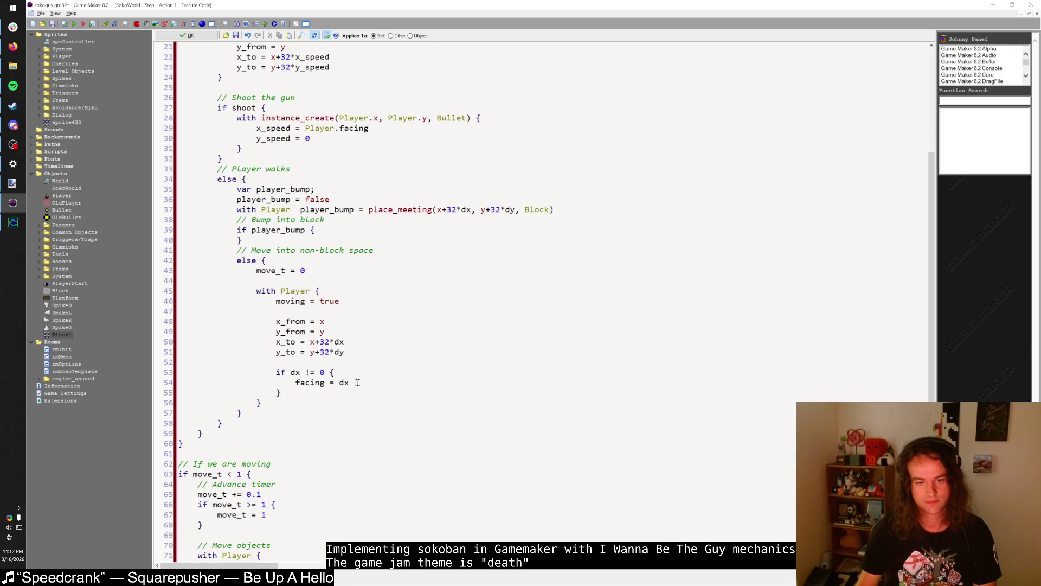
scroll(365, 362, up, 3)
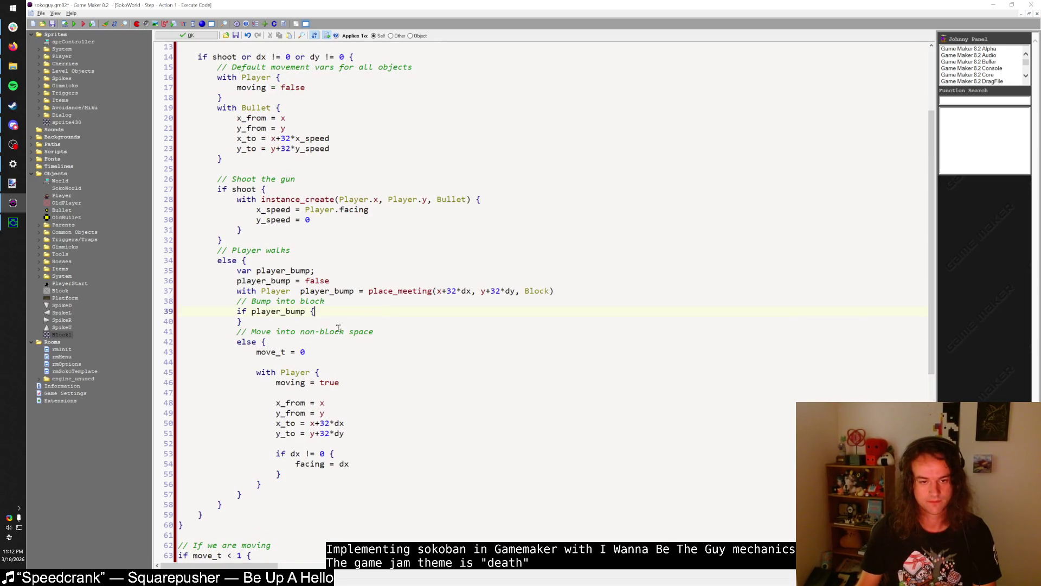
drag(556, 283, 564, 294)
click(401, 329)
click(396, 321)
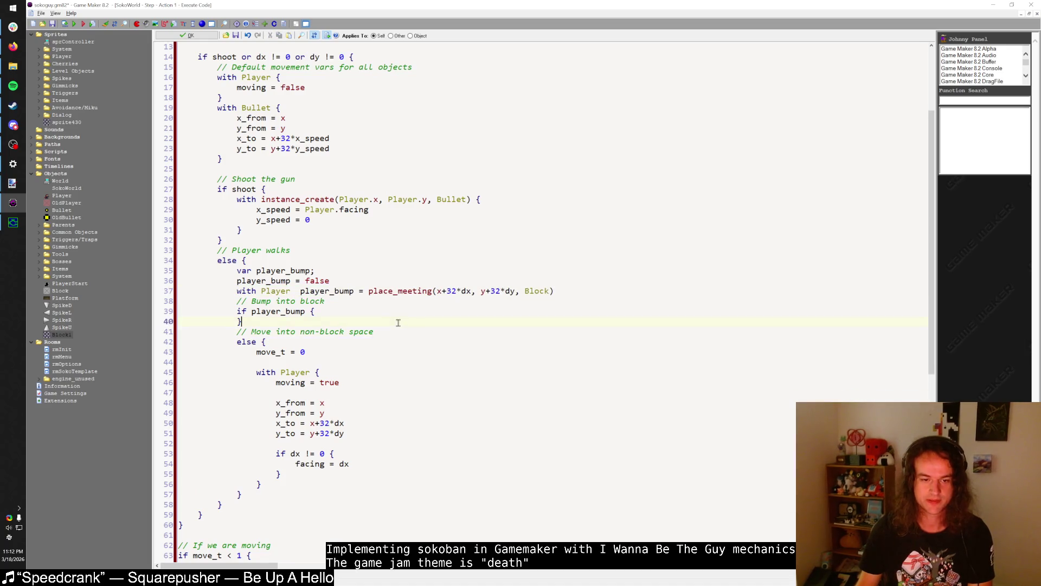
key(Return)
- Fill the bump branch with bump_t = 0, bump_x = dx and bump_y = dy
click(357, 311)
key(Return)
key(Tab)
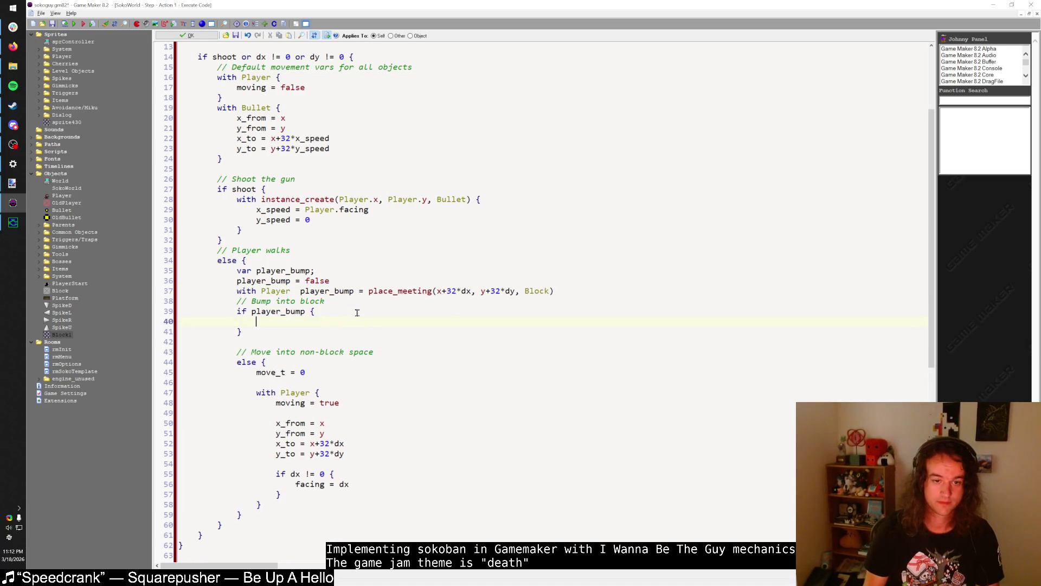
text(bump_t = 0)
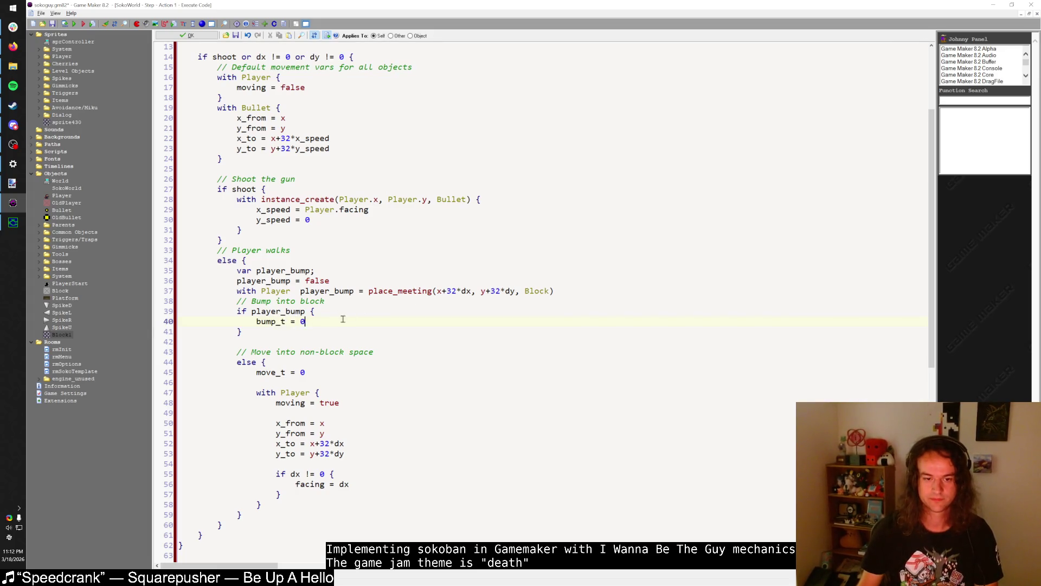
key(Return)
text(bump_)
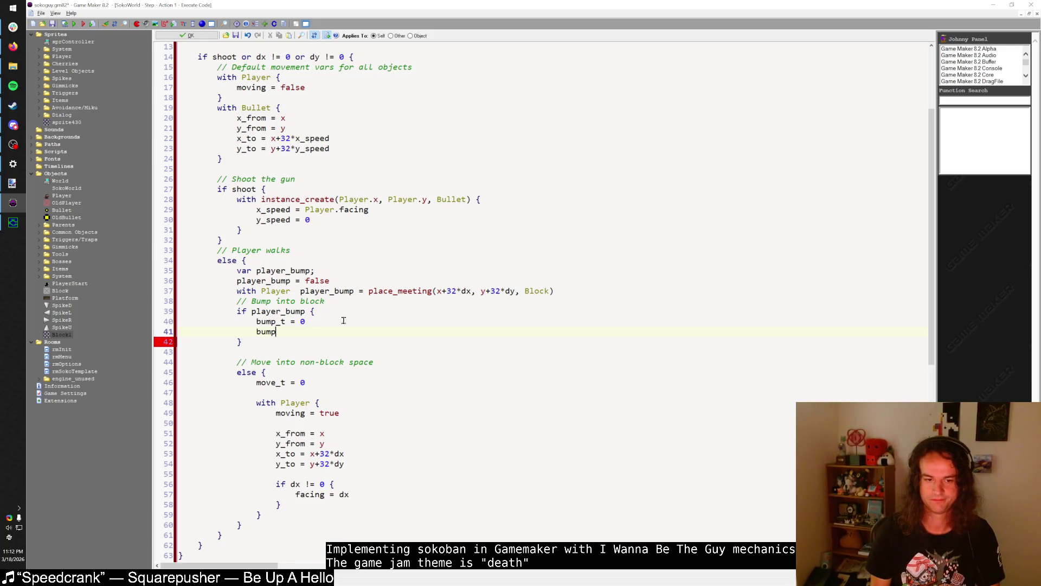
key(BackSpace)
key(BackSpace)
key(BackSpace)
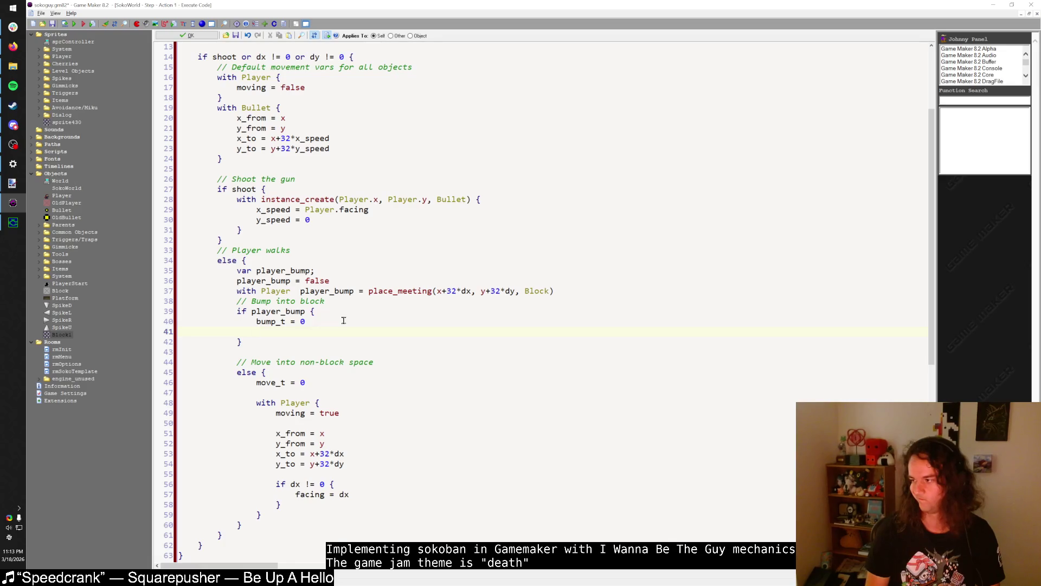
text(bump_)
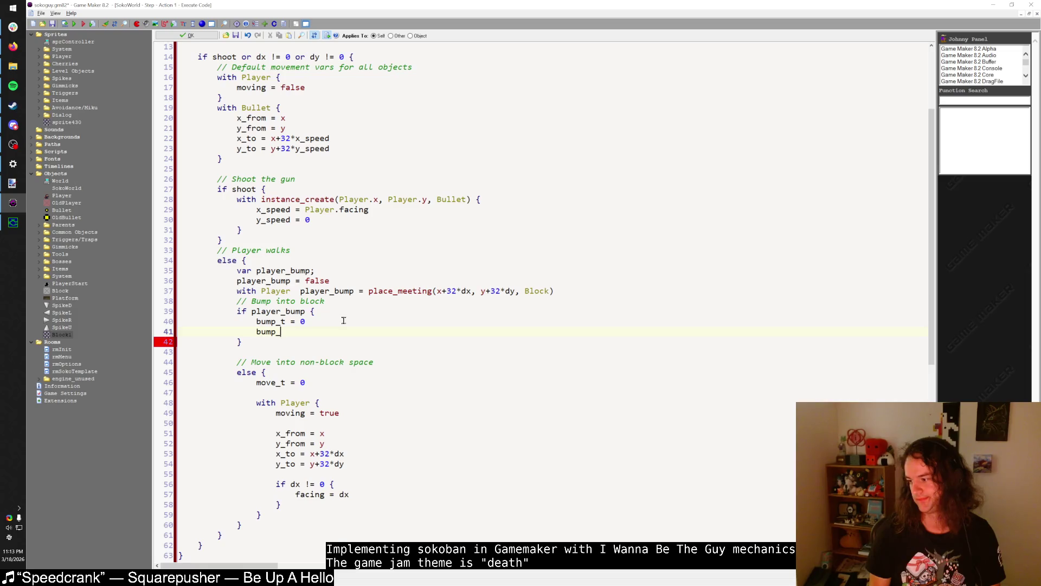
text(x = 0)
key(Return)
text(bump_y = )
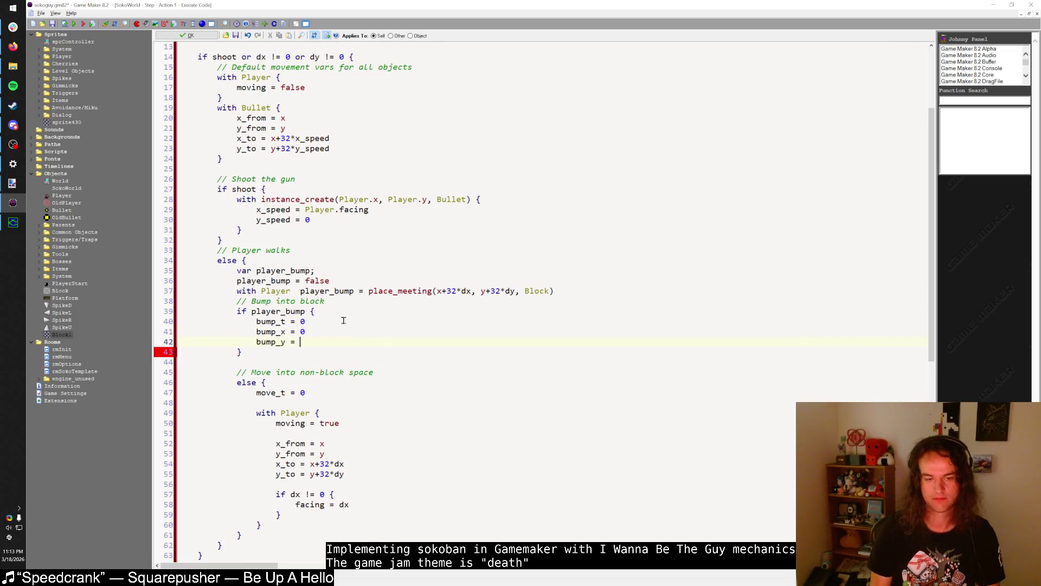
text(dy)
key(Up)
key(BackSpace)
text(dx)
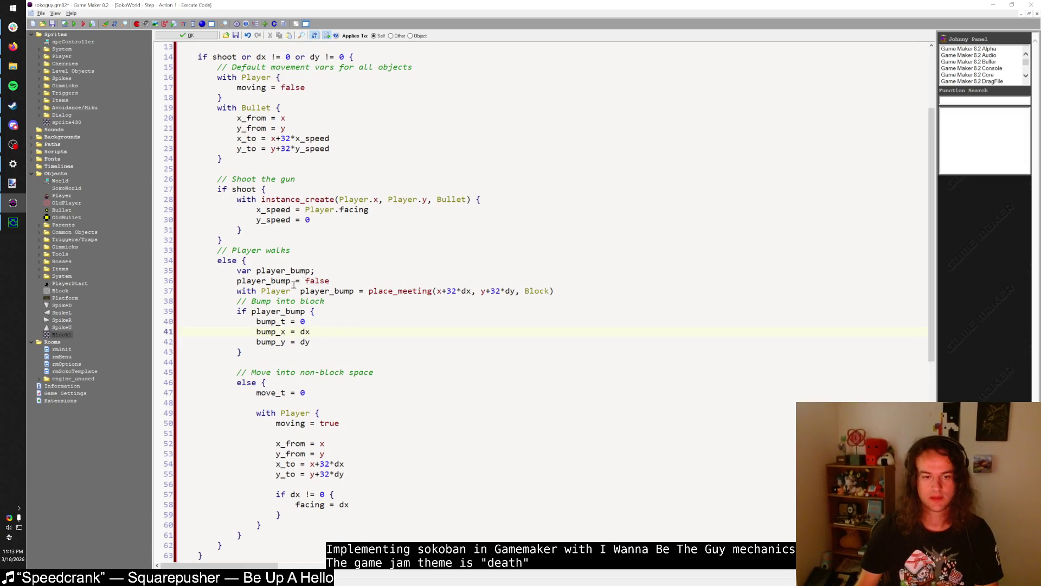
- Add a blank line after the Block collision check and delete one before the move section
click(282, 290)
click(581, 292)
key(Return)
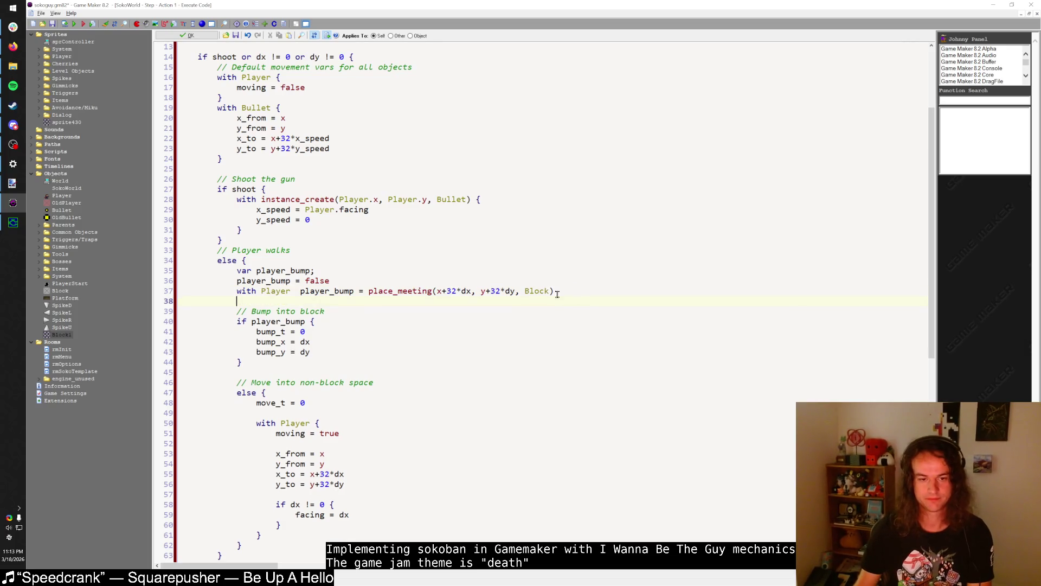
click(254, 373)
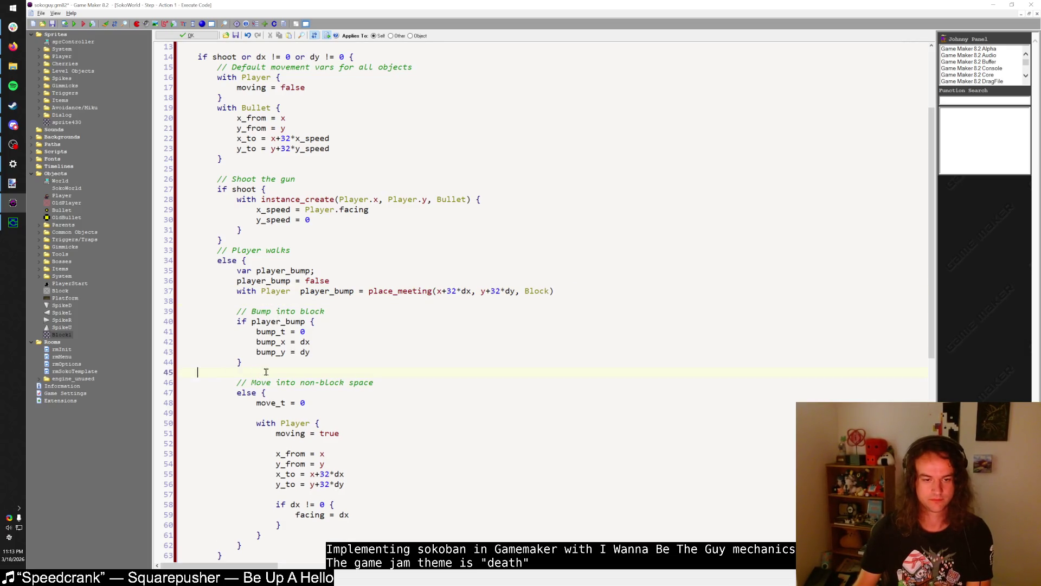
key(BackSpace)
ctrl+click(281, 291)
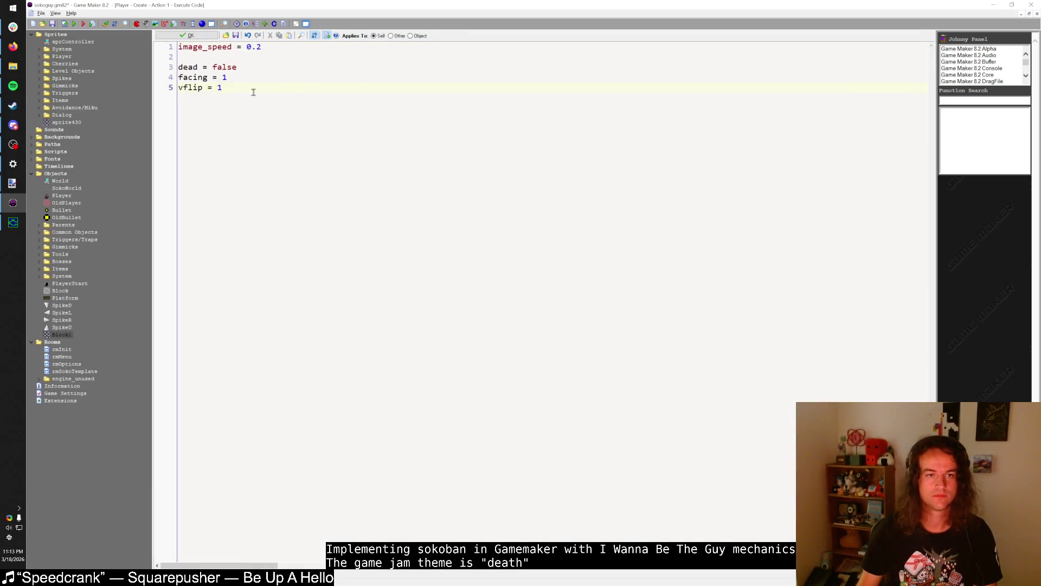
- Add bump_x = 0 and bump_y = 0 after vflip = 1 in the Player's Create code
key(Return)
key(Return)
text(bump_x = 0)
key(Return)
text(b)
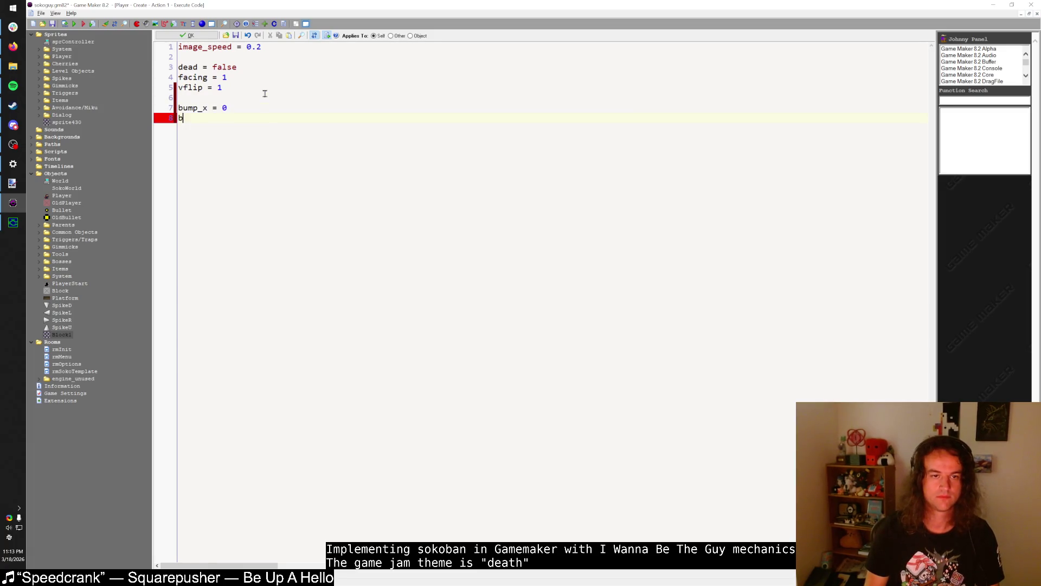
text(ump_y = 0)
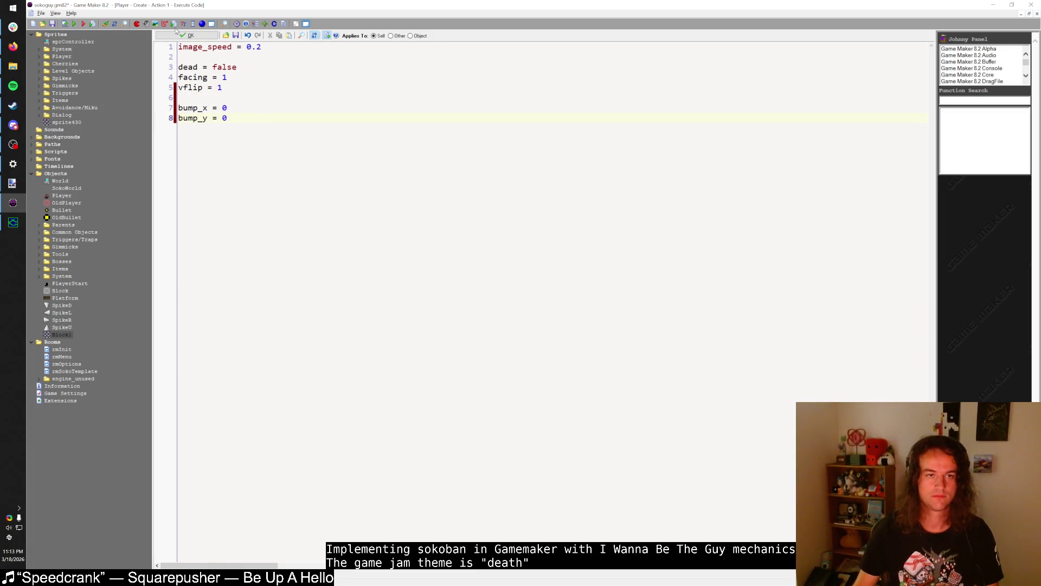
click(179, 34)
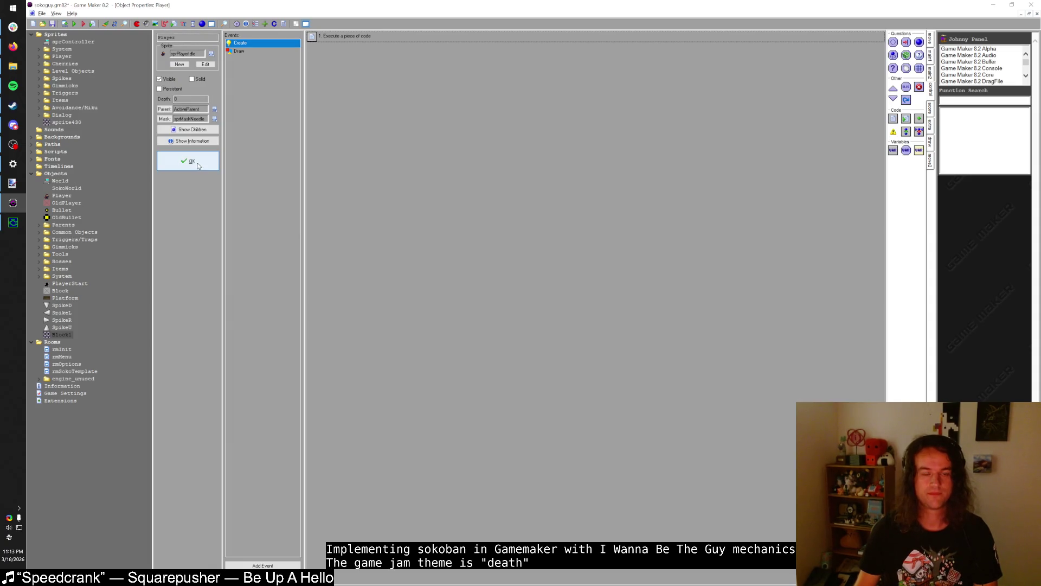
- Insert a bump_t = 0 line above bump_x, recheck the code, and close Player properties
double_click(347, 36)
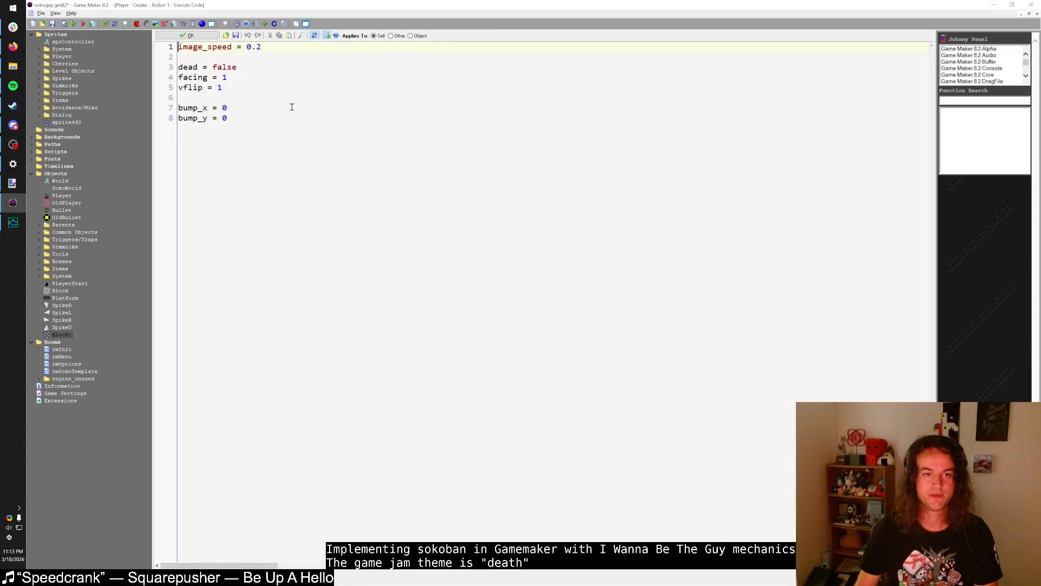
click(288, 98)
key(Return)
text(bump_t)
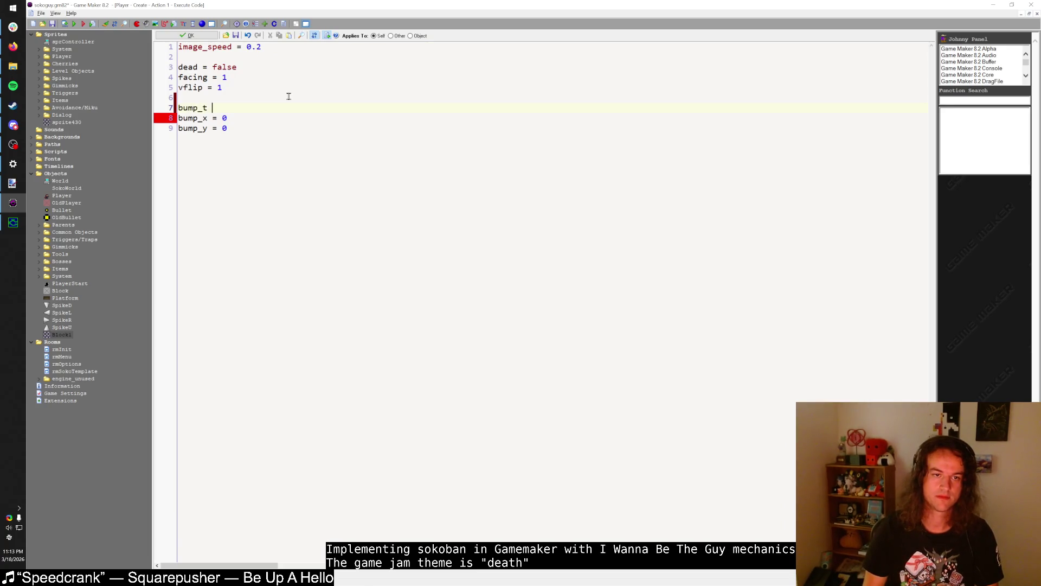
text(= 0)
click(189, 35)
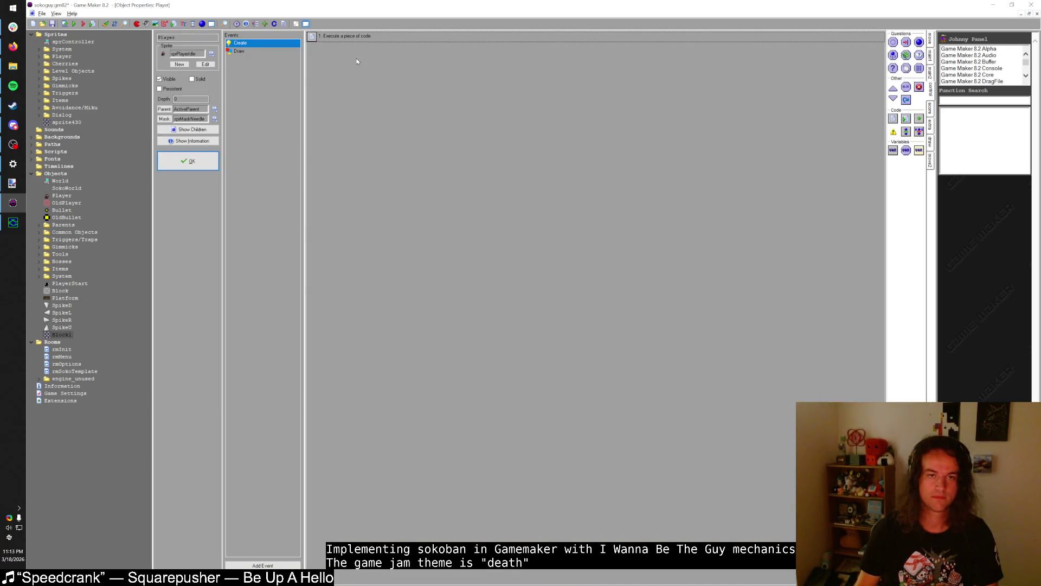
double_click(347, 36)
click(242, 107)
click(158, 36)
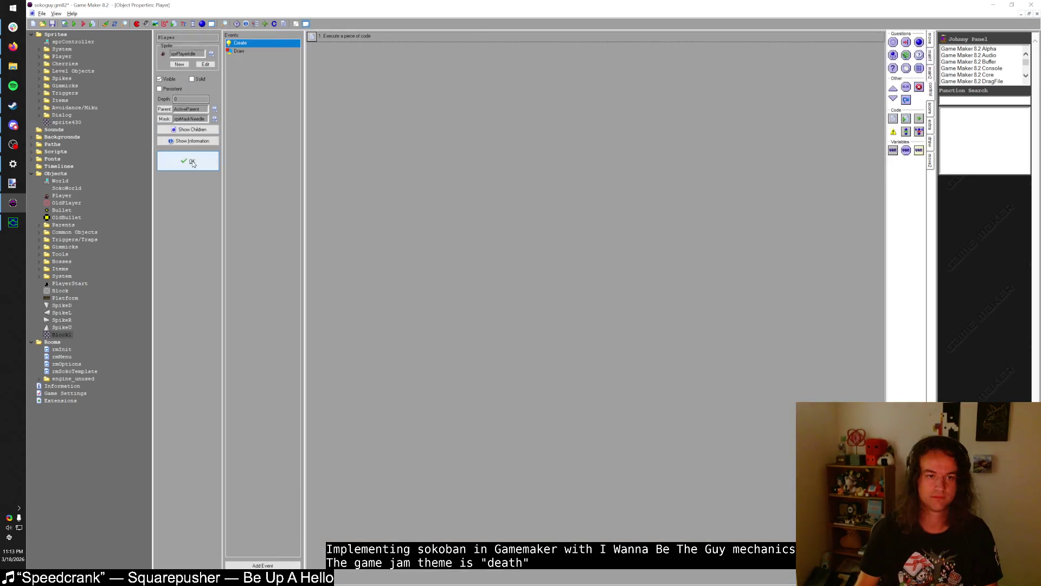
click(193, 163)
scroll(361, 265, down, 6)
- Try a '// Do bump animations' with Player block at the end, then delete it
scroll(298, 350, down, 5)
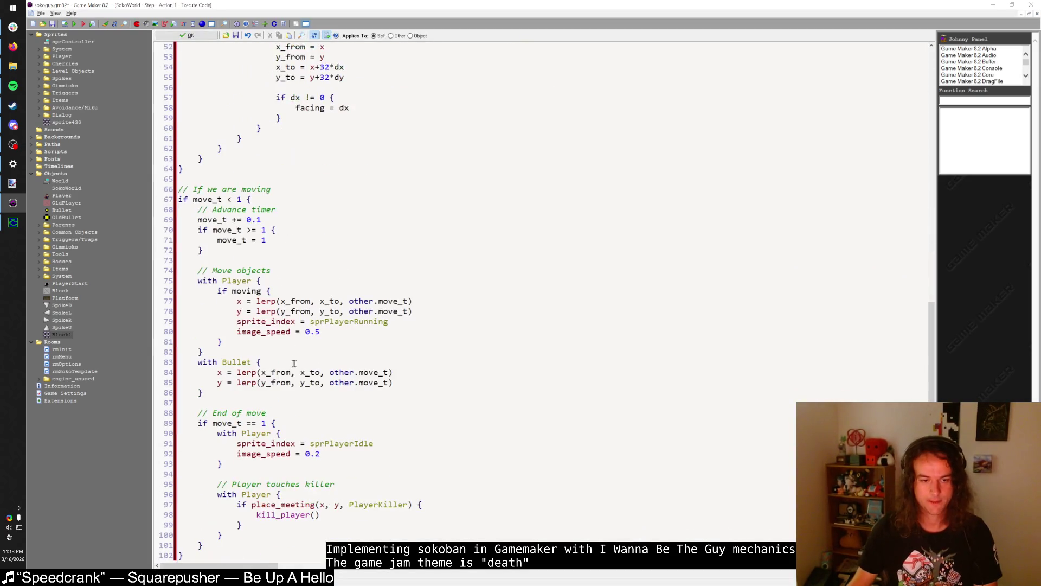
click(239, 556)
key(Return)
key(Return)
text(// Do b)
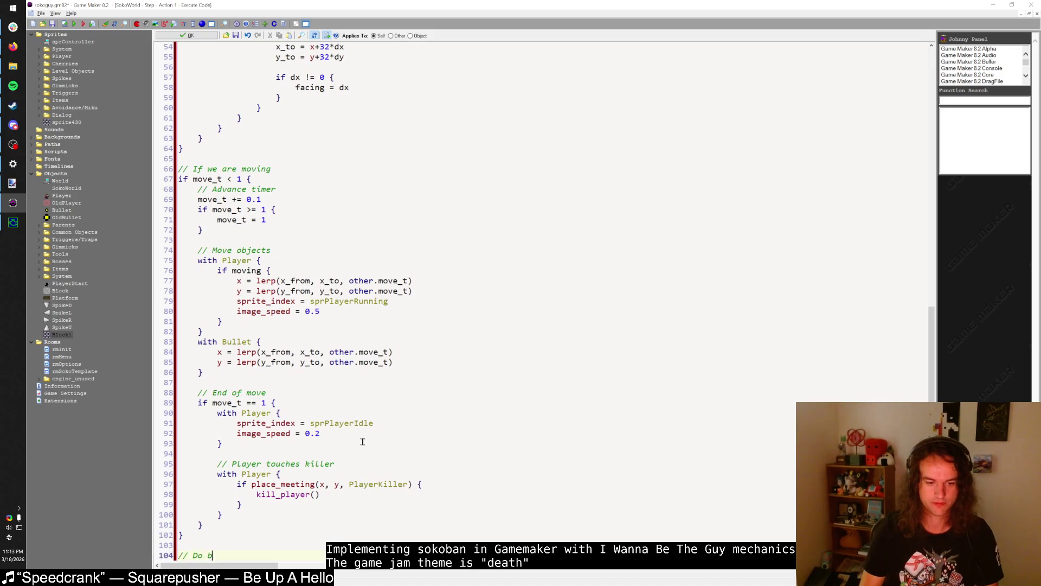
text(ump animations)
key(Return)
text(with )
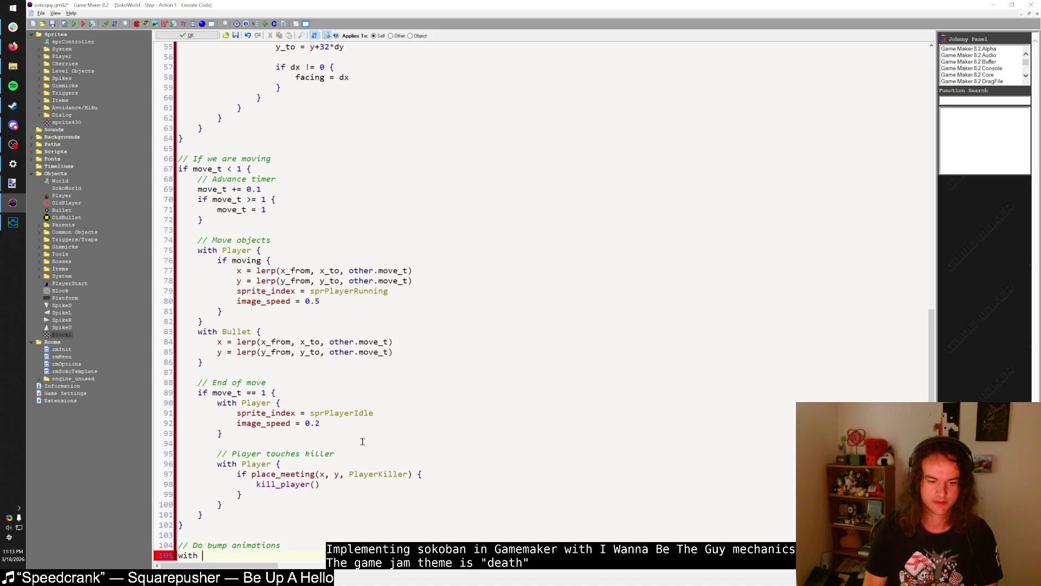
text(Player {)
key(Return)
text(})
key(Up)
key(End)
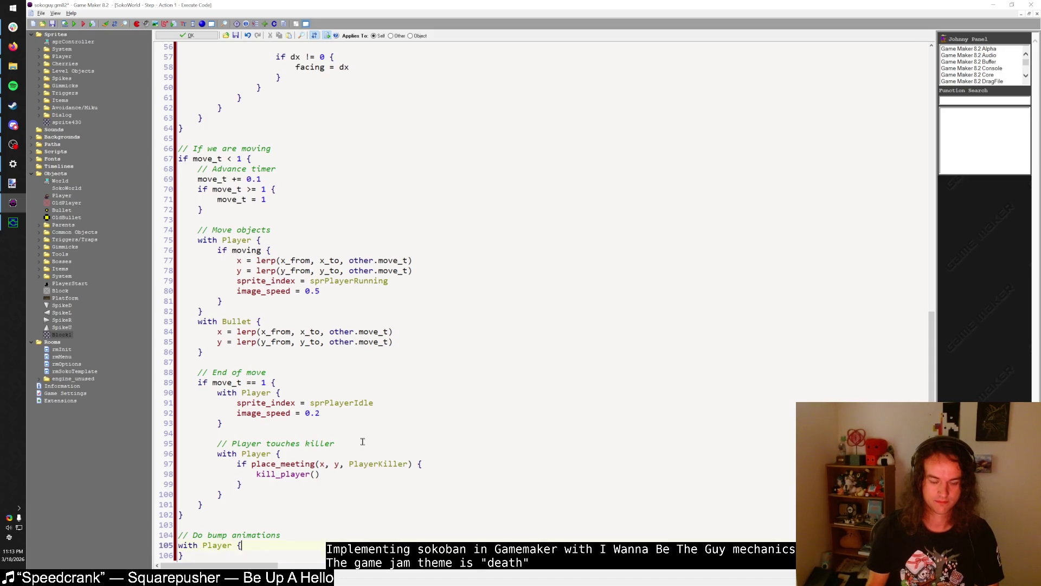
key(shift+Down)
key(shift+Up)
key(shift+Up)
key(shift+Up)
key(Delete)
key(BackSpace)
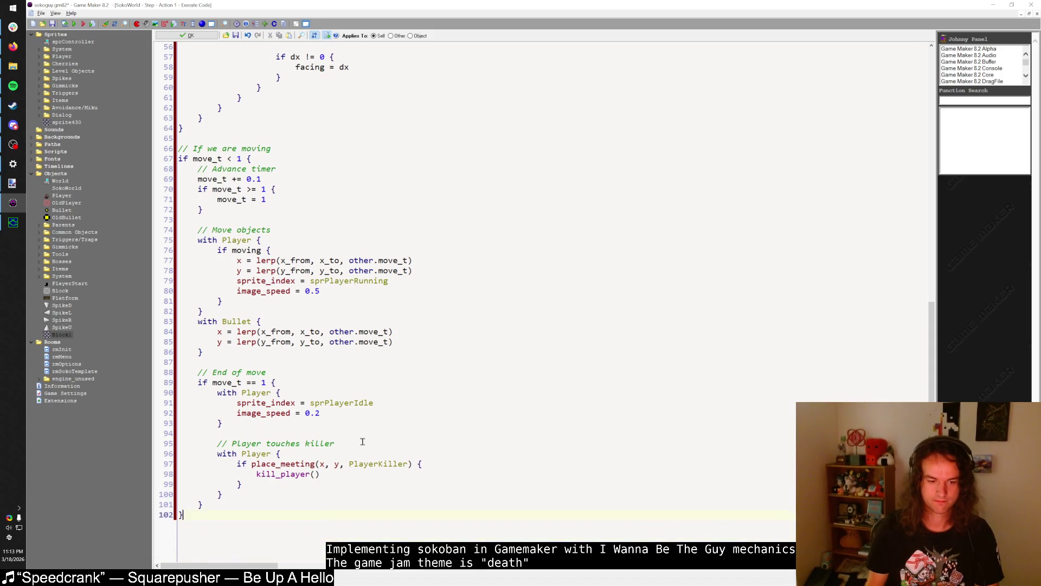
- Add bump_t = 1 under moving = false in the default movement setup
scroll(363, 441, up, 18)
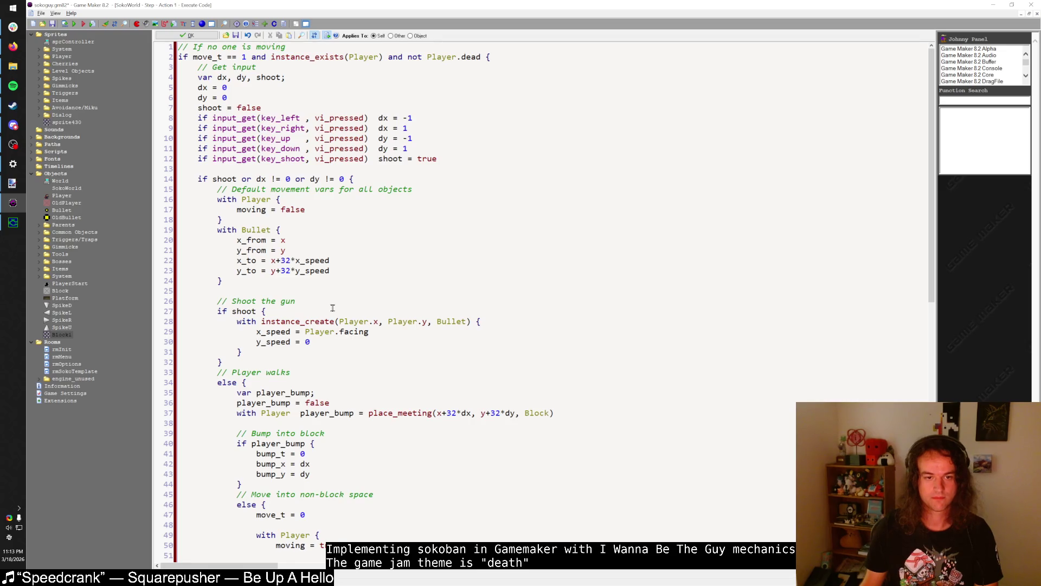
click(353, 210)
key(Return)
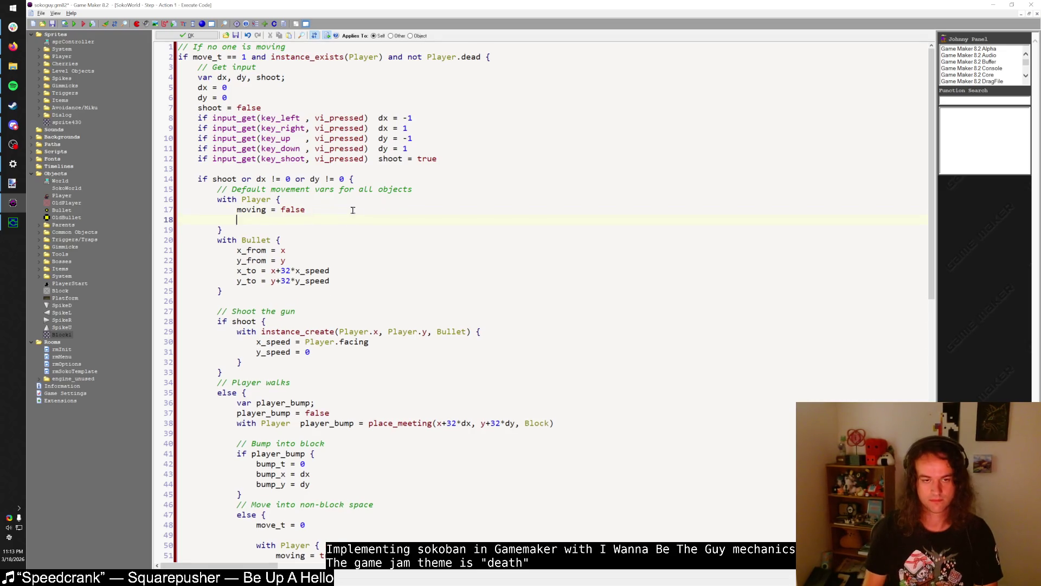
text(bump_t = 1)
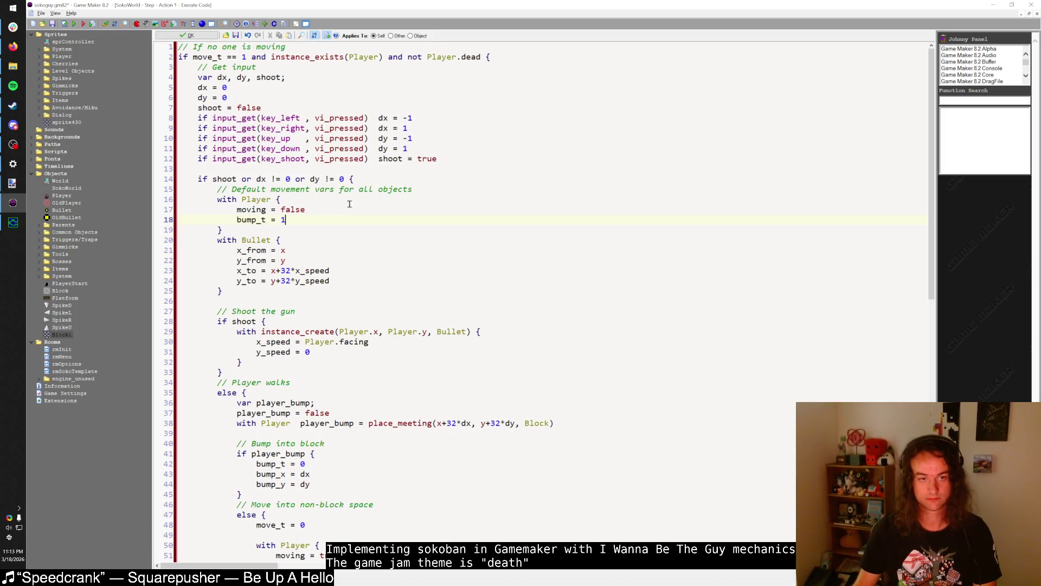
scroll(352, 206, down, 12)
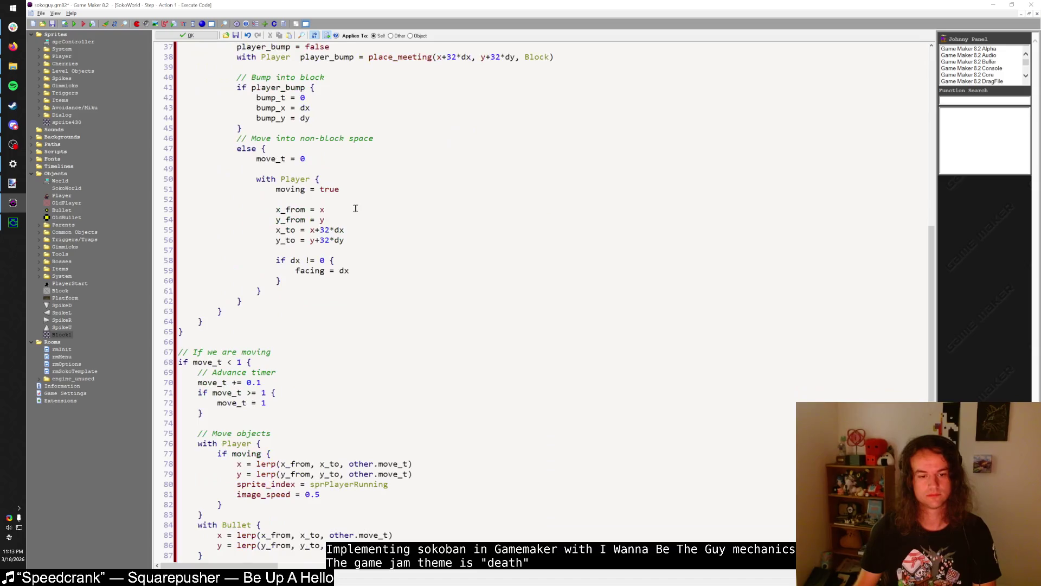
click(212, 332)
- Start a '// Do bump animations' section: with Player, if bump_t < 1, bump_t += 0.1
key(Return)
text(// Do bump animations)
key(Return)
text(with Player {)
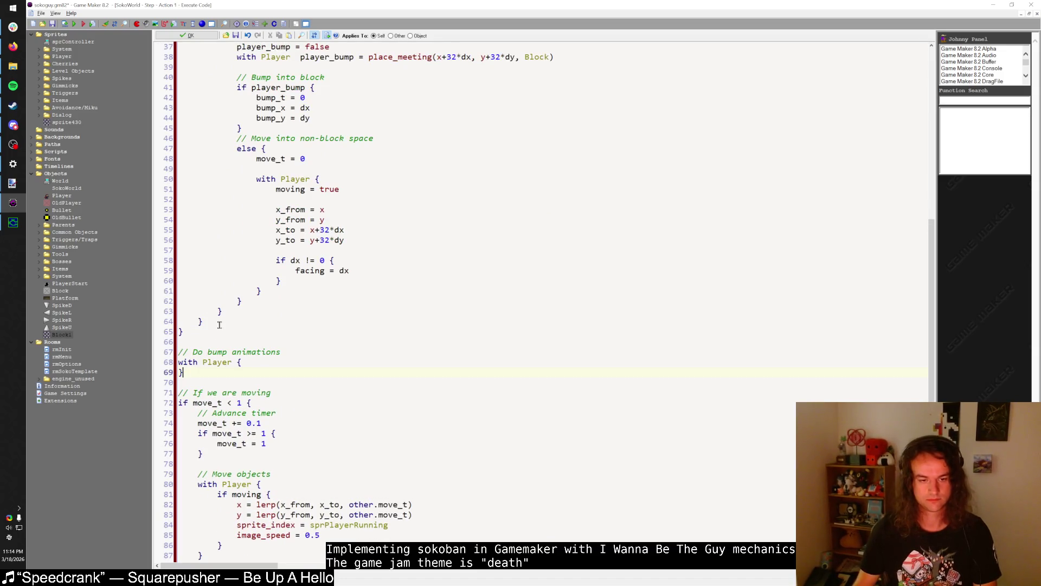
key(Return)
text(if bump_t)
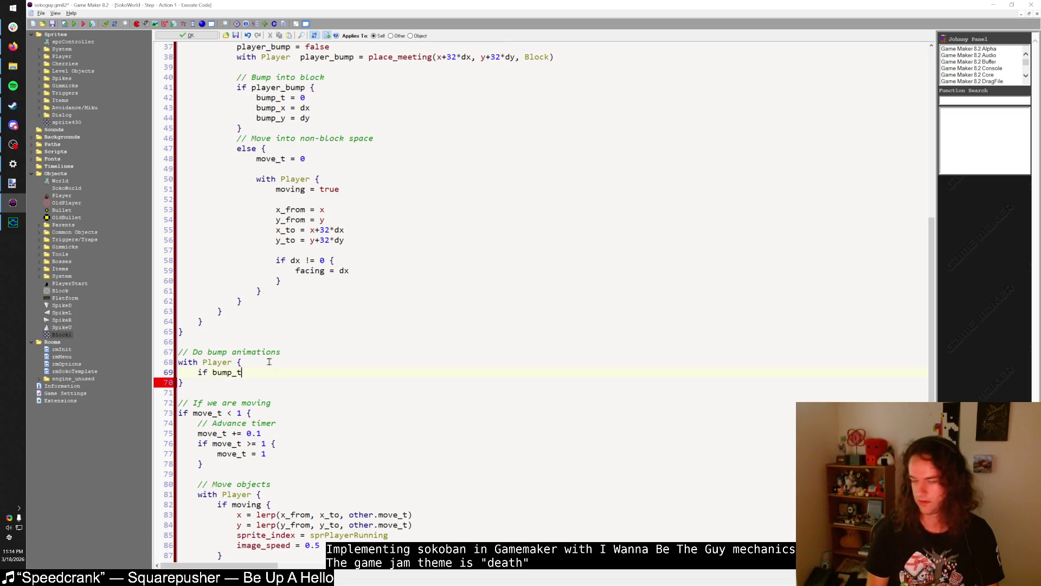
text( < 1 {)
key(Return)
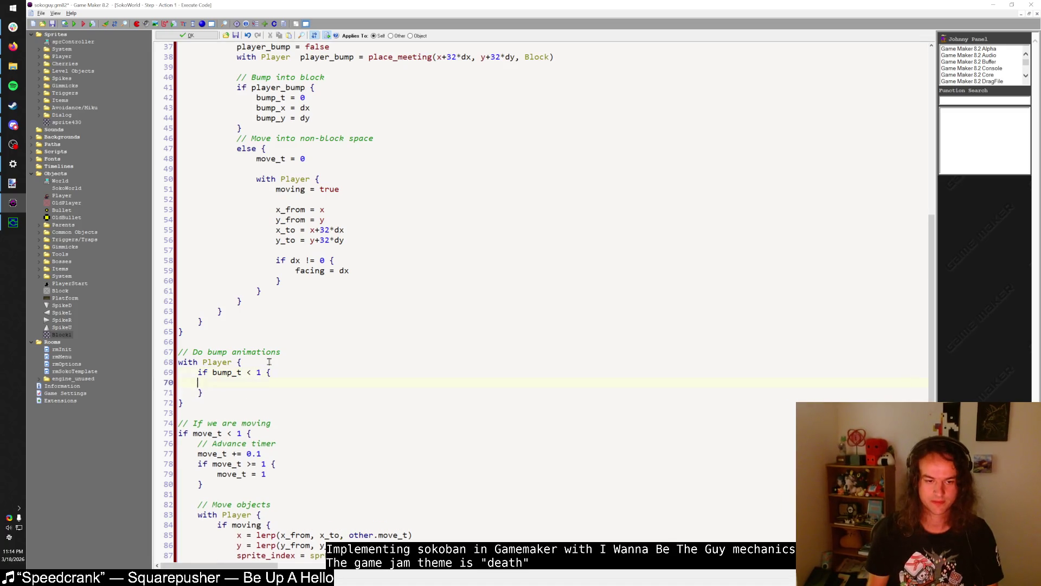
text(bump_t += )
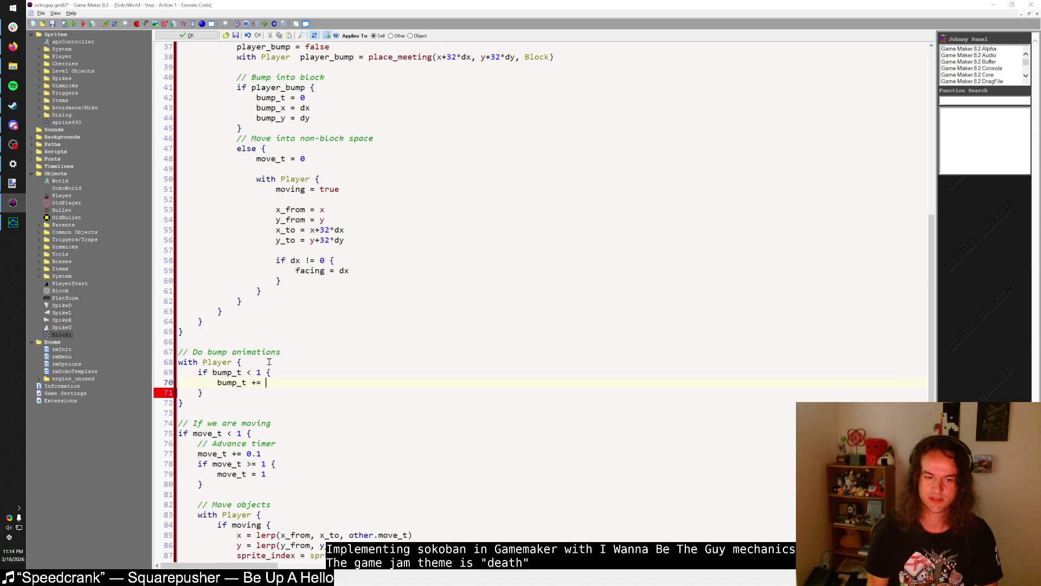
text(0.1)
key(Return)
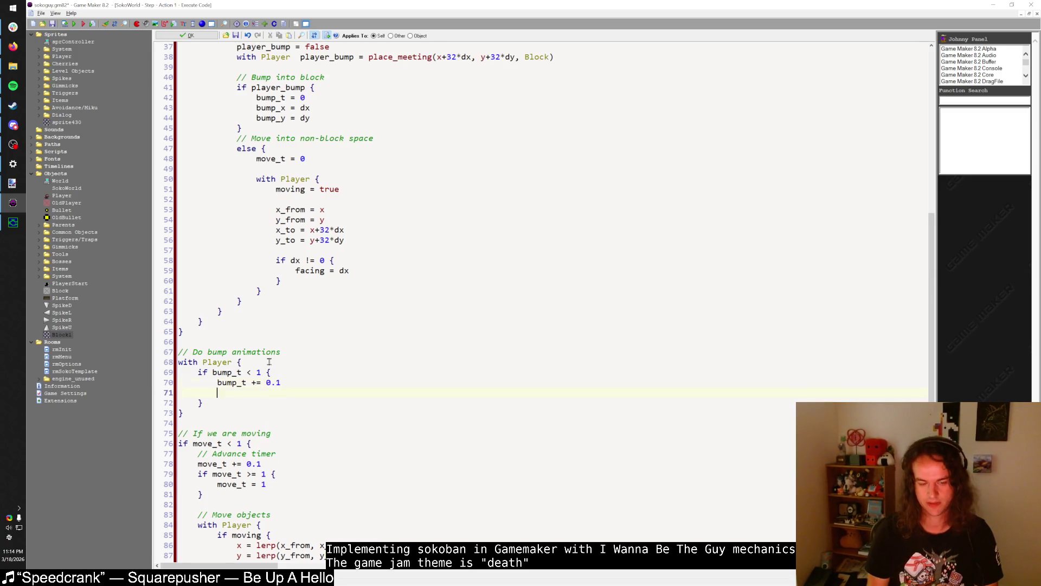
- Add a nested if bump_t < 1 { bump_t = 1 } block after the bump_t increment
text(if)
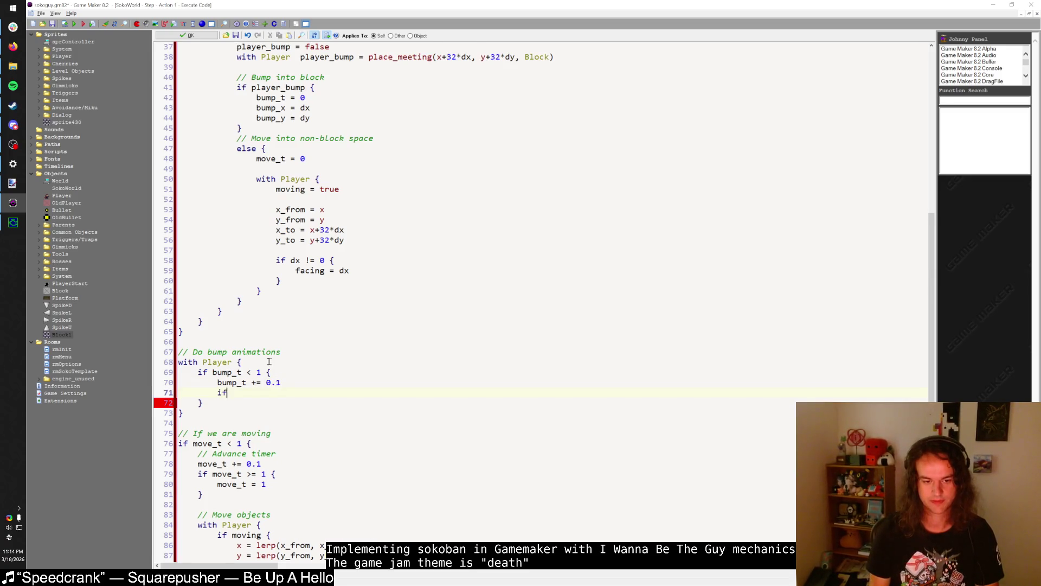
key(BackSpace)
key(BackSpace)
key(BackSpace)
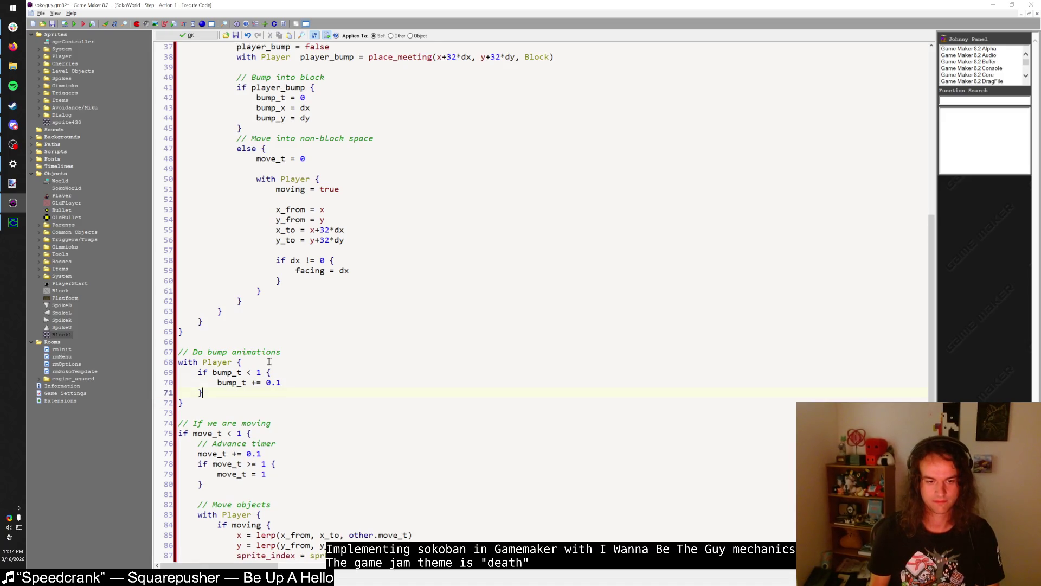
key(shift+Up)
key(shift+Up)
text(bumpt)
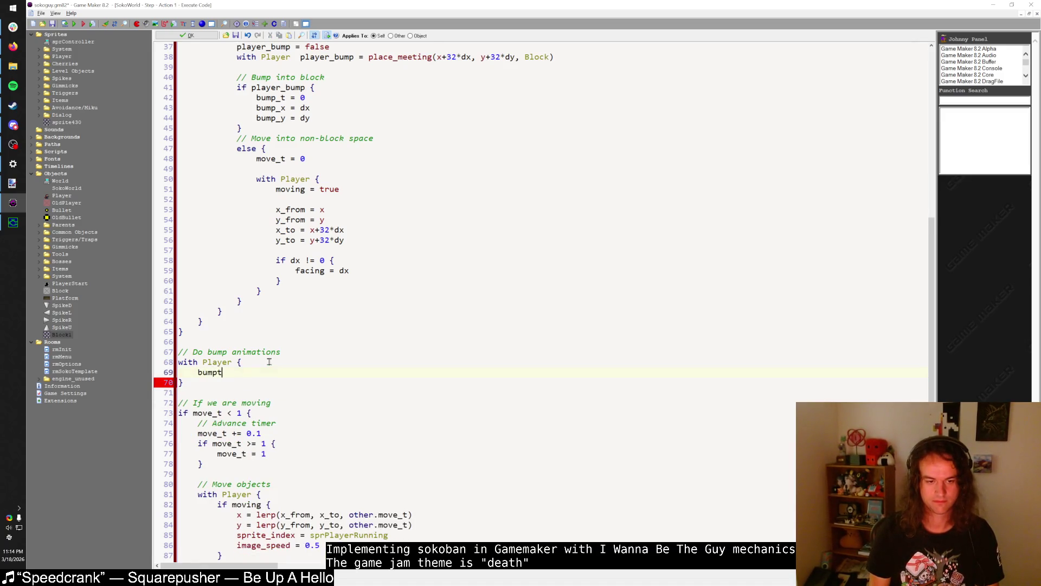
key(BackSpace)
text(_t += 1)
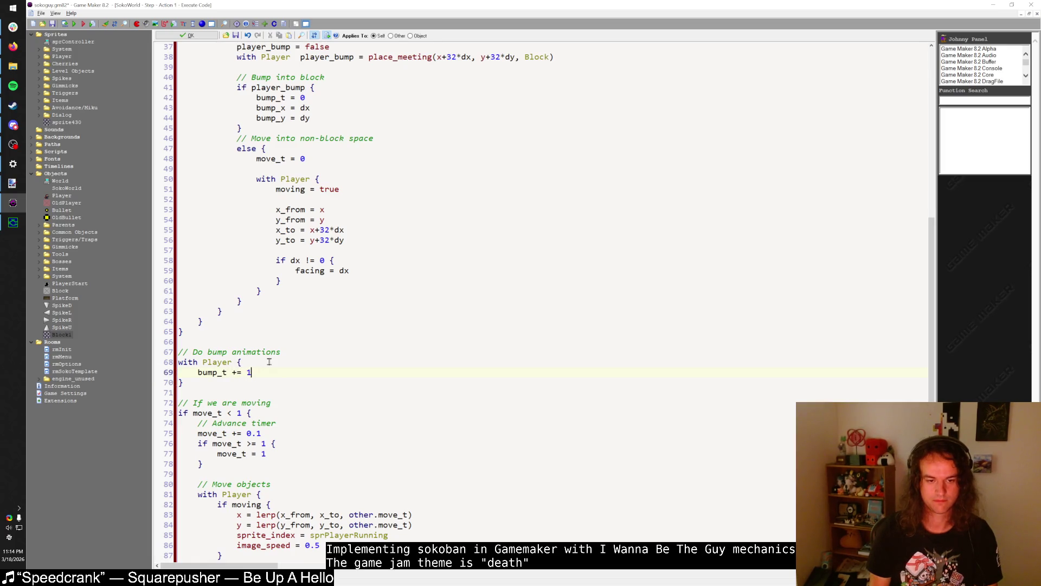
text(0.)
key(Return)
text(if bump_t < 1 {)
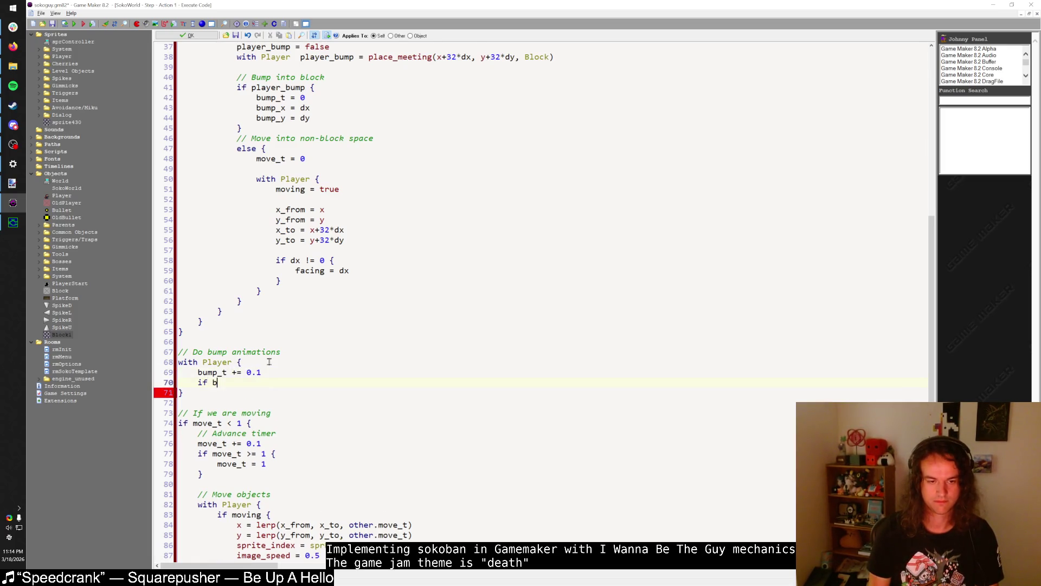
key(Return)
text(})
key(Up)
key(End)
key(Return)
key(Tab)
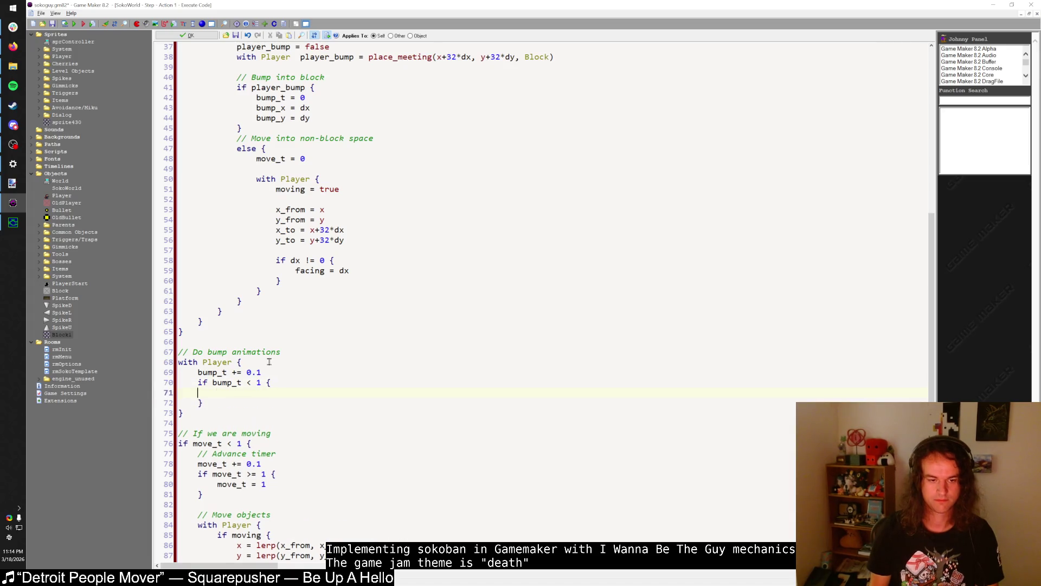
text(bump_t = 1)
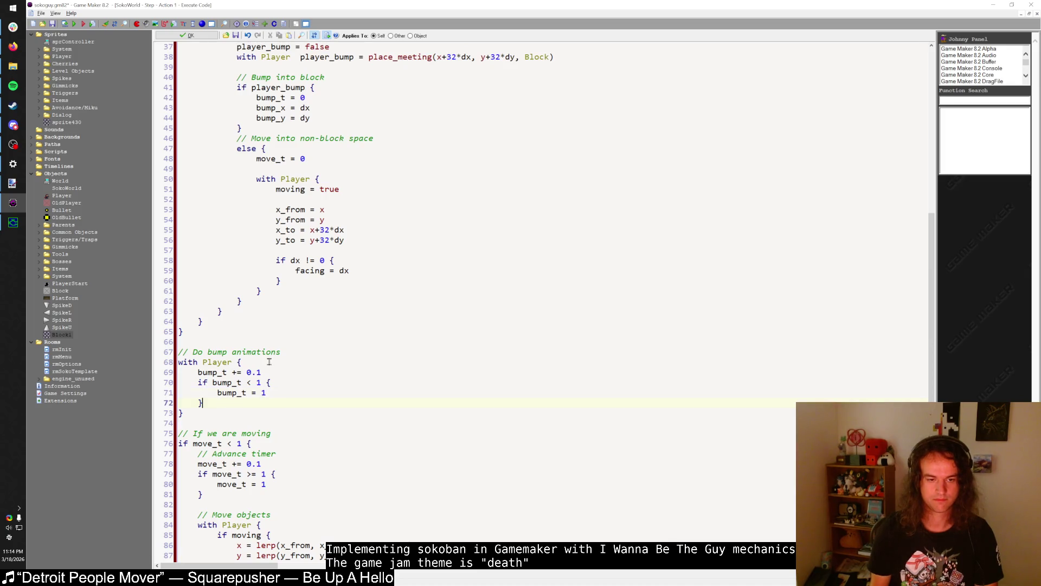
- Wrap the increment and nested check inside an outer if bump_t < 1 block and re-indent them
key(Up)
key(Up)
key(End)
key(Return)
text(if bump)
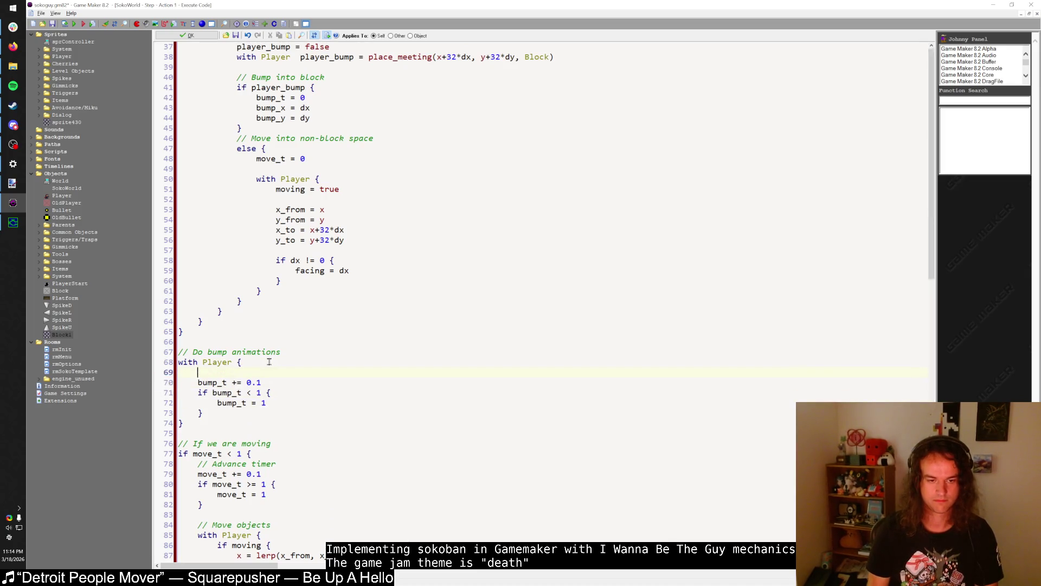
text(_t < 1 {)
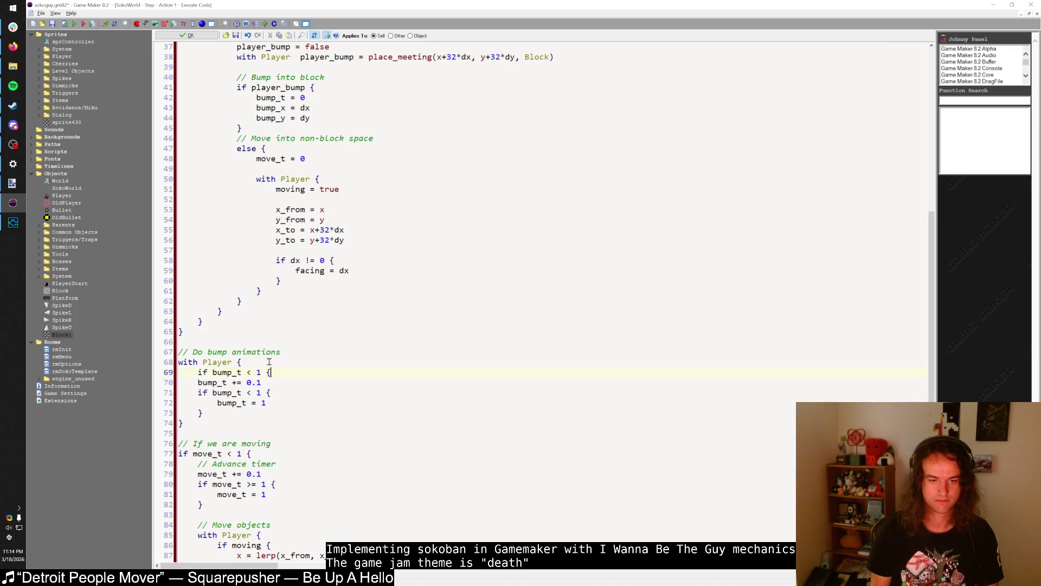
key(Down)
key(Down)
key(Down)
key(Return)
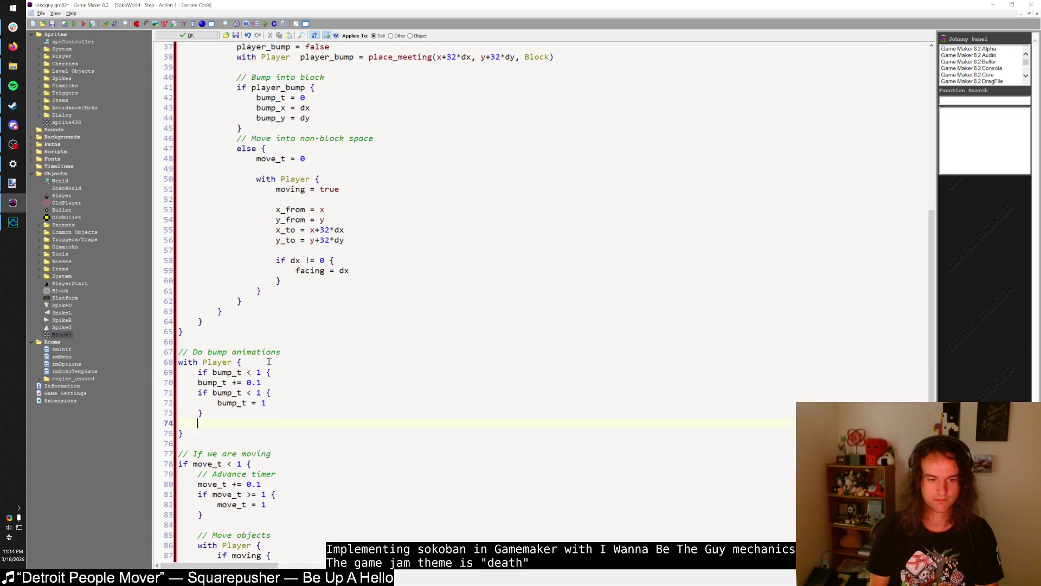
key(BackSpace)
key(Return)
key(BackSpace)
key(Return)
text(})
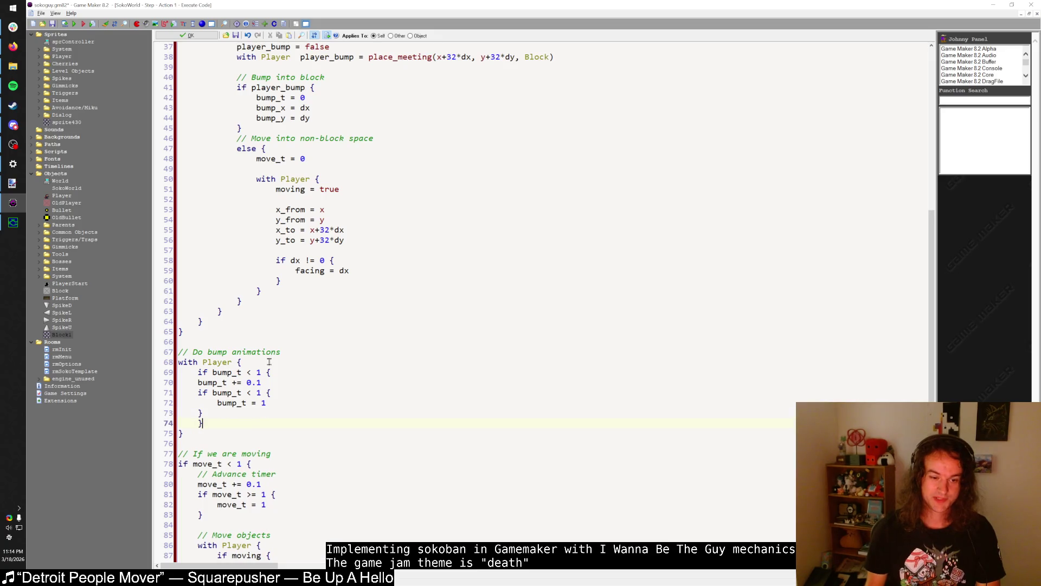
key(Up)
key(shift+Up)
key(shift+Up)
key(shift+Up)
key(Tab)
key(End)
key(Return)
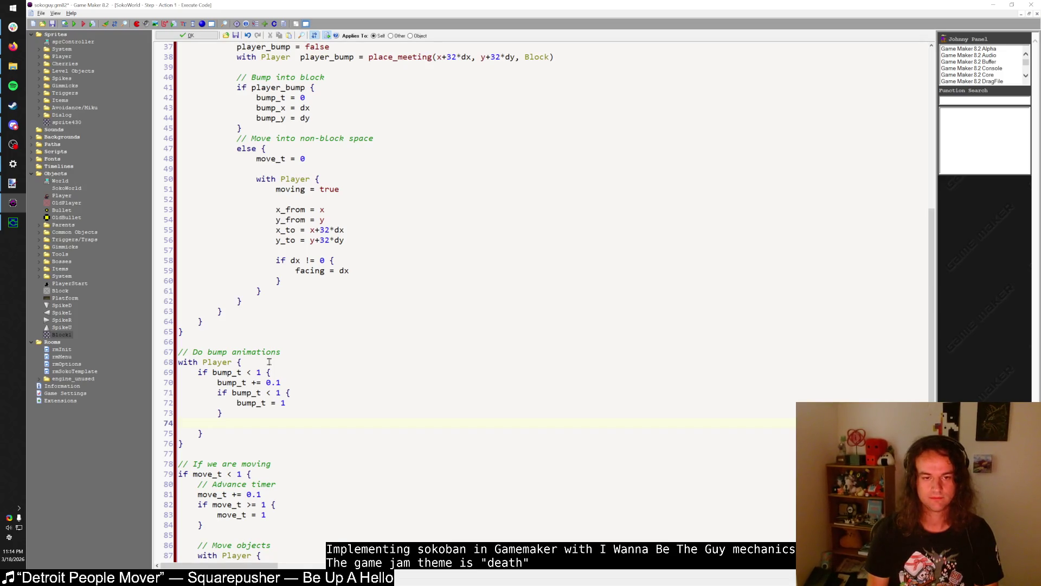
- Close the Step code editor, bring it back, and scroll up
click(222, 361)
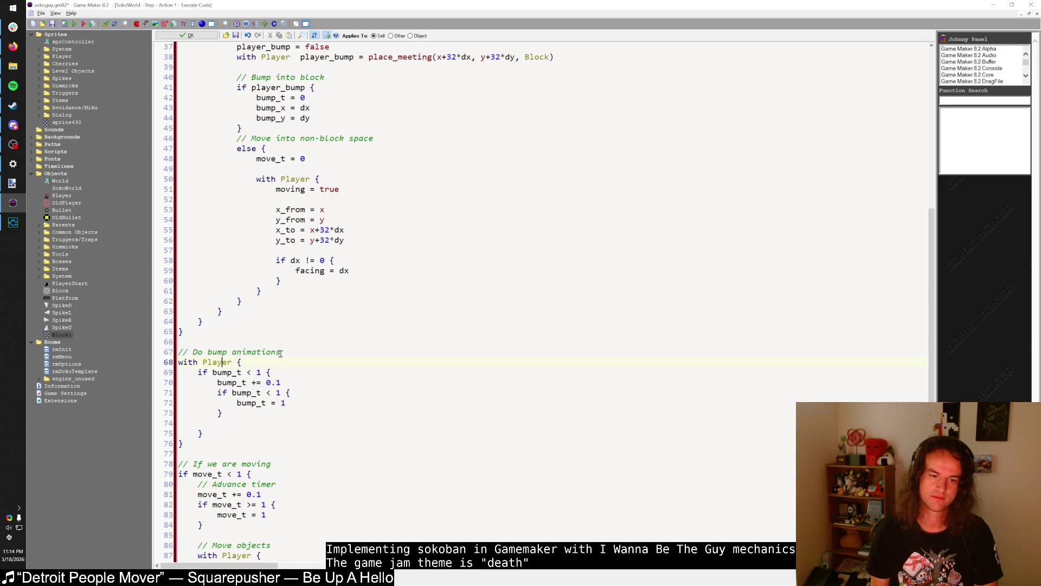
key(Escape)
key(ctrl+Tab)
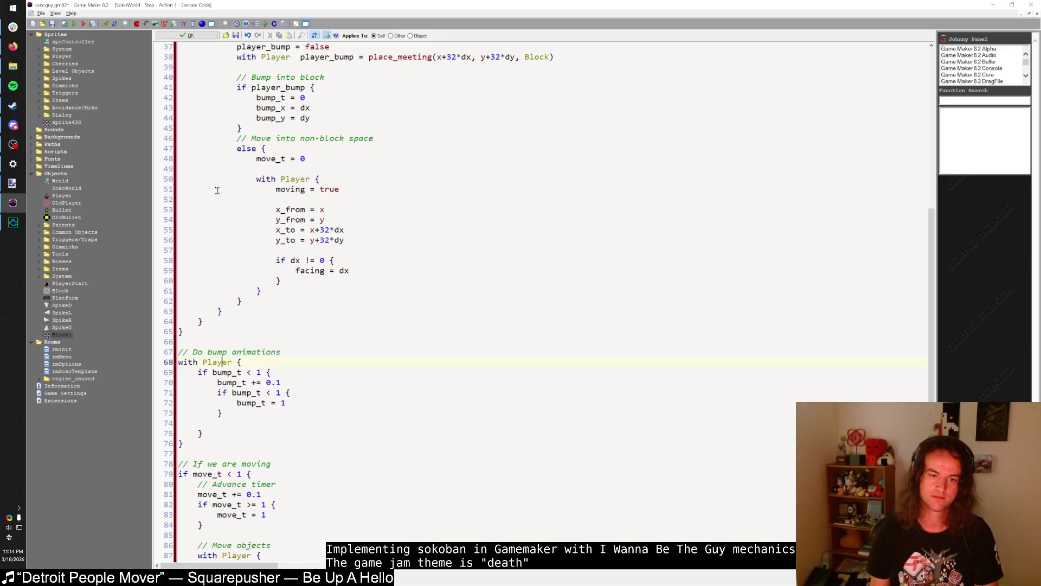
scroll(319, 238, up, 4)
- Replace the bump_x/bump_y lines with x_from, y_from, x_to, y_to lines copied from the Bullet block
drag(319, 239, 257, 231)
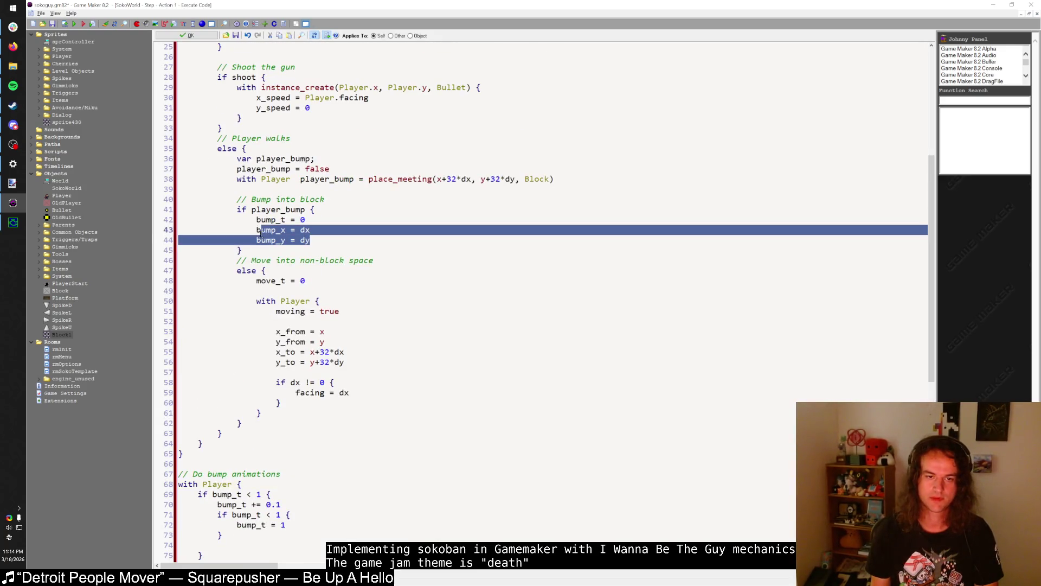
text(x_from = )
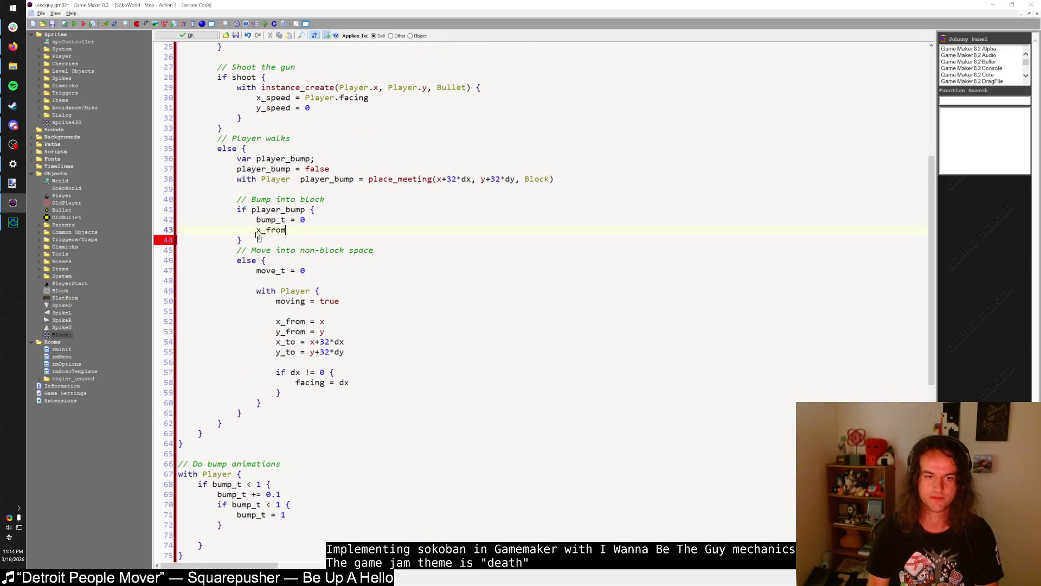
text(x)
drag(257, 232, 326, 237)
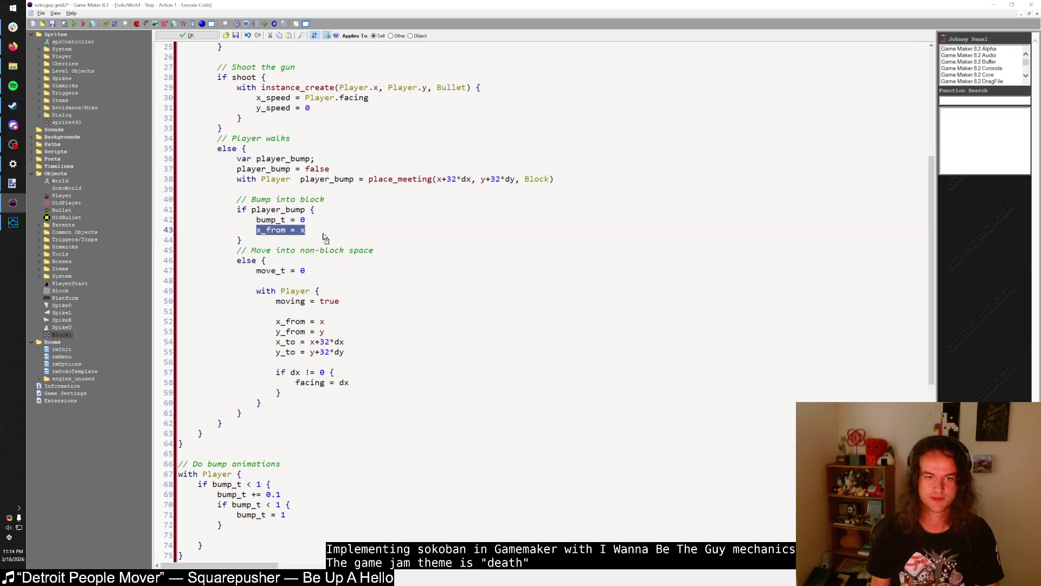
scroll(325, 238, up, 4)
mouse_move(236, 128)
mouse_down()
mouse_move(236, 138)
mouse_move(352, 158)
mouse_up()
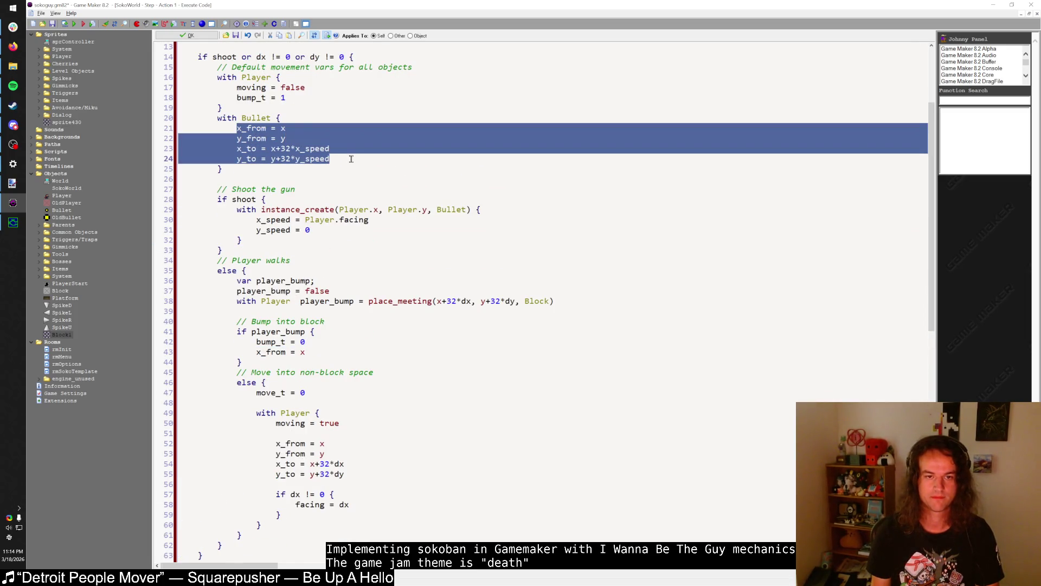
key(ctrl+c)
drag(257, 352, 306, 352)
key(ctrl+v)
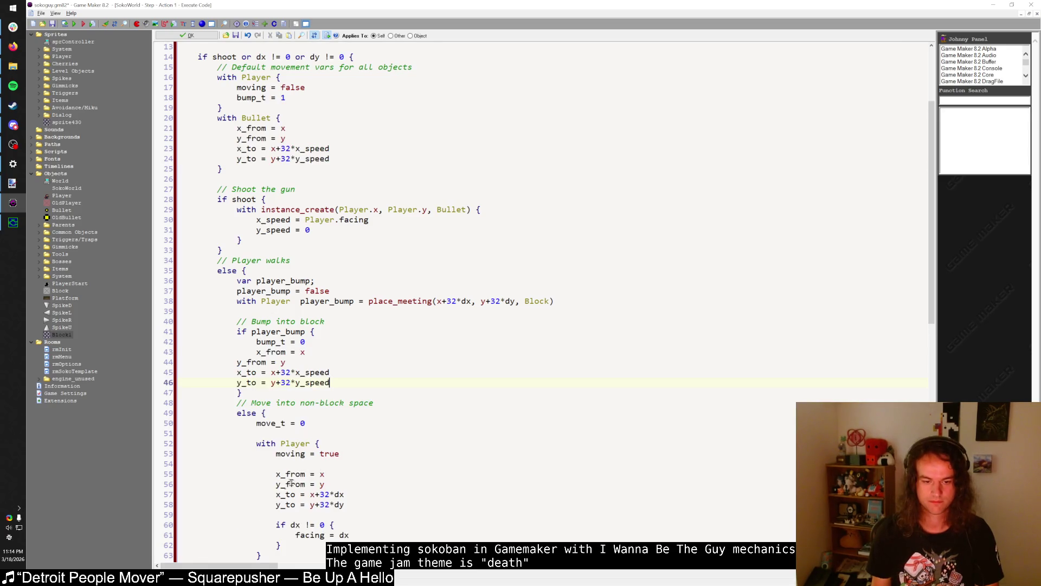
drag(275, 475, 375, 506)
drag(331, 382, 213, 360)
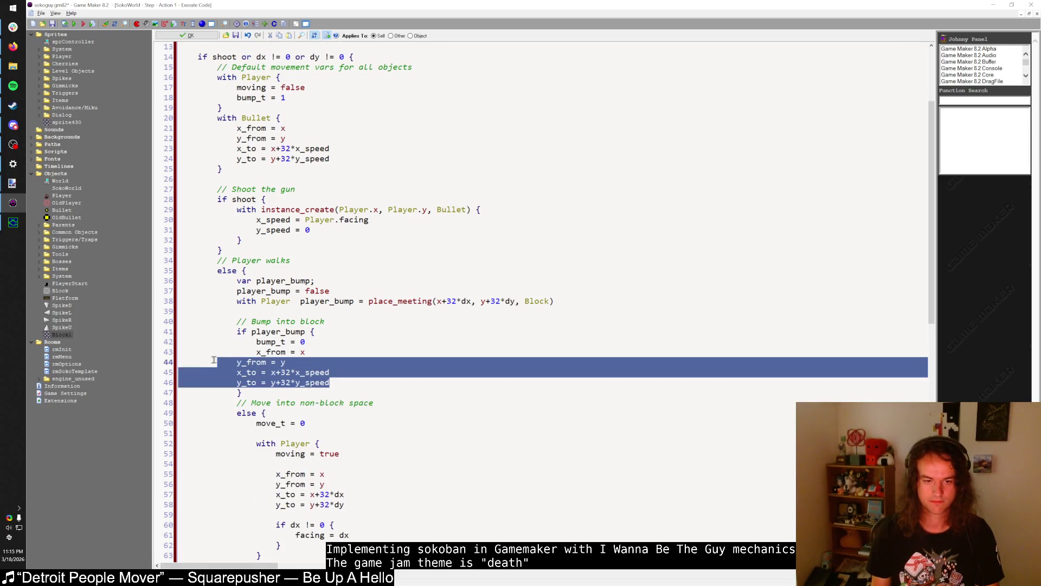
key(ctrl+v)
- Fix the indentation of the pasted x_from/y_from/x_to/y_to lines
click(183, 352)
key(Tab)
key(Tab)
key(Tab)
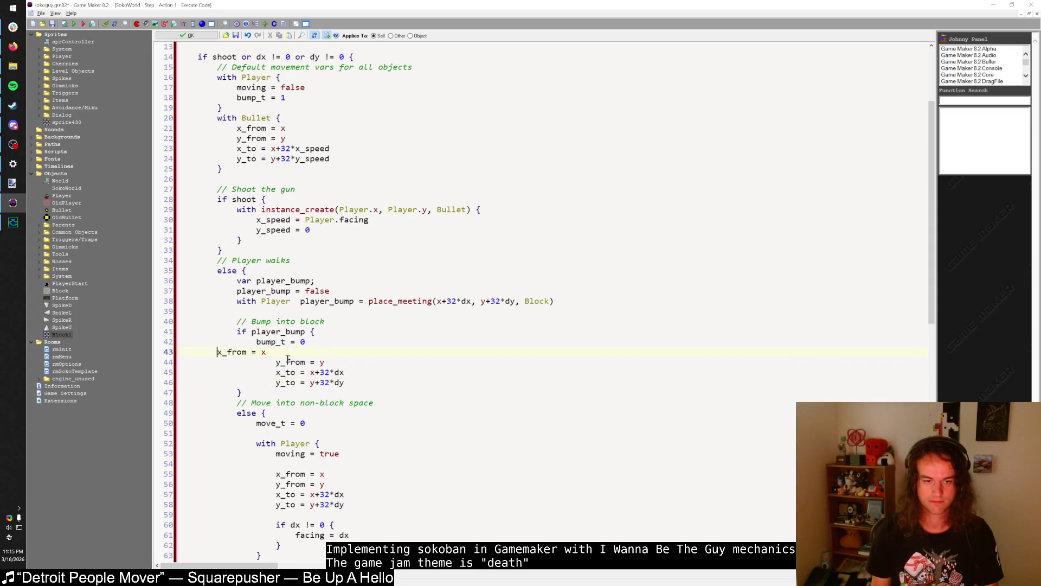
mouse_move(179, 359)
mouse_down()
mouse_move(239, 395)
mouse_move(371, 387)
mouse_up()
key(shift+Tab)
click(352, 389)
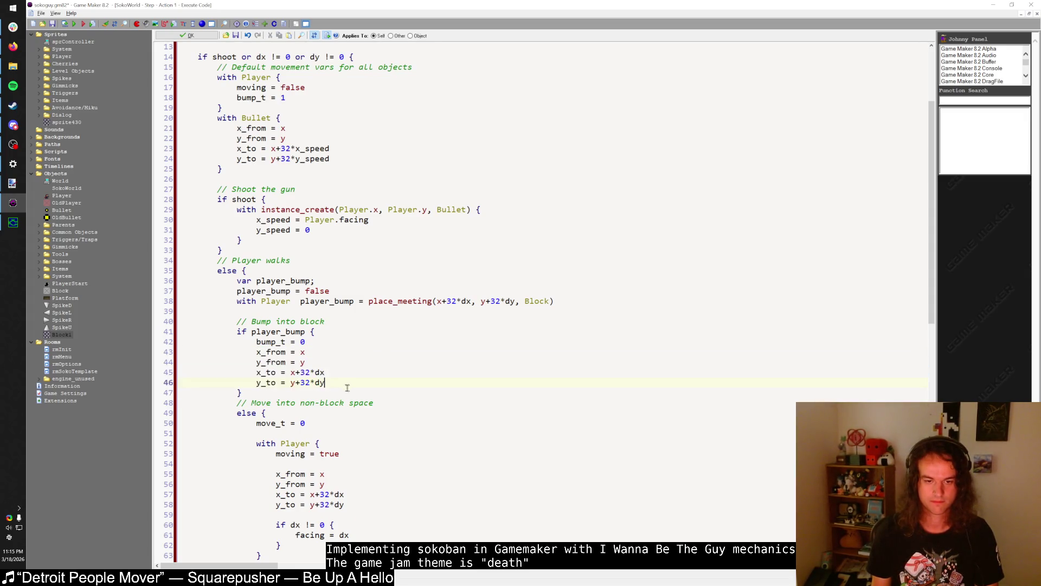
- Delete the bump_x and bump_y lines from the Player object's Create code
scroll(282, 332, up, 4)
click(261, 199)
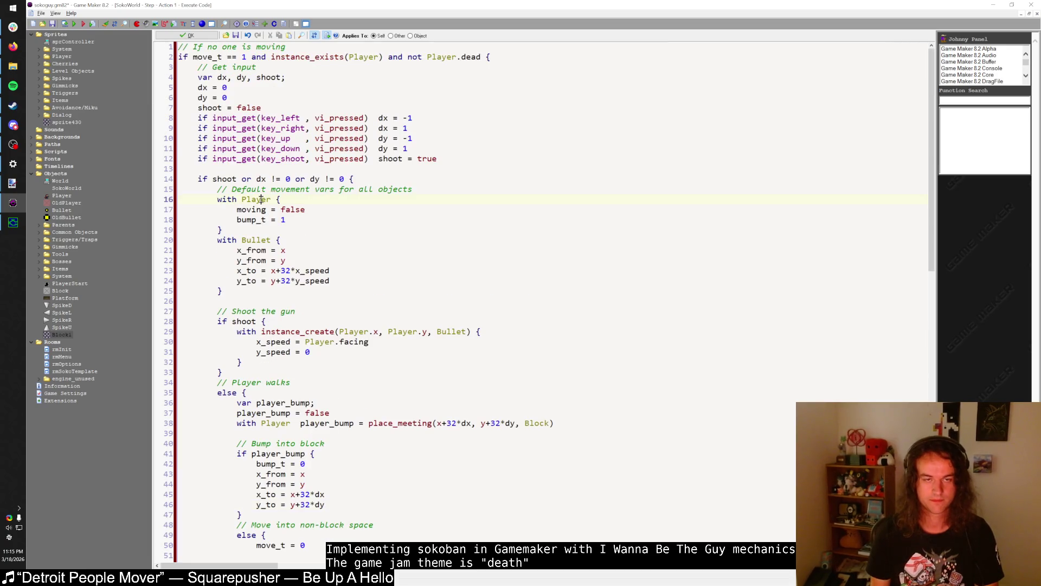
middle_click(261, 199)
double_click(346, 146)
click(297, 149)
key(shift+Up)
key(shift+Up)
key(BackSpace)
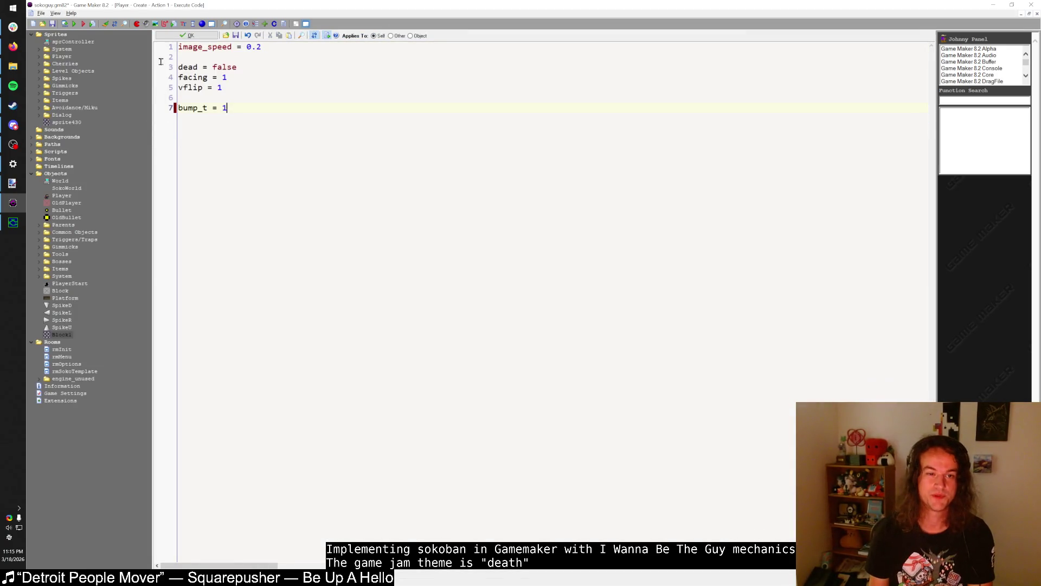
- Close the Player windows and begin 'x = lerp(x_from, x_to,' after the bump_t checks
click(187, 35)
click(190, 164)
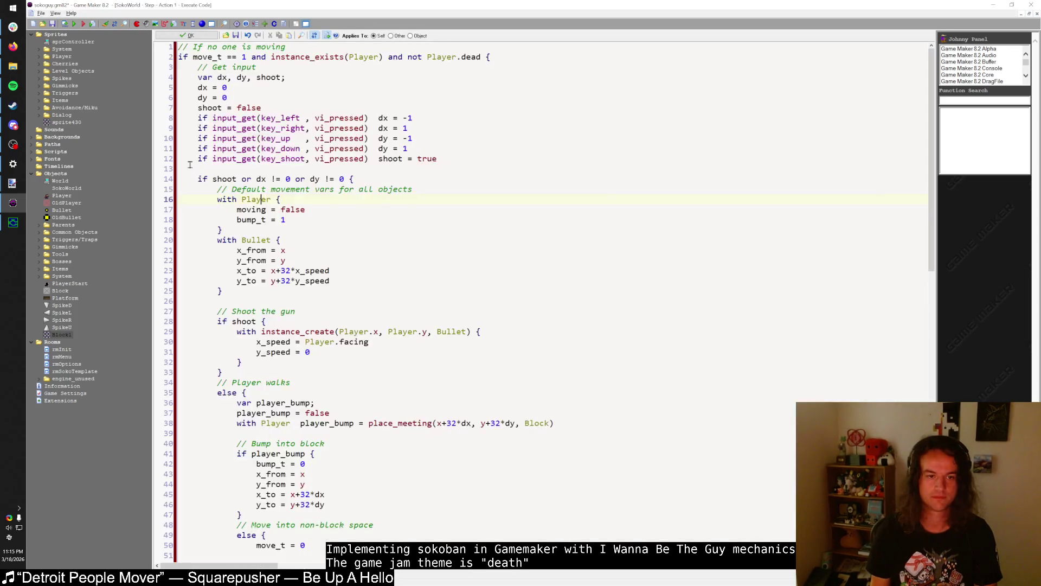
scroll(259, 358, down, 15)
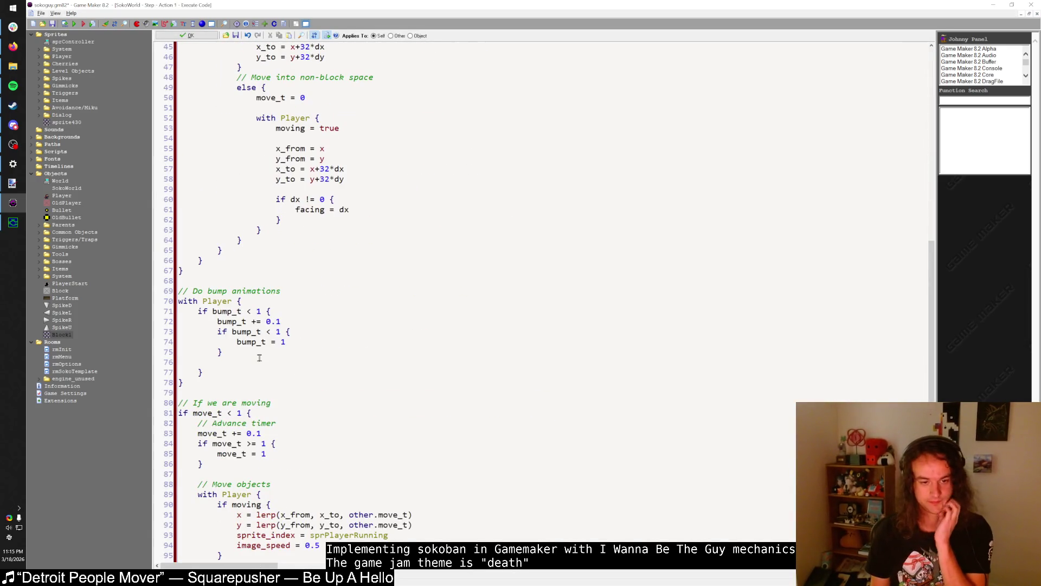
click(259, 358)
key(BackSpace)
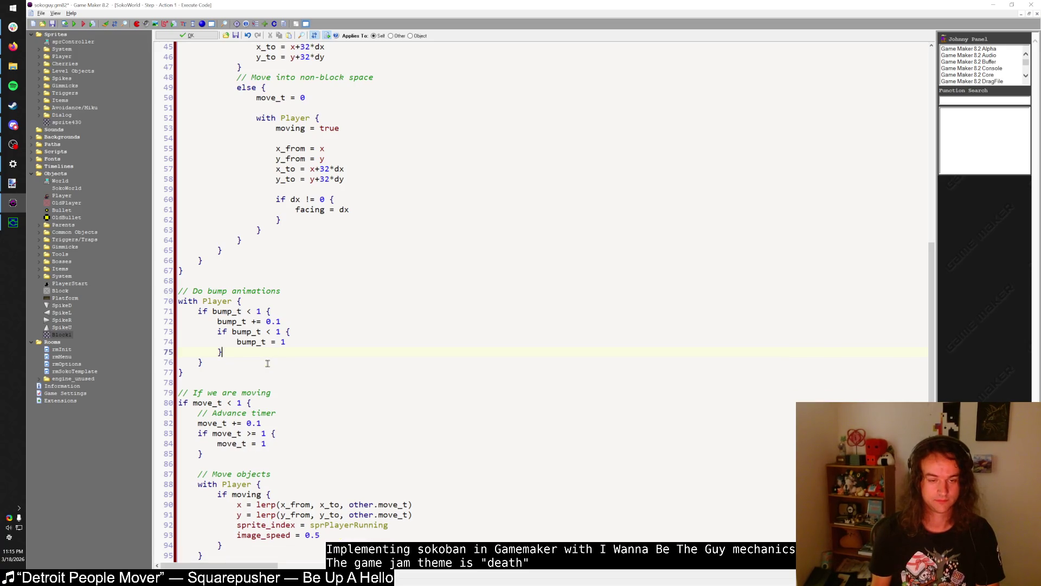
key(Return)
key(Return)
text(x = ler)
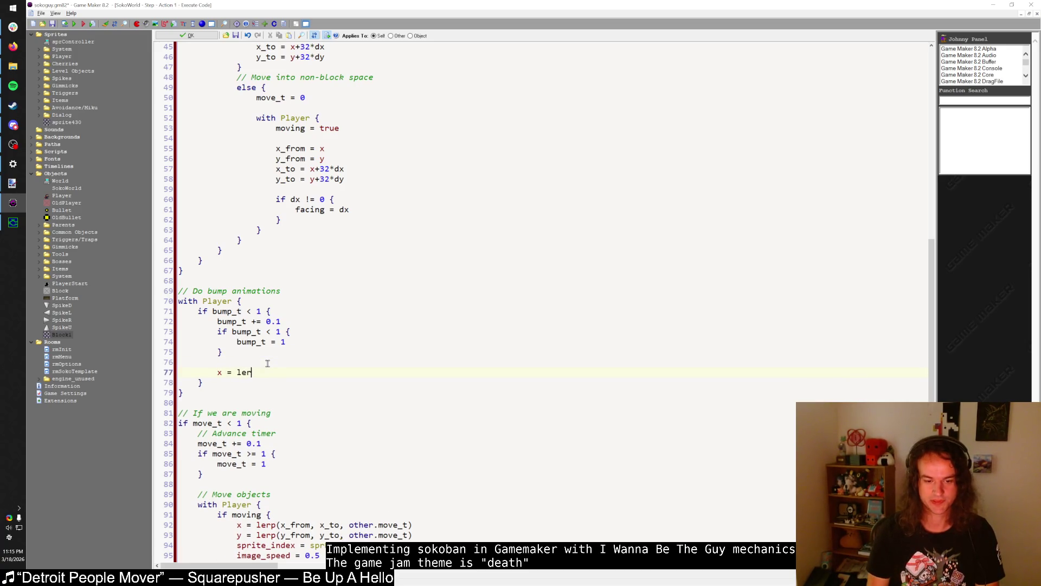
text(p(x_)
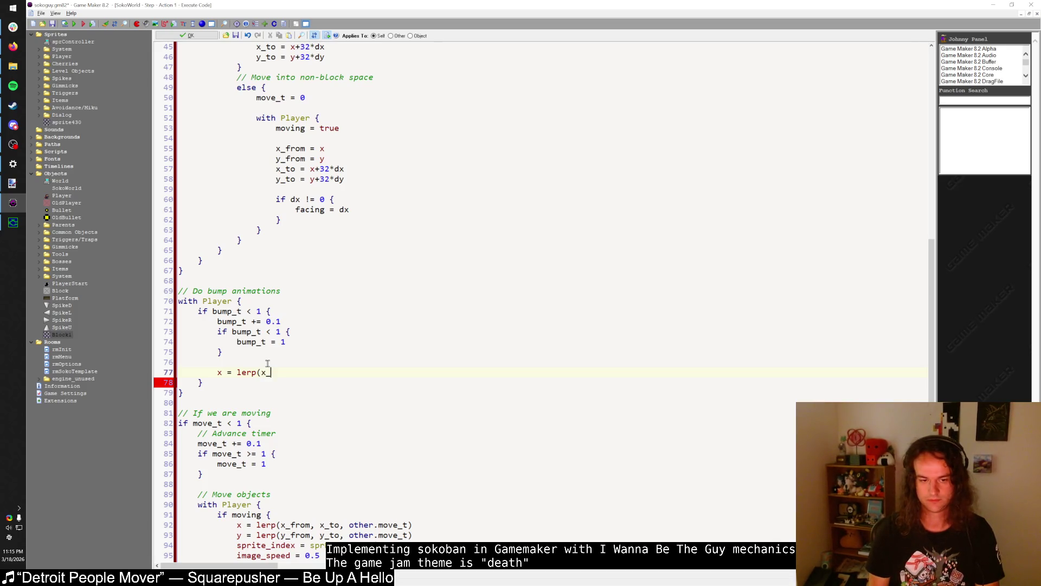
text(from, x_to,)
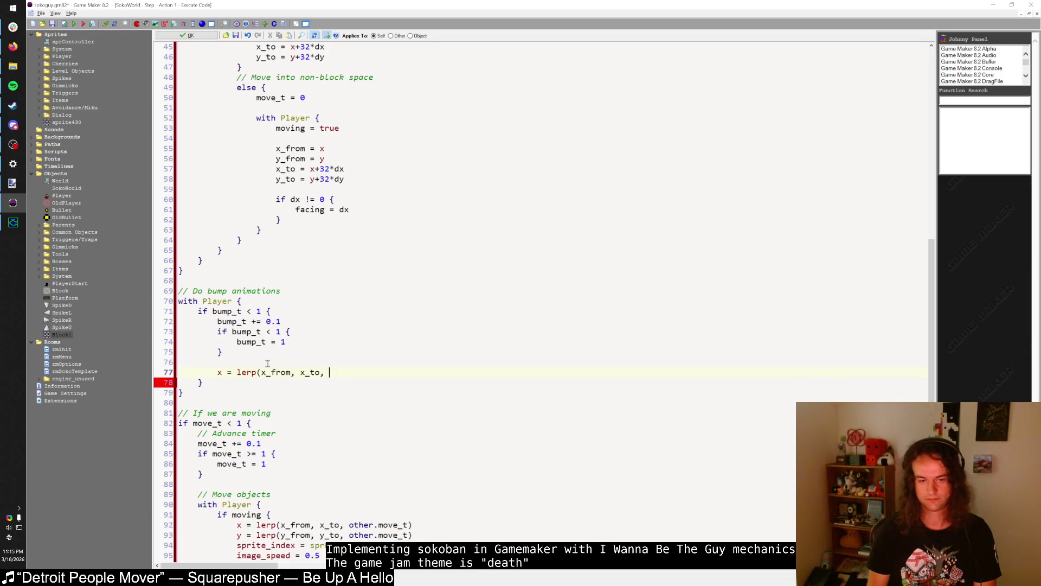
scroll(267, 363, up, 4)
click(325, 290)
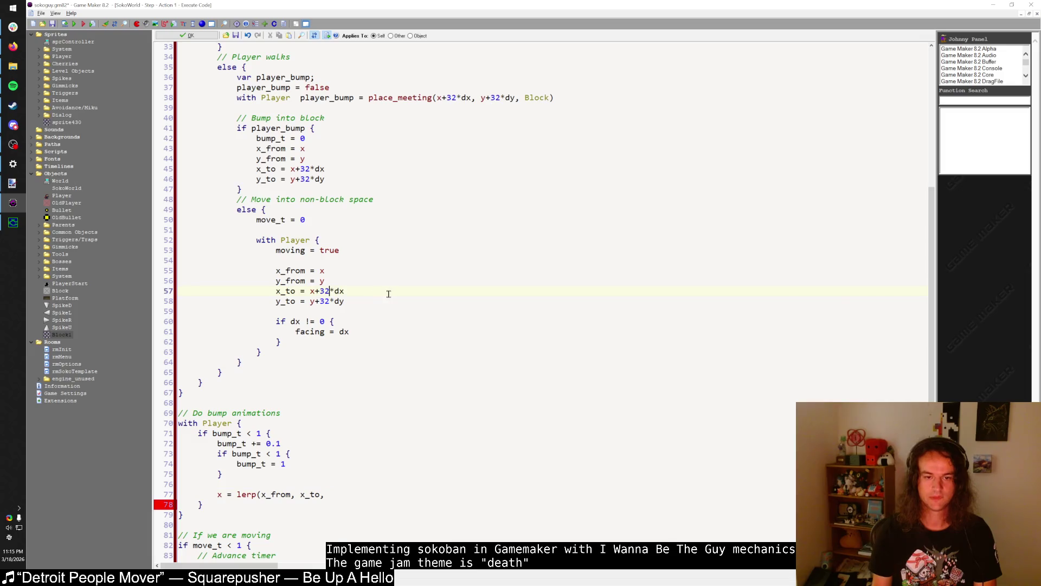
- Change the bump target offsets from 32 to 6 (6*dx, 6*dy), undoing the stray edit on lines 57–58
key(BackSpace)
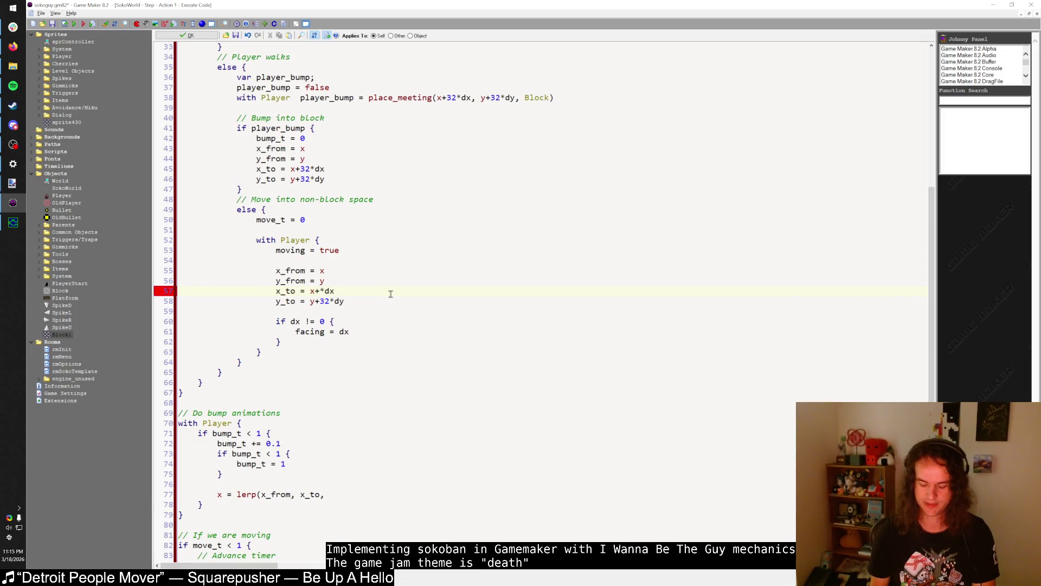
text(6)
key(Down)
key(BackSpace)
key(Delete)
text(6)
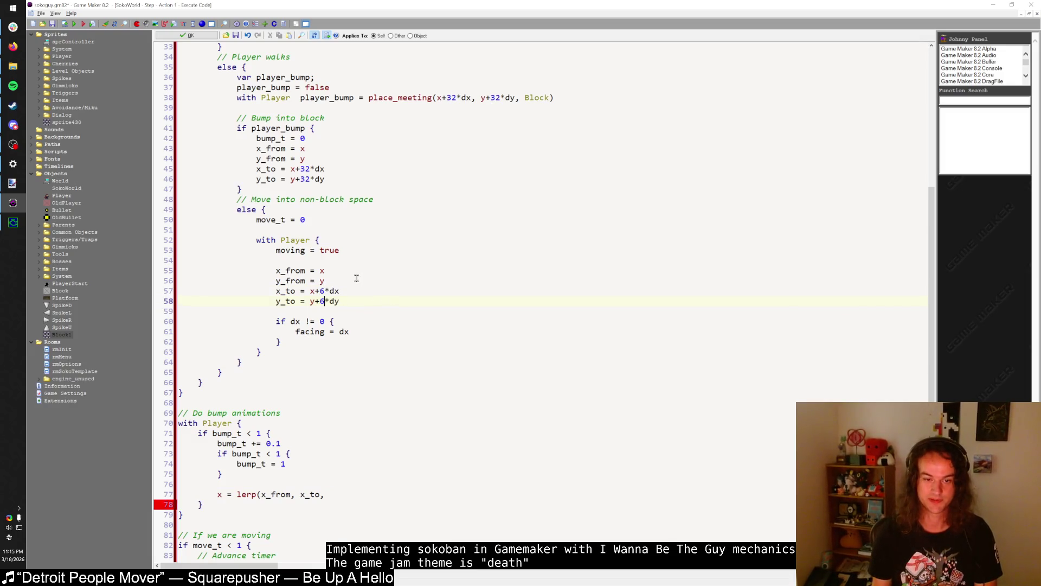
key(ctrl+z)
key(ctrl+z)
key(ctrl+z)
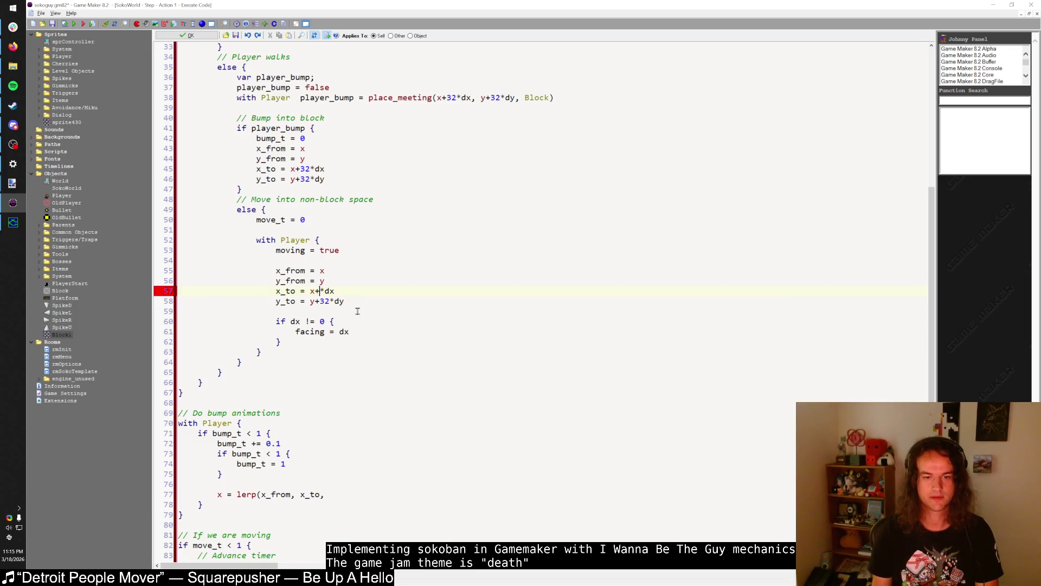
click(310, 169)
key(BackSpace)
key(BackSpace)
text(6)
key(Down)
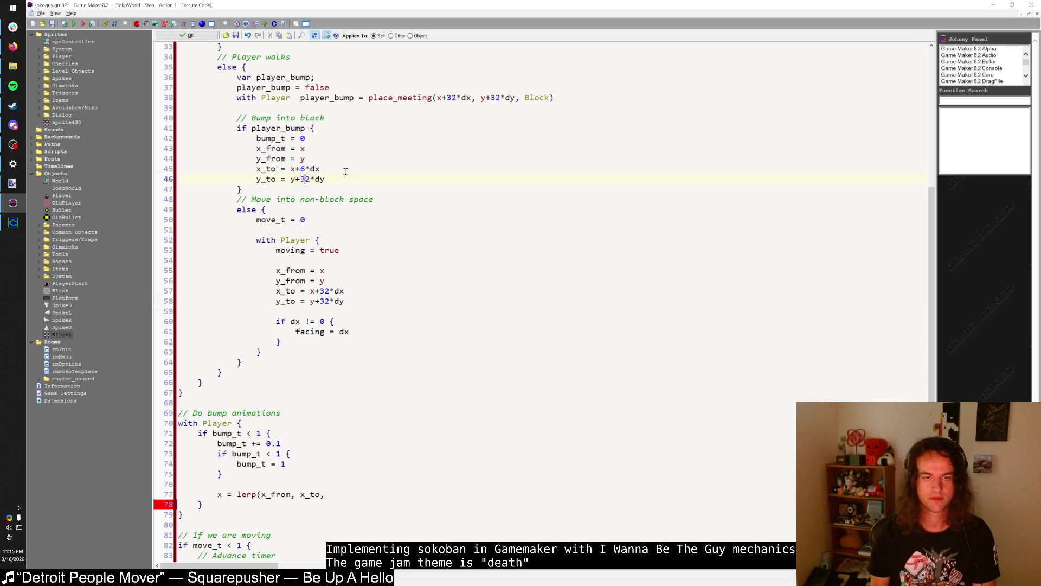
key(BackSpace)
key(Delete)
text(6)
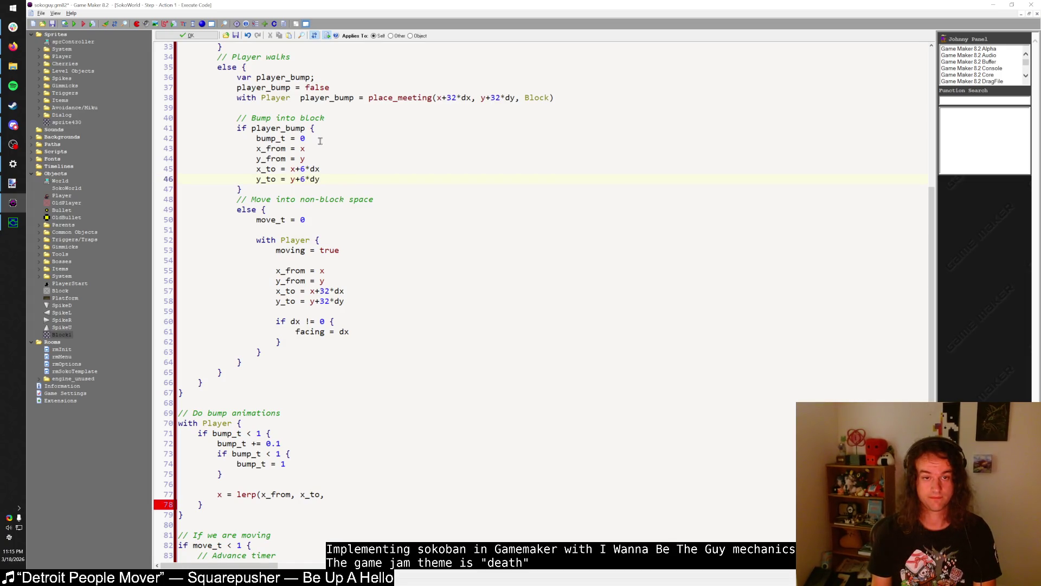
- Add a blank line after the bump branch, begin a 'let bump' line above the lerp, then switch to the browser
key(Down)
key(Return)
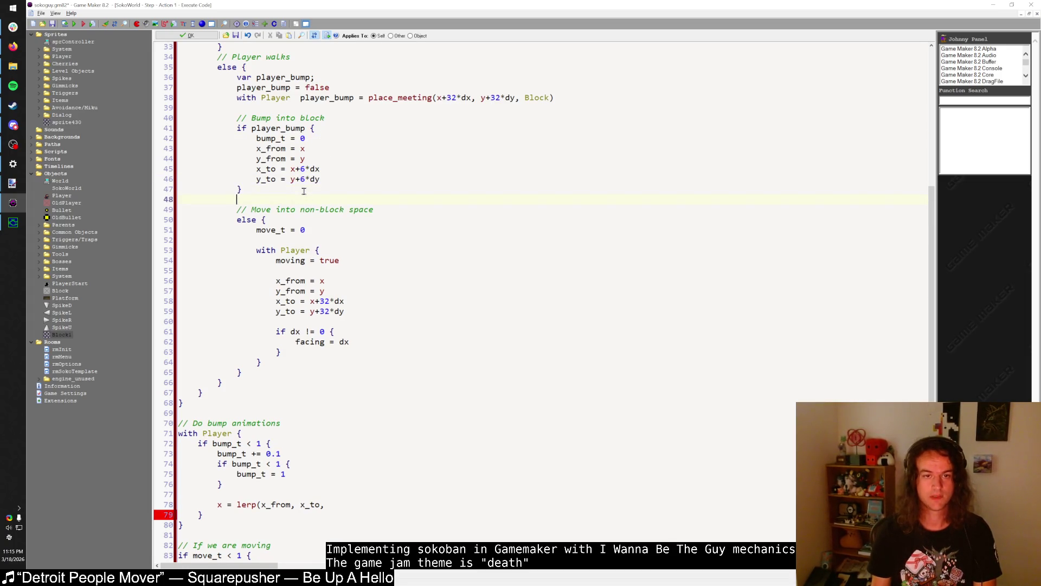
scroll(295, 345, down, 4)
click(345, 383)
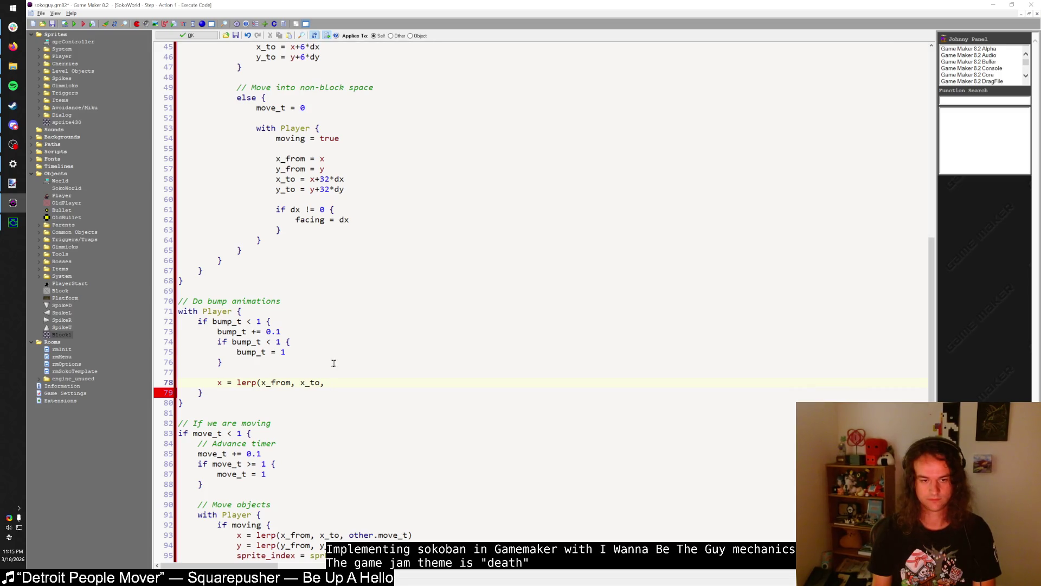
key(Up)
key(Return)
text(let bump)
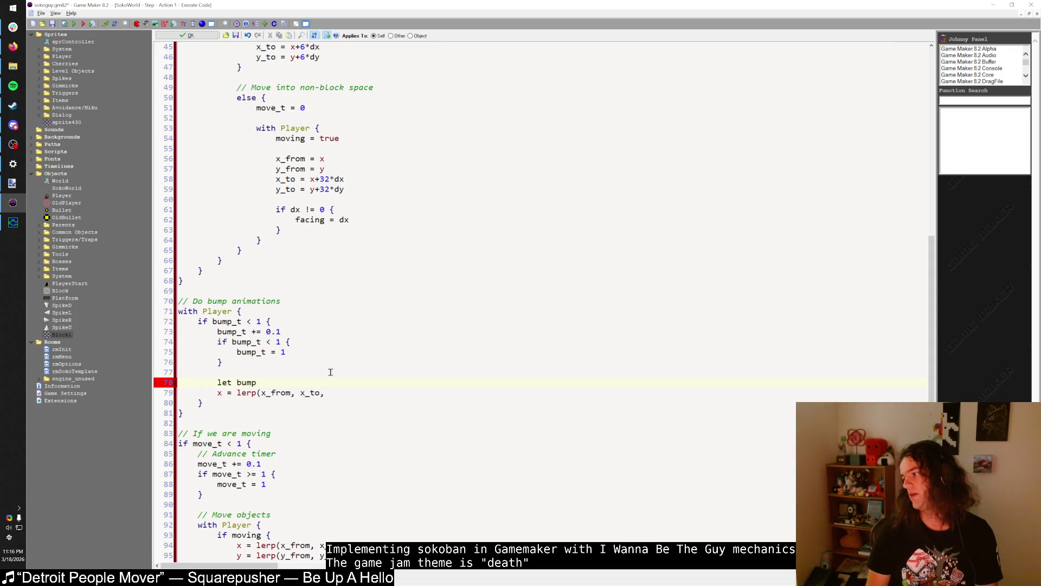
key(alt+Tab)
key(alt+Tab)
key(alt+Tab)
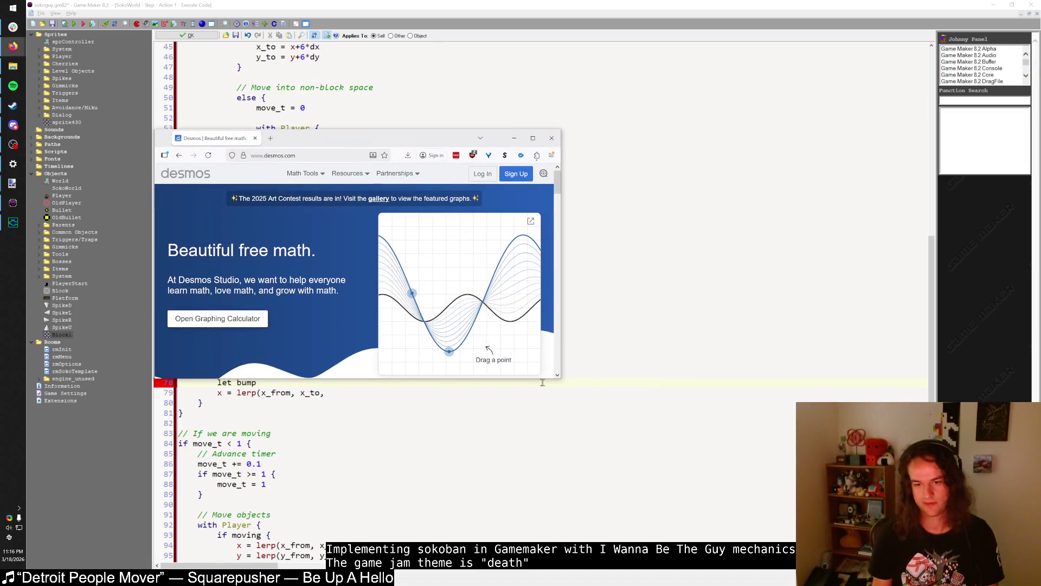
- Open the Desmos graphing calculator, enlarge the window, and enter a -abs(x) based expression shifted up by 1
click(217, 319)
drag(562, 379, 690, 494)
text(-)
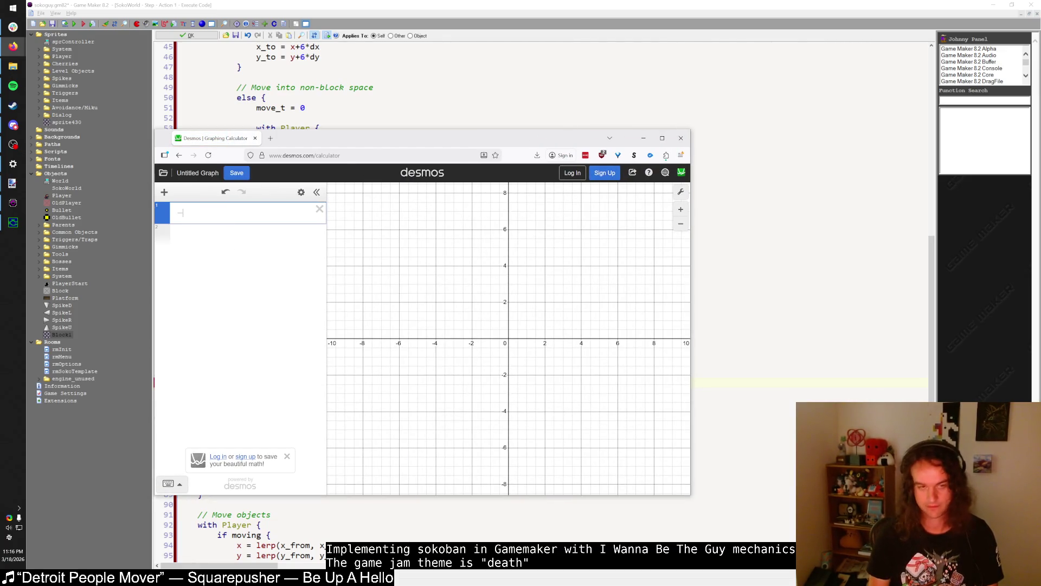
text(abs(x))
key(Return)
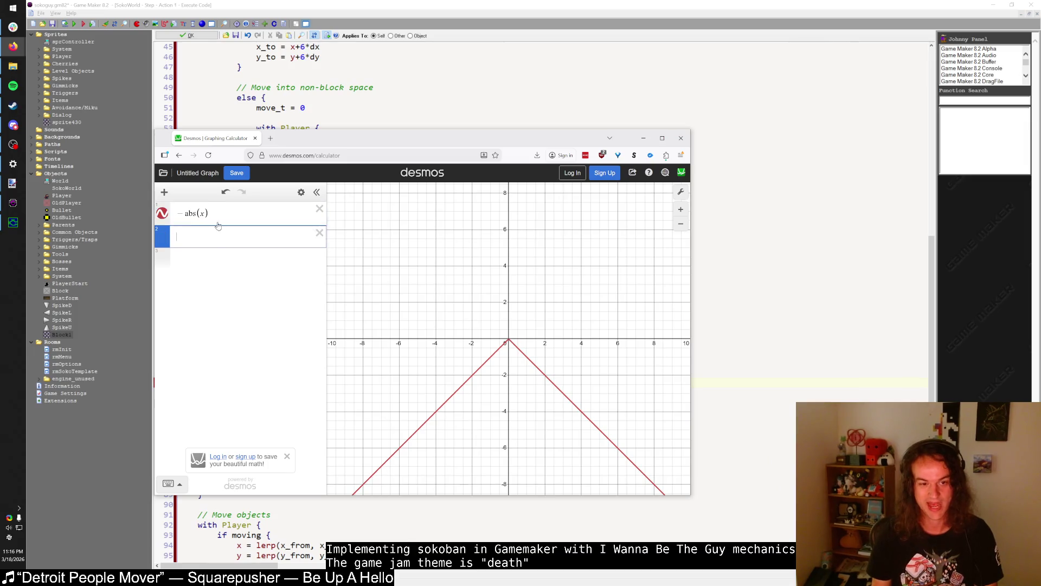
text(/2)
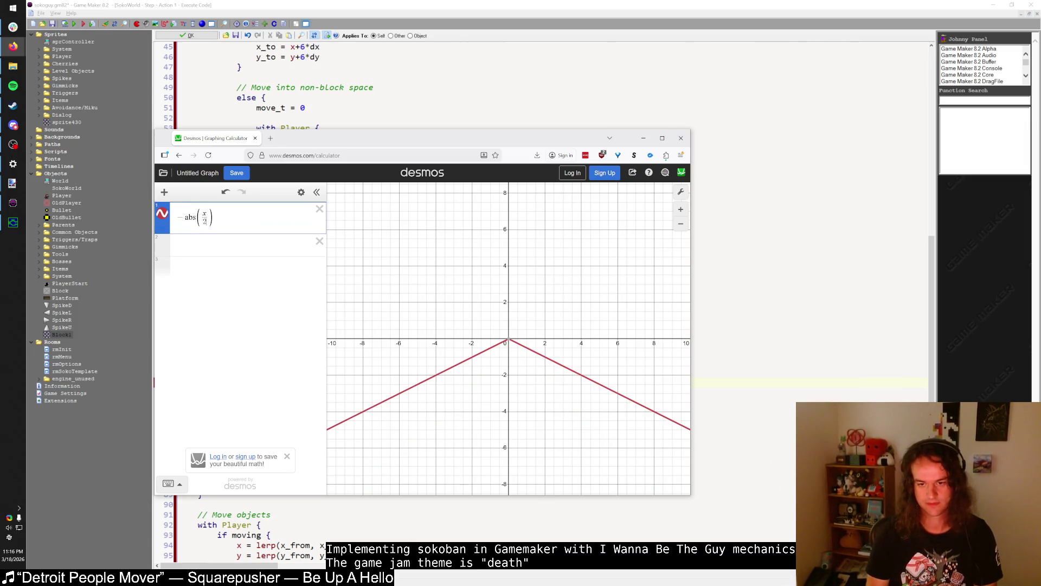
key(ctrl+z)
text(2)
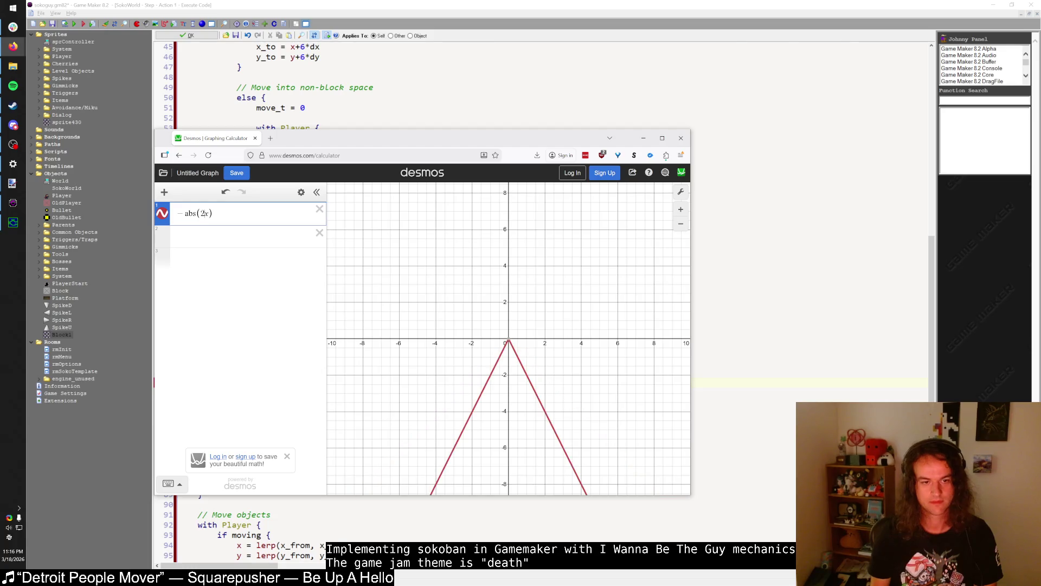
text(2)
key(ctrl+z)
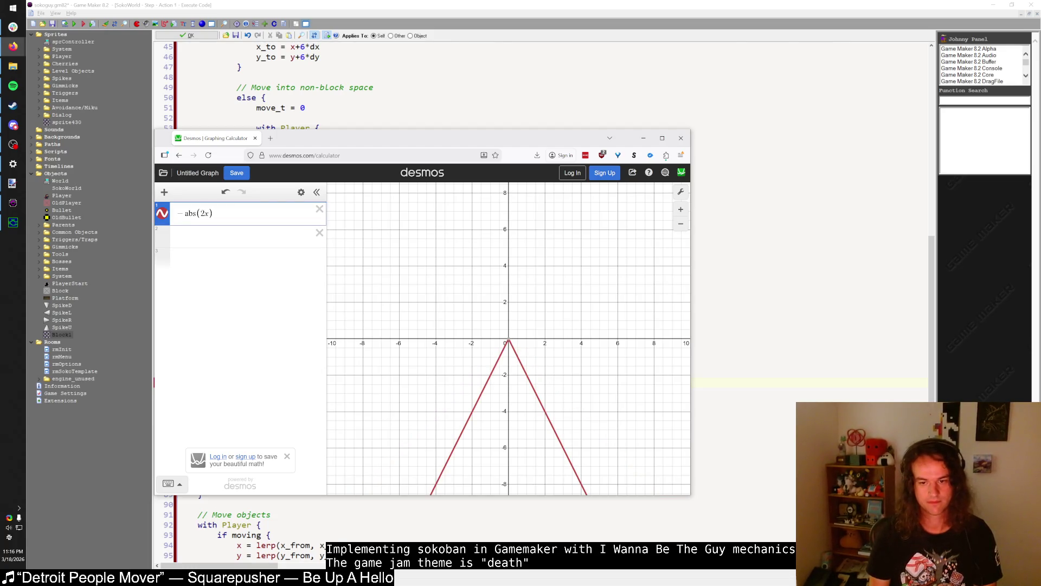
text(-1)
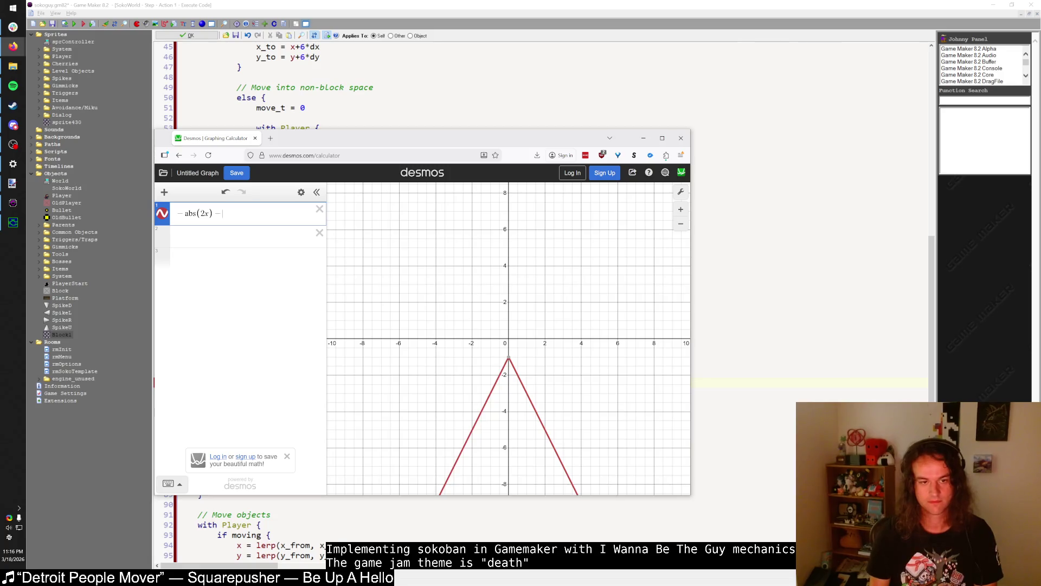
key(BackSpace)
text(+1)
- Edit the abs term to get -abs(2x-1)+1, zoom in, and move the calculator window right
scroll(530, 293, up, 5)
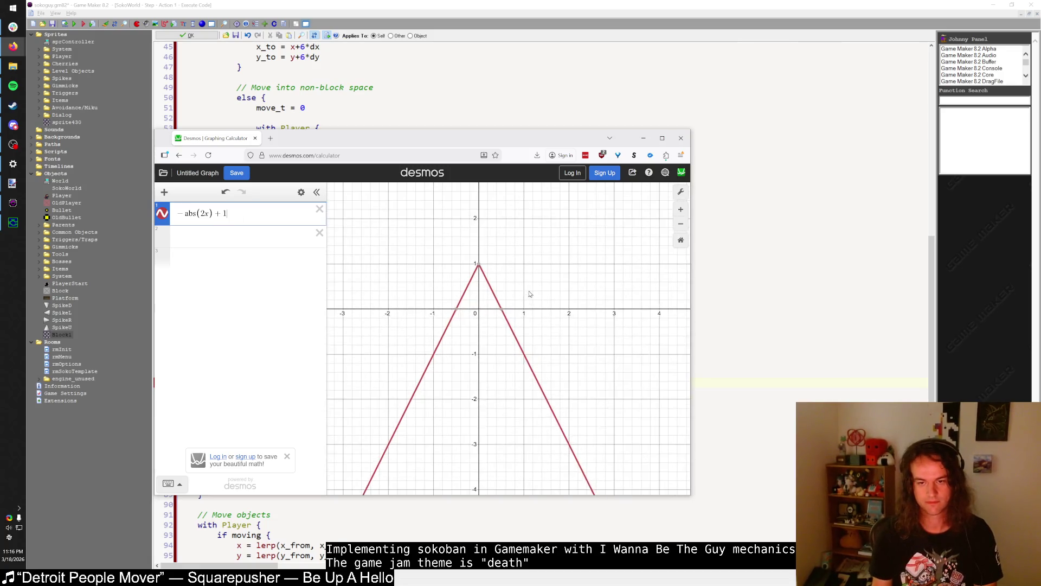
scroll(530, 293, up, 1)
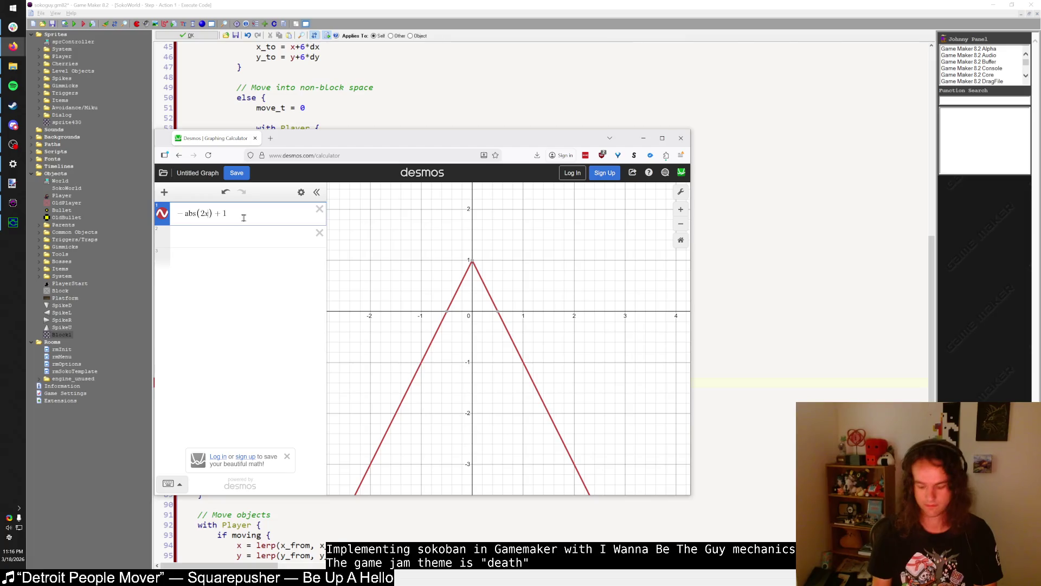
click(209, 213)
text(-1)
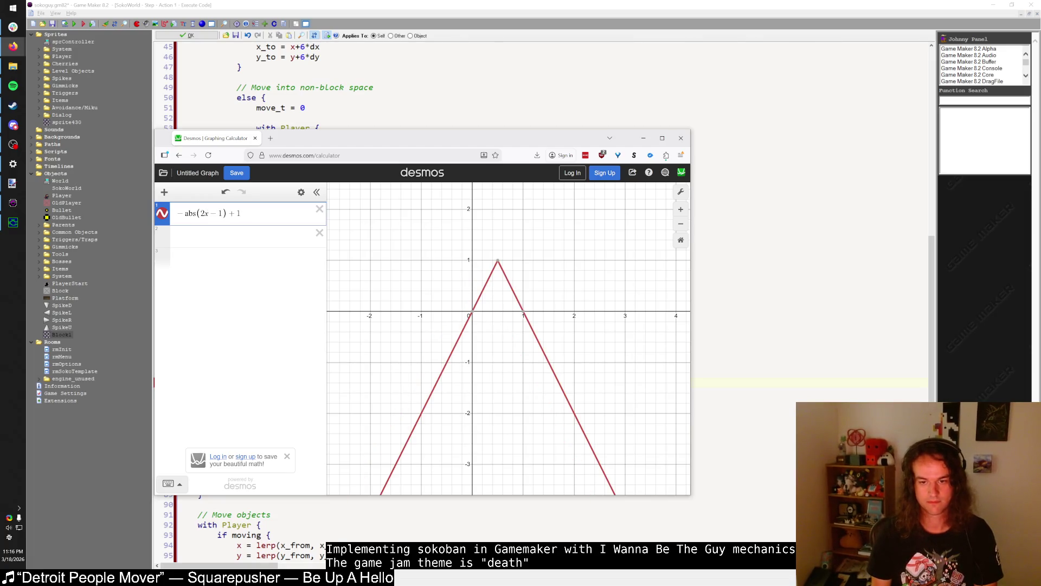
scroll(406, 295, up, 2)
drag(358, 148, 673, 135)
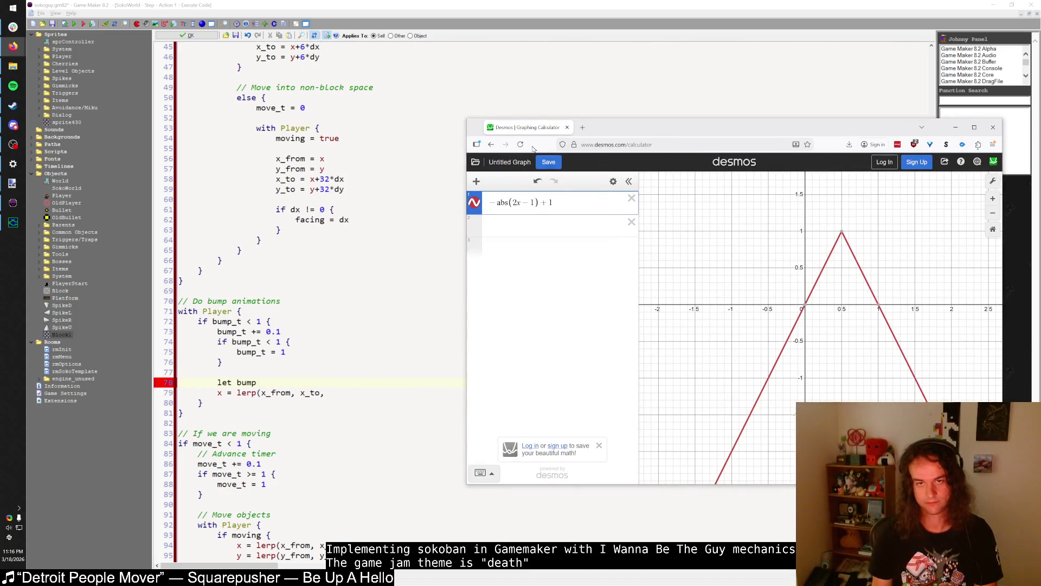
double_click(471, 10)
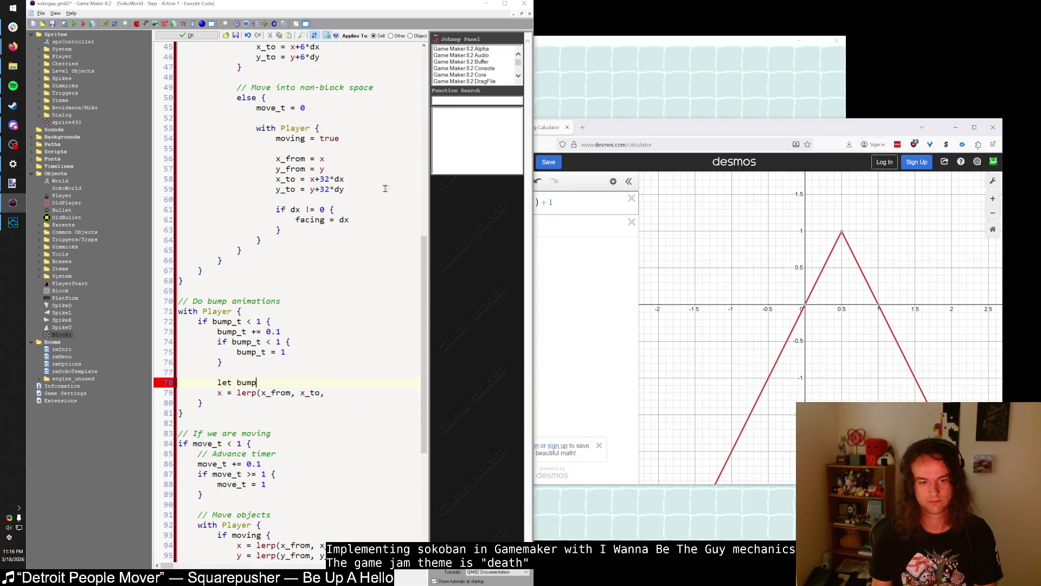
- Declare var t and set it to t = 1-abs(2*bump_t-1) on line 79
text(_t)
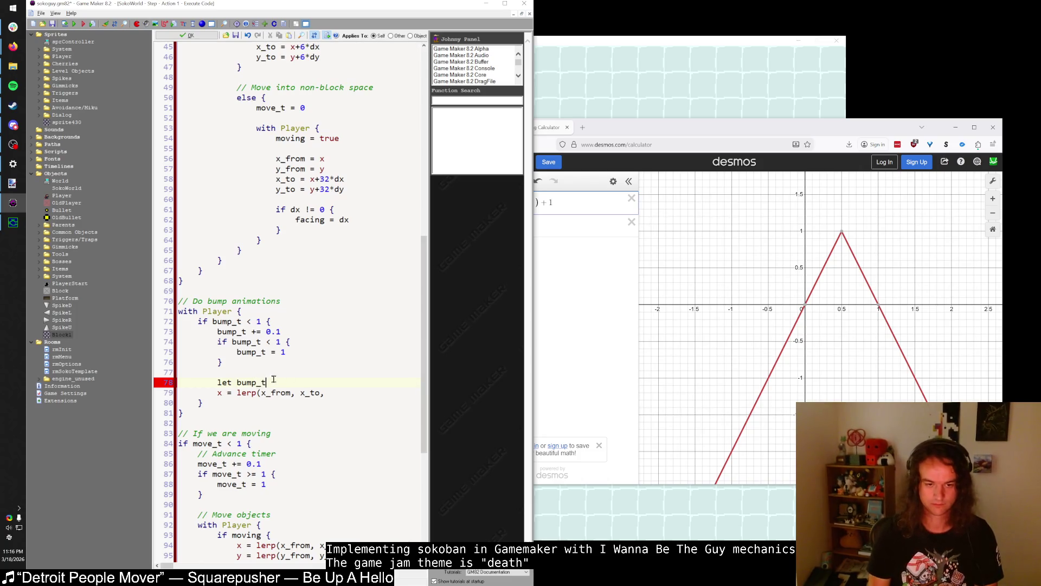
key(shift+Home)
key(BackSpace)
text(var )
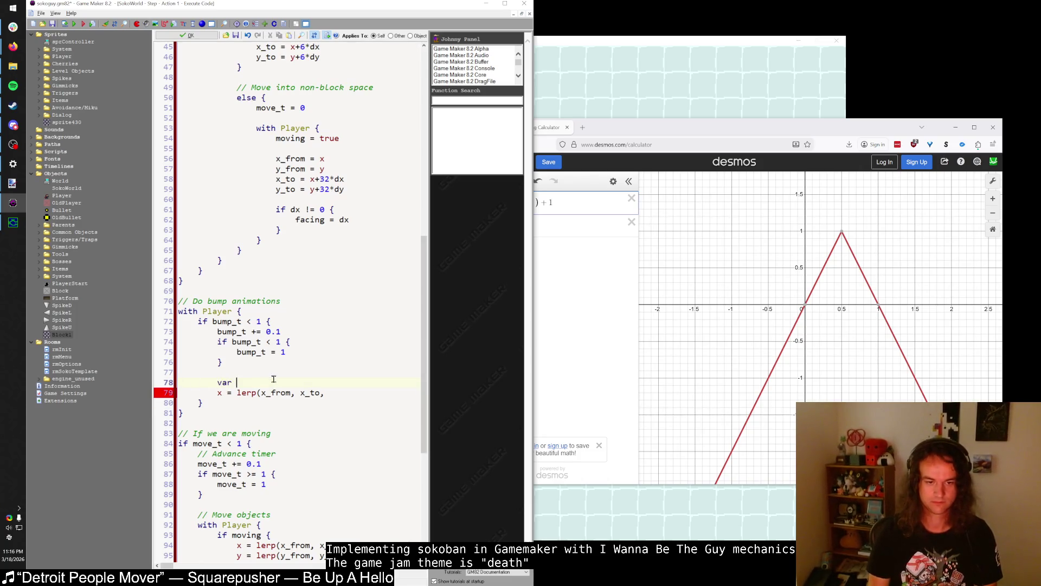
text(t;)
key(Return)
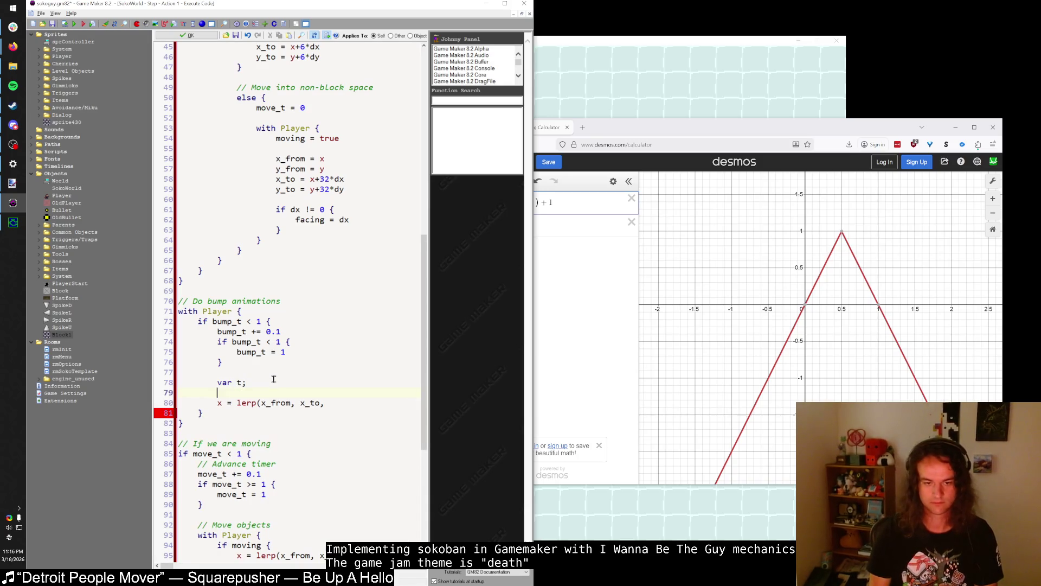
text(t =)
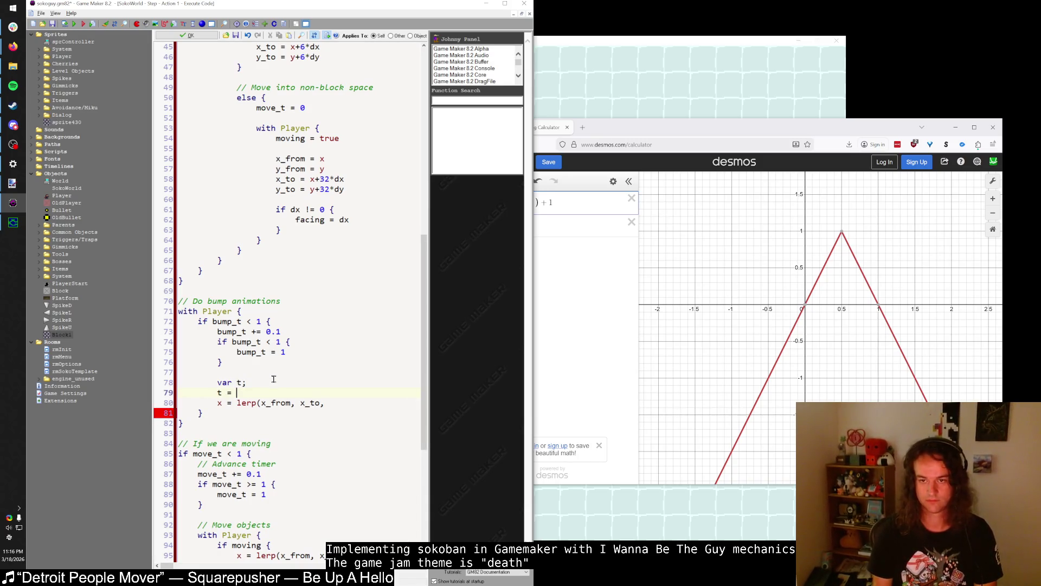
drag(610, 133, 678, 137)
click(250, 394)
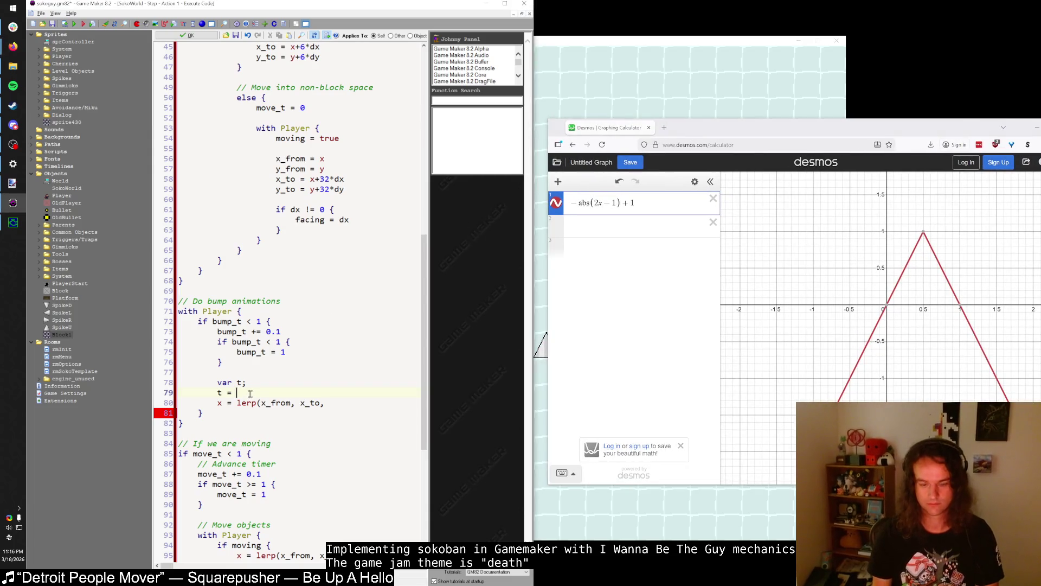
text(-abs(2*)
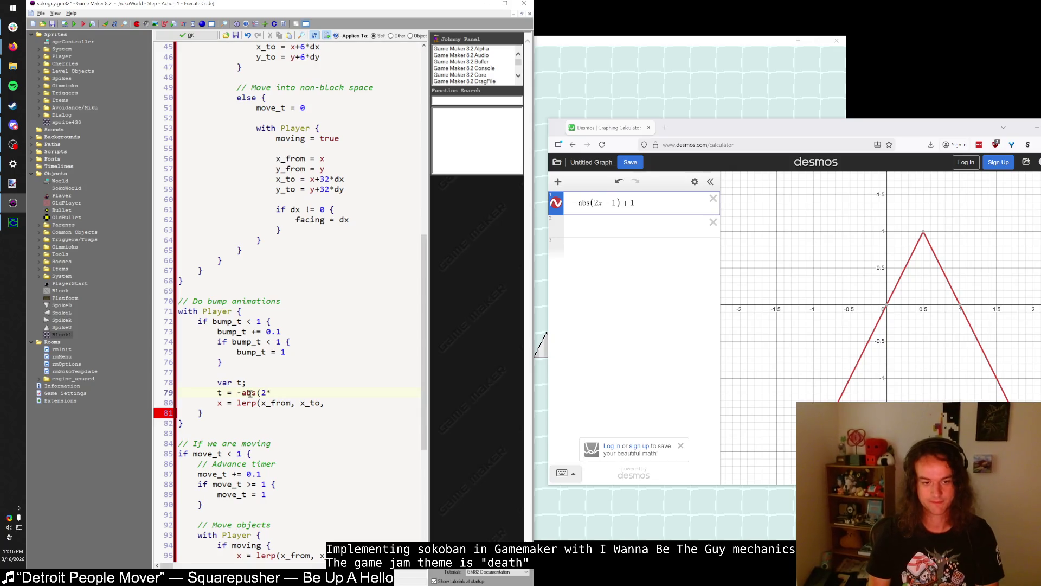
text(bump_t)
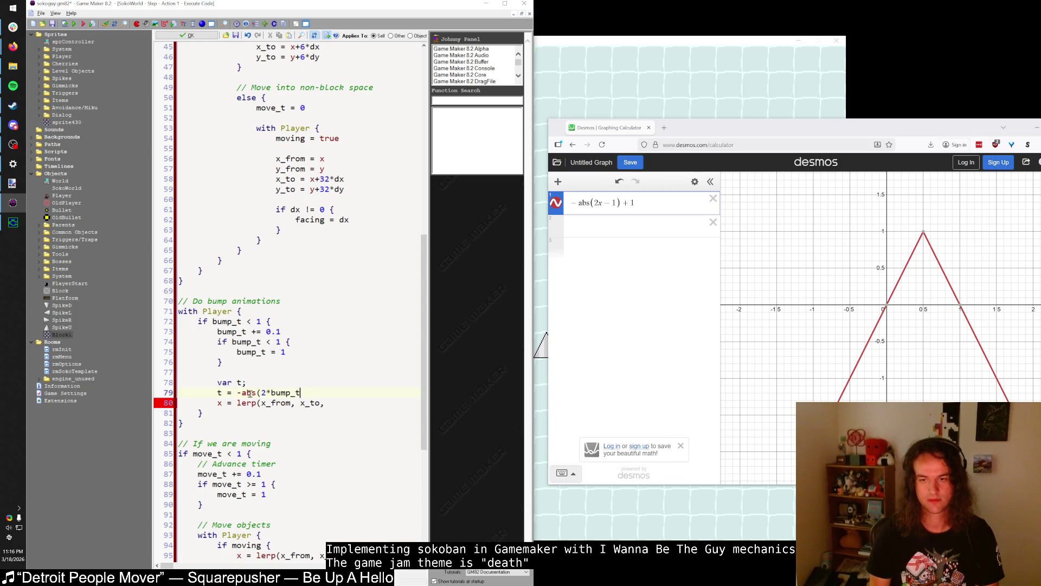
text(-1)+1)
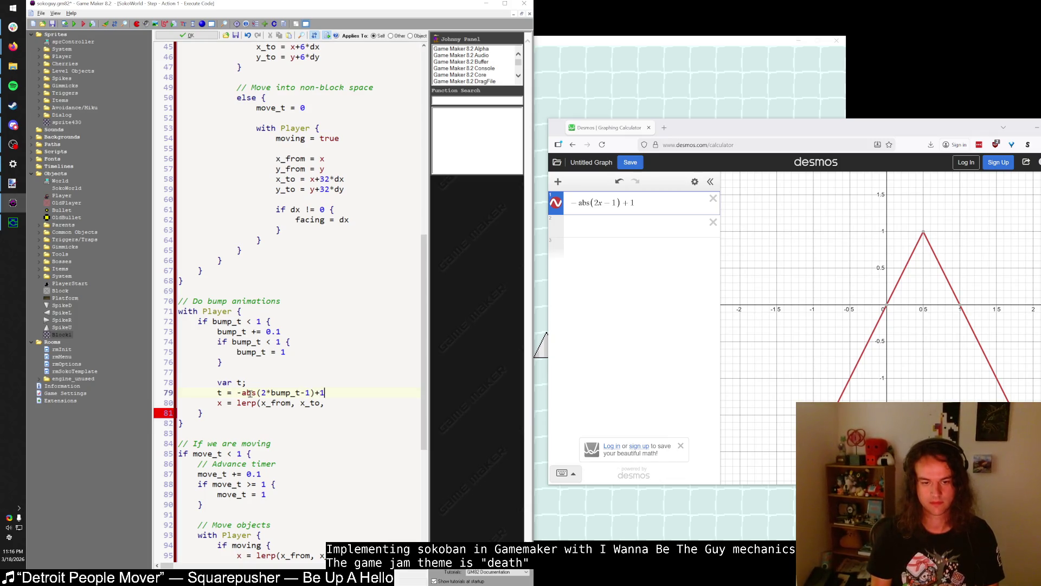
click(237, 392)
text(1)
click(332, 393)
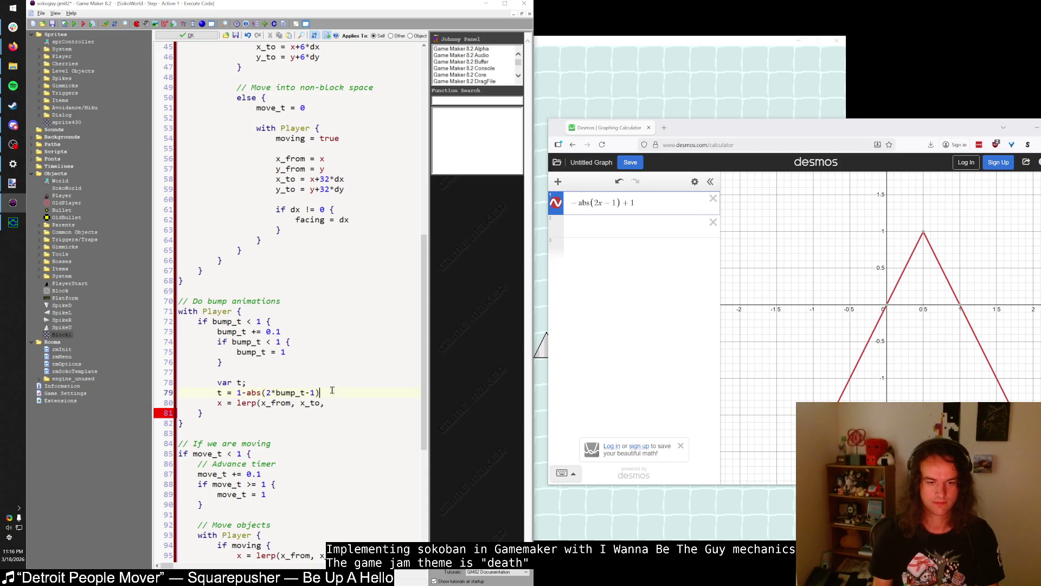
- Finish the x lerp with t and duplicate that line below itself
click(361, 401)
text(t))
key(shift+Home)
key(ctrl+c)
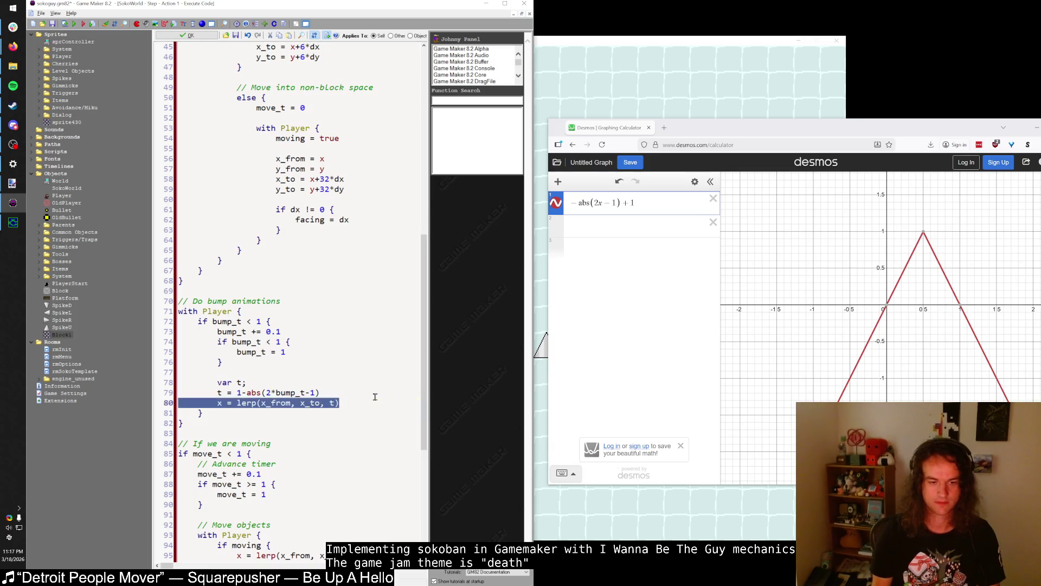
key(End)
key(Return)
key(ctrl+v)
- Turn the duplicated line into the y lerp using y_from and y_to
double_click(220, 413)
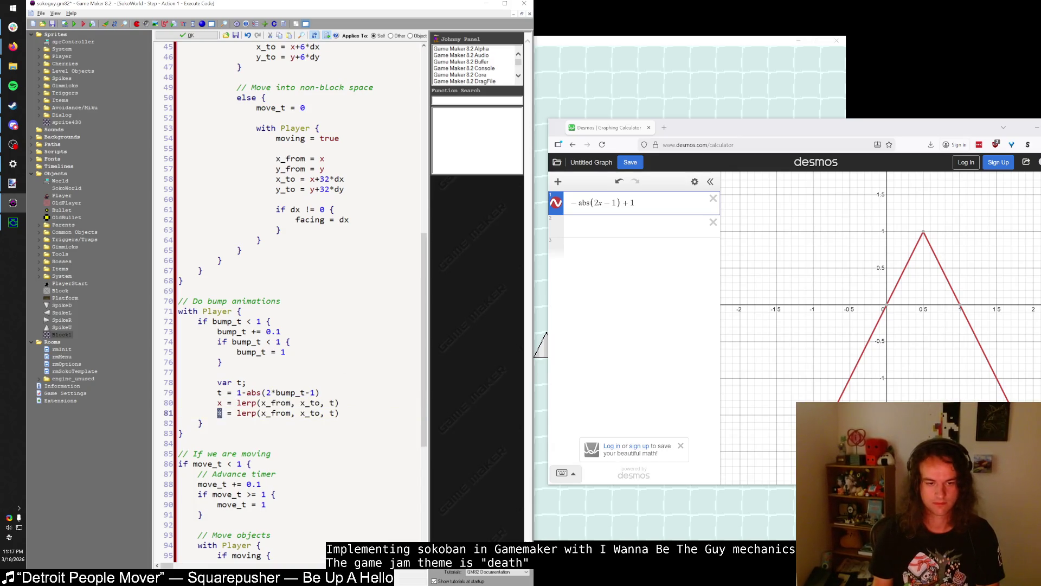
text(y)
click(267, 413)
key(BackSpace)
text(y)
click(305, 413)
key(BackSpace)
text(y)
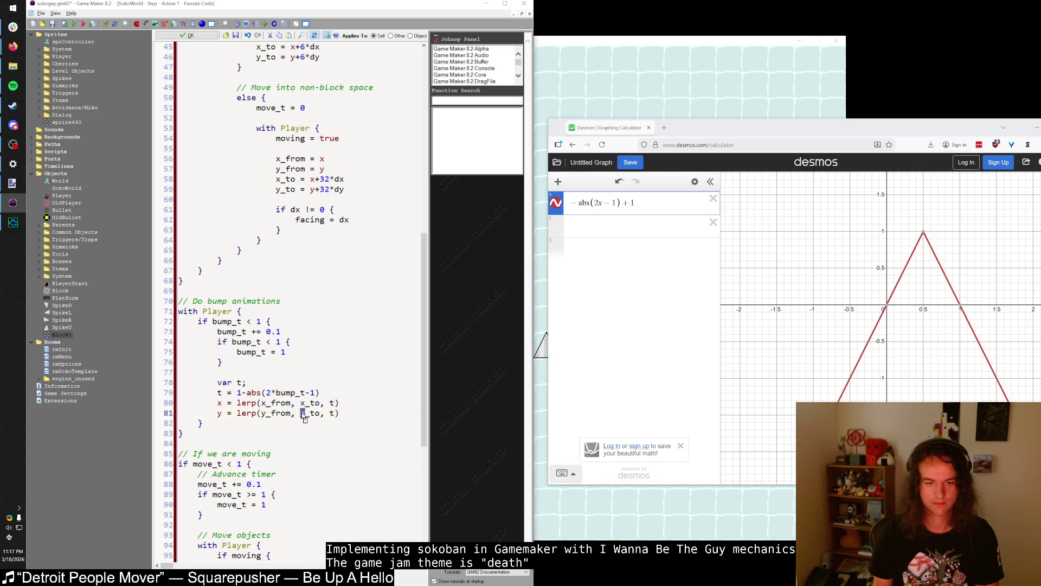
click(357, 414)
key(Up)
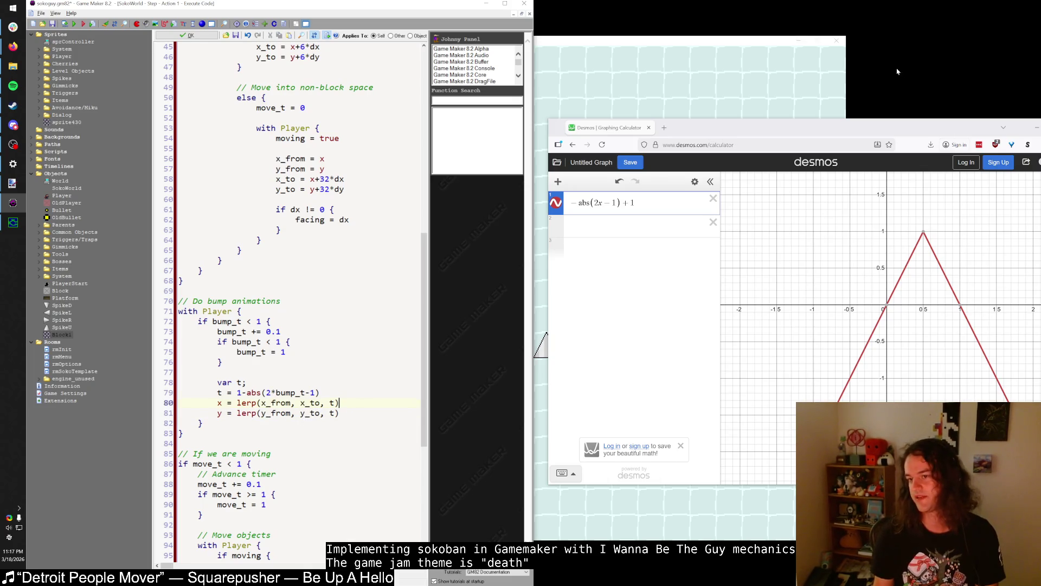
key(super+Down)
key(super+Down)
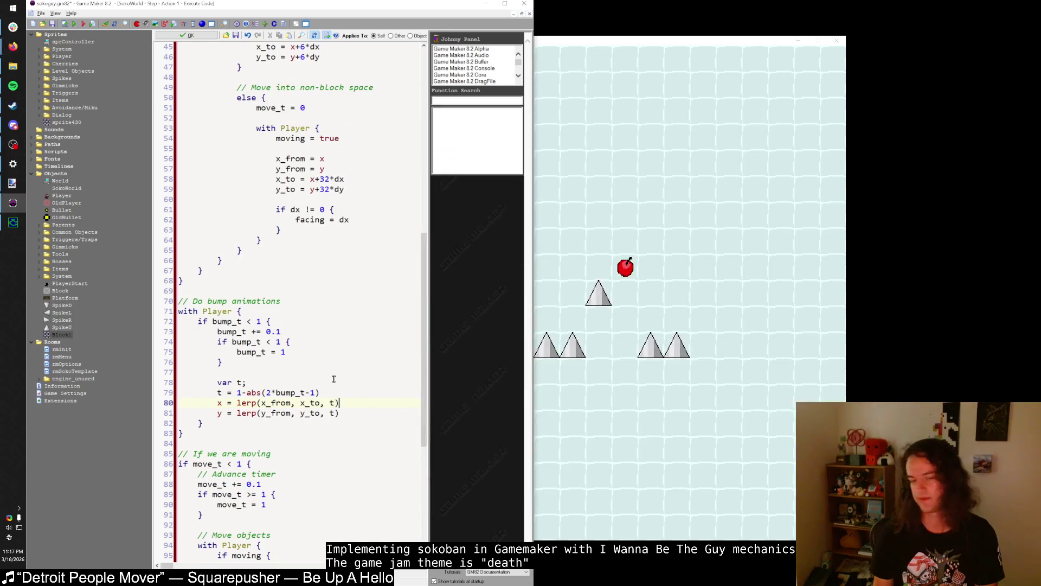
key(Up)
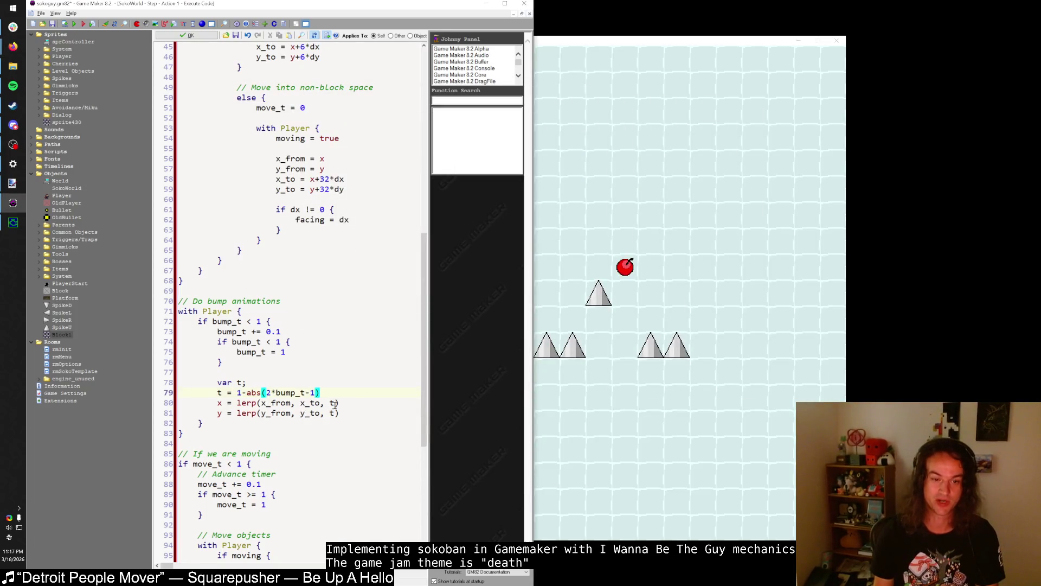
- Cut the bump interpolation lines and the var t line out of the Step code and save
drag(220, 423, 218, 402)
key(Up)
key(Up)
key(Up)
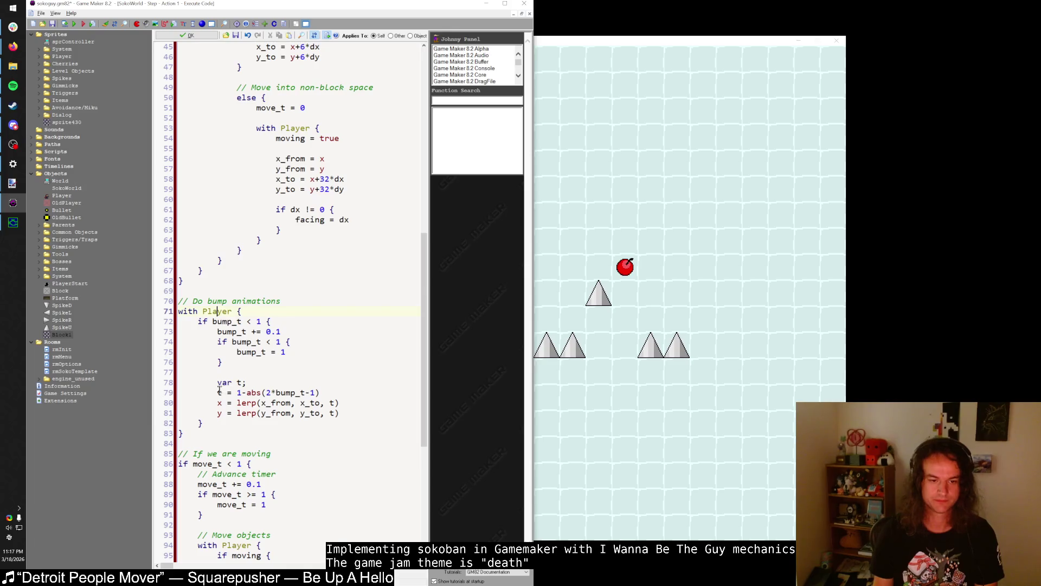
mouse_move(339, 412)
mouse_down()
mouse_move(215, 392)
mouse_move(218, 384)
mouse_up()
key(Delete)
key(shift+Up)
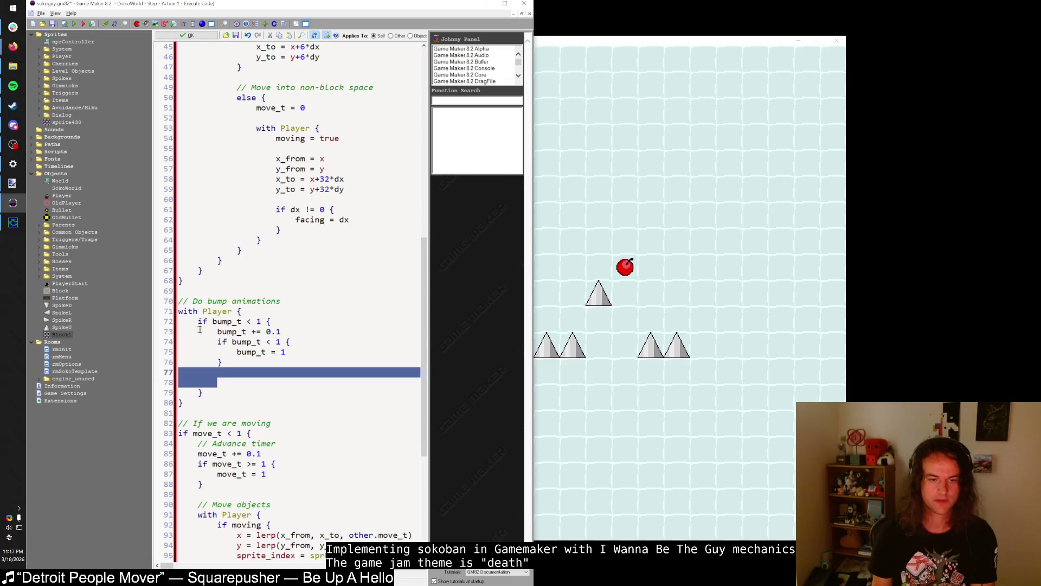
key(Delete)
key(ctrl+s)
- In Player's Draw code, declare draw_x, draw_y, set draw_x = x, and open an if bump_t < 1 block
click(256, 52)
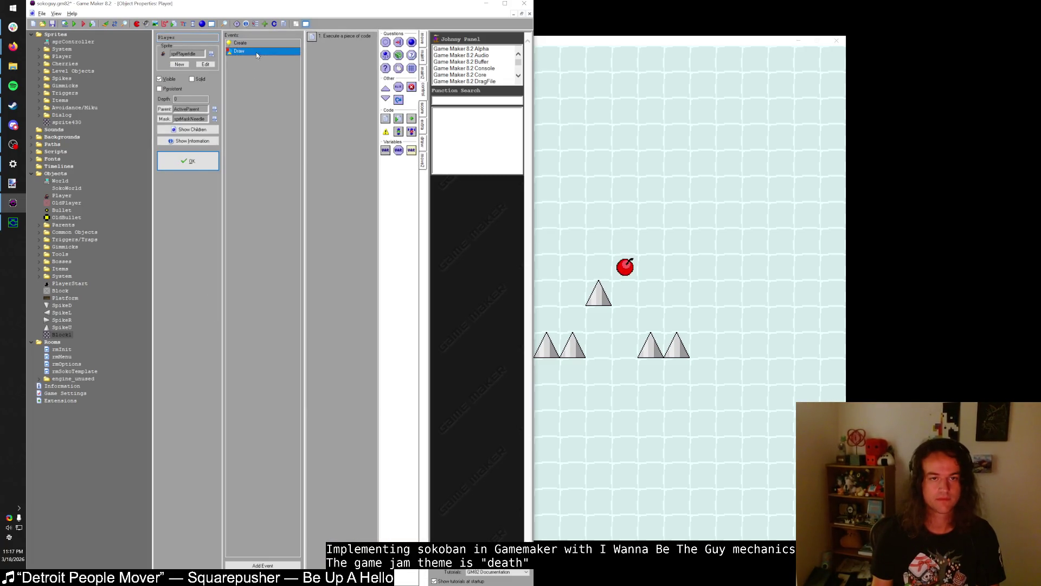
double_click(342, 37)
click(303, 47)
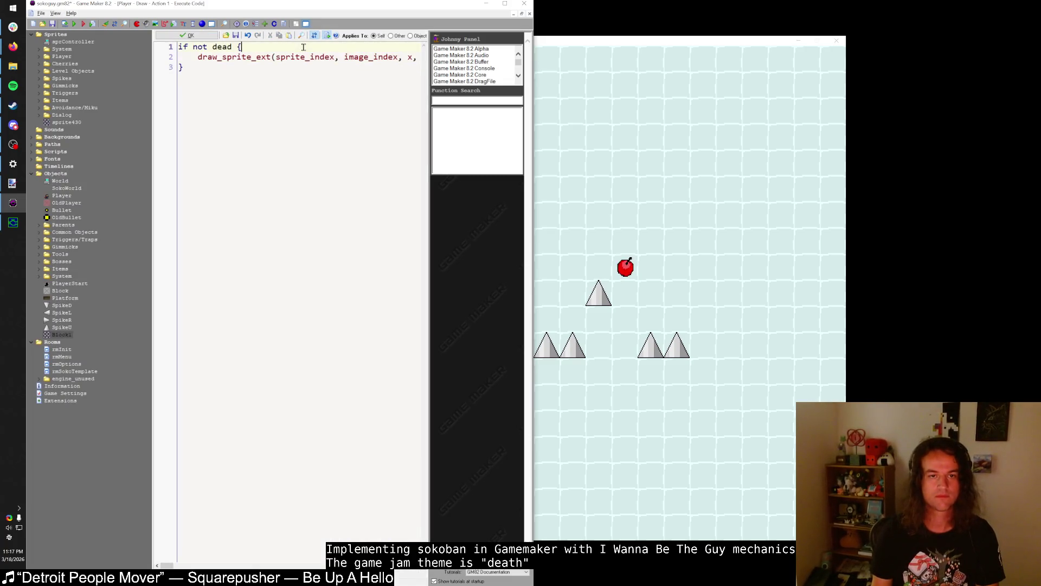
key(Return)
text(var draw_x)
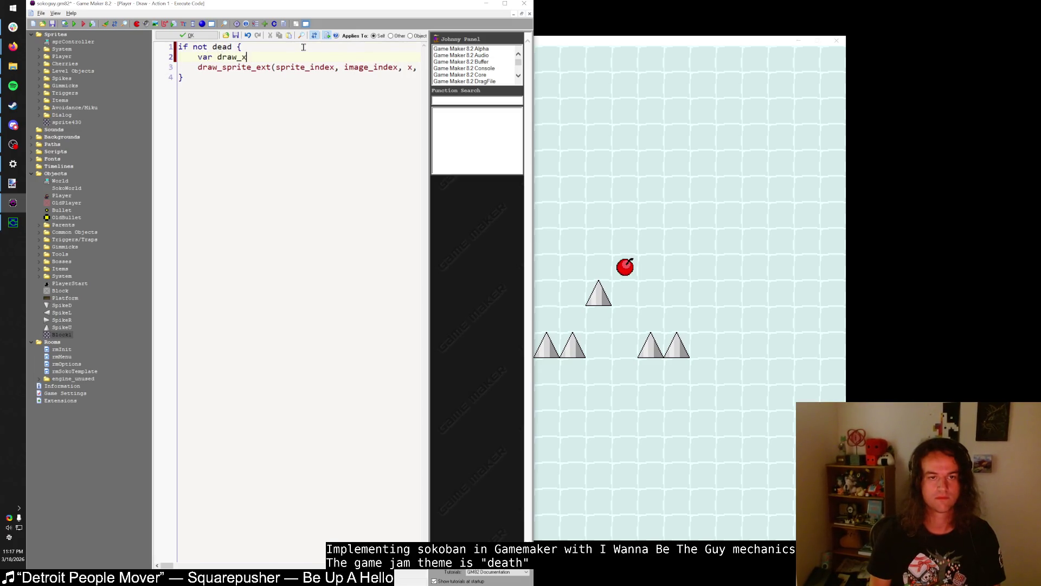
text( =)
key(BackSpace)
key(BackSpace)
text(, draw_y)
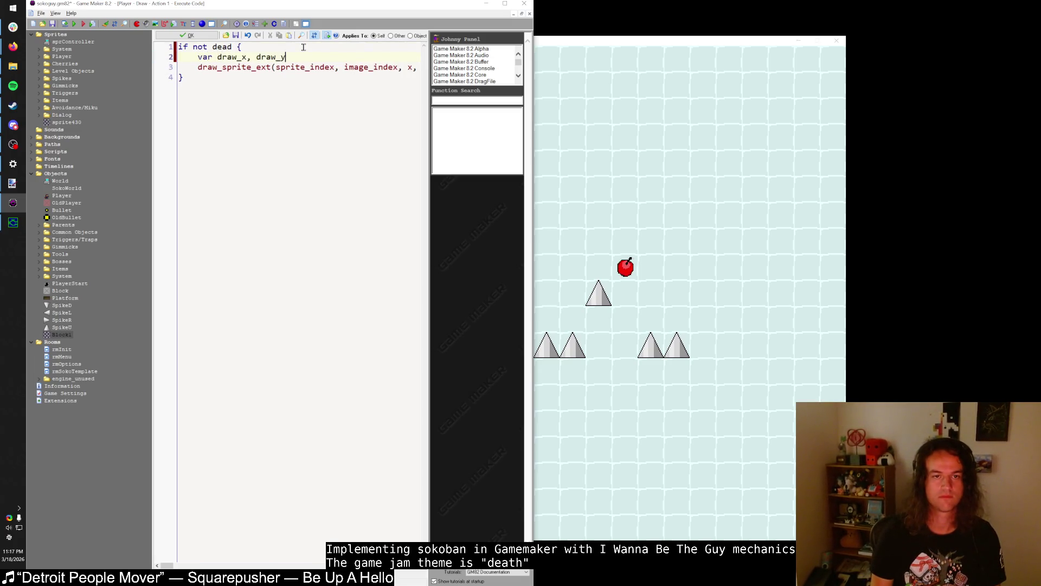
text(;)
key(Return)
text(draw_x = x)
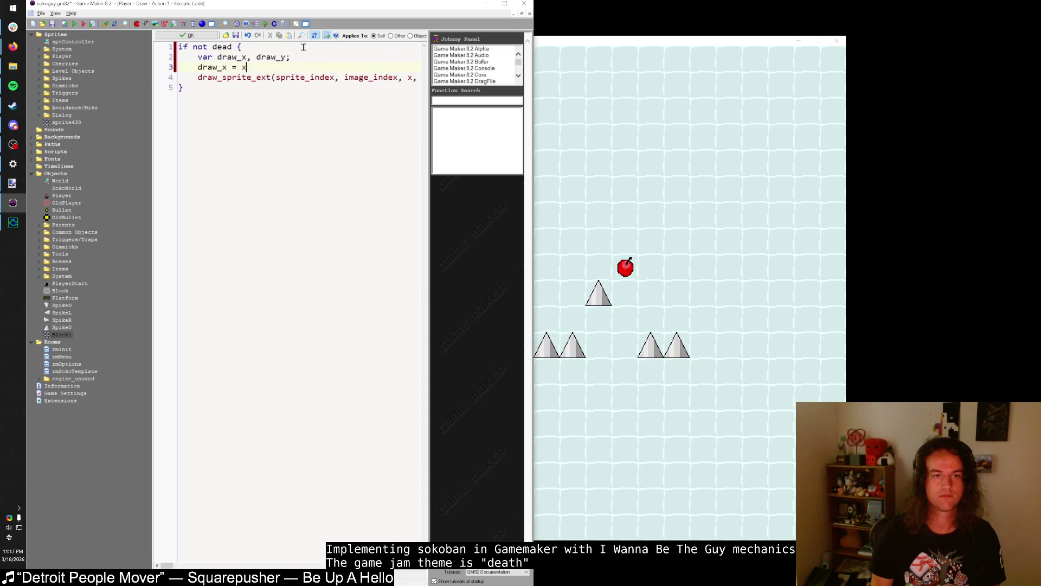
key(Return)
text(draw_y = y)
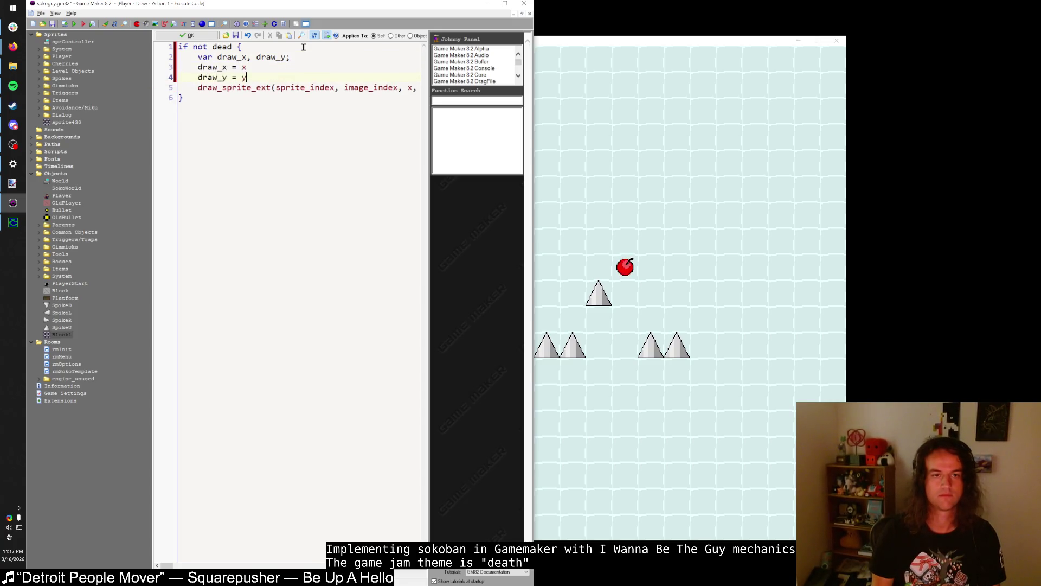
key(Return)
text(if bump_t < 1)
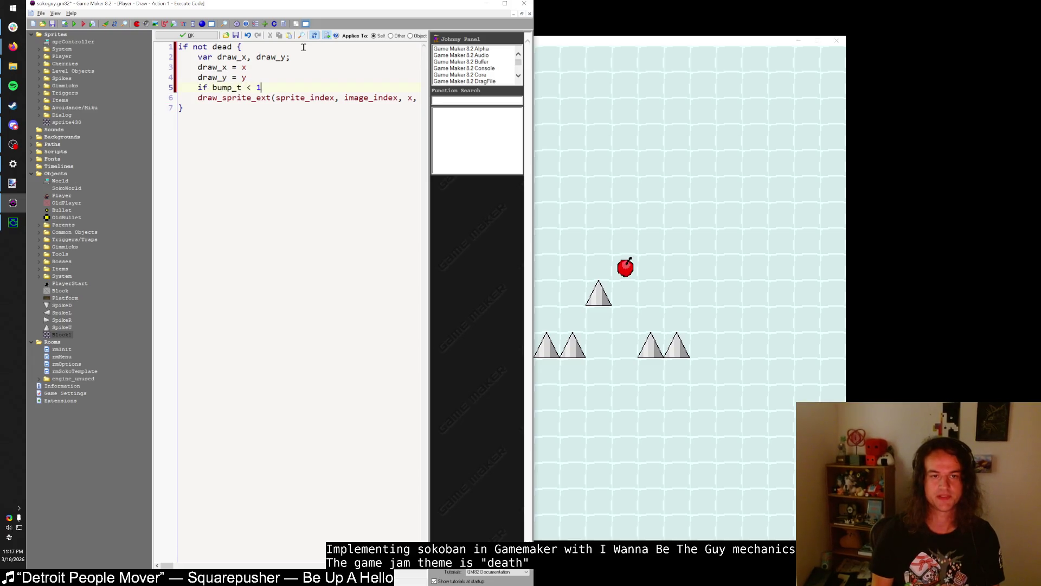
text( {)
key(Return)
- Paste the lerp block, retarget its assignments to draw_x and draw_y, and run the game
key(ctrl+v)
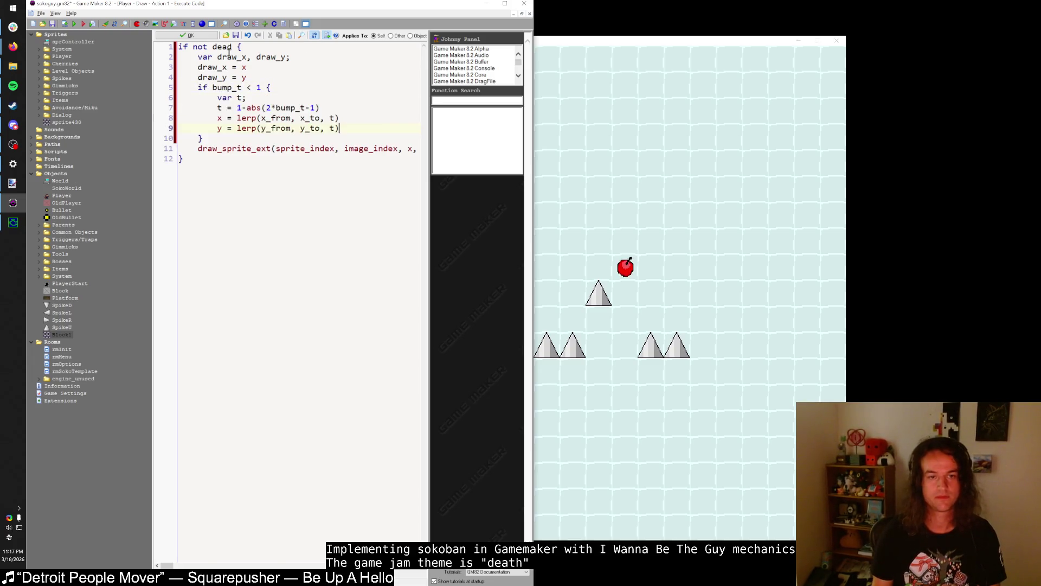
mouse_move(418, 3)
mouse_down()
mouse_move(415, 18)
mouse_move(417, 1)
mouse_up()
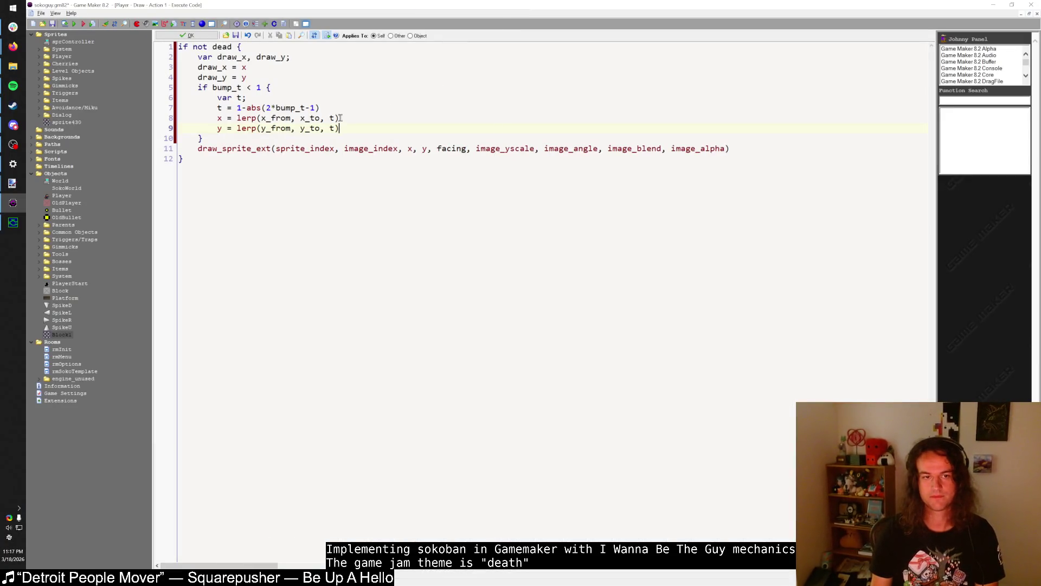
click(220, 119)
text(draw_)
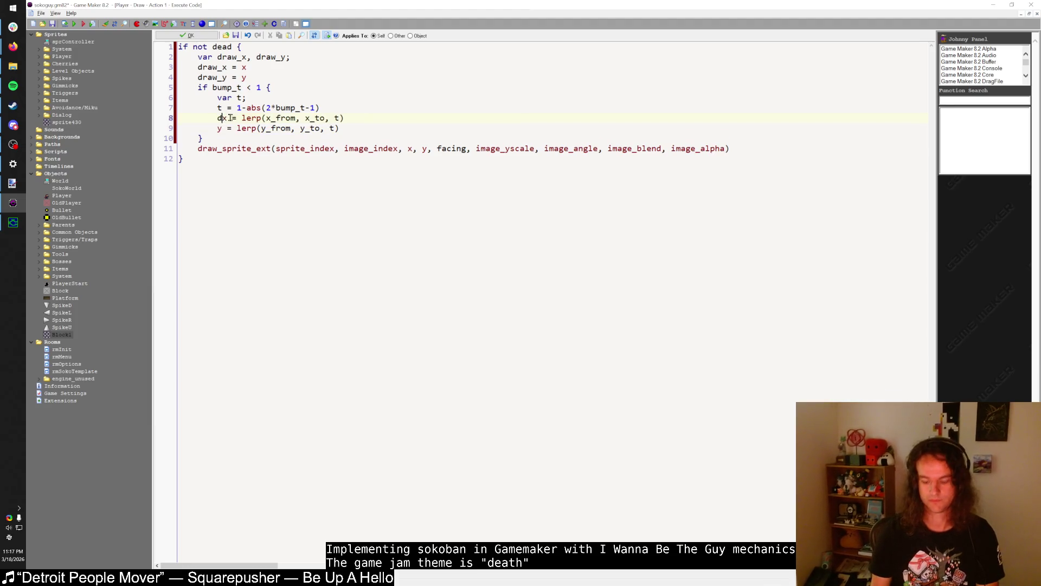
double_click(231, 118)
key(ctrl+c)
double_click(220, 128)
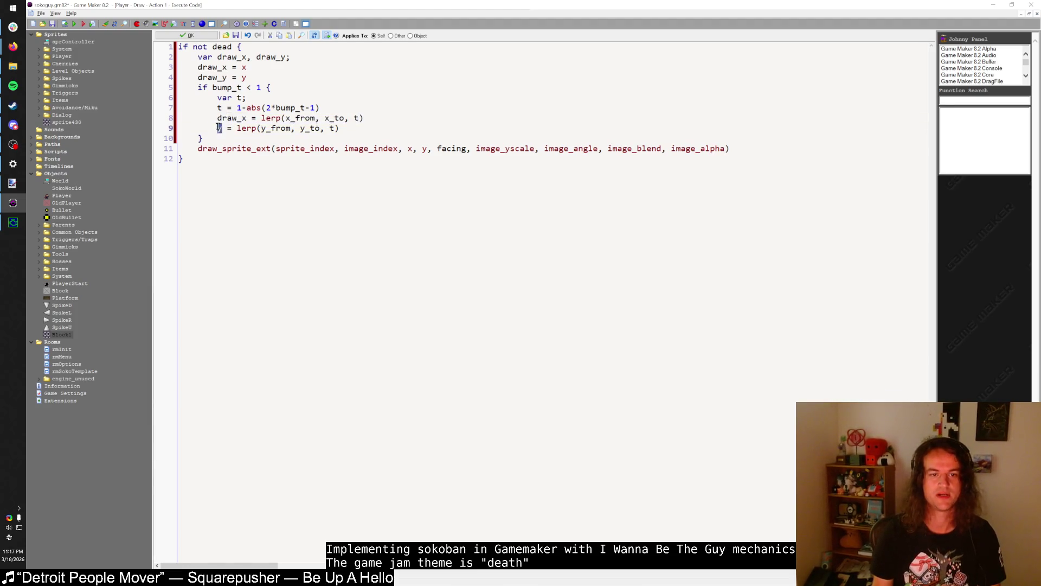
key(ctrl+v)
text(y)
key(Left)
key(BackSpace)
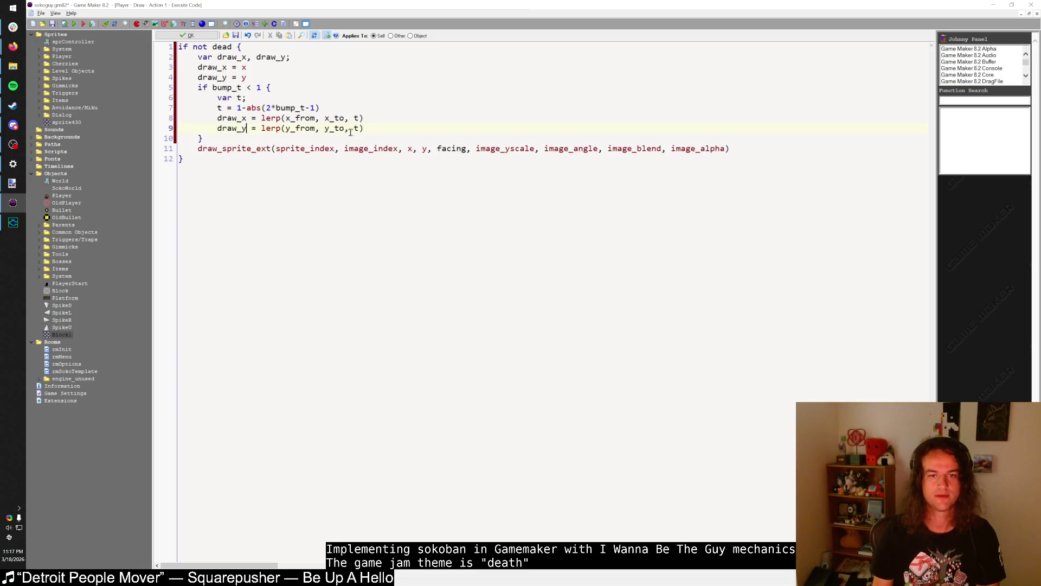
click(373, 141)
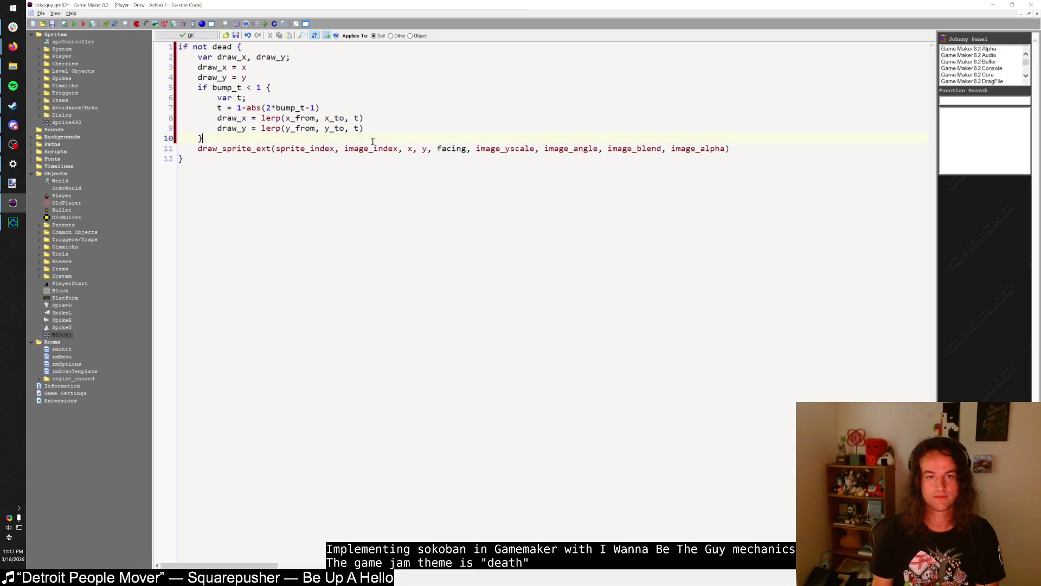
click(74, 24)
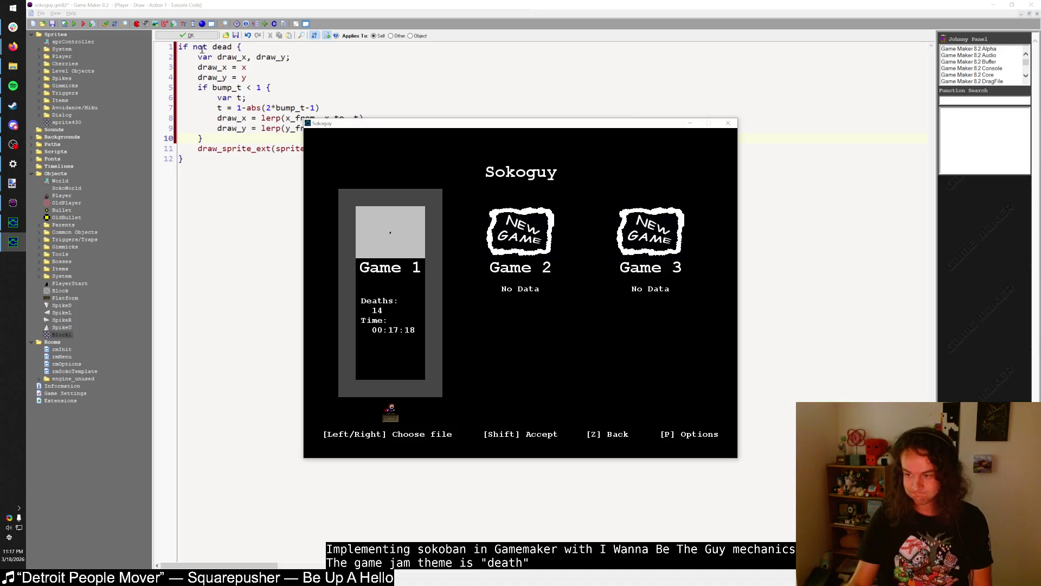
- Load Game 1, walk the player past the spike to test the bump, then close and relaunch
key(shift)
key(shift)
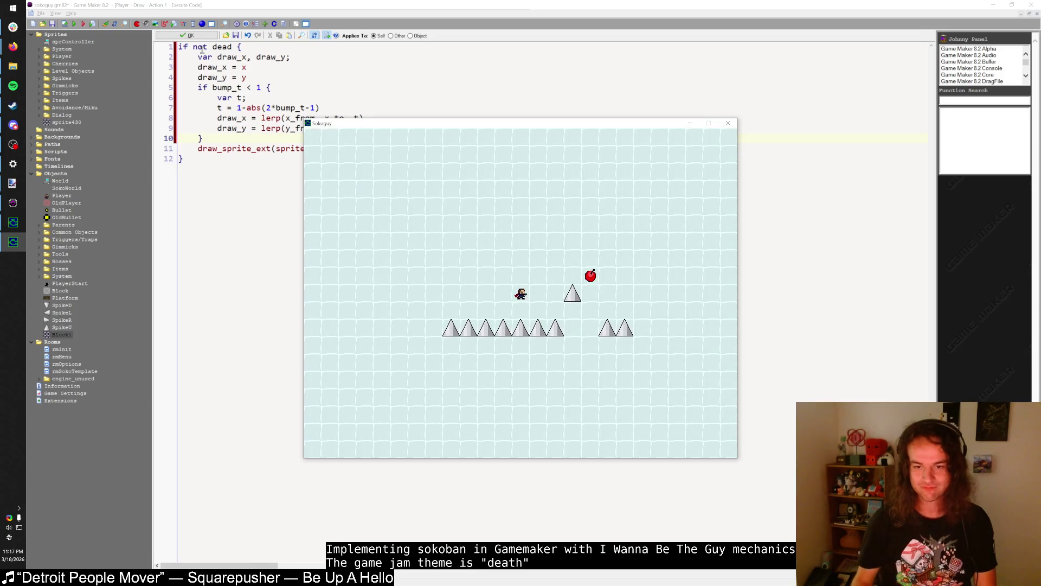
key(Right)
key(Up)
key(Right)
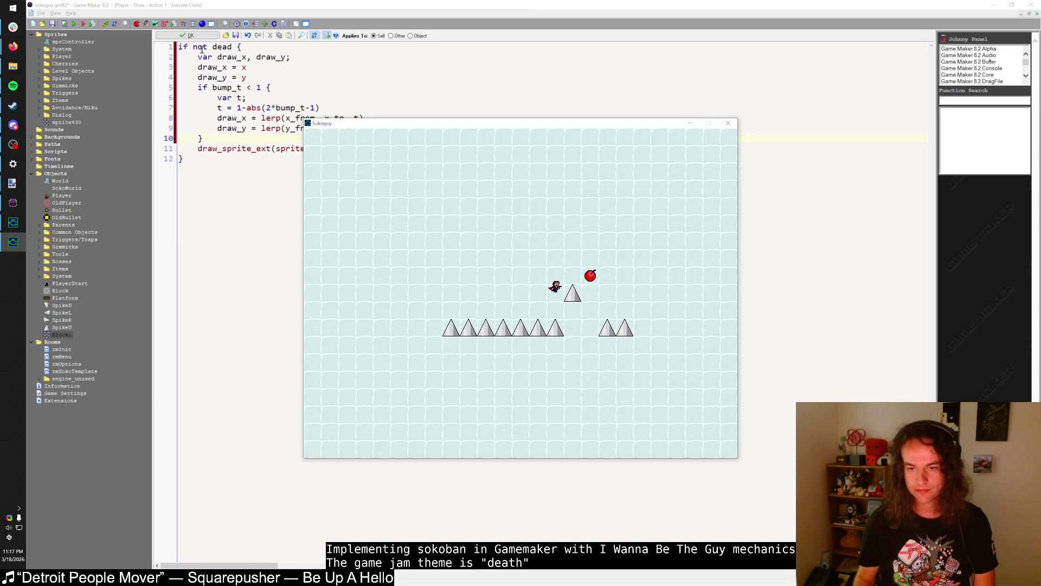
key(Right)
key(Right)
key(Right)
key(Right)
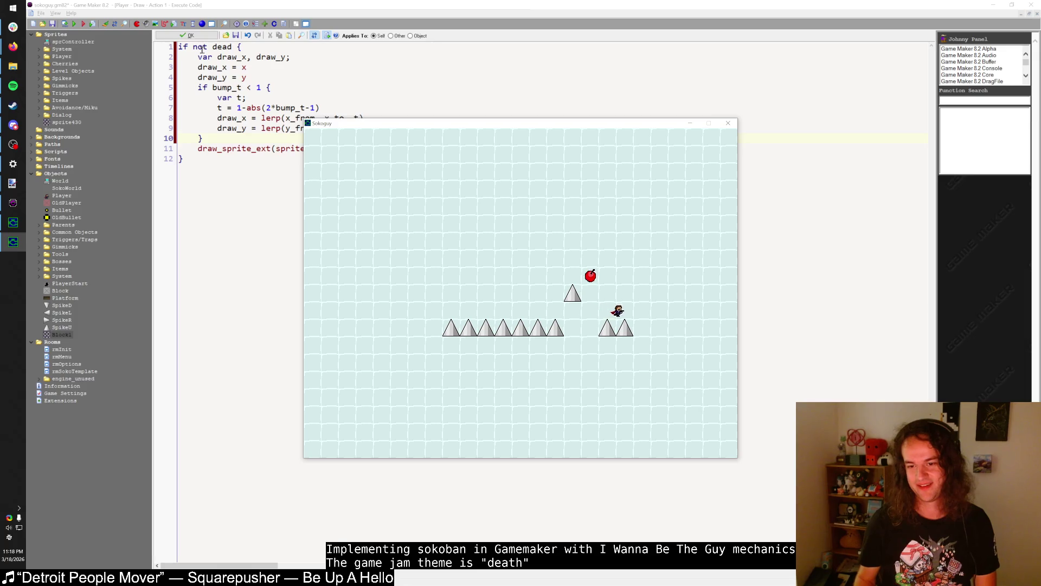
key(Up)
click(728, 123)
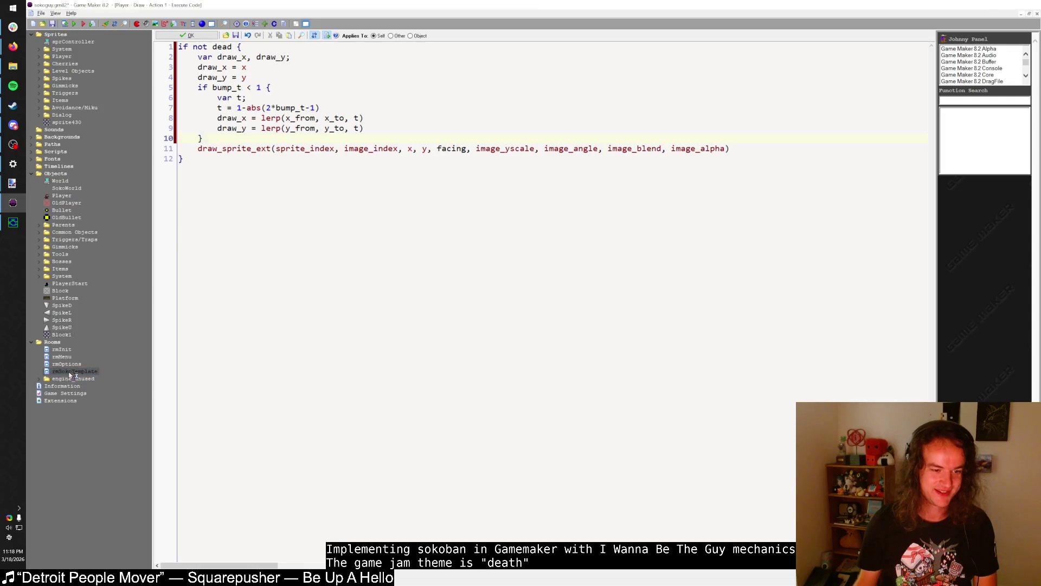
key(F5)
- Place Block1 bricks under the left spikes, above the player, and above the right spikes, then save the room
click(836, 40)
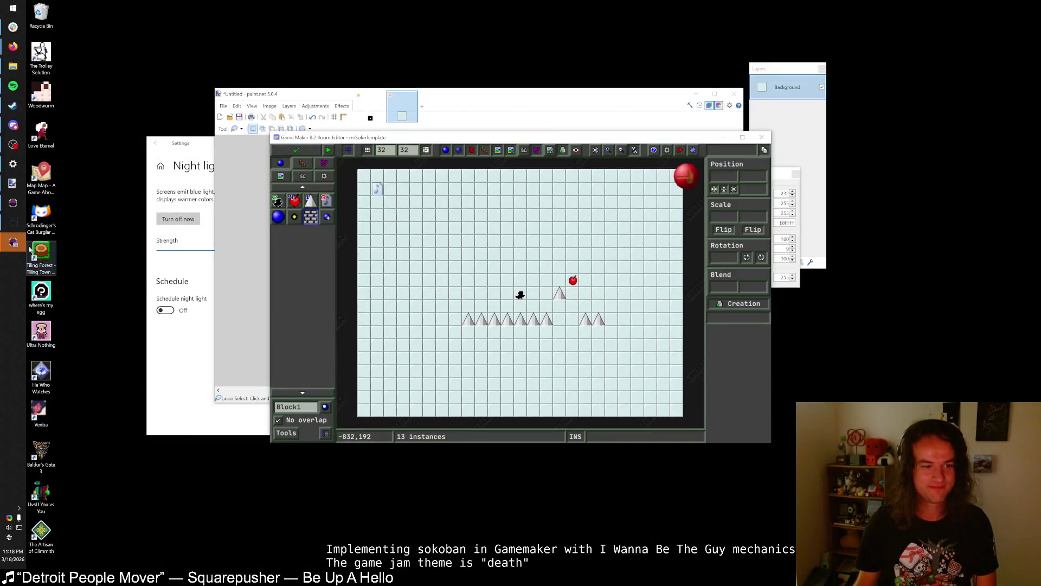
double_click(453, 136)
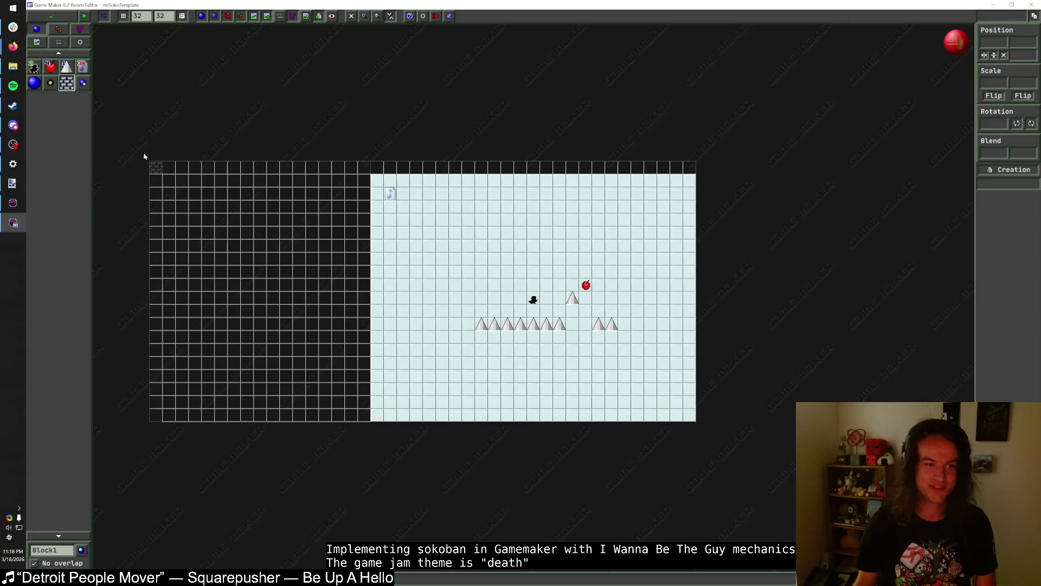
click(495, 285)
scroll(503, 297, up, 3)
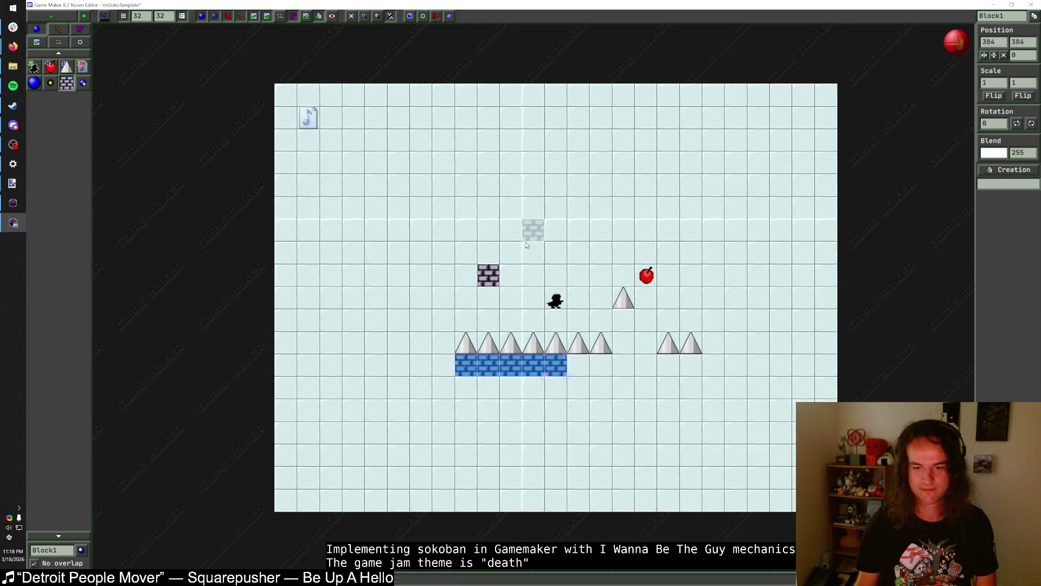
click(534, 230)
click(668, 320)
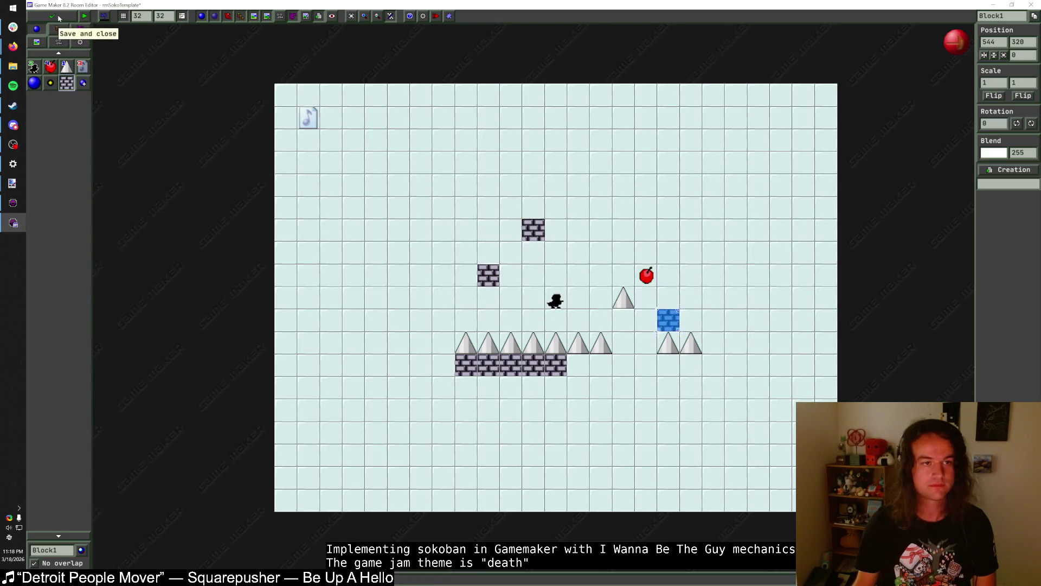
click(52, 16)
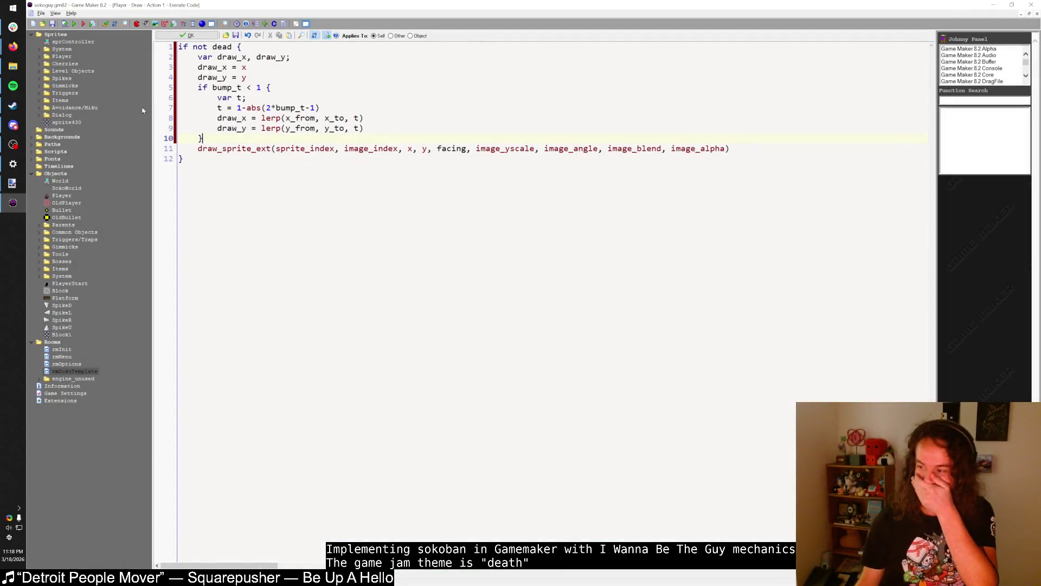
key(F5)
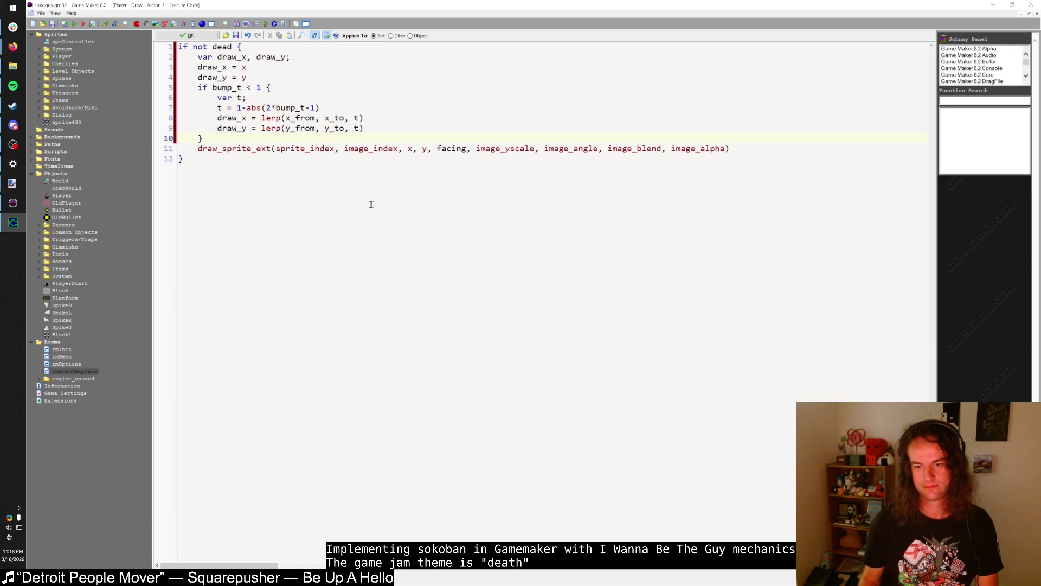
key(shift)
key(Left)
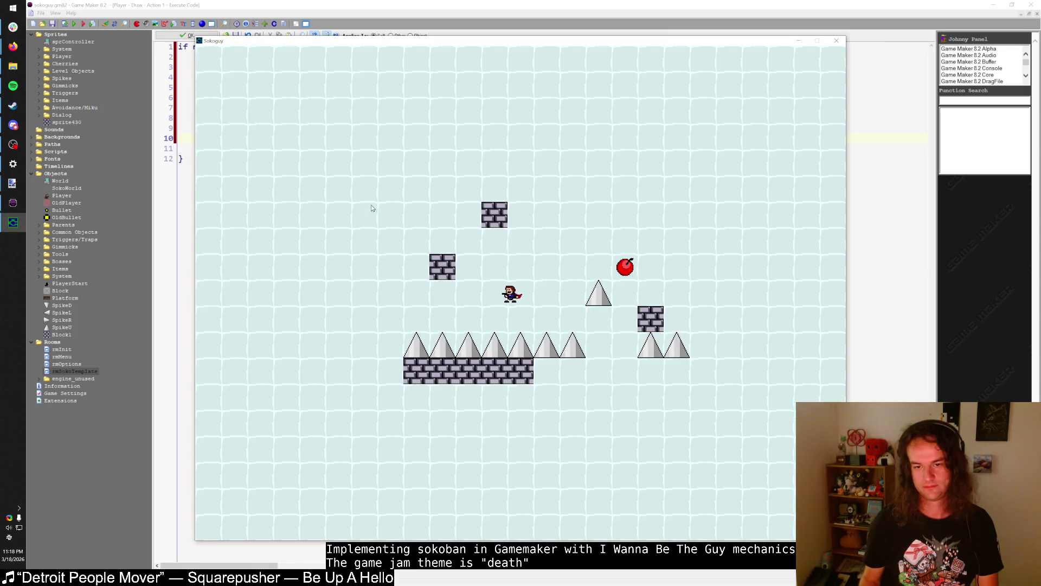
key(Left)
key(Right)
key(Up)
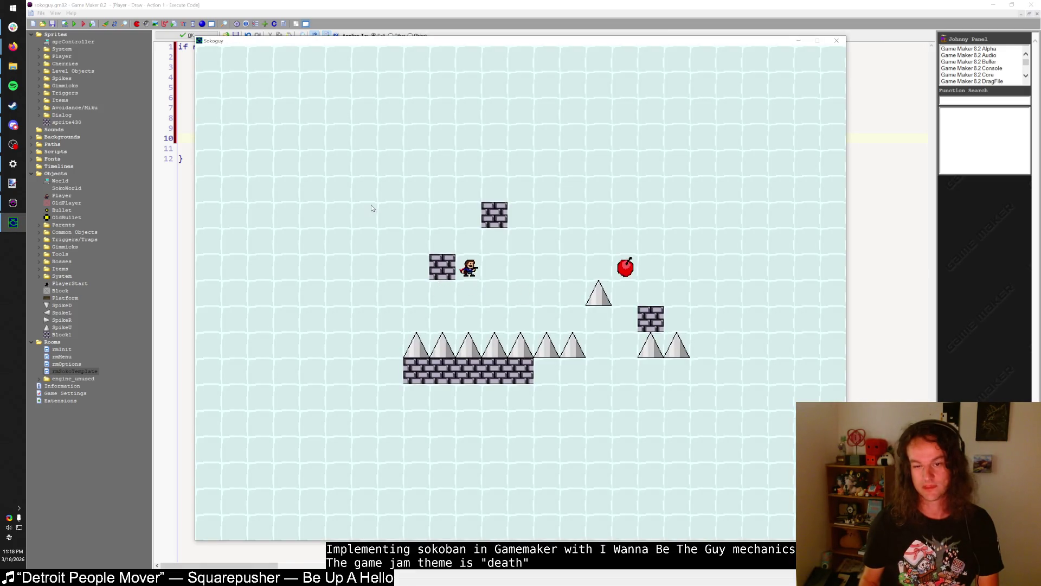
key(Up)
key(Left)
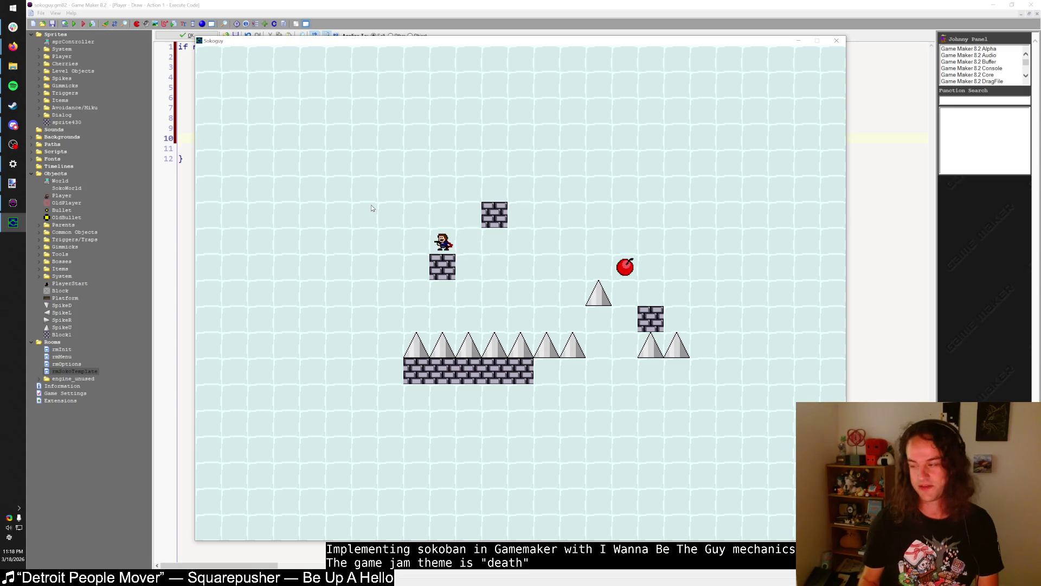
key(Right)
key(Right)
key(Left)
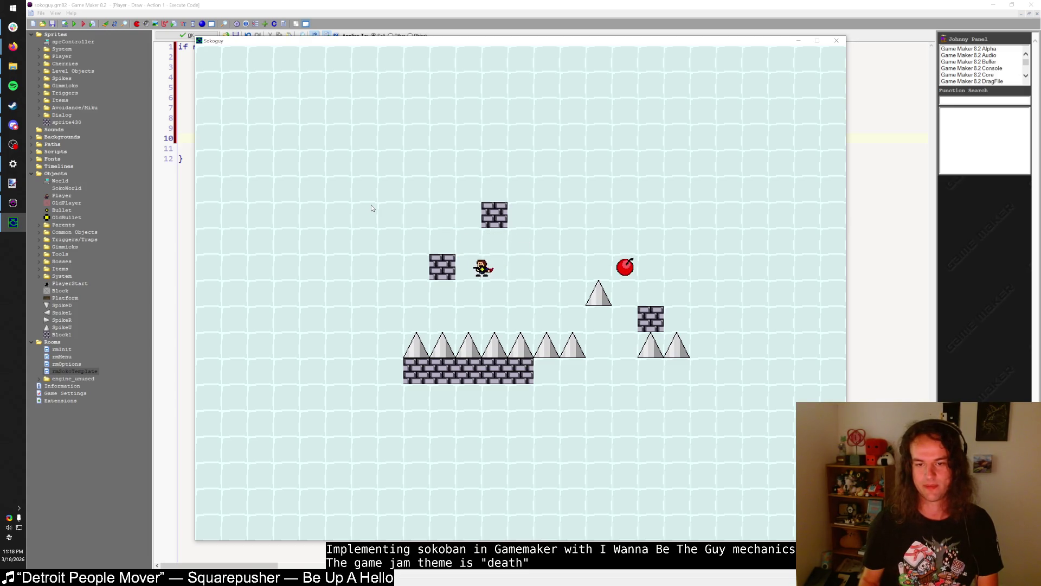
key(z)
key(Right)
key(z)
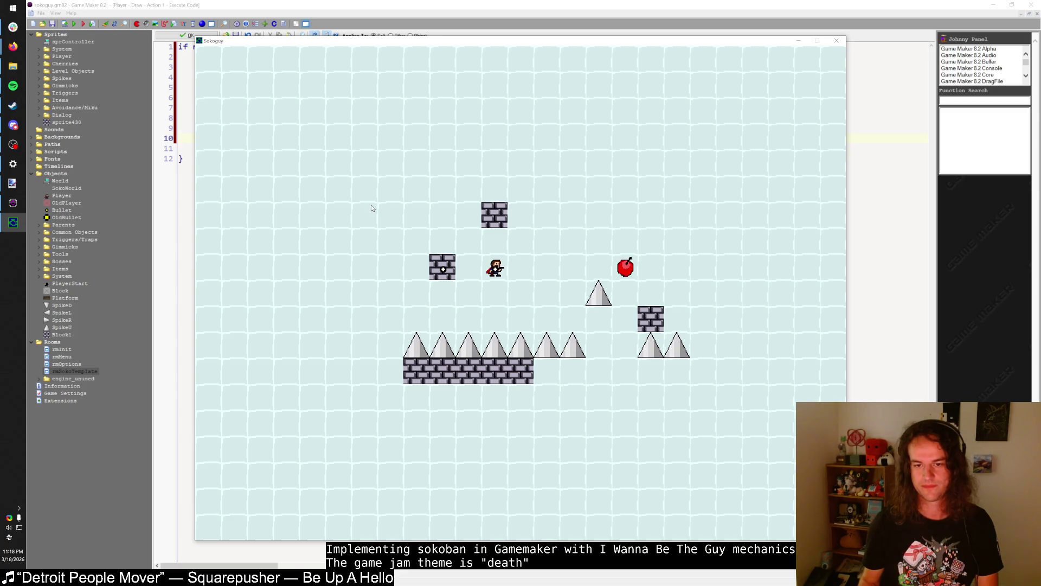
key(Left)
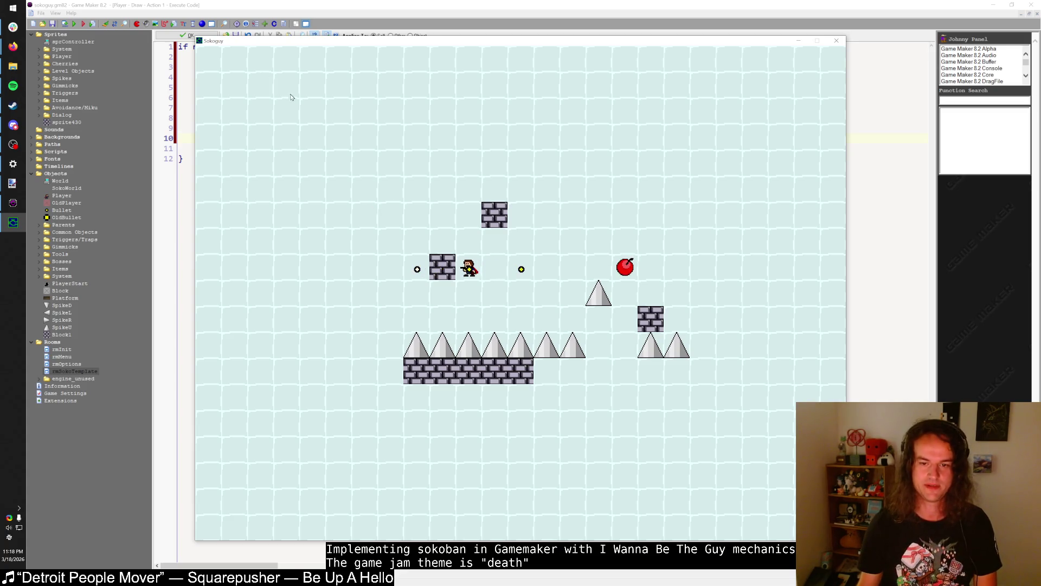
key(Escape)
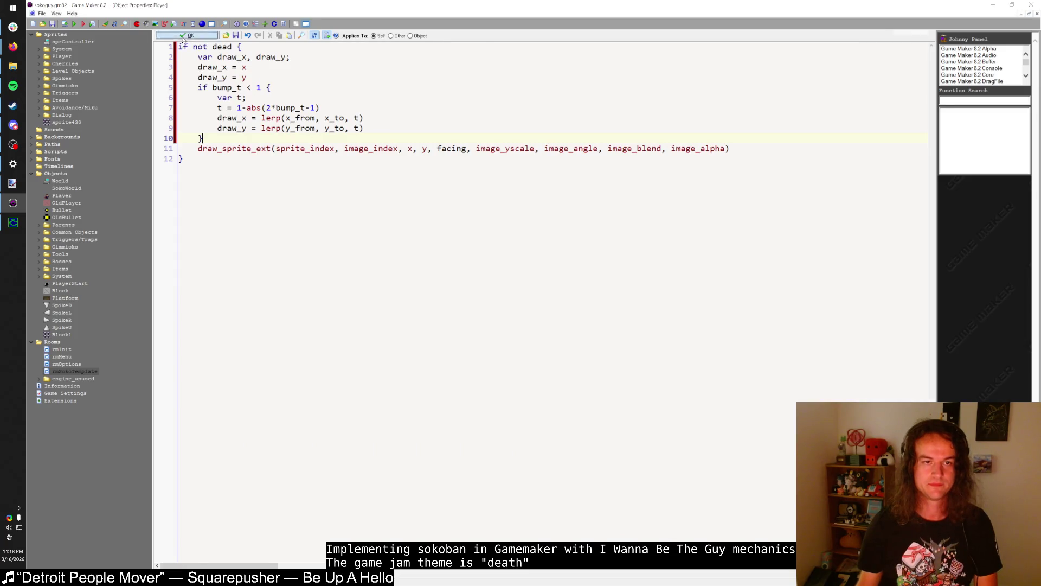
- Close the Player's Draw code and object window and locate move_t = 0 in SokoWorld's Step code
click(188, 36)
click(202, 173)
scroll(201, 167, up, 7)
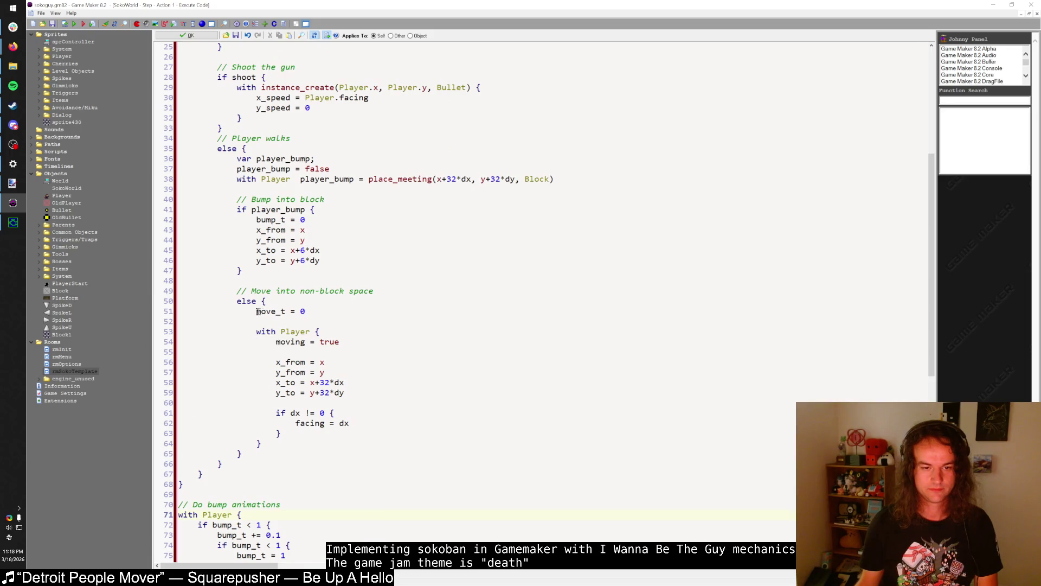
drag(257, 311, 328, 310)
key(ctrl+c)
click(329, 310)
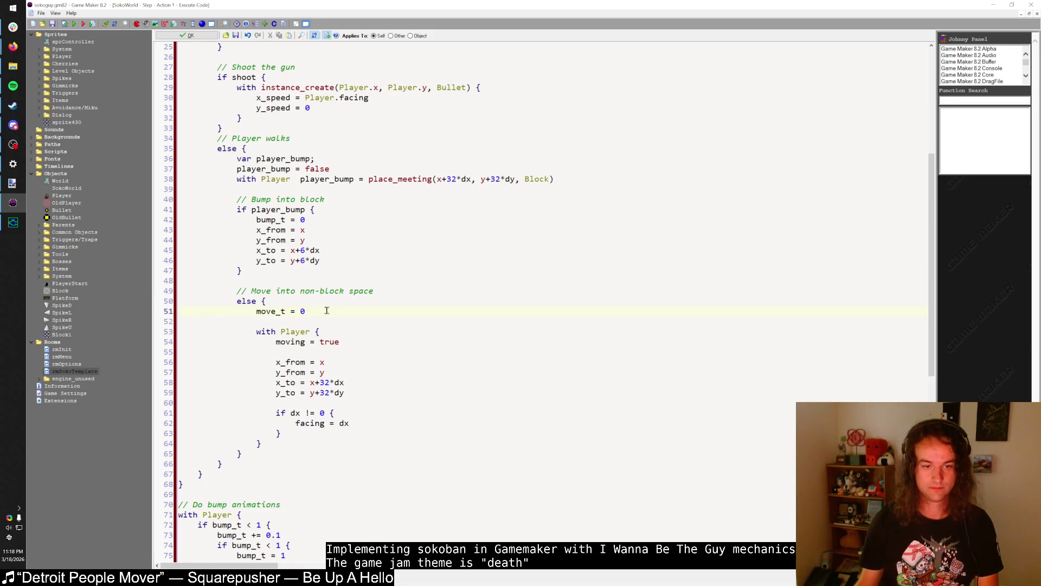
scroll(327, 310, up, 7)
- Paste move_t = 0 after the gun block, then undo that insertion
click(306, 280)
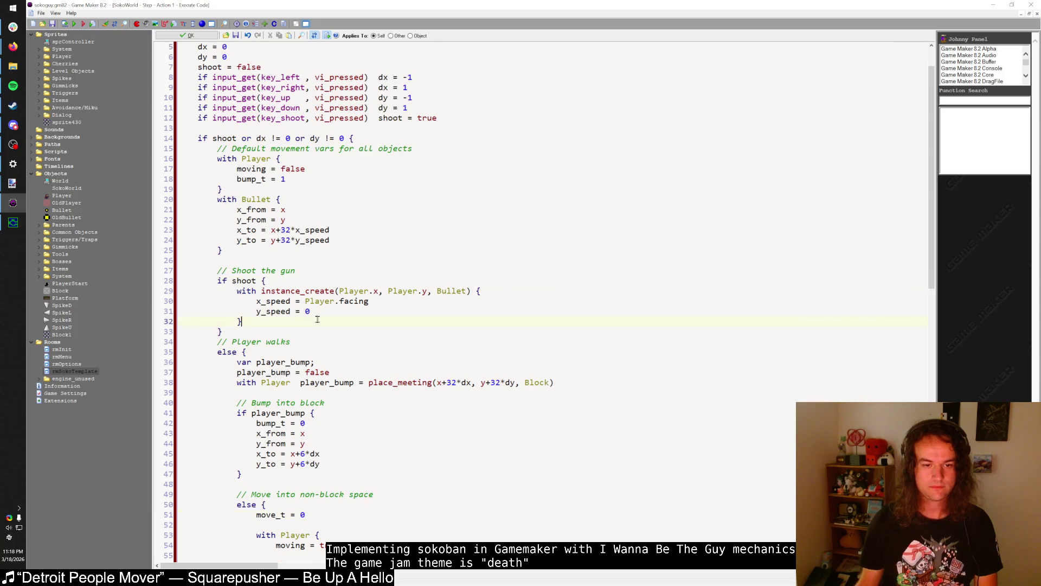
key(Return)
key(ctrl+v)
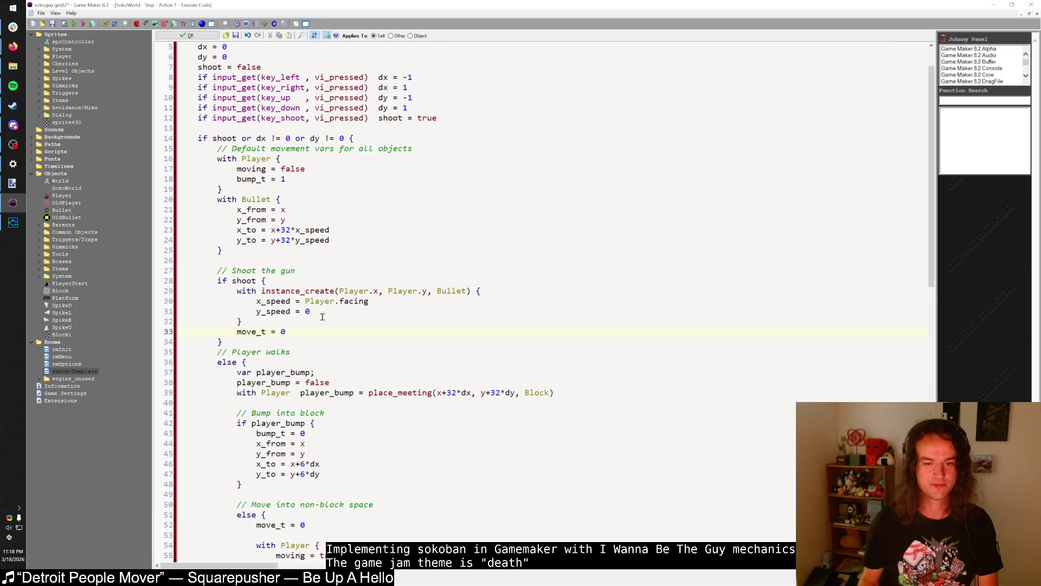
scroll(322, 316, down, 4)
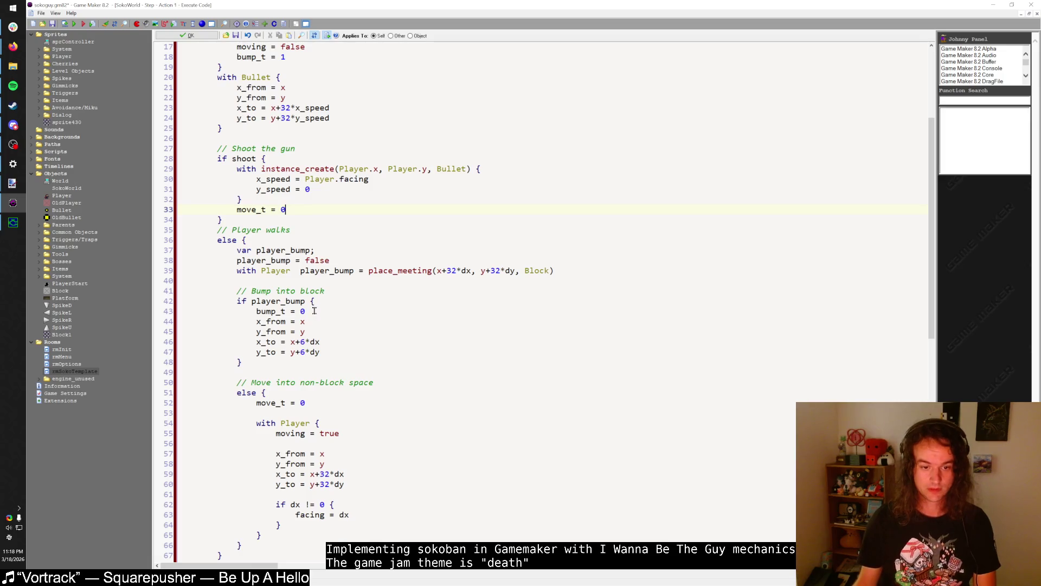
mouse_move(256, 403)
mouse_down()
mouse_move(328, 400)
mouse_move(266, 402)
mouse_up()
key(Right)
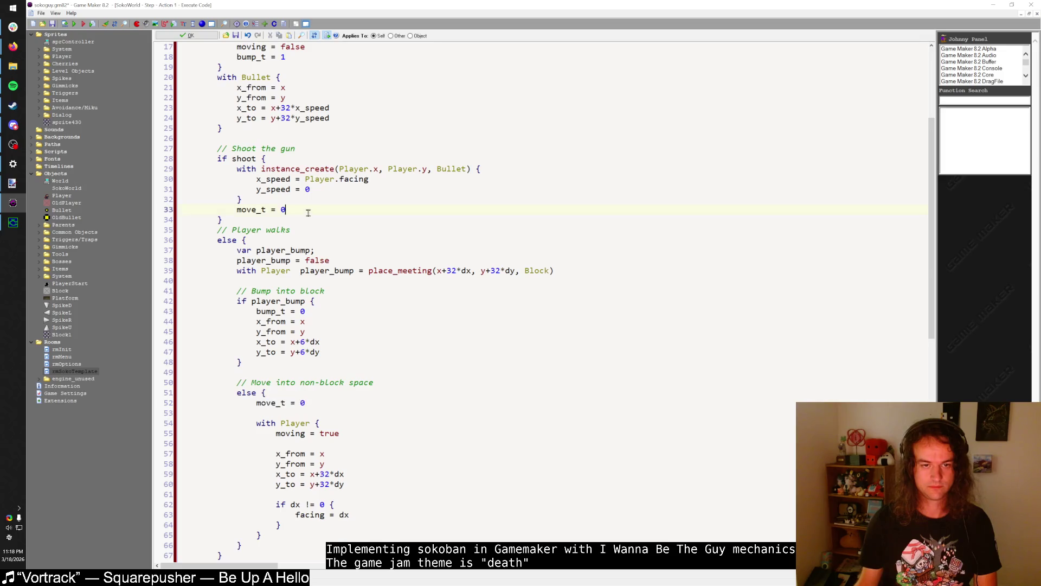
key(shift+Home)
key(Left)
key(ctrl+space)
scroll(303, 211, up, 4)
key(ctrl+z)
key(ctrl+z)
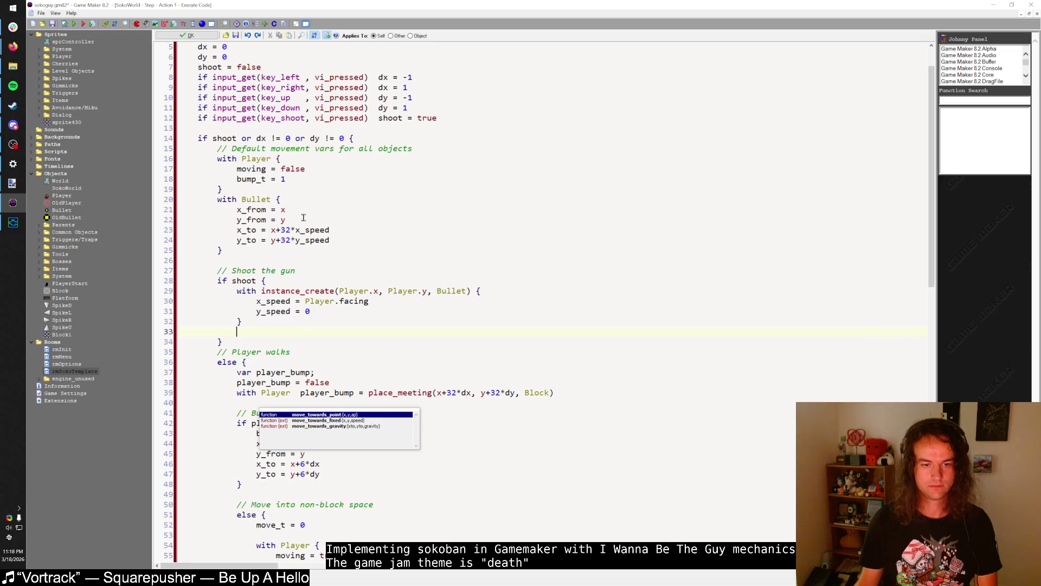
- Insert an indented move_t = 0 as the first line inside 'if shoot {' and close the code
click(288, 280)
key(Return)
key(ctrl+z)
key(ctrl+z)
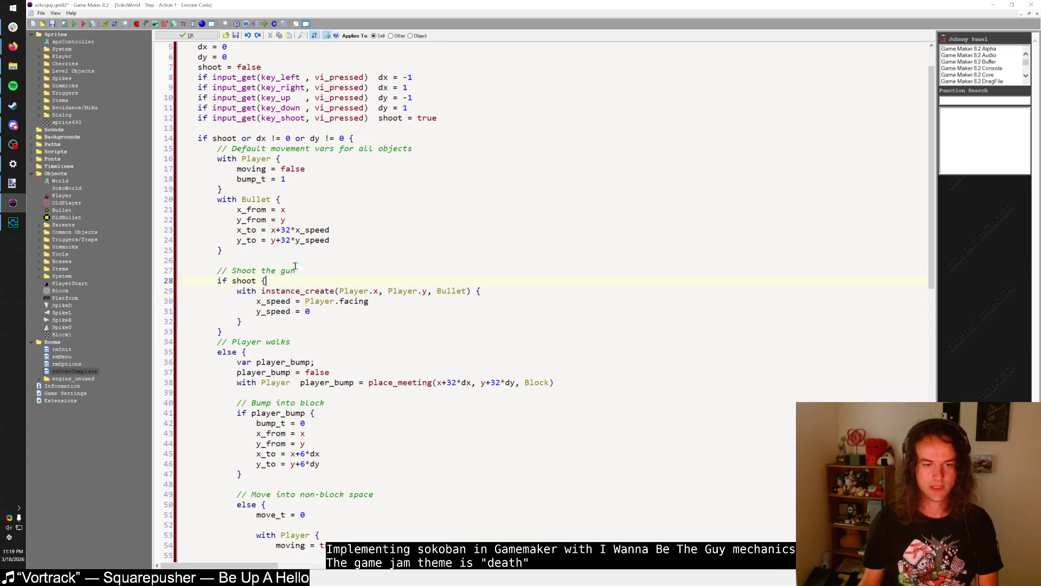
drag(253, 514, 324, 511)
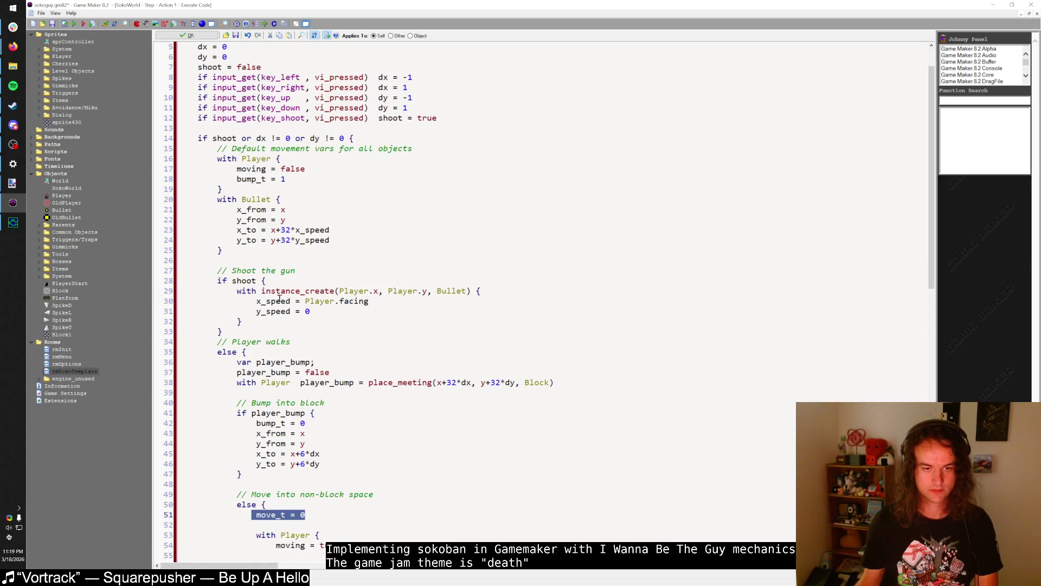
key(ctrl+c)
click(283, 281)
key(Return)
key(ctrl+v)
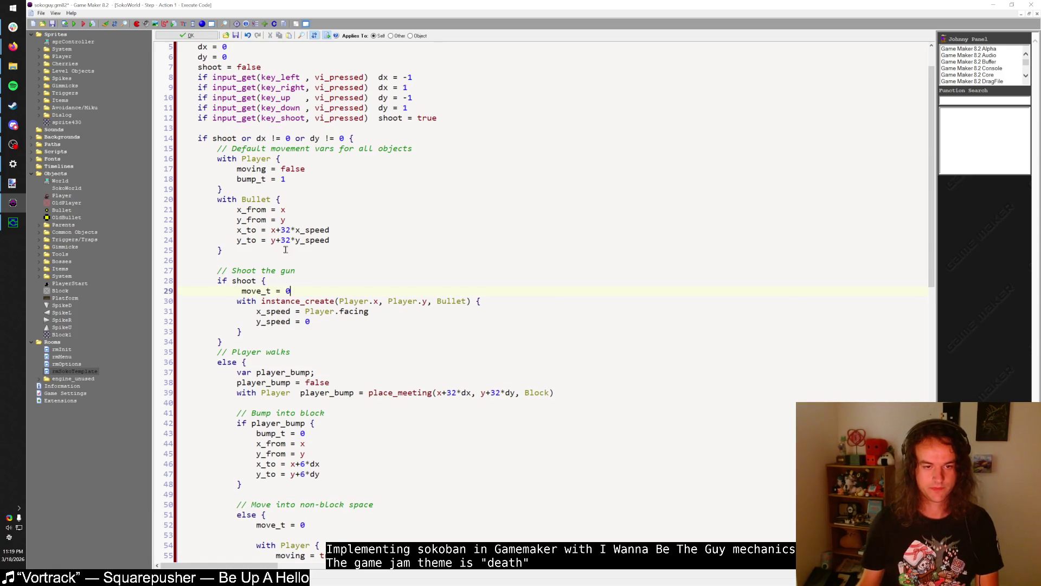
click(241, 291)
key(BackSpace)
key(BackSpace)
key(BackSpace)
key(Up)
key(End)
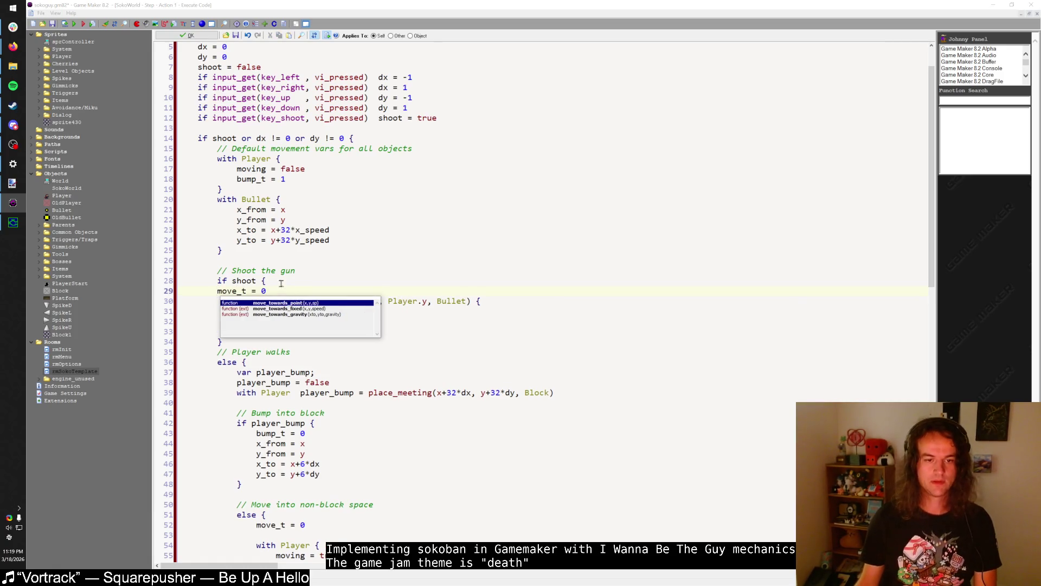
click(218, 291)
key(Tab)
click(261, 271)
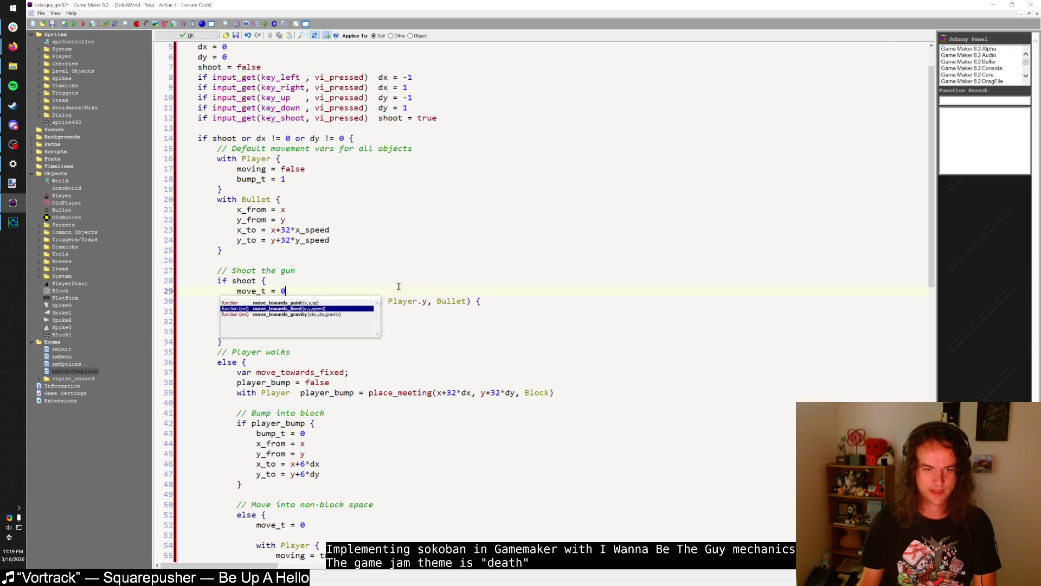
key(Escape)
- Reopen SokoWorld's Step code to review the move_t = 0 and bump_t = 0 lines, then close it
double_click(357, 112)
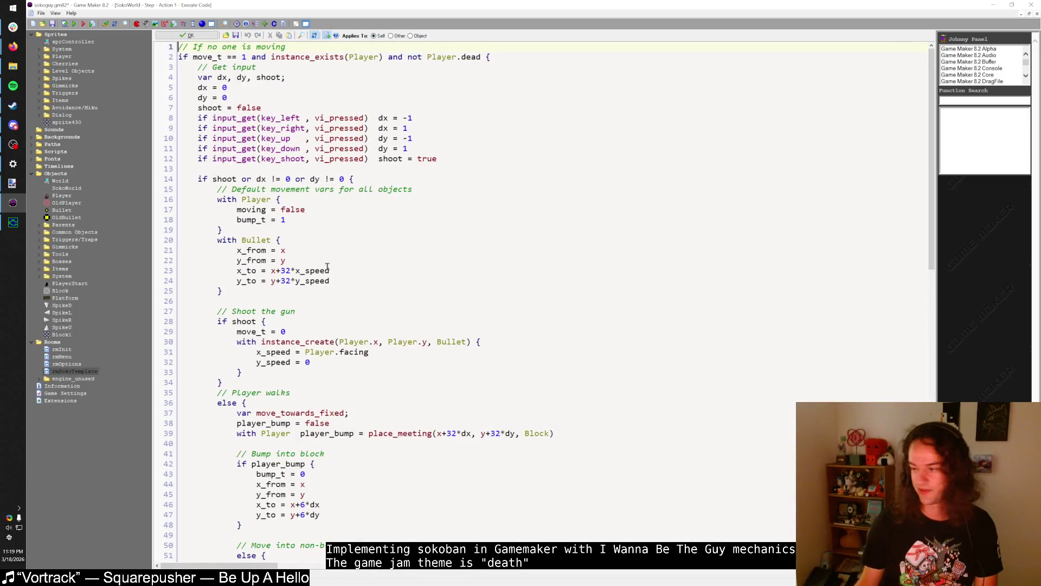
scroll(328, 266, down, 5)
scroll(368, 281, up, 3)
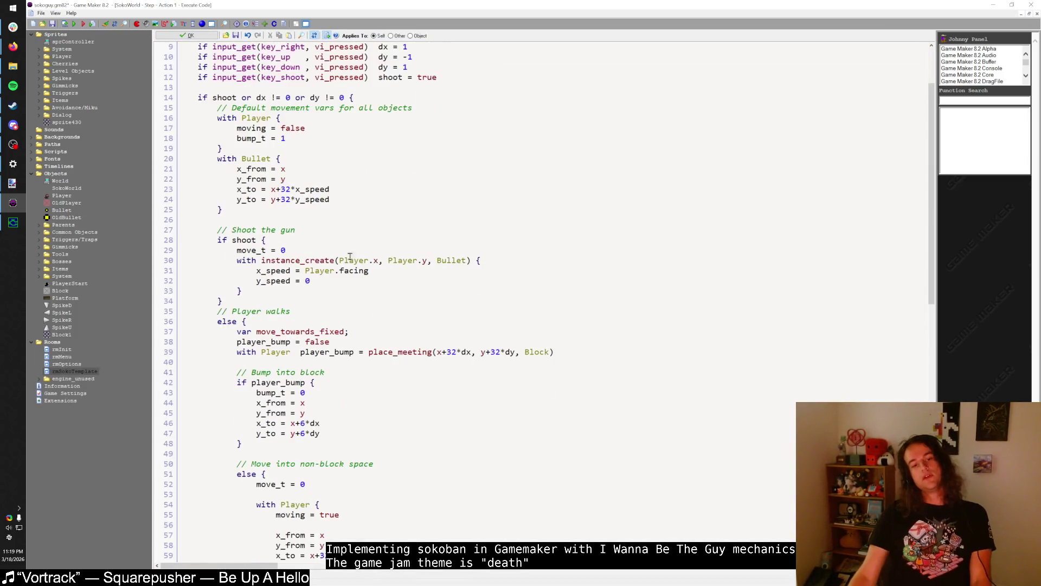
click(339, 251)
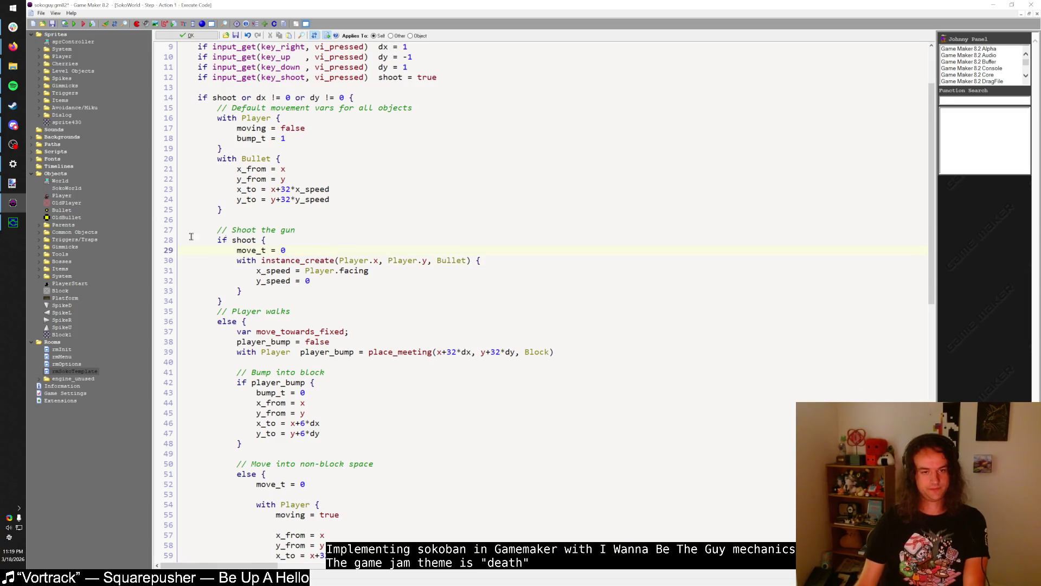
scroll(331, 230, down, 4)
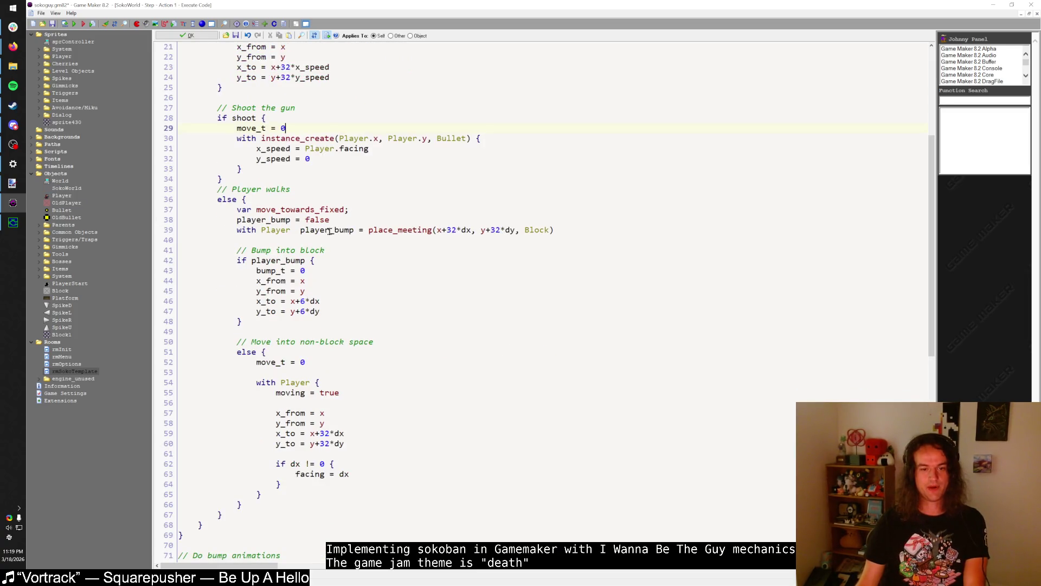
click(323, 269)
scroll(323, 272, down, 5)
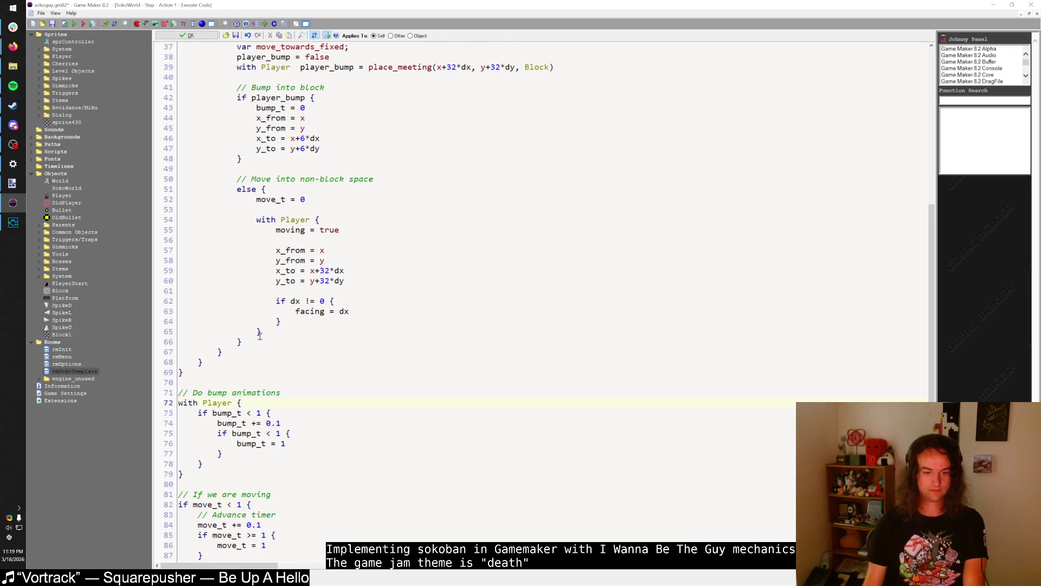
key(F12)
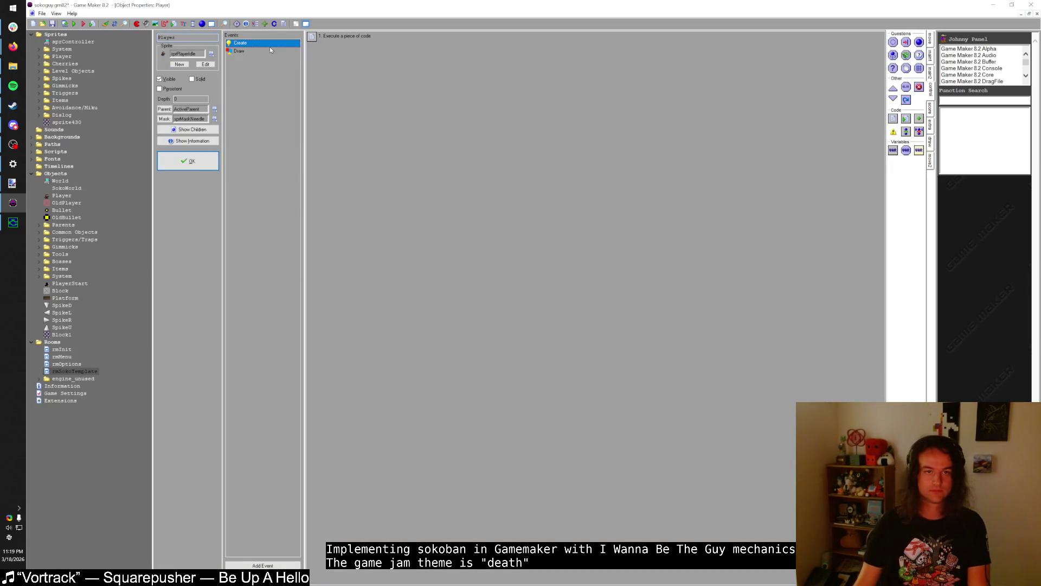
- Change the Player's draw_sprite_ext position arguments from x, y to draw_x, draw_y
click(270, 50)
double_click(341, 35)
click(407, 148)
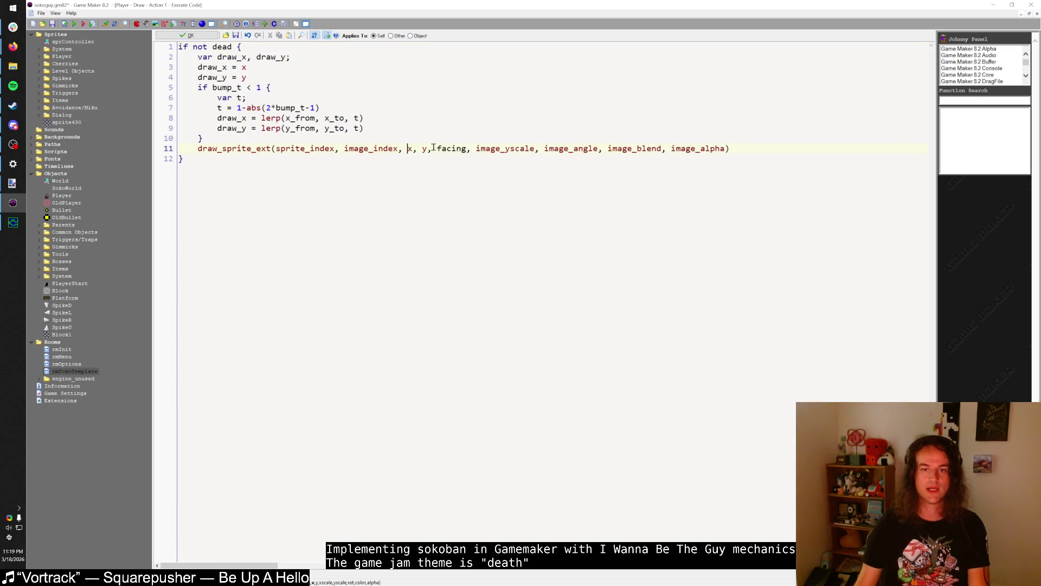
text(draw_)
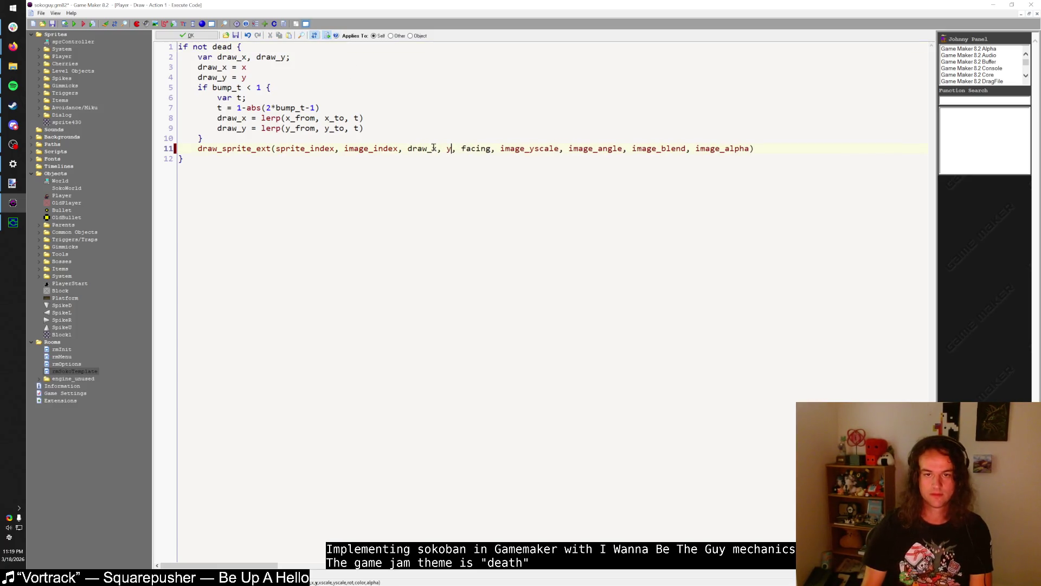
key(Left)
text(draw_)
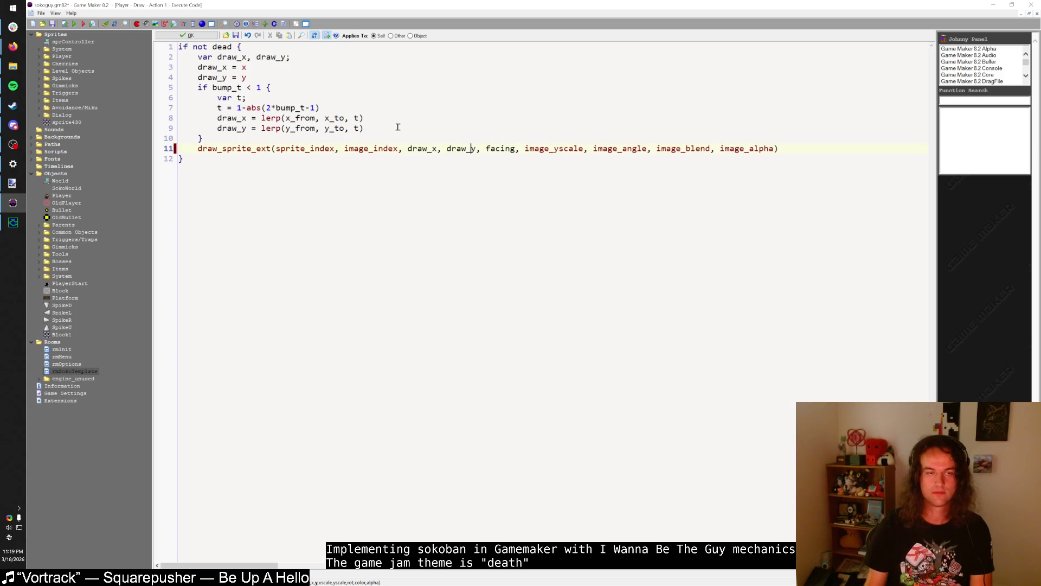
click(184, 36)
double_click(260, 48)
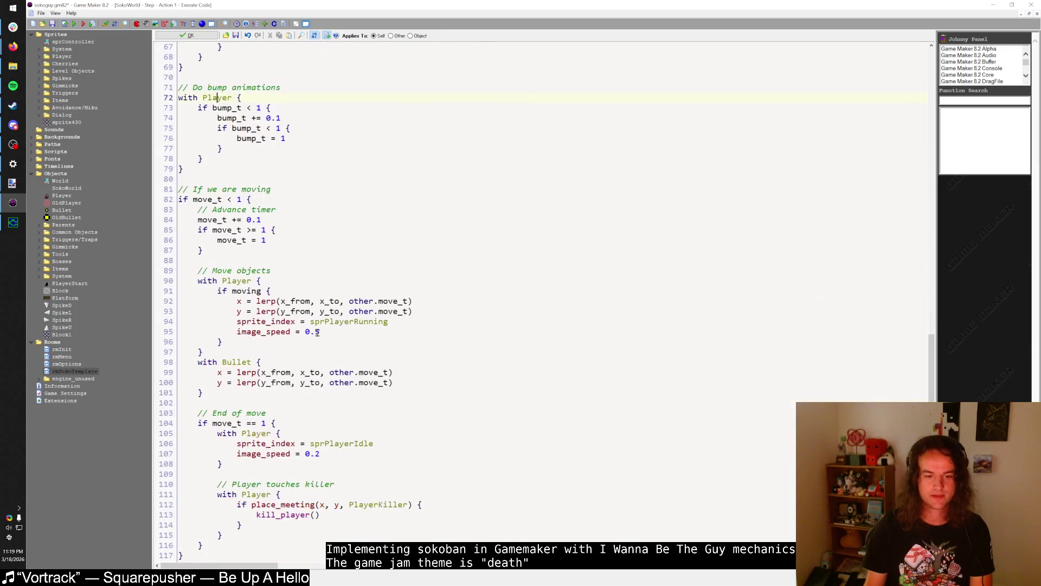
- Below the killer check, add the comment '// Bullets touch blocks' and a 'with Bullet {' block
click(282, 473)
click(251, 532)
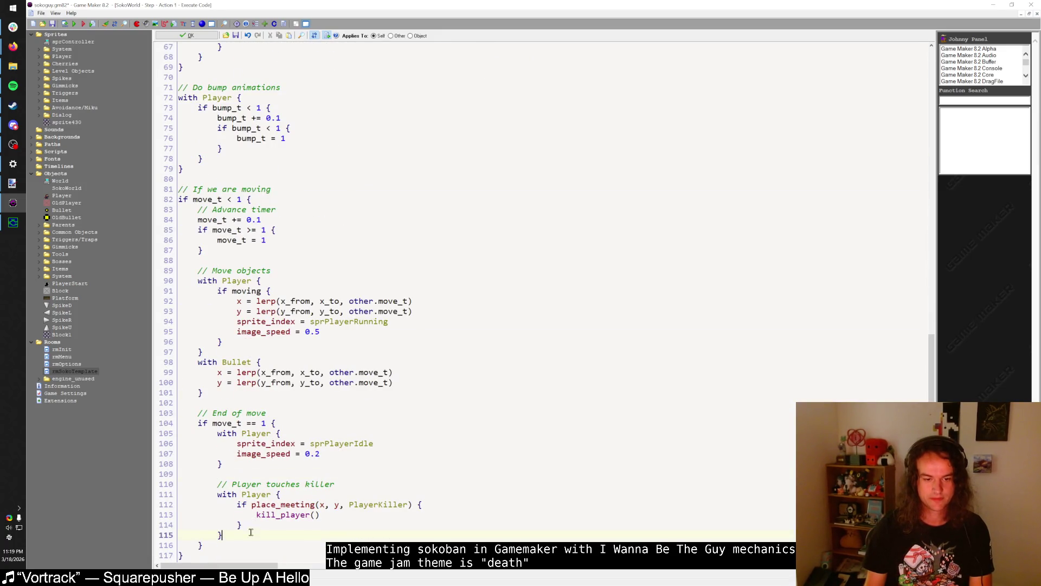
key(Return)
key(Return)
text(// Bullet)
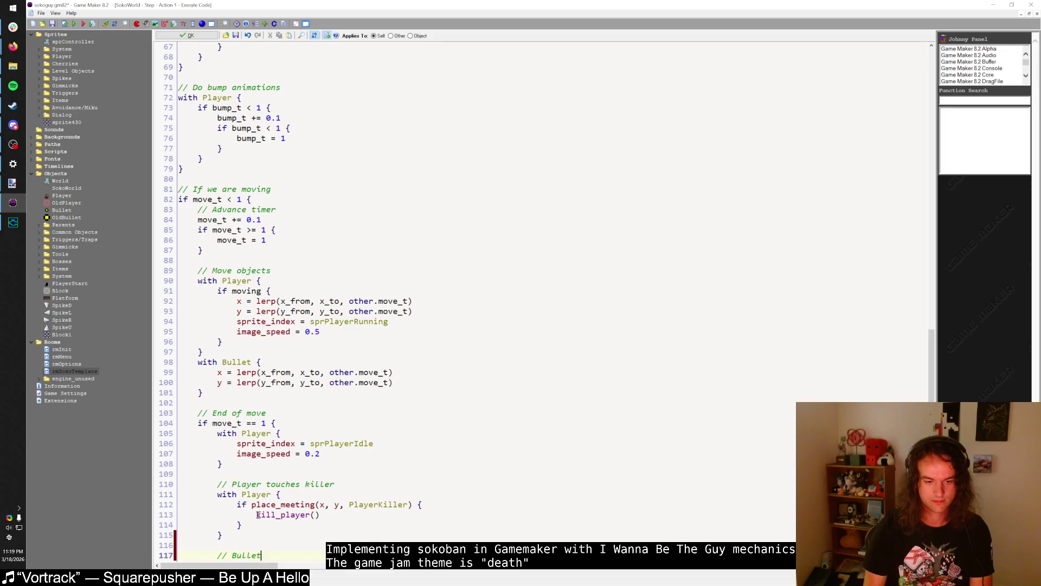
text(s touch block)
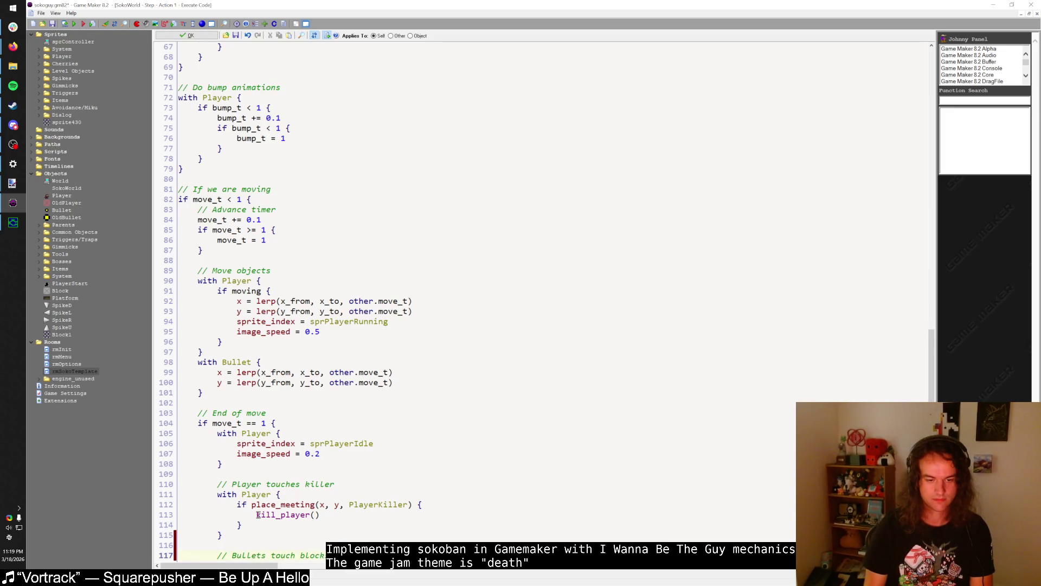
key(Return)
text(with Bullet {)
key(Return)
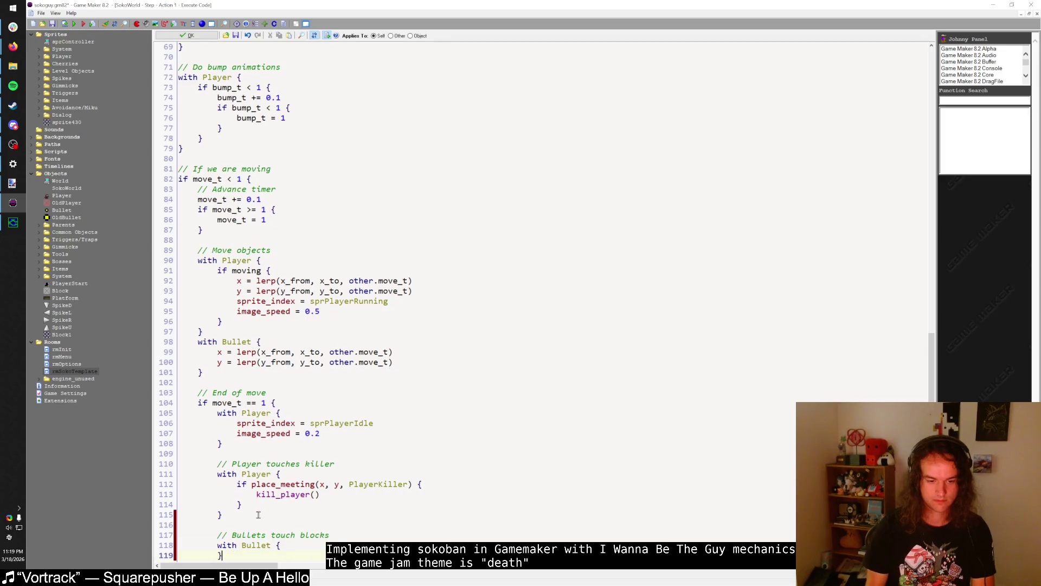
- Fill the Bullet block with 'if place_meeting(x, y, Block) instance_destroy()' and open rmSokoTemplate
text(if place_meeting(x)
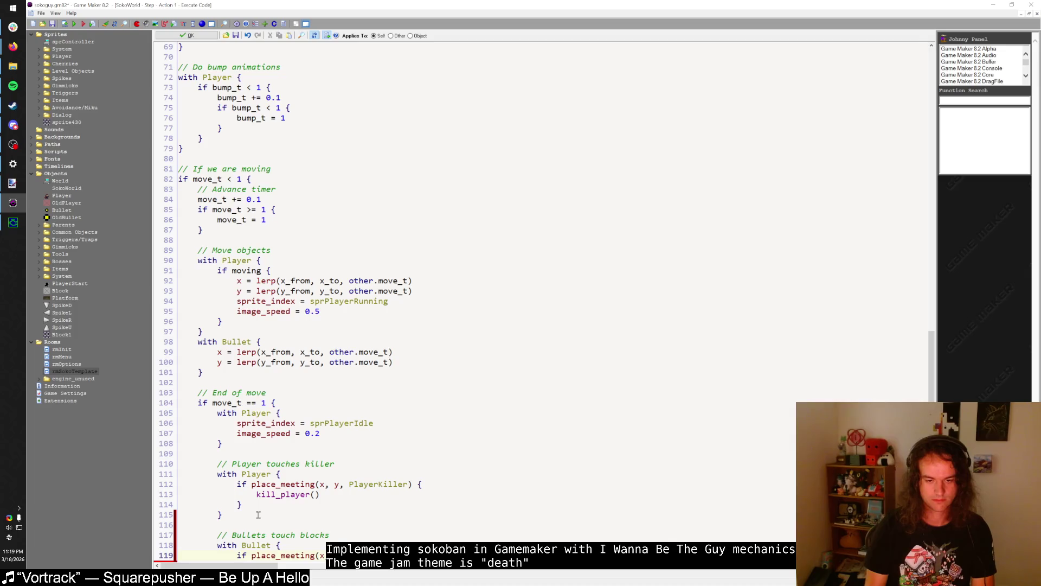
key(Return)
text(inst)
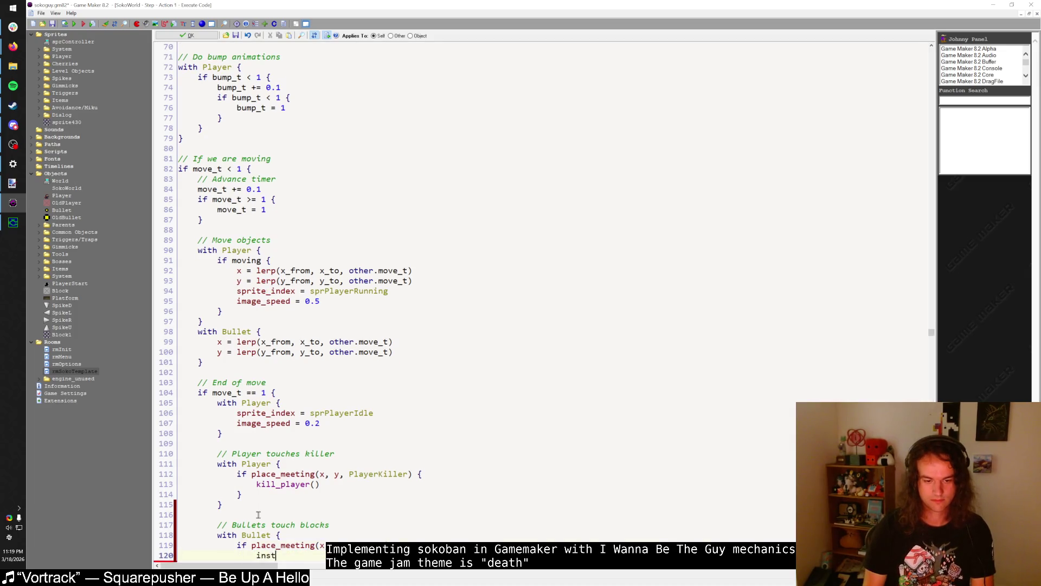
text(ance_destr)
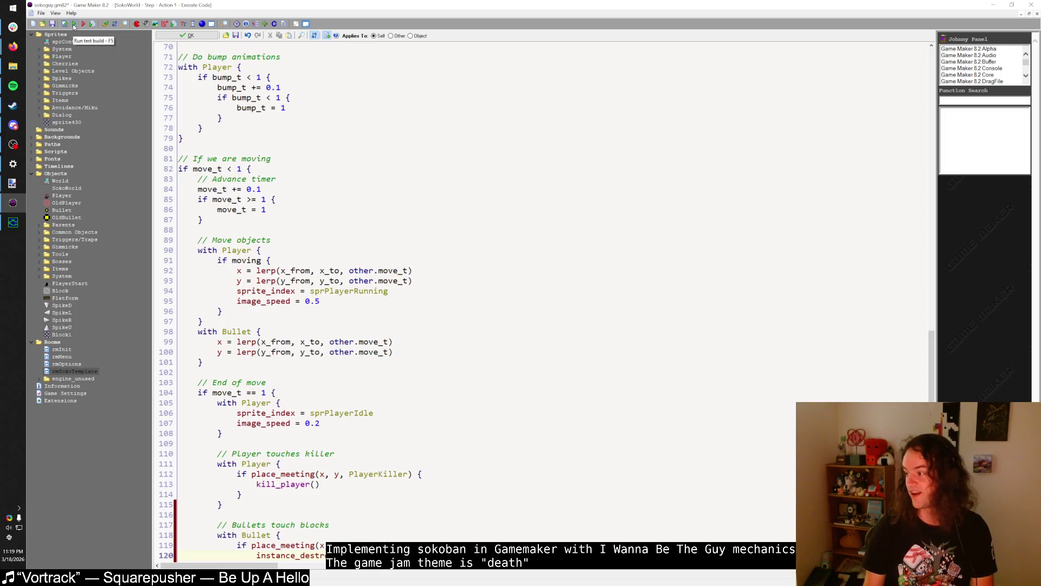
scroll(306, 255, down, 2)
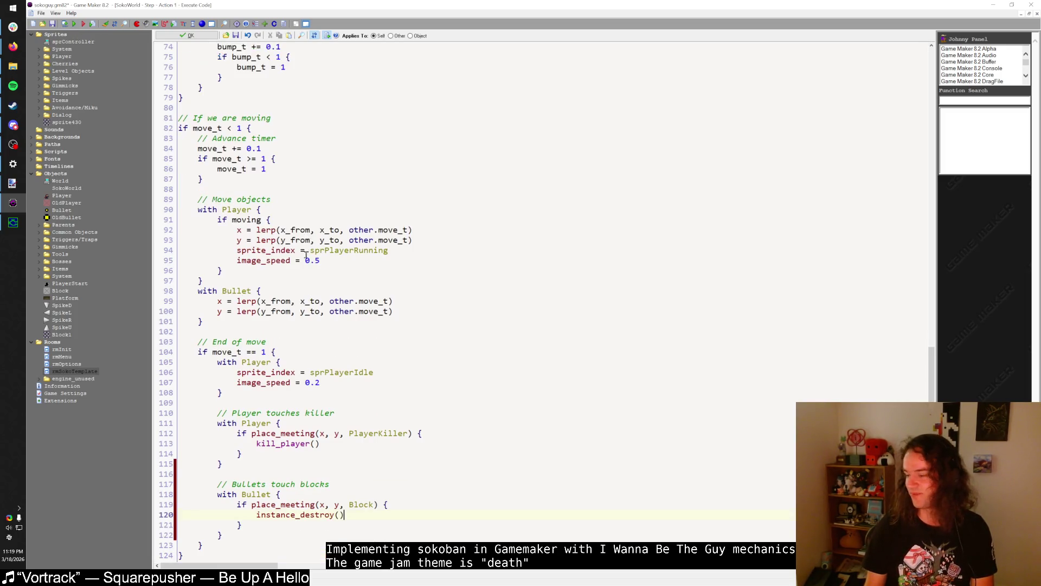
click(260, 533)
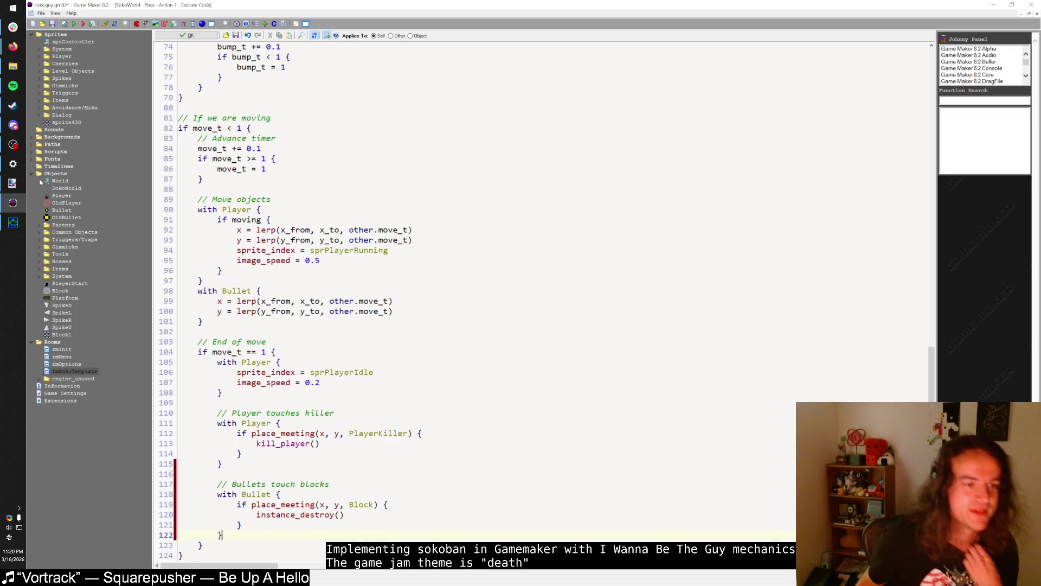
mouse_move(45, 230)
mouse_down()
mouse_move(70, 359)
mouse_move(46, 373)
mouse_move(48, 364)
mouse_move(57, 377)
mouse_move(43, 250)
mouse_up()
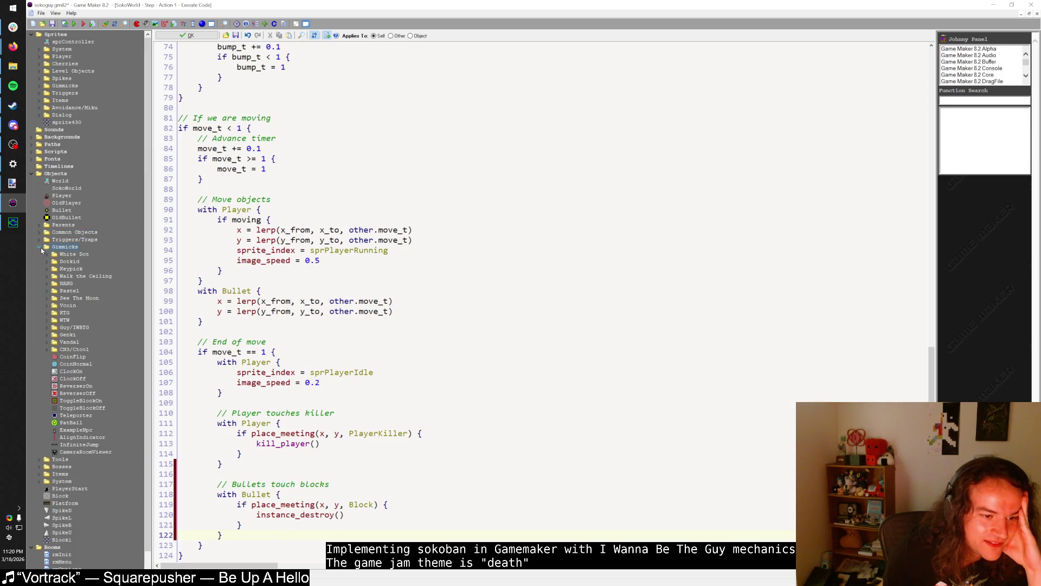
mouse_move(49, 291)
mouse_down()
mouse_move(47, 364)
mouse_move(59, 379)
mouse_up()
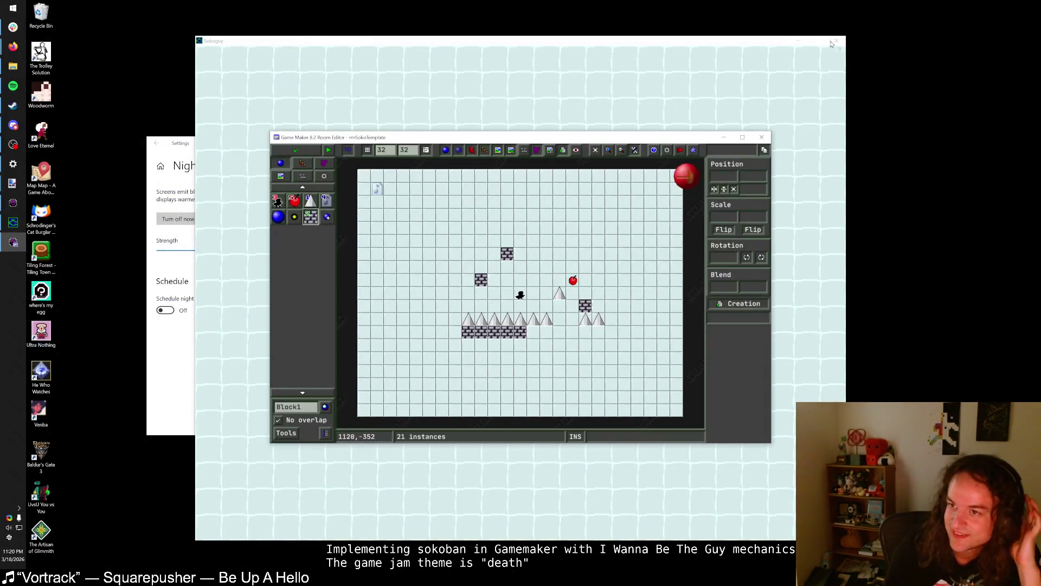
- Close the running game, maximize the room editor, and place three small ShootBlocks
click(836, 41)
click(742, 137)
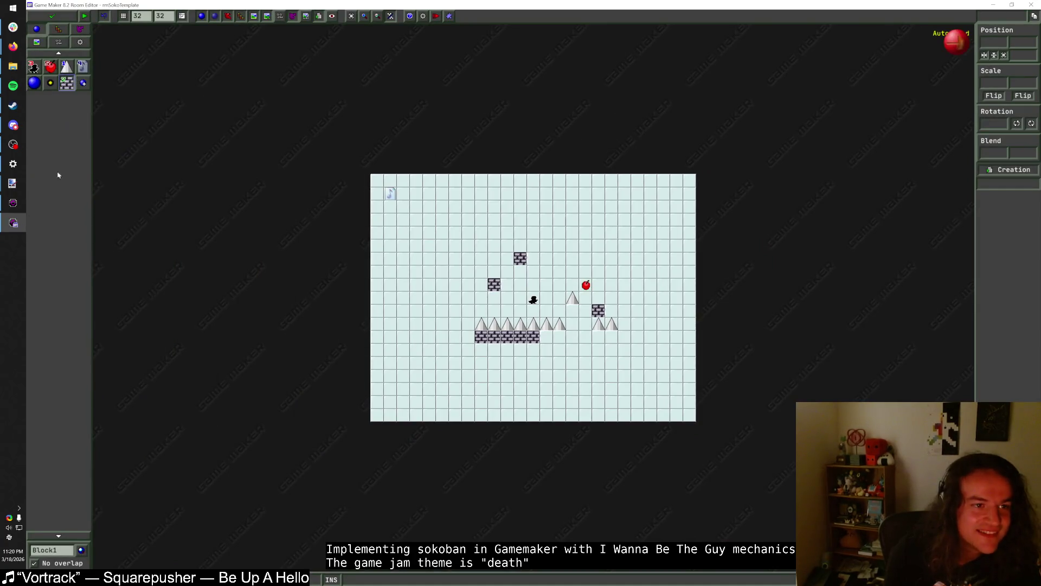
click(54, 550)
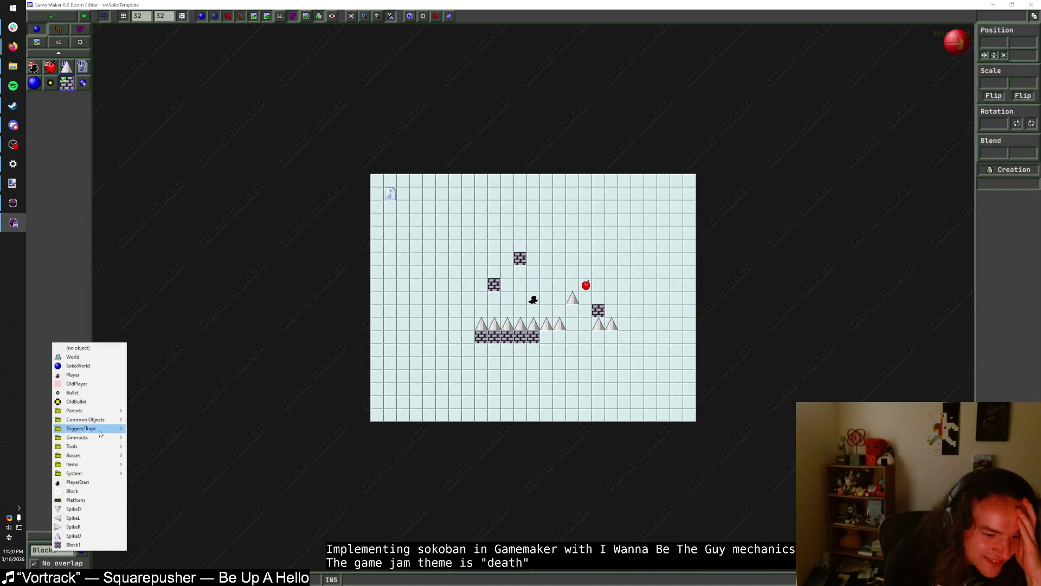
mouse_move(114, 442)
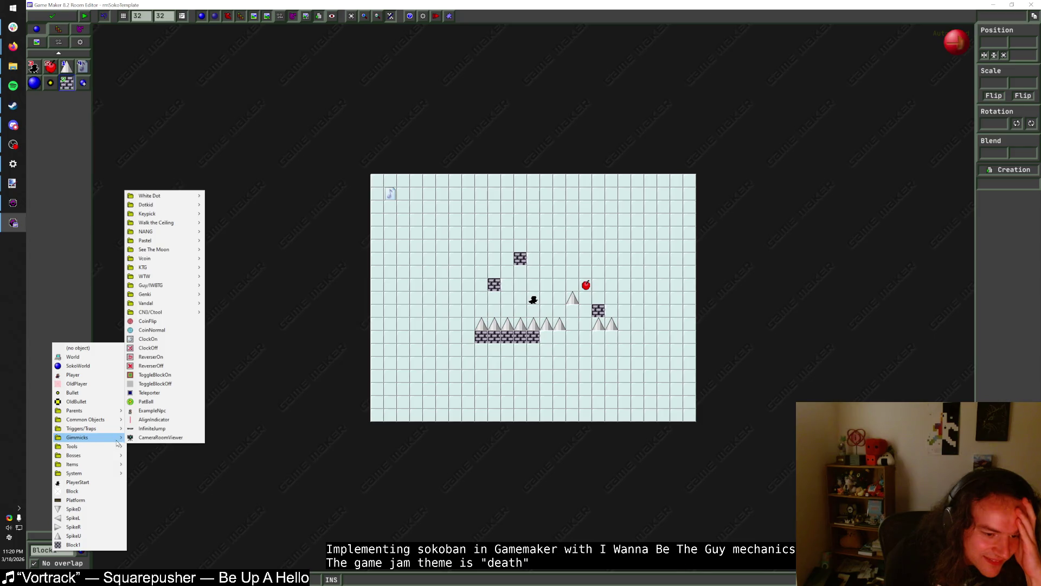
mouse_move(163, 294)
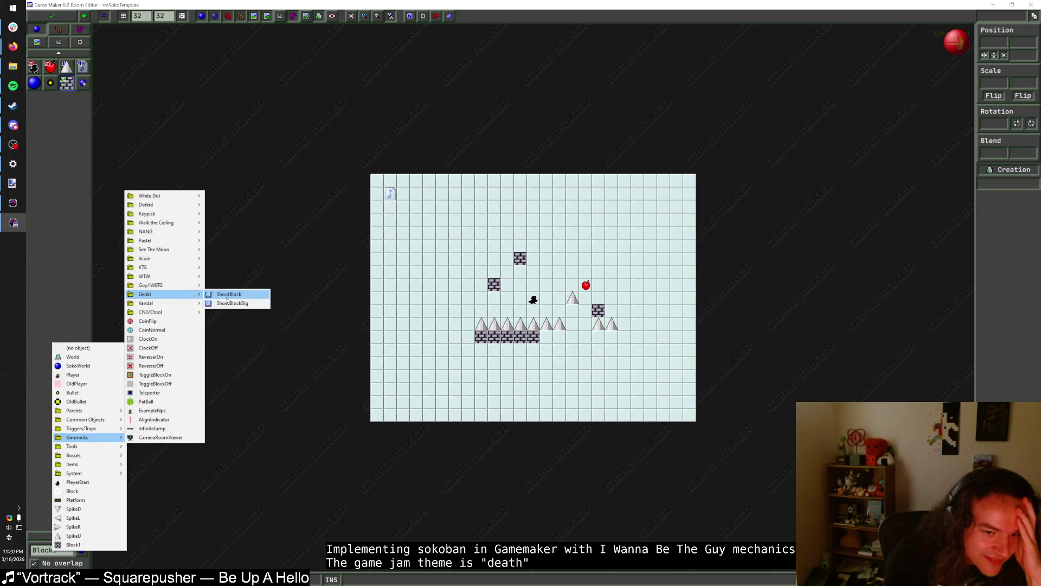
click(226, 297)
click(456, 298)
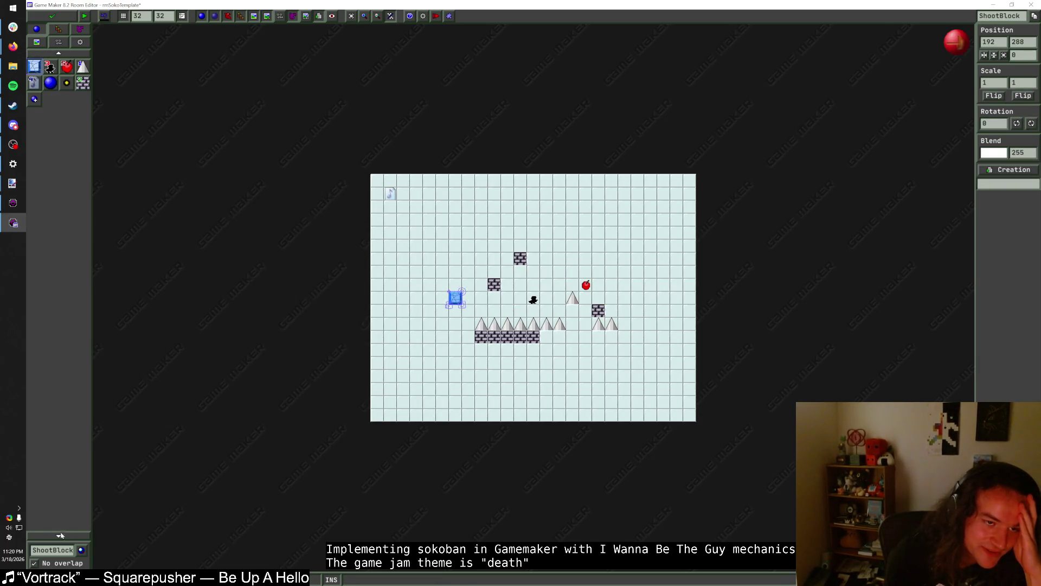
click(442, 276)
click(573, 259)
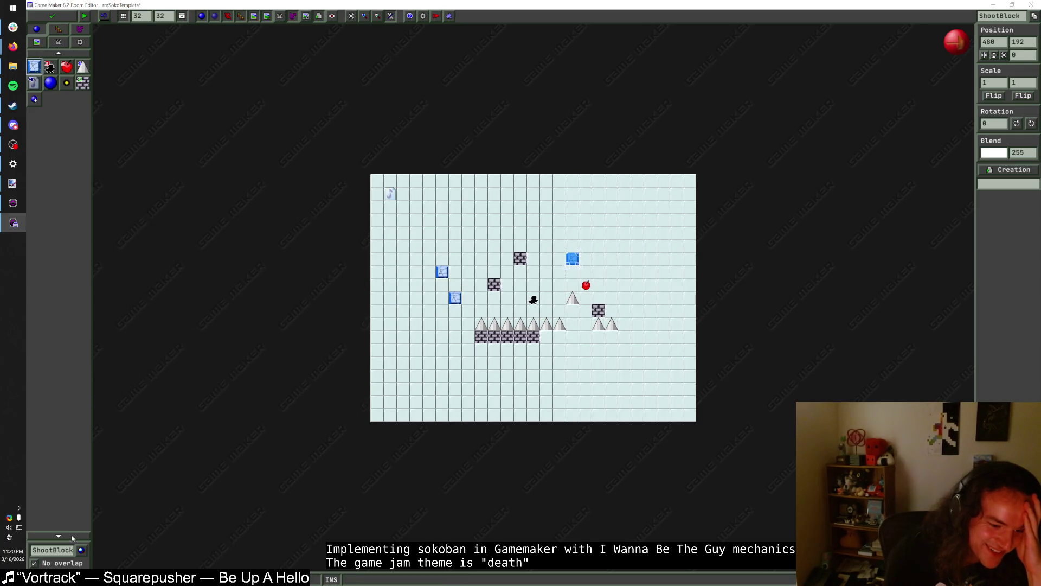
- Place three ShootBlockBig objects, one below the right-hand spikes, then start a test run
click(54, 550)
mouse_move(105, 434)
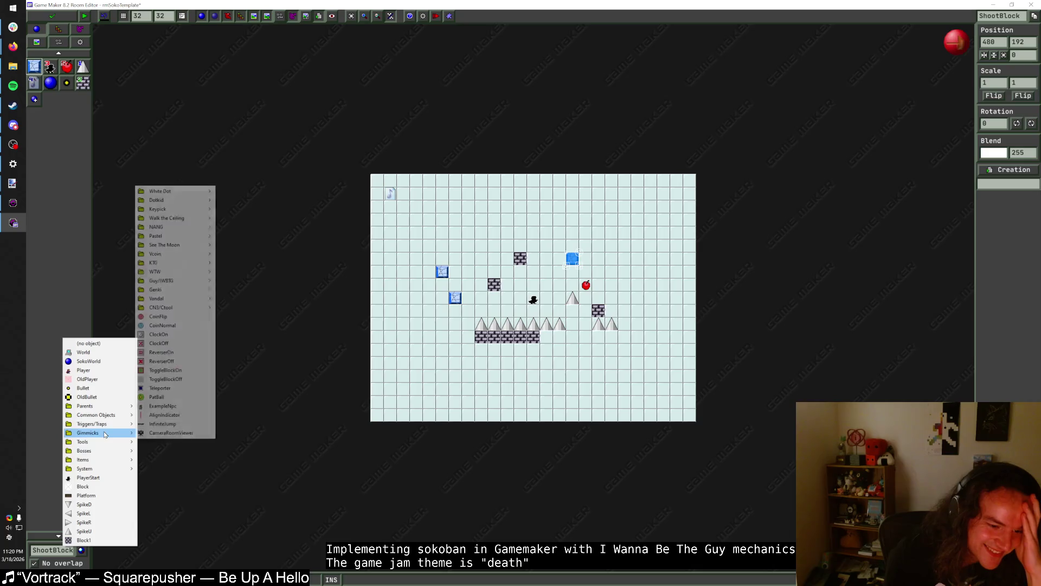
mouse_move(178, 290)
click(247, 298)
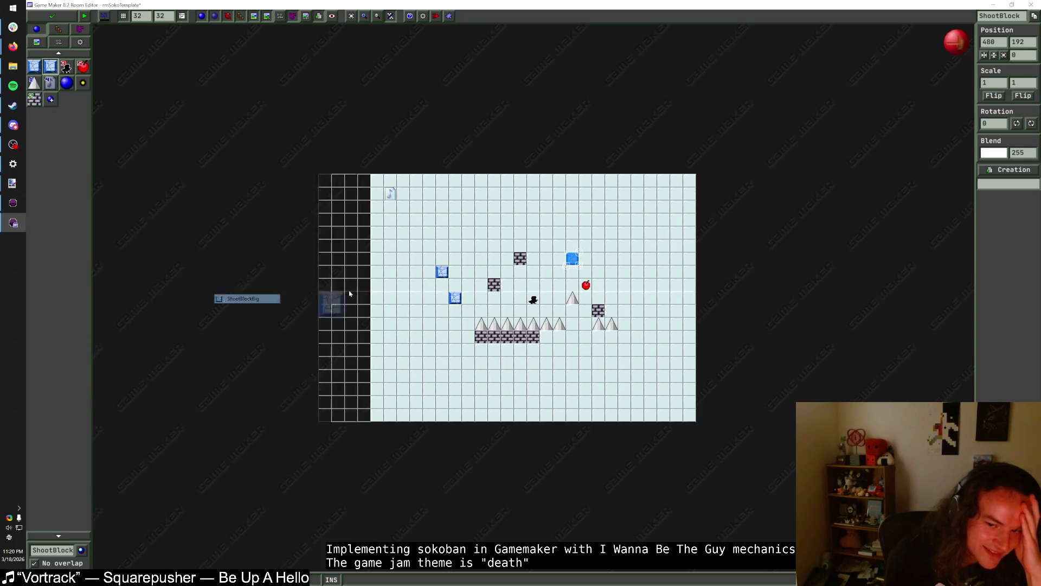
click(436, 291)
click(488, 252)
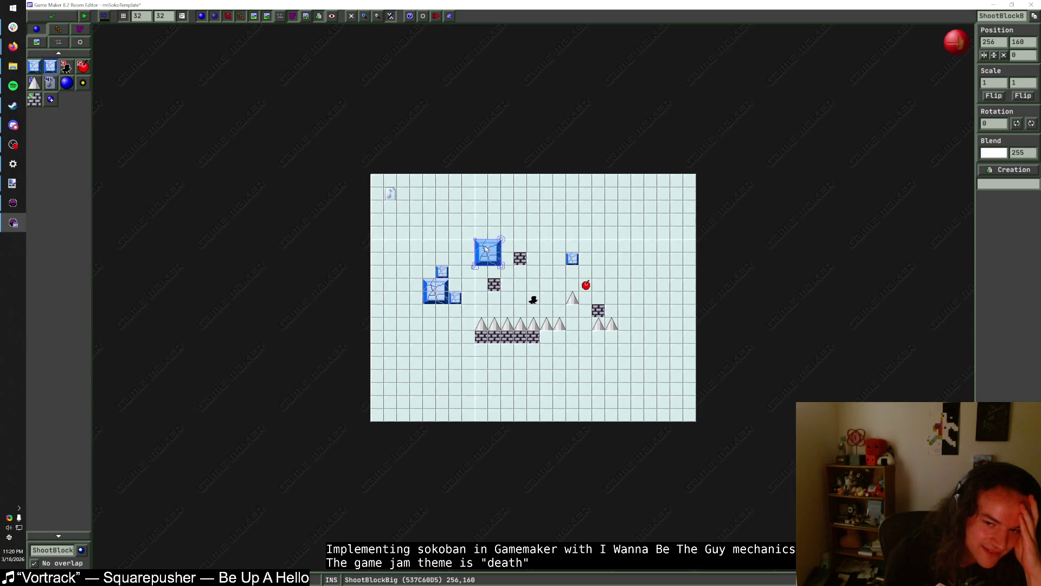
click(577, 339)
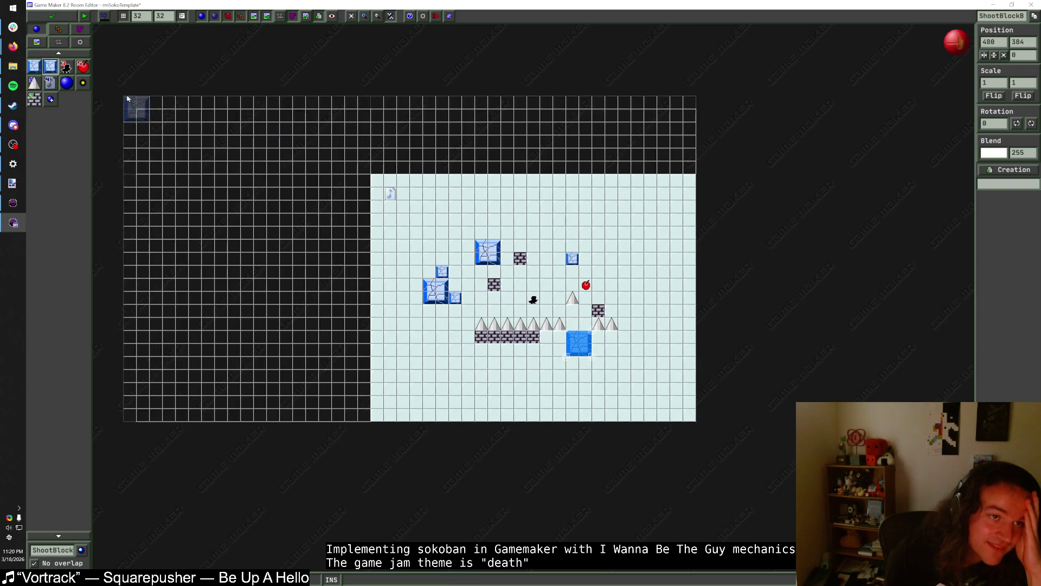
click(83, 19)
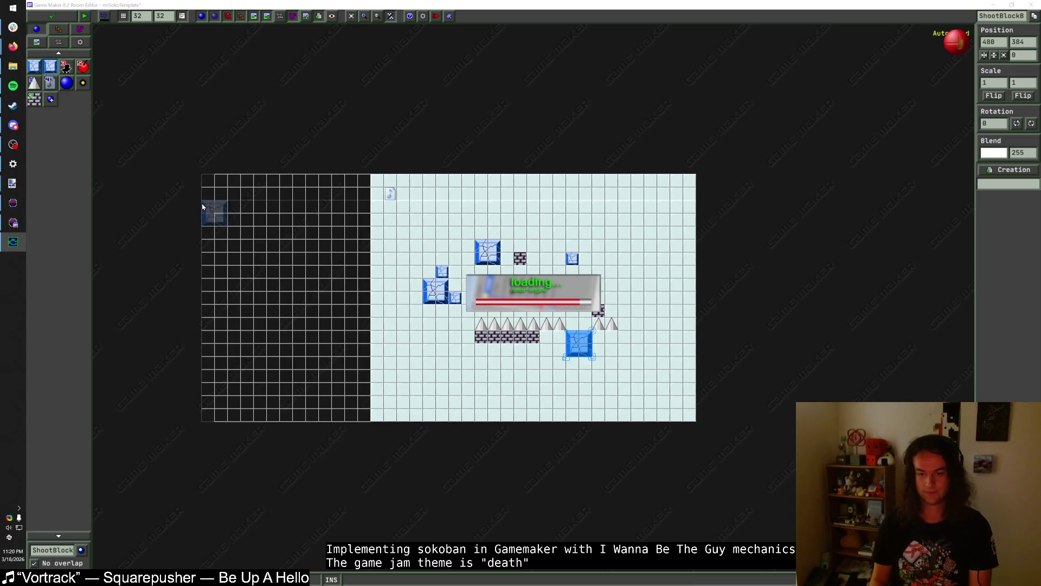
- Enter the level with Shift and move the player one tile left
key(shift)
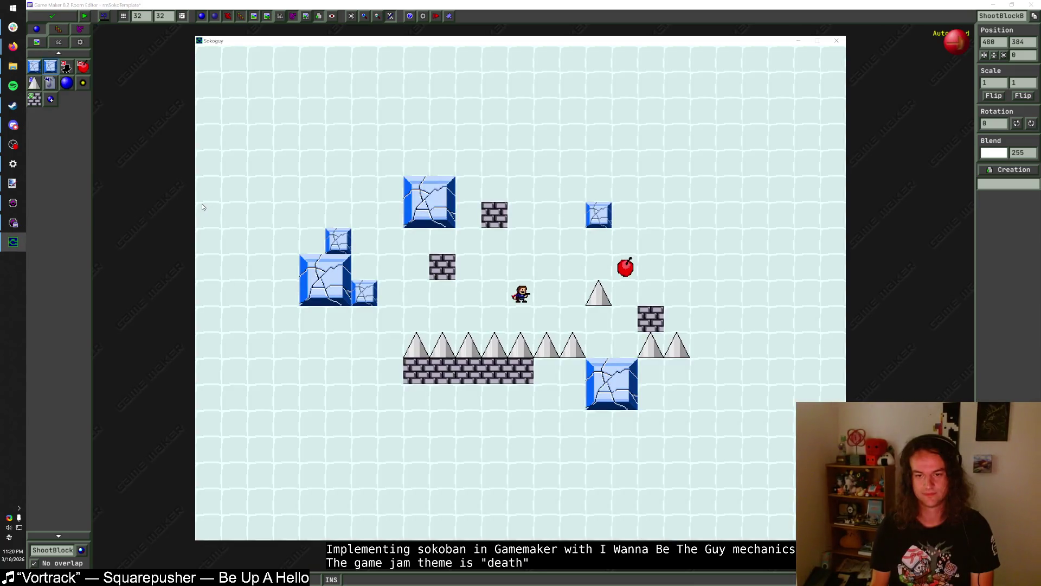
key(Left)
key(Left)
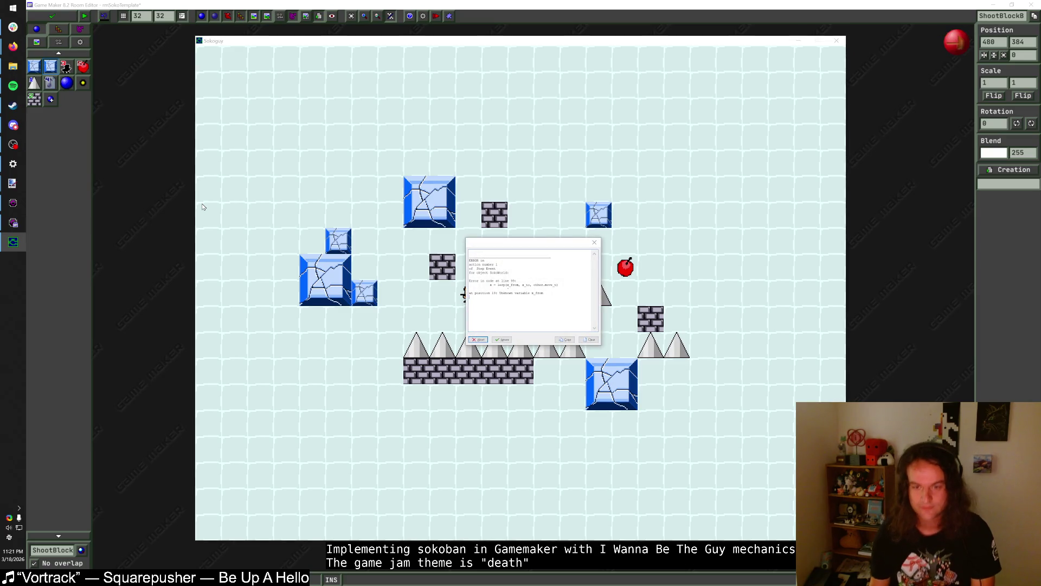
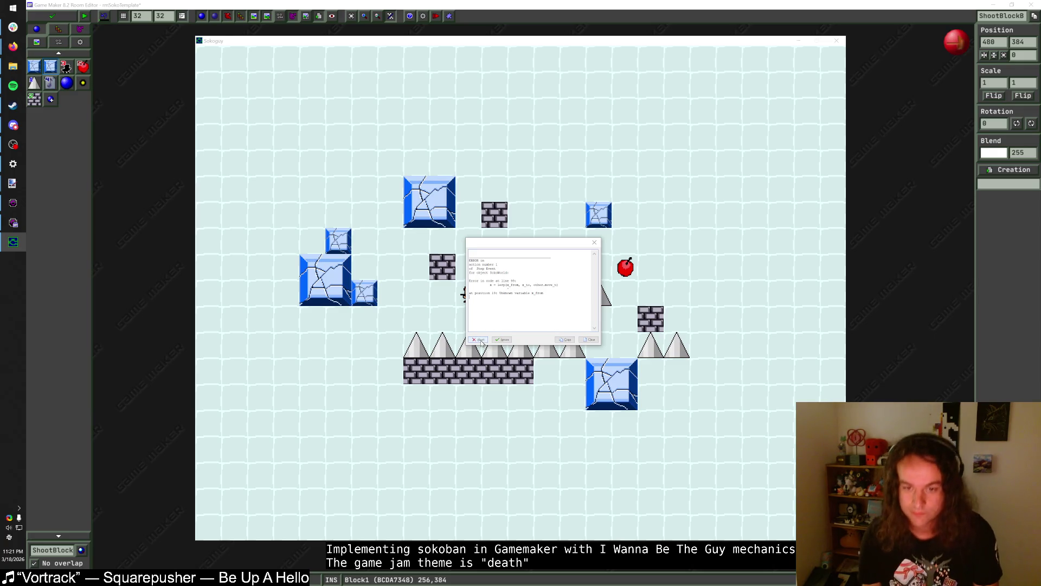
- Cut the with Bullet block from the shared setup code and delete the leftover blank line
key(alt+Tab)
key(Tab)
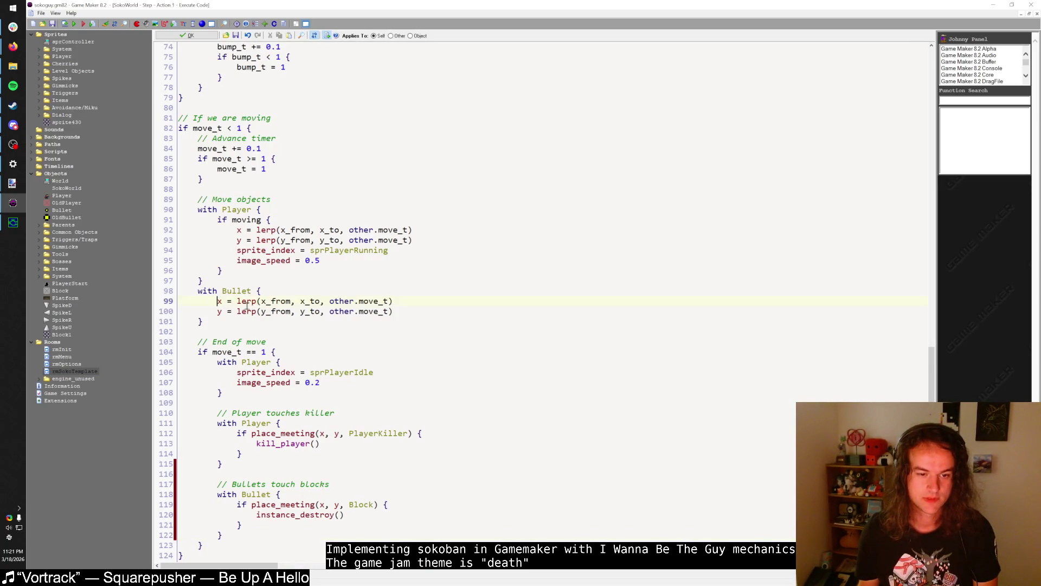
scroll(263, 302, up, 20)
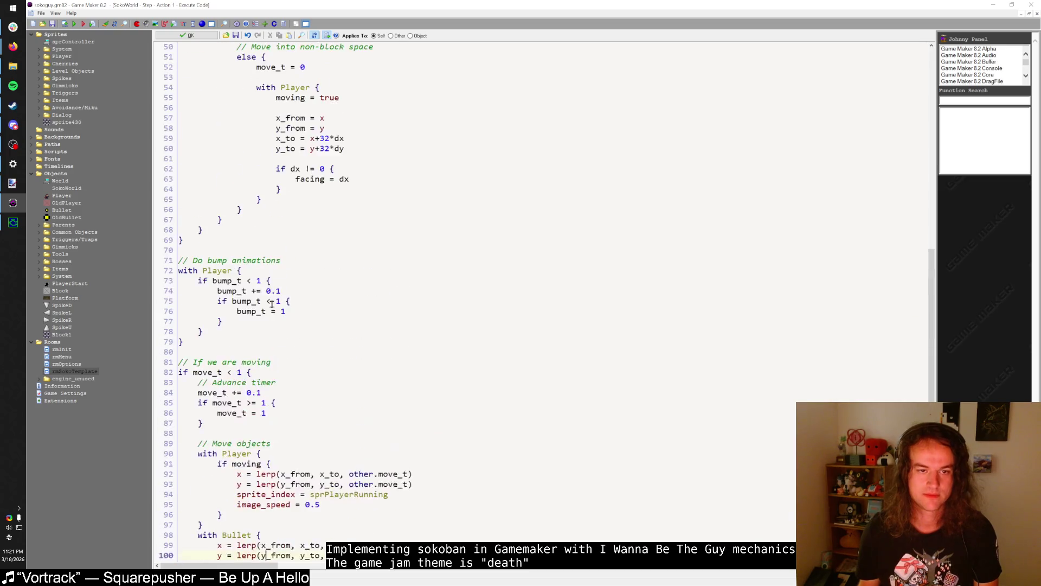
scroll(271, 304, up, 2)
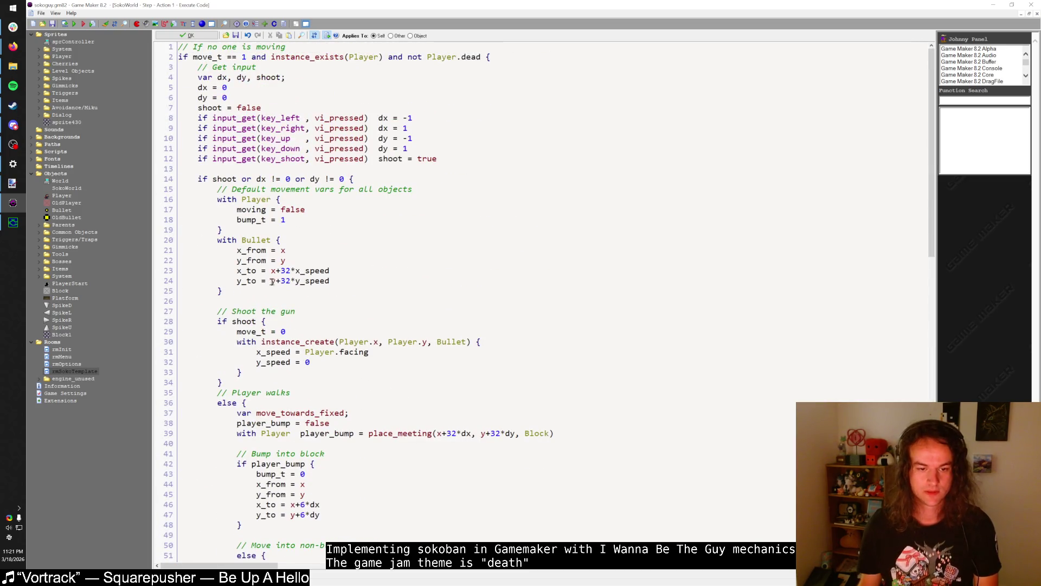
scroll(273, 296, down, 15)
scroll(277, 292, down, 4)
scroll(278, 292, up, 19)
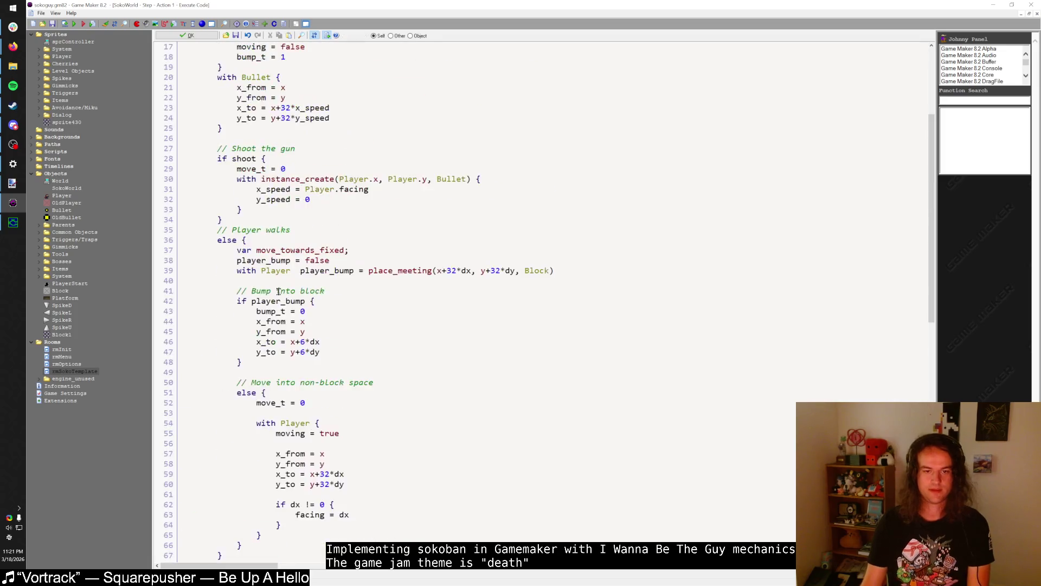
drag(261, 289, 217, 240)
key(ctrl+c)
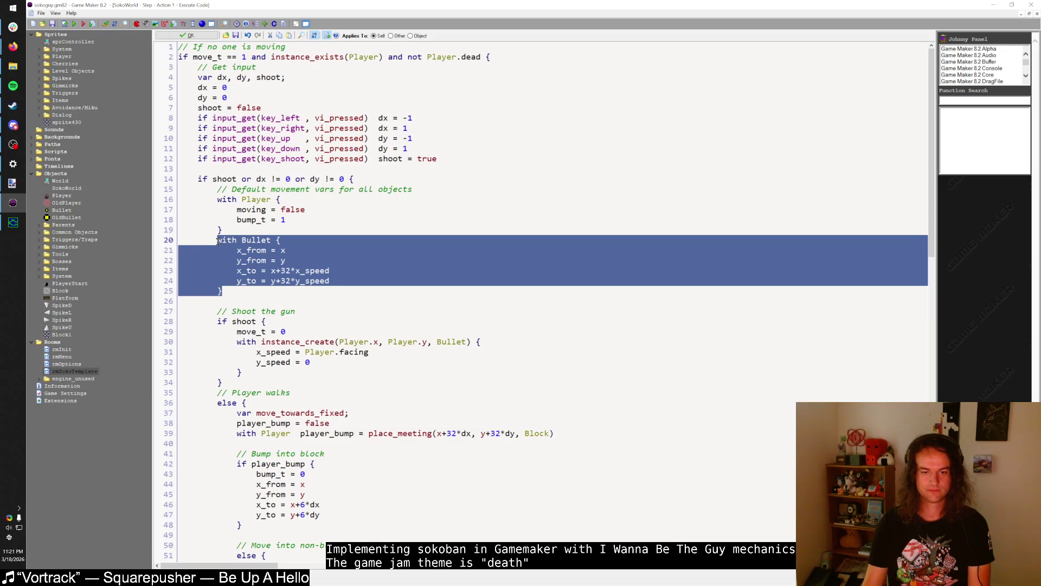
key(Delete)
drag(218, 241, 153, 238)
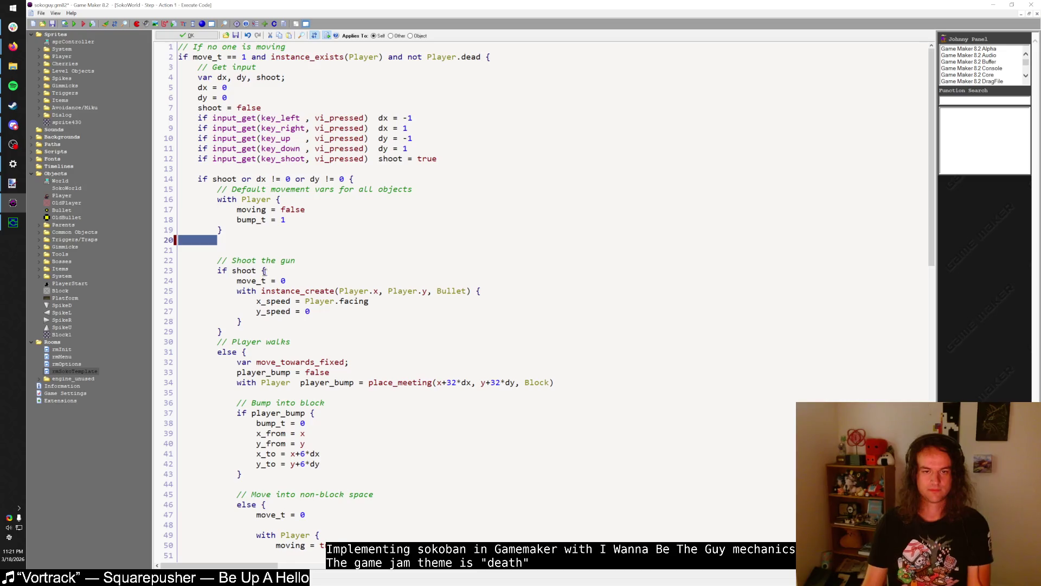
key(Delete)
key(Delete)
- Change the line 15 comment from 'for all objects' to 'for player'
drag(340, 189, 429, 194)
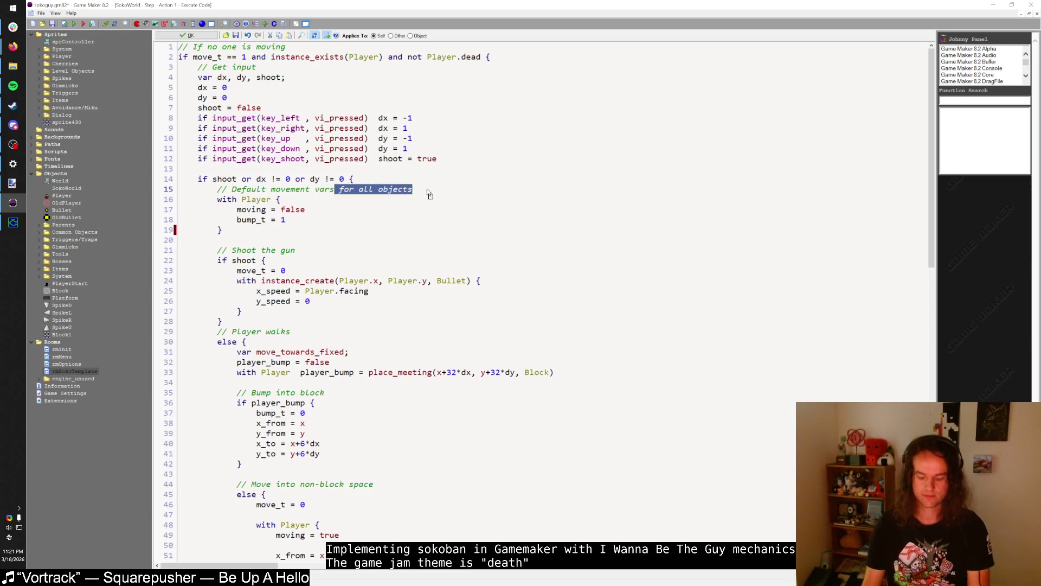
text(g)
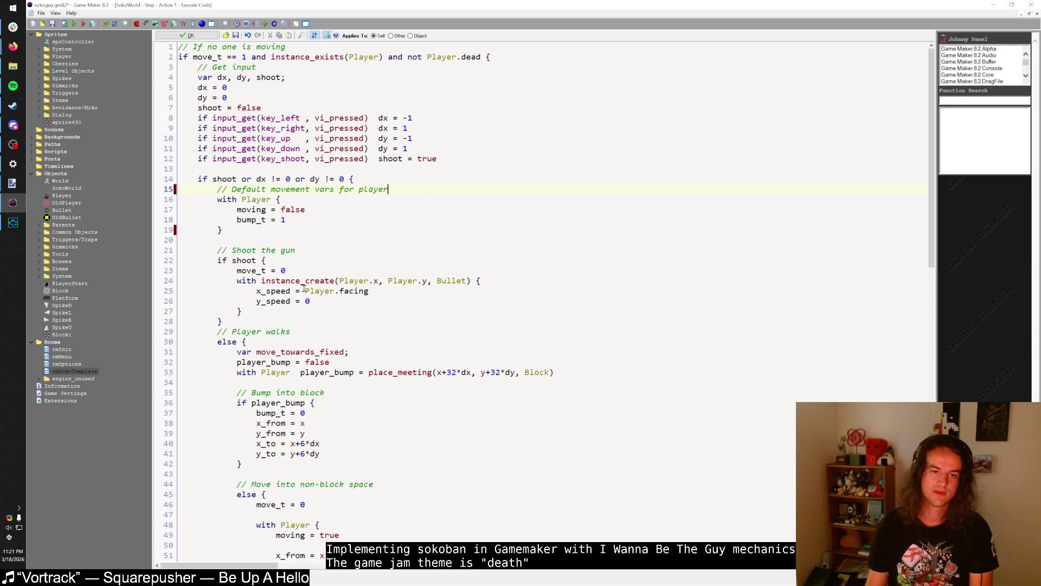
scroll(303, 287, down, 7)
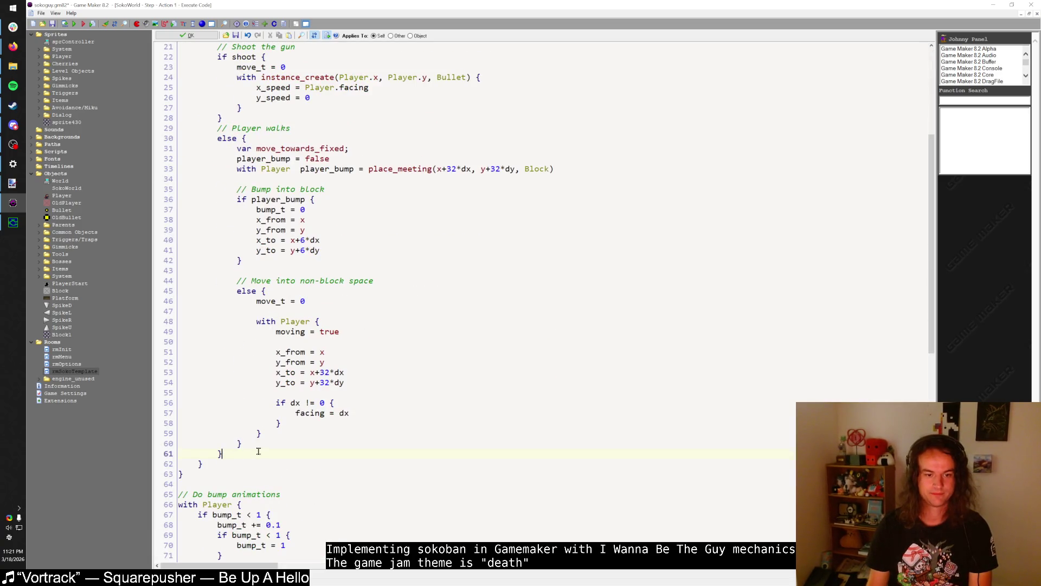
scroll(212, 170, up, 4)
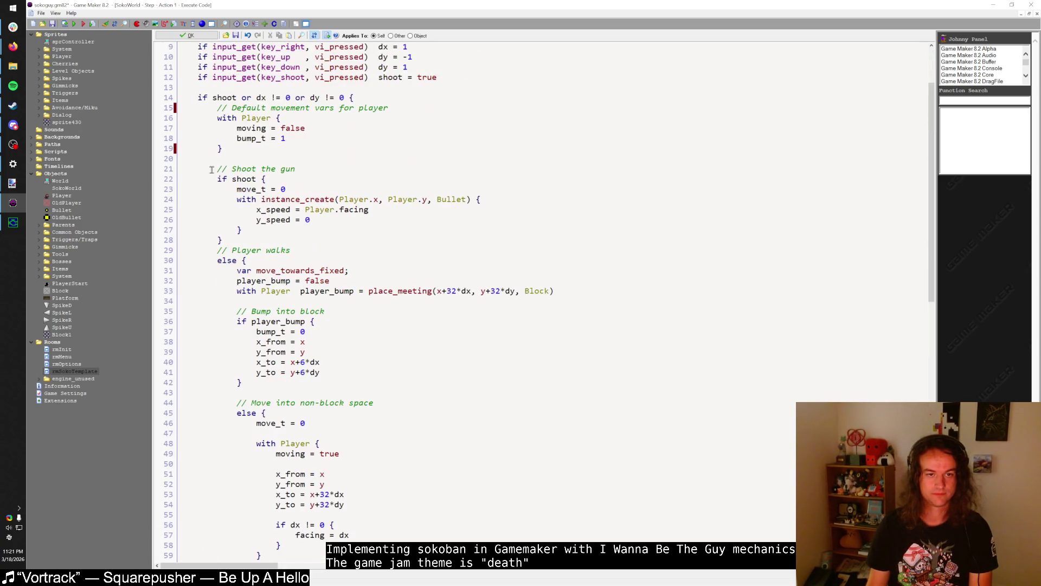
- Paste the Bullet block after the walk branch, commented 'Default movement vars for bullet'
click(353, 98)
scroll(235, 379, down, 9)
click(237, 293)
key(Return)
key(Return)
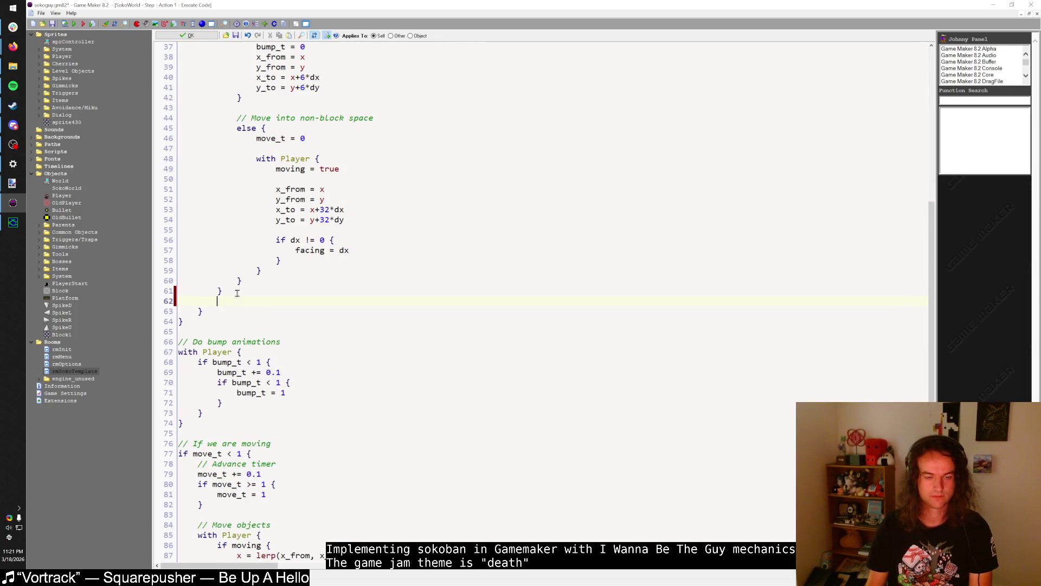
key(ctrl+v)
key(Up)
key(Up)
key(Return)
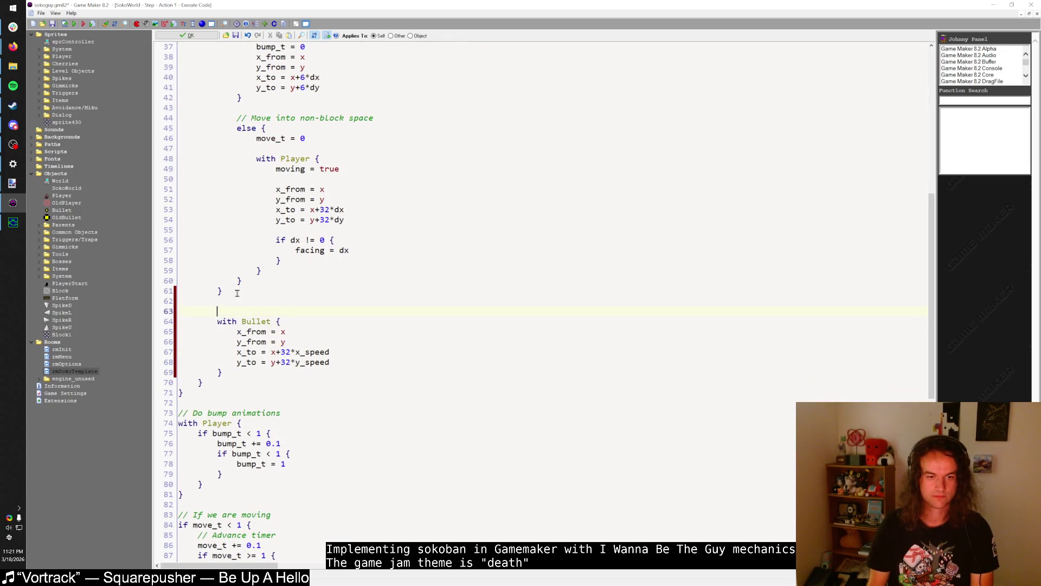
text(// Default movement vars for bullet)
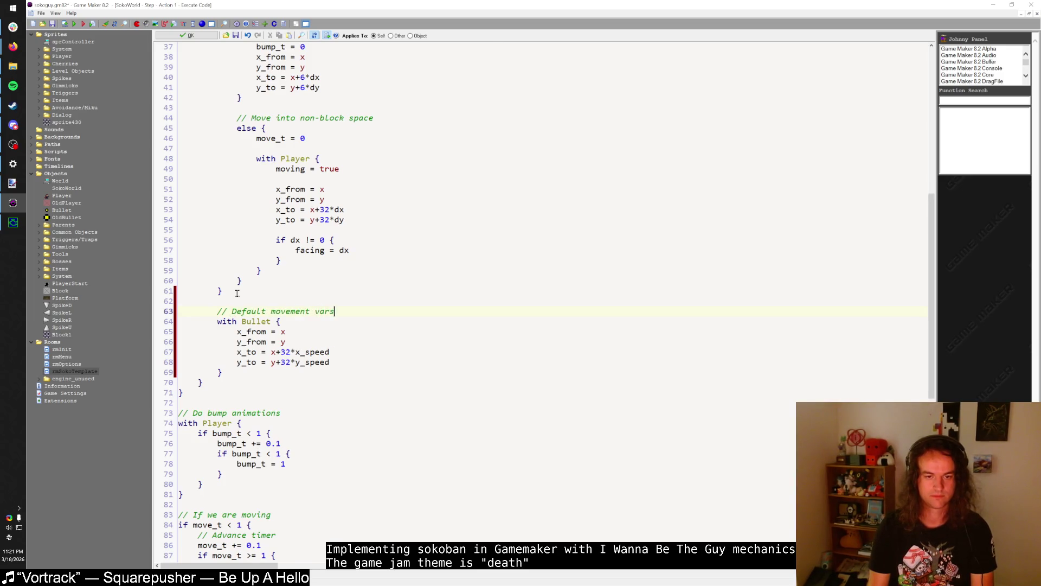
- Run the game, dismiss the error that appears, and relaunch it
click(75, 25)
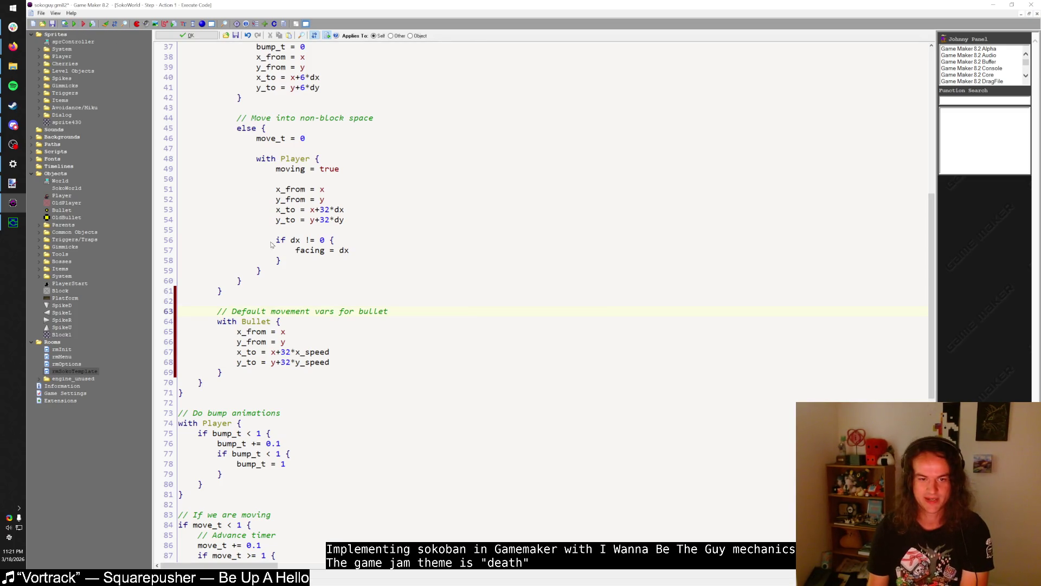
scroll(296, 223, up, 10)
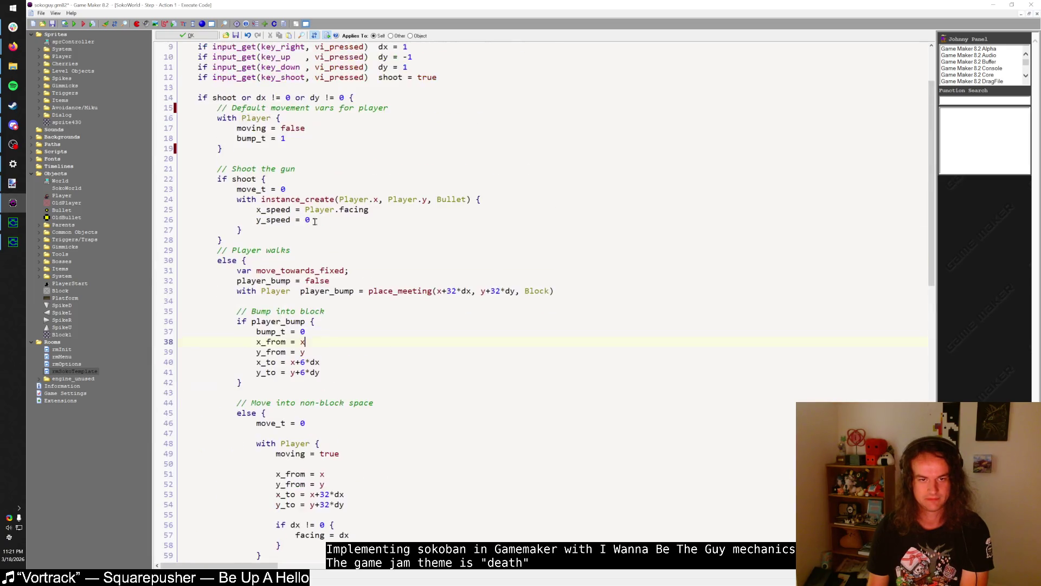
scroll(320, 225, down, 20)
scroll(320, 225, up, 15)
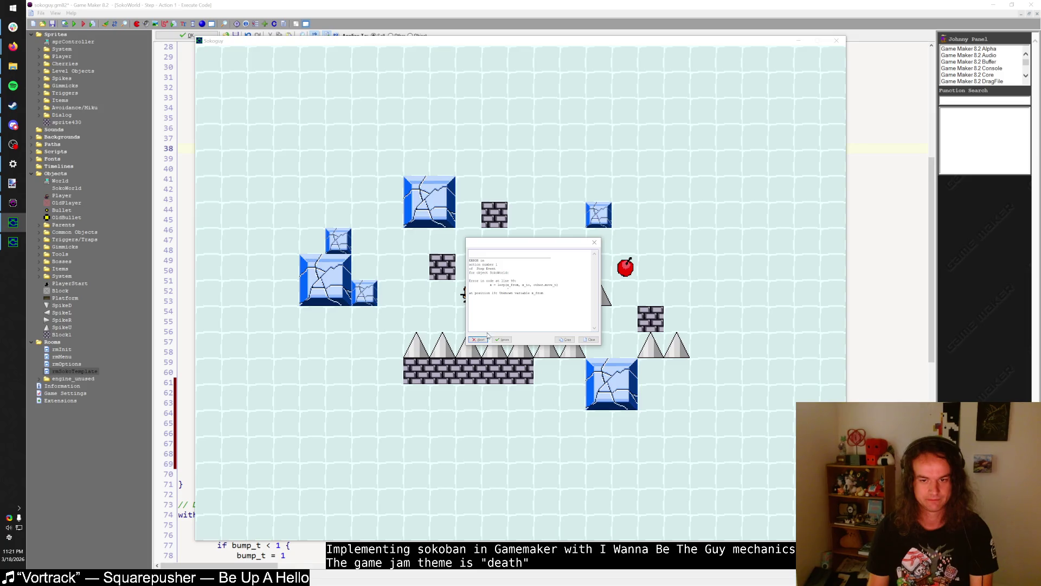
click(479, 339)
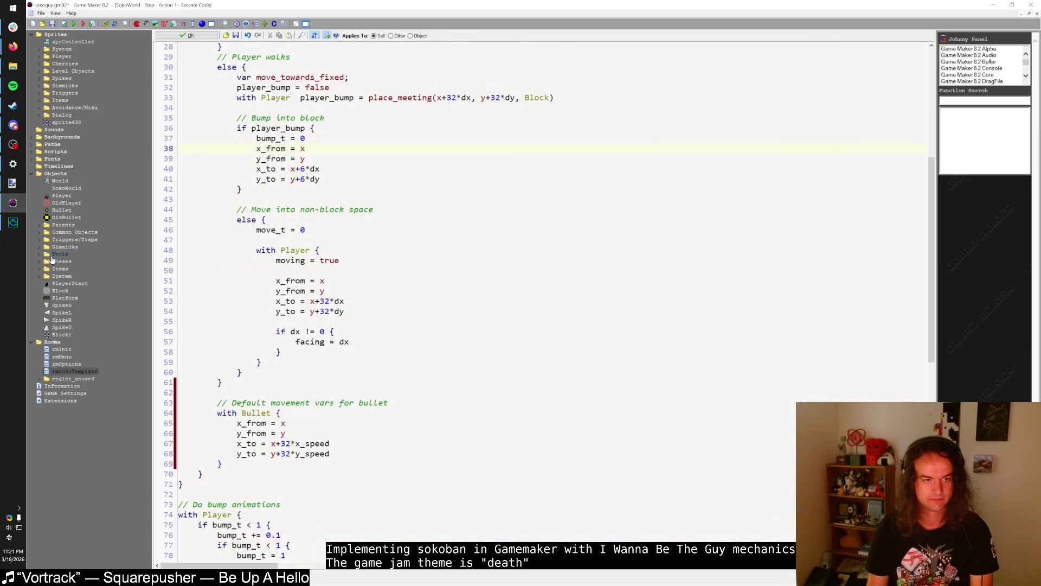
key(F5)
key(shift)
key(Left)
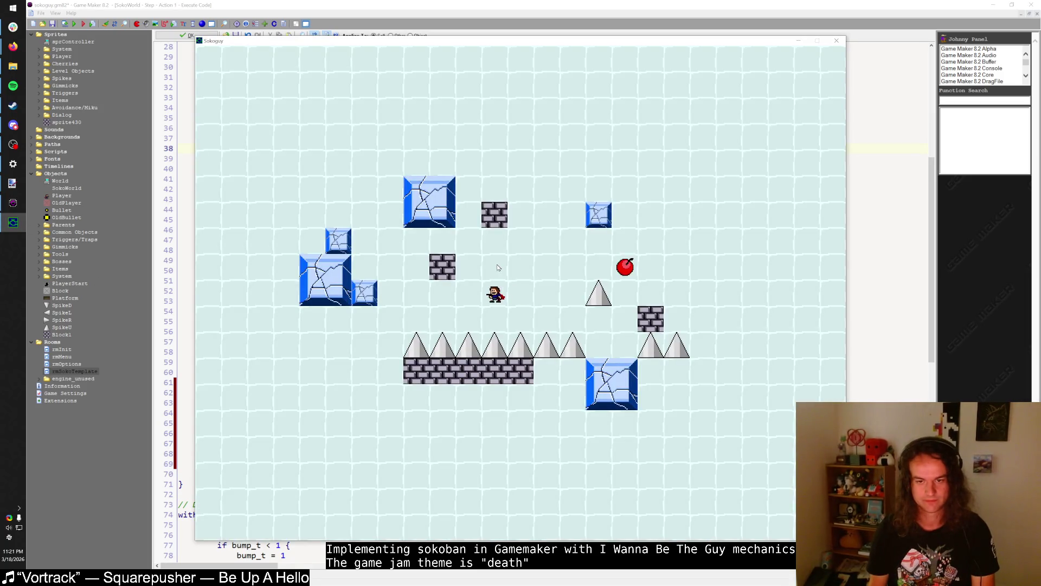
key(z)
key(Left)
key(Left)
key(Left)
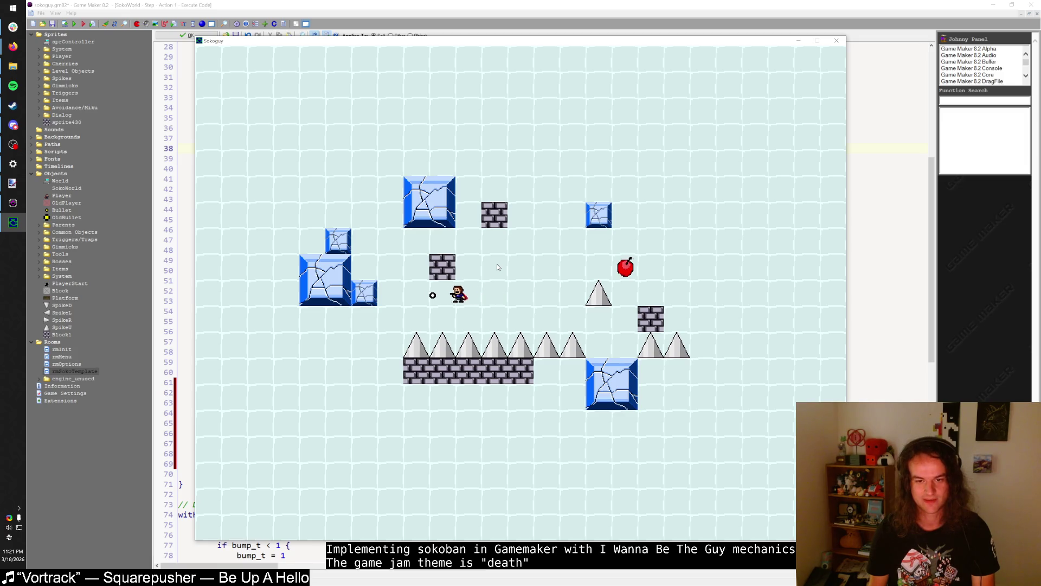
key(Right)
key(Left)
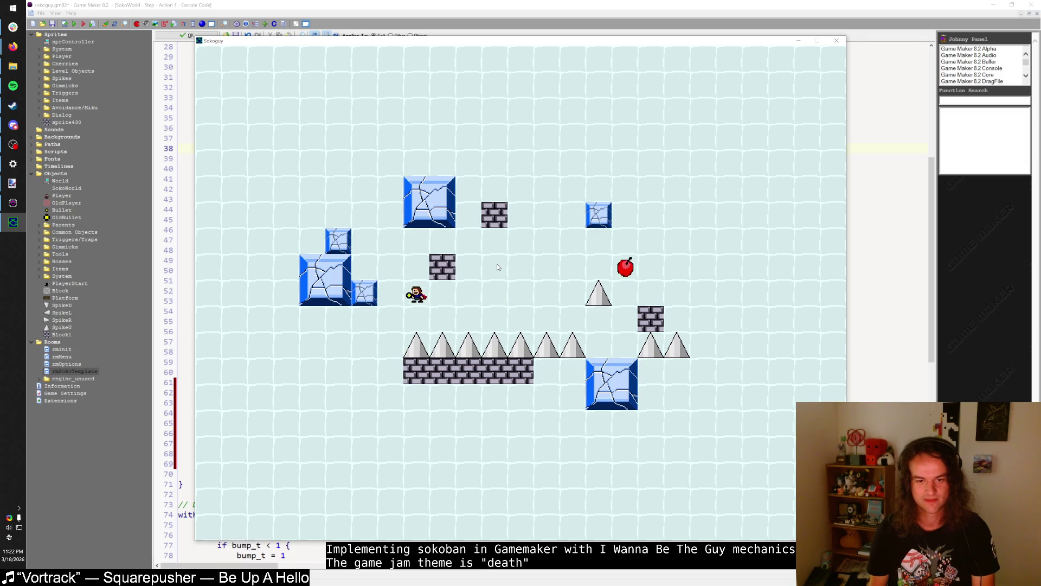
key(shift)
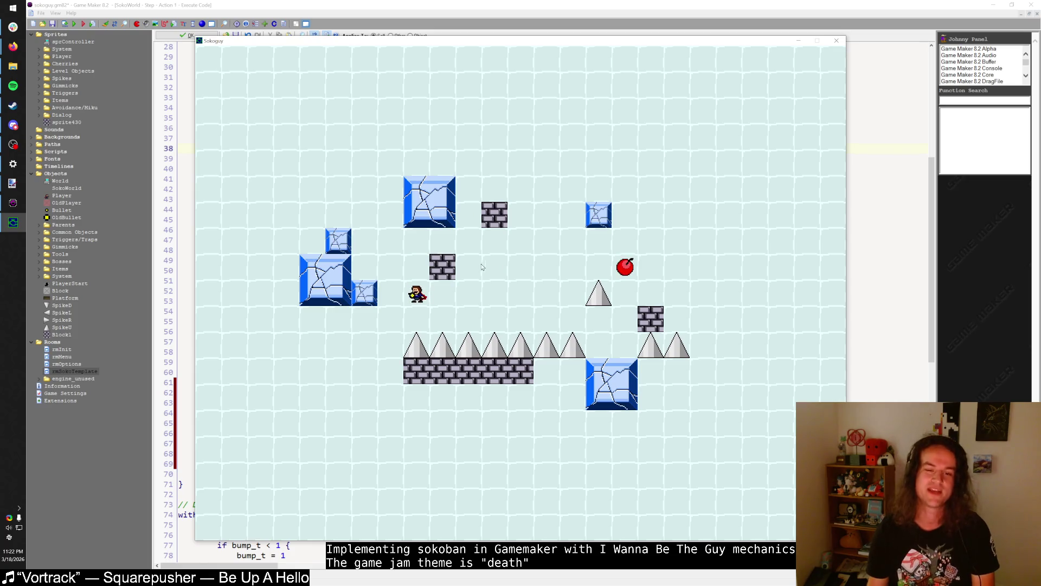
key(shift)
click(836, 40)
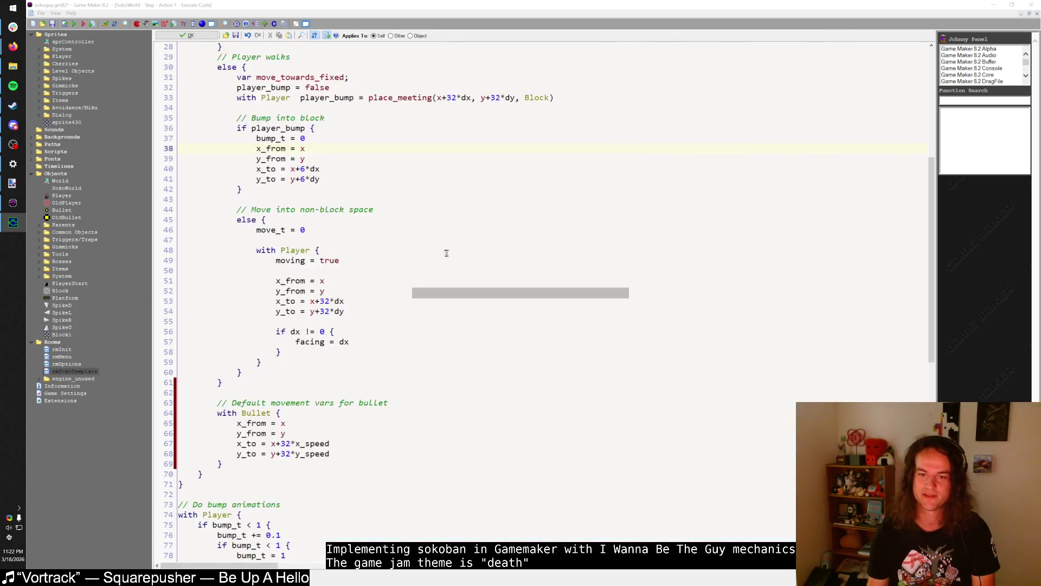
- Try commenting out the bullet-block collision code with /* */, then undo it
scroll(445, 252, down, 16)
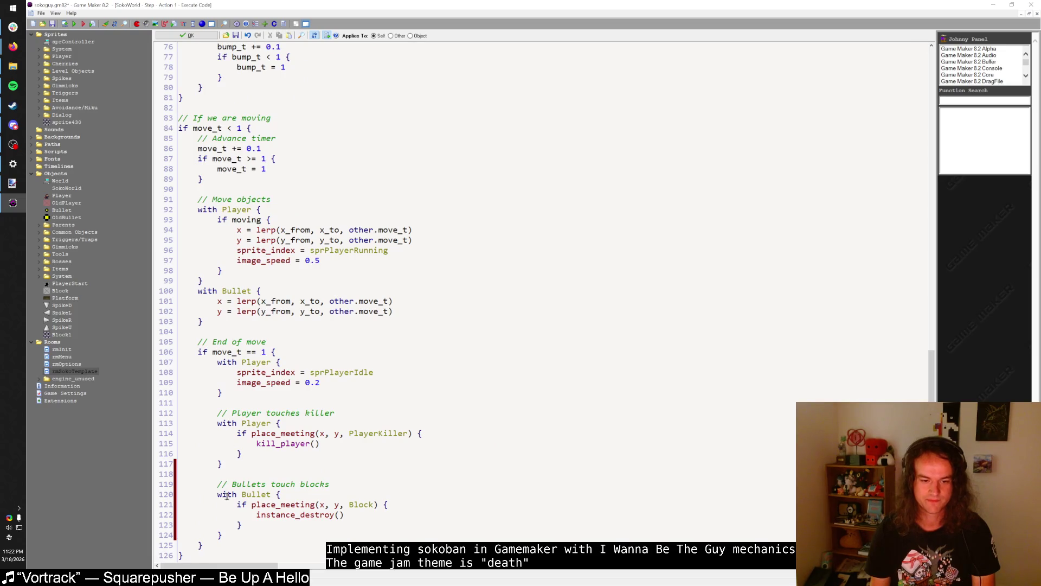
click(227, 495)
key(Home)
text(/*)
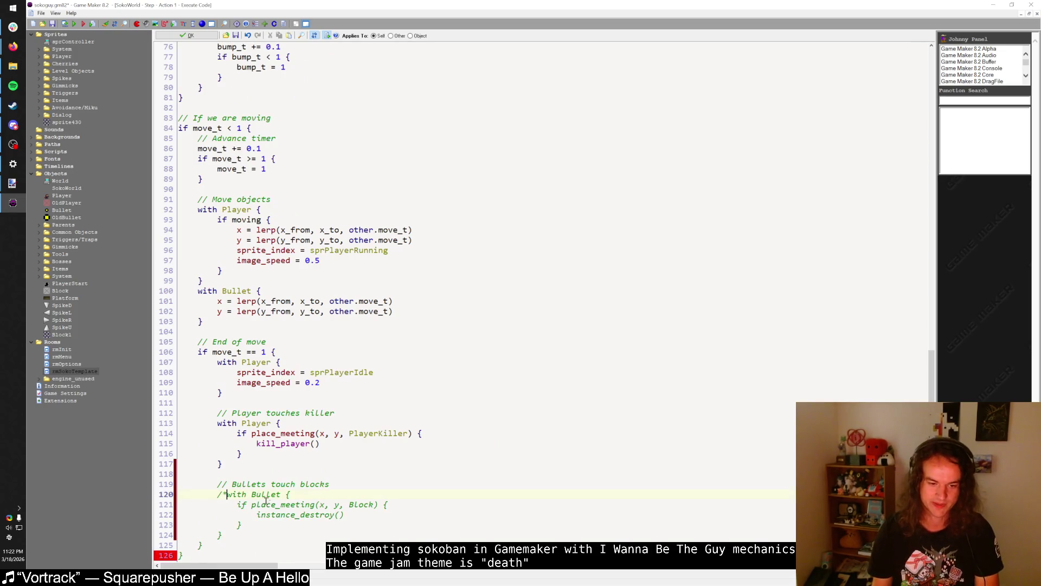
click(259, 530)
text(*/)
key(ctrl+z)
key(ctrl+z)
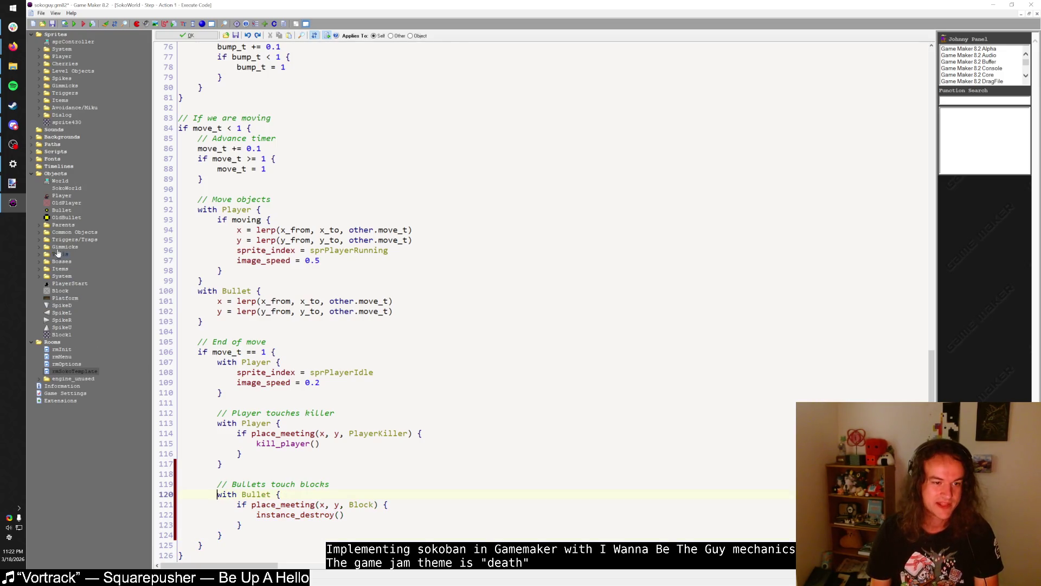
- Browse the Items, Tools and Gimmicks folders and inspect the Genki ShootBlock object's properties
click(37, 271)
click(38, 270)
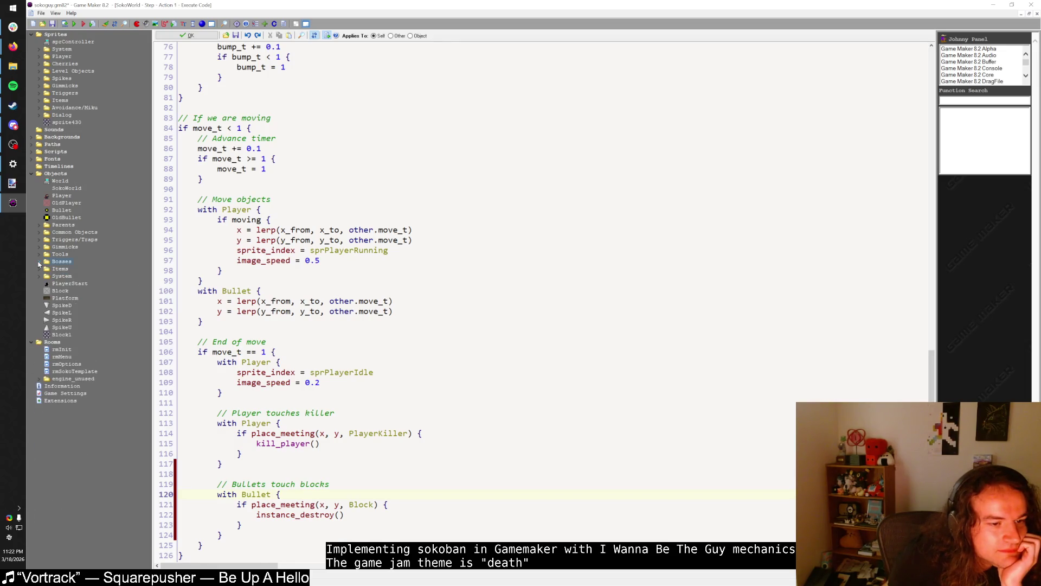
click(39, 255)
click(39, 254)
click(39, 247)
click(46, 334)
double_click(84, 342)
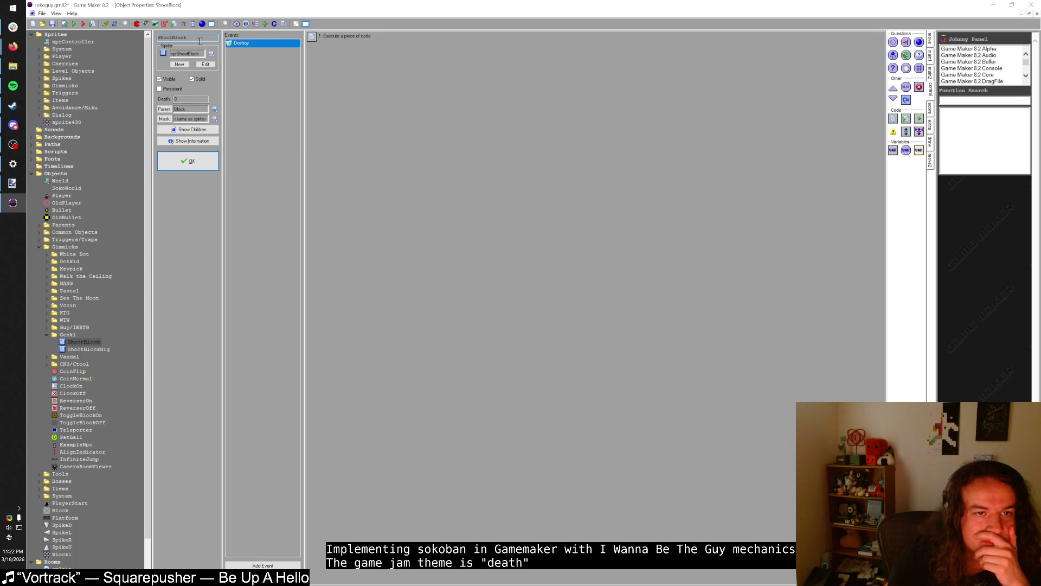
key(Return)
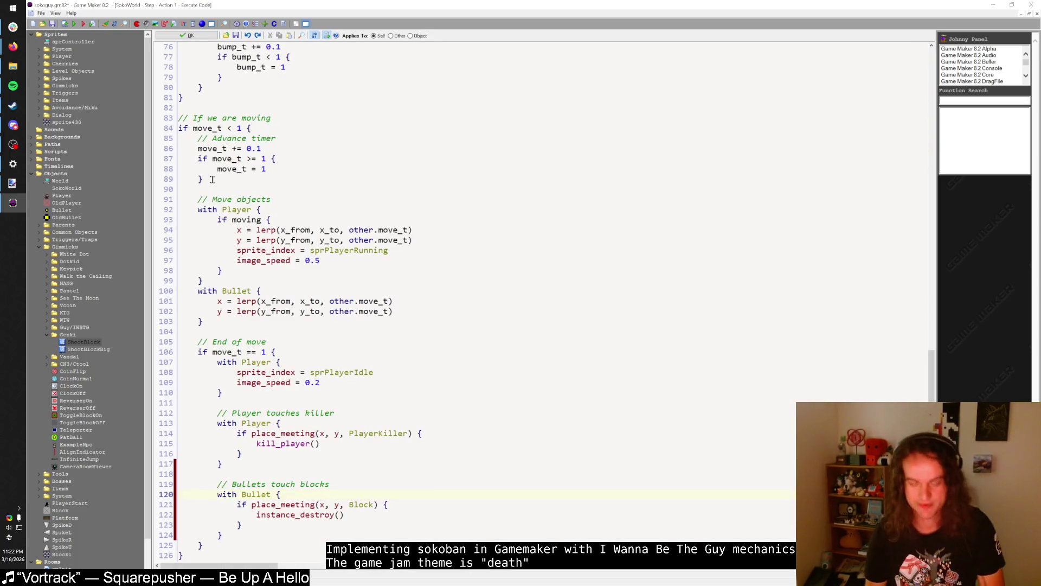
- Search all scripts for ShootBlock, review OldBullet's Block collision code, then close it and the results
key(ctrl+shift+f)
text(Sh)
text(Block)
key(Return)
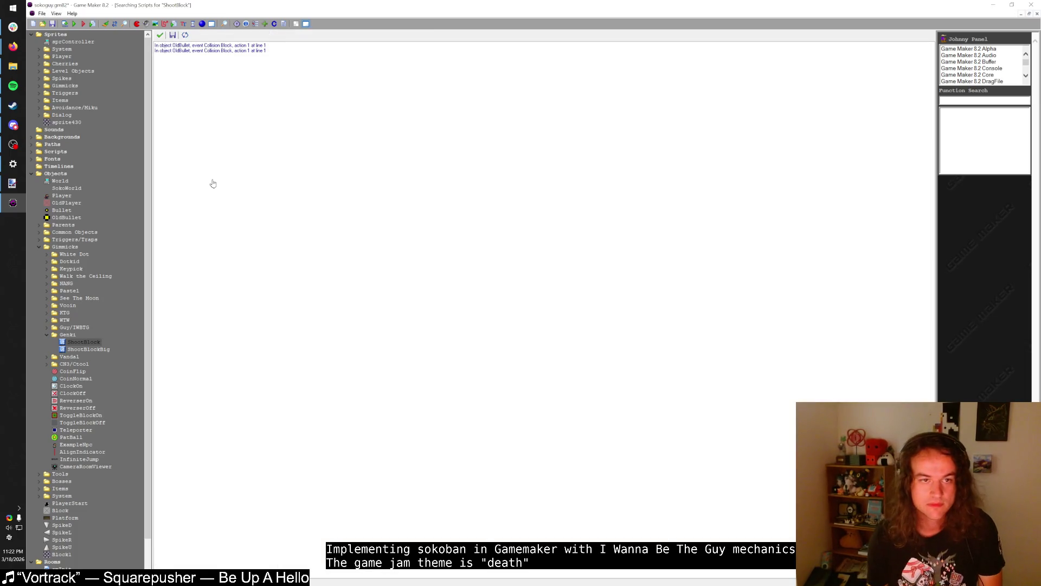
double_click(196, 51)
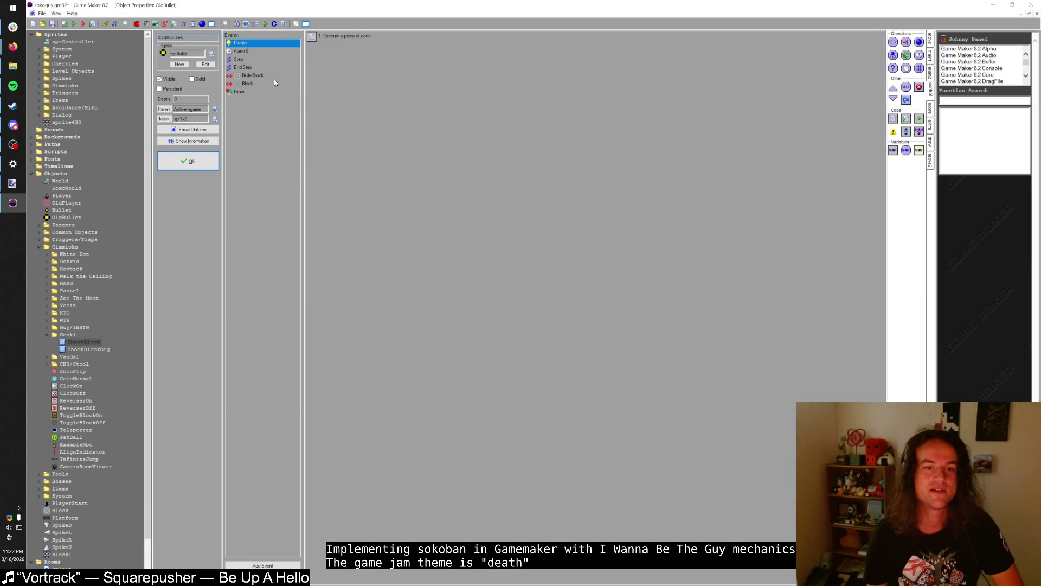
click(255, 83)
double_click(331, 37)
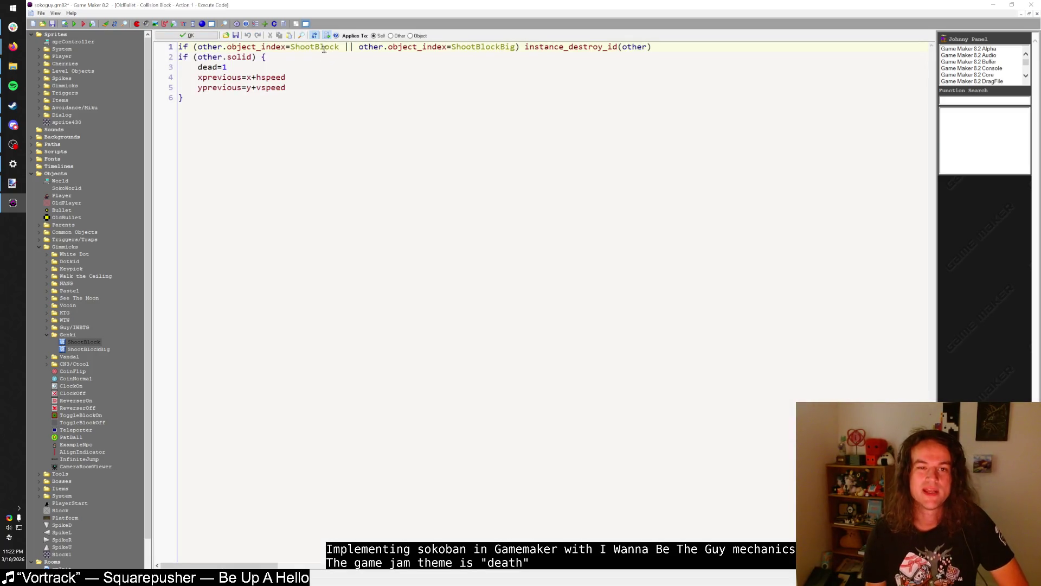
click(187, 36)
click(183, 157)
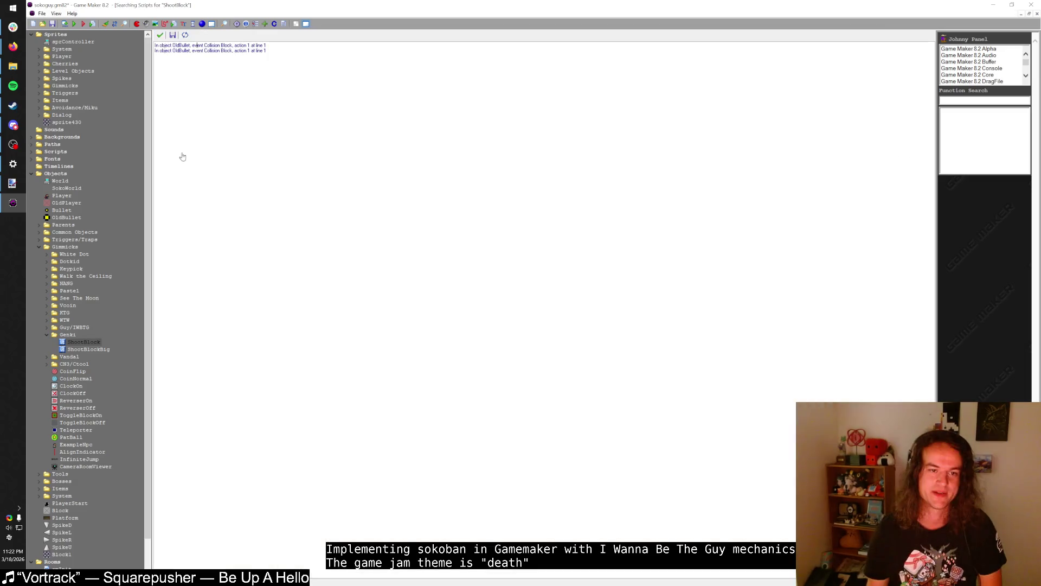
click(160, 36)
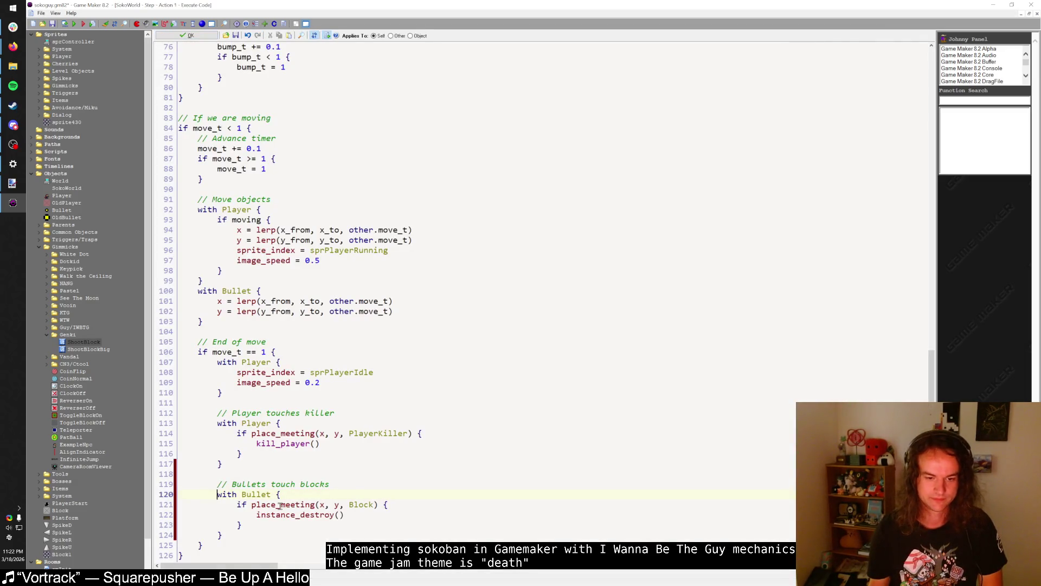
- Change Block to ShootBlock in the line 121 bullet collision check
click(349, 504)
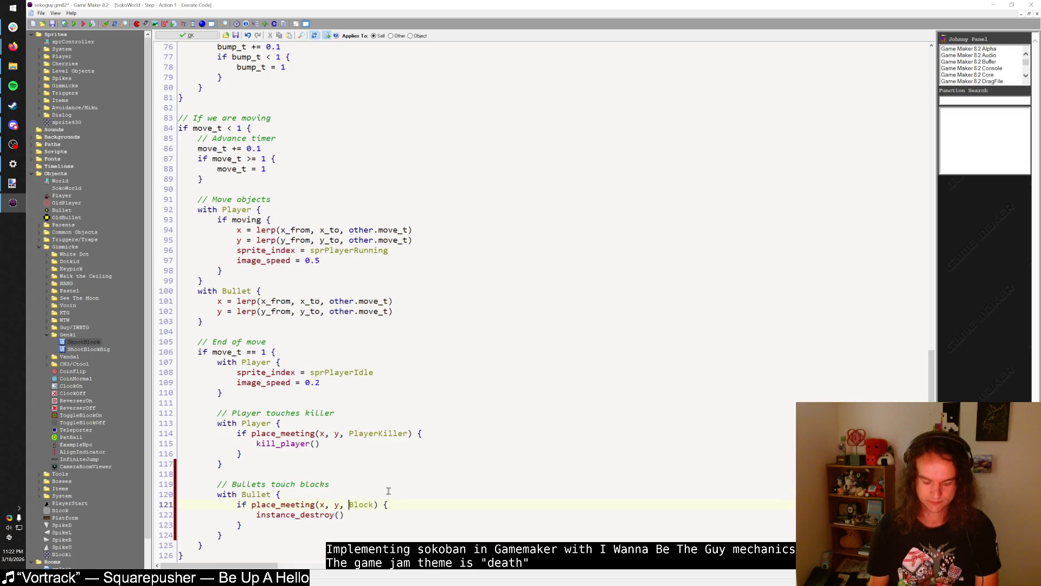
text(Shoot)
click(373, 495)
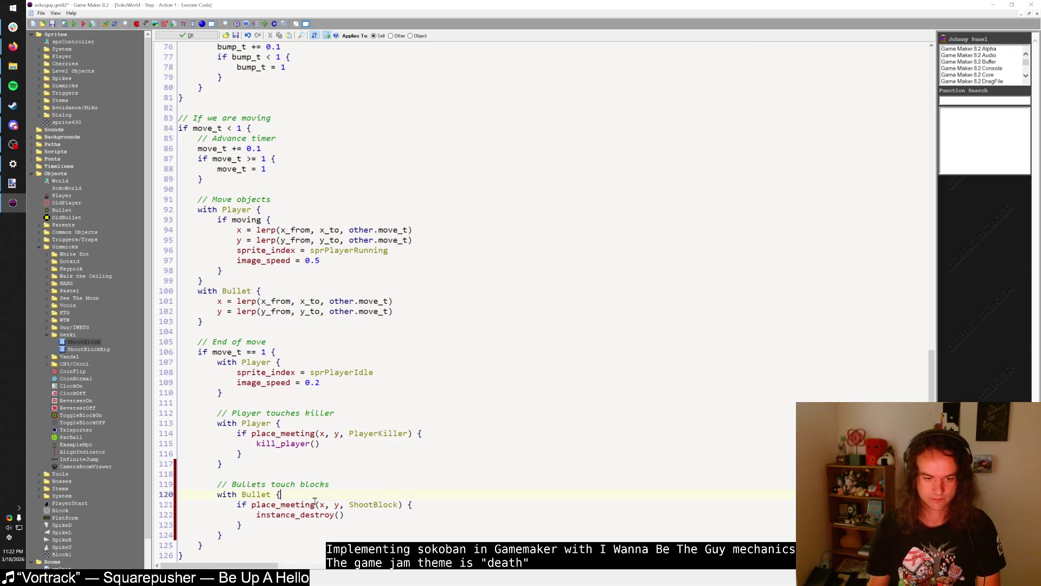
drag(239, 505, 416, 505)
click(426, 495)
key(Return)
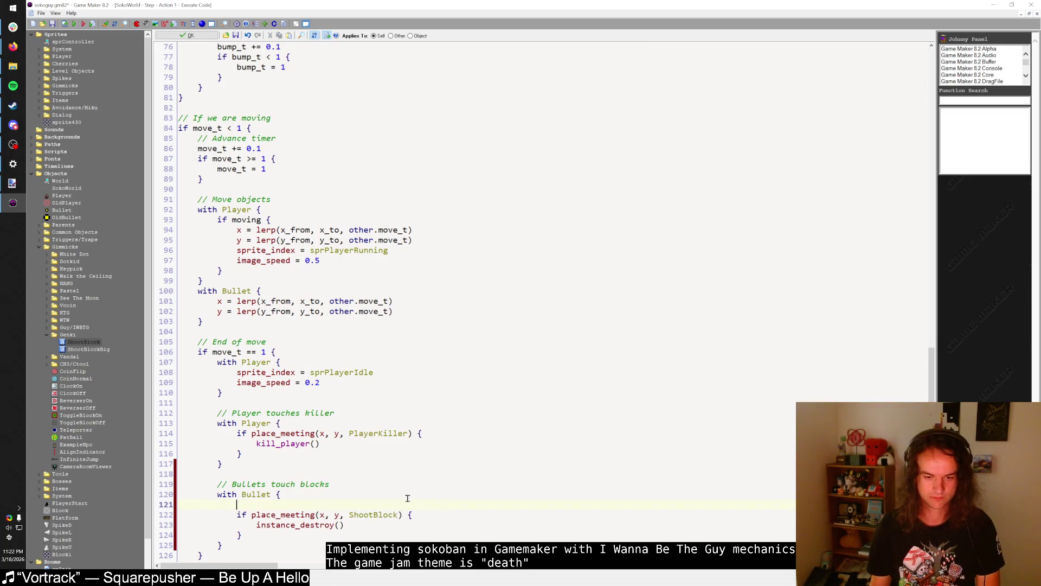
key(ctrl+z)
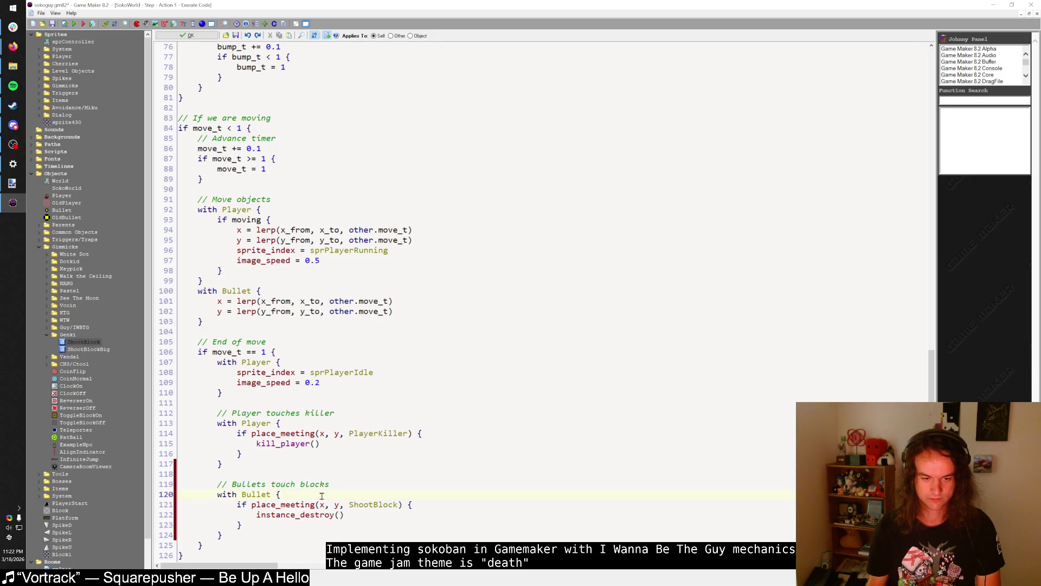
- Start a with line under the ShootBlock check, then undo it
click(416, 504)
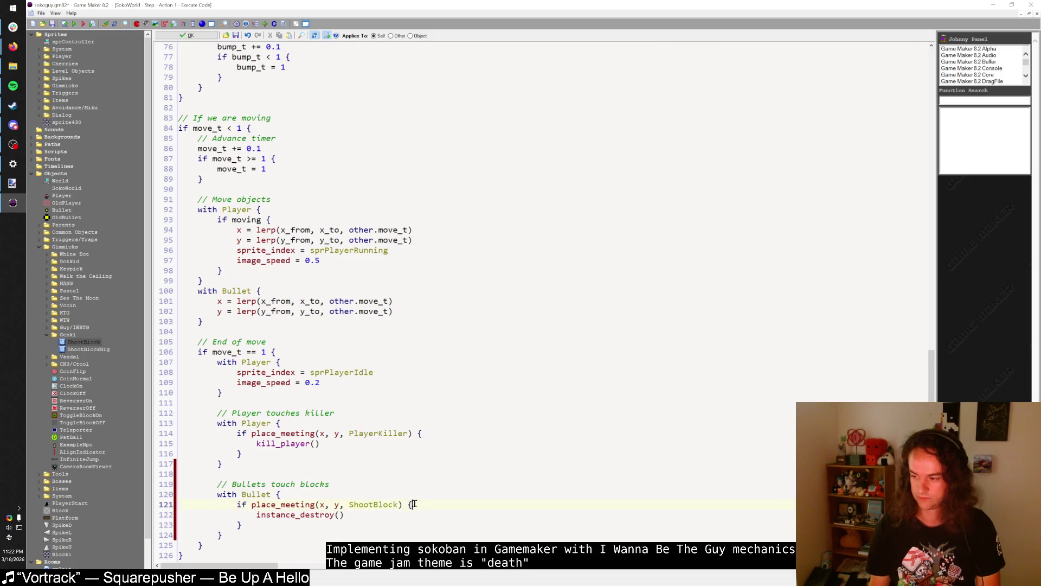
click(375, 514)
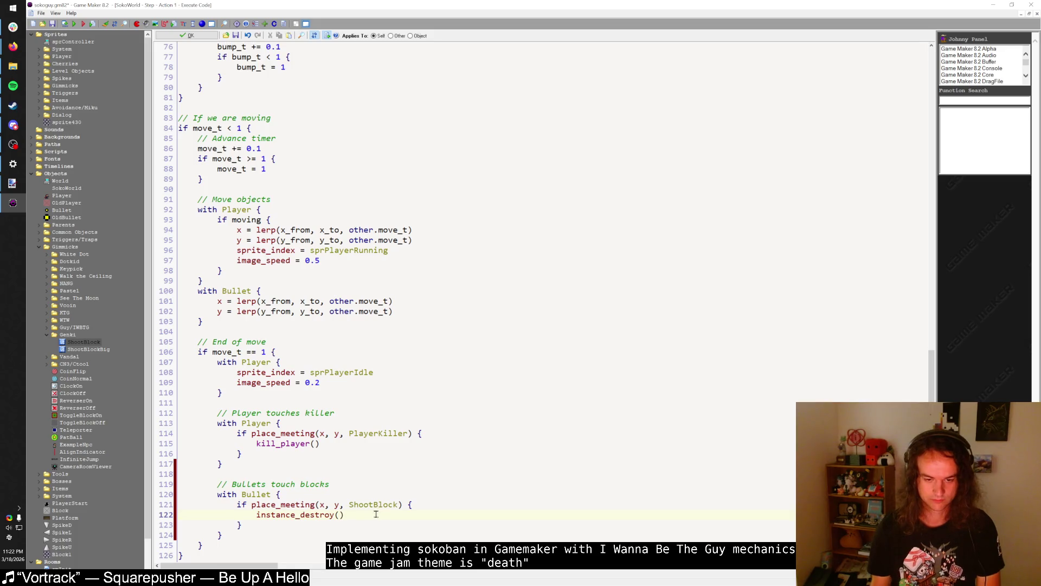
drag(401, 504, 253, 505)
key(ctrl+c)
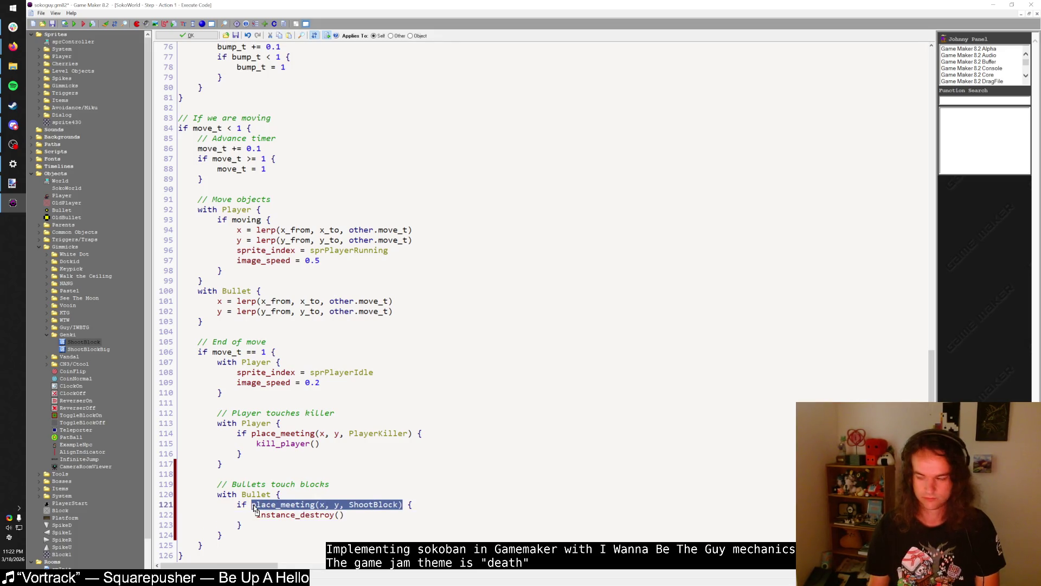
click(444, 507)
key(Return)
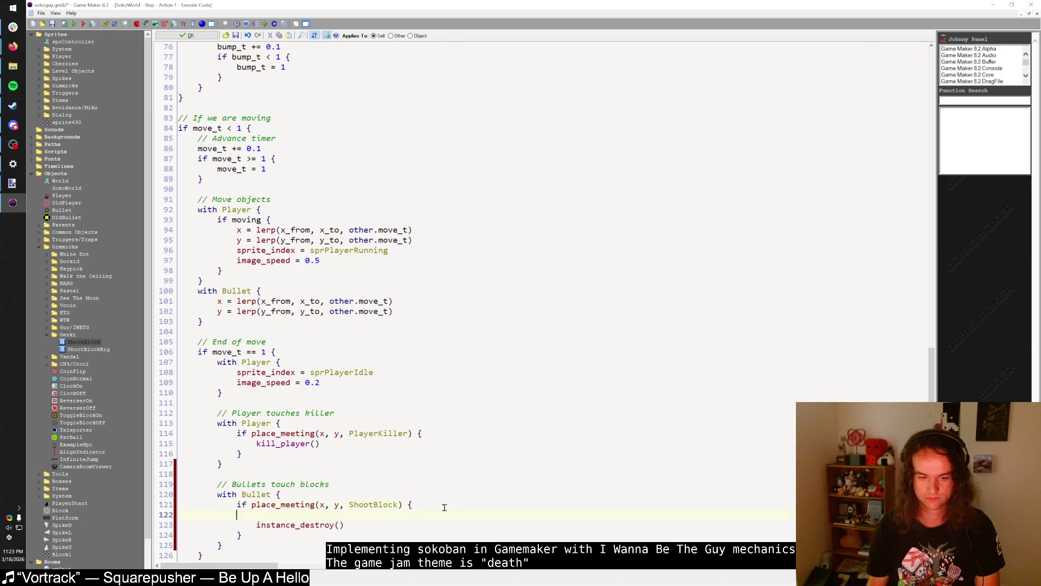
text(with)
key(ctrl+v)
key(ctrl+z)
key(ctrl+z)
key(ctrl+z)
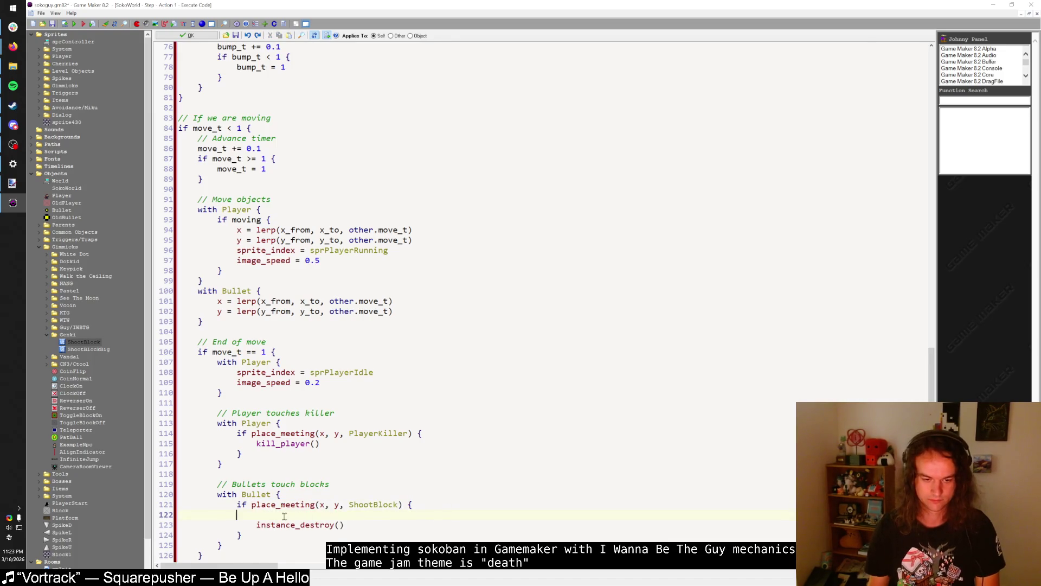
- Add 'with instance_place(x, y, ShootBlock) instance_destroy()' and begin 'else if place_meeting(x, y, Block) {'
double_click(352, 505)
click(438, 506)
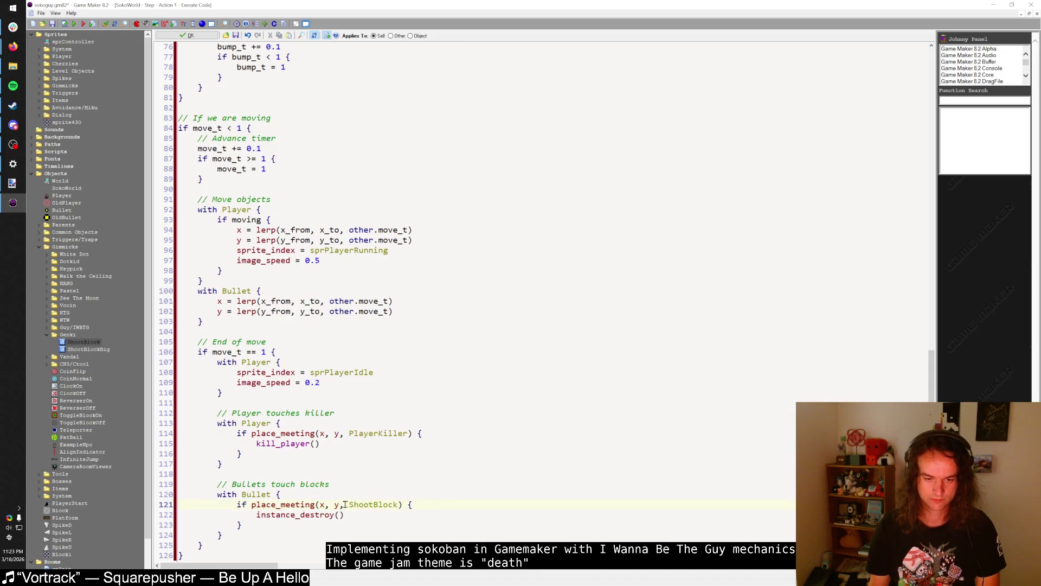
key(Return)
text(with instance_)
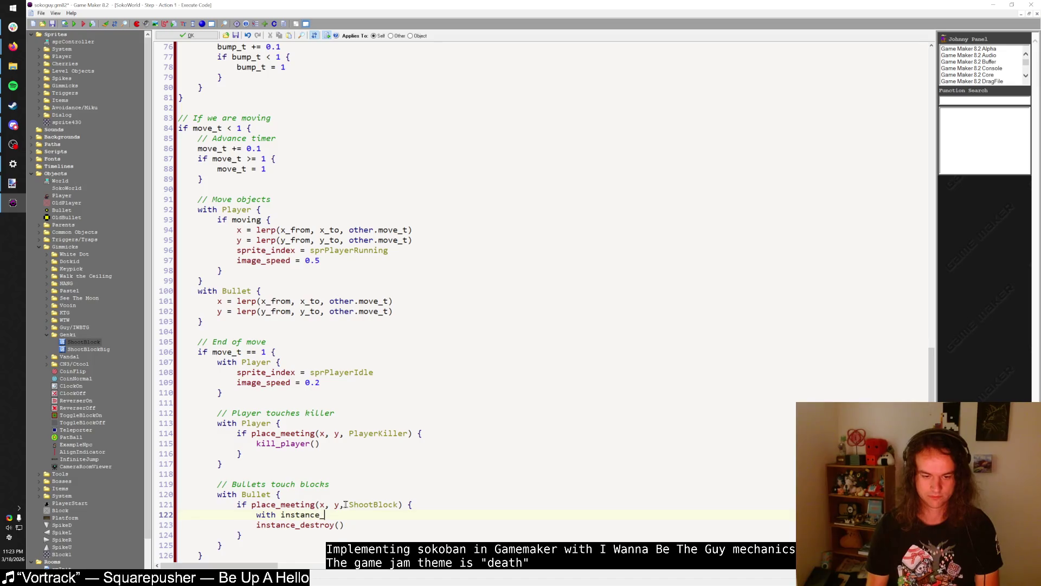
text(place(x, y, Shoot)
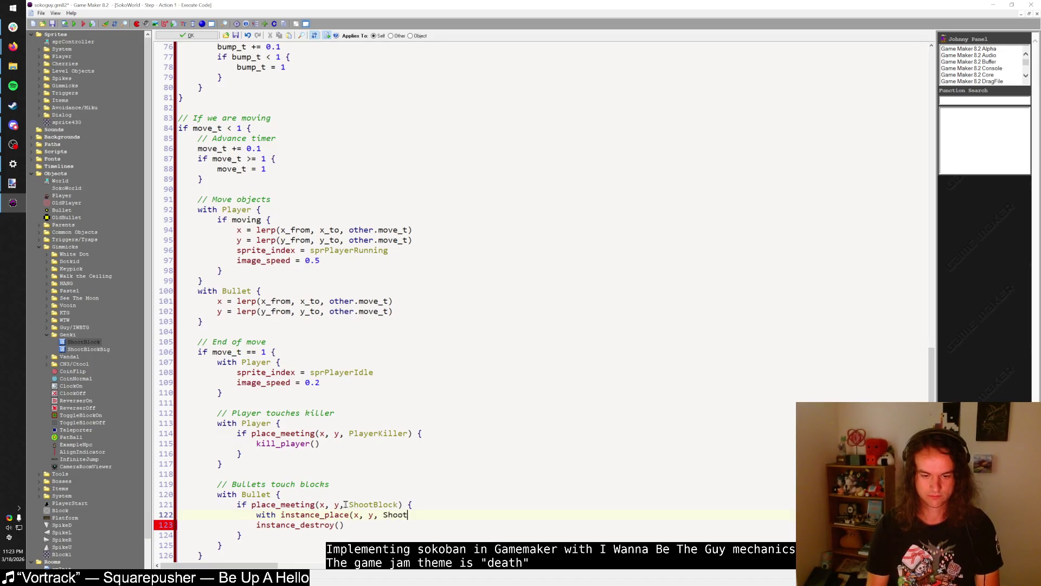
text(Block)  instanc)
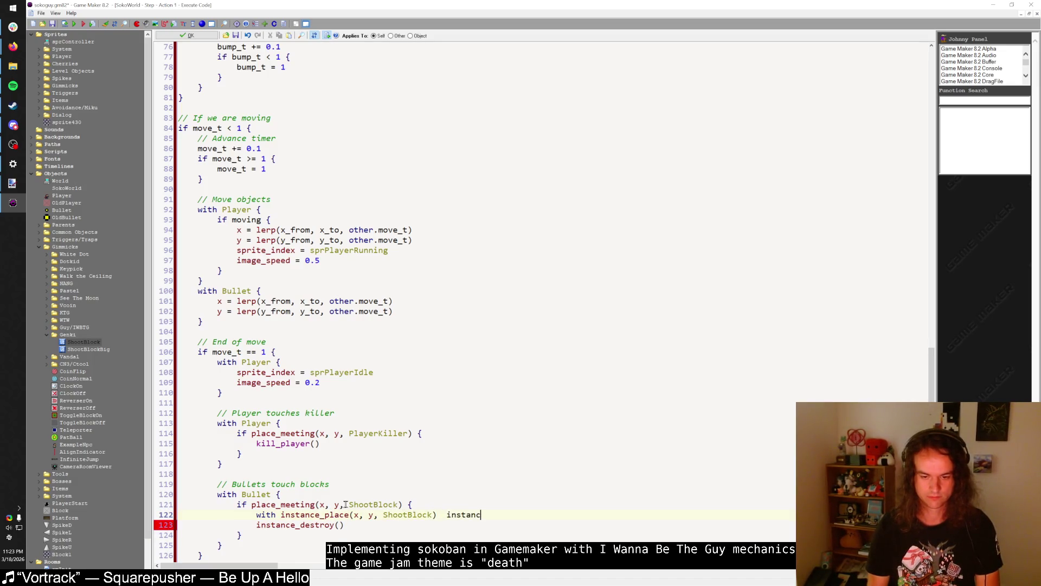
text(())
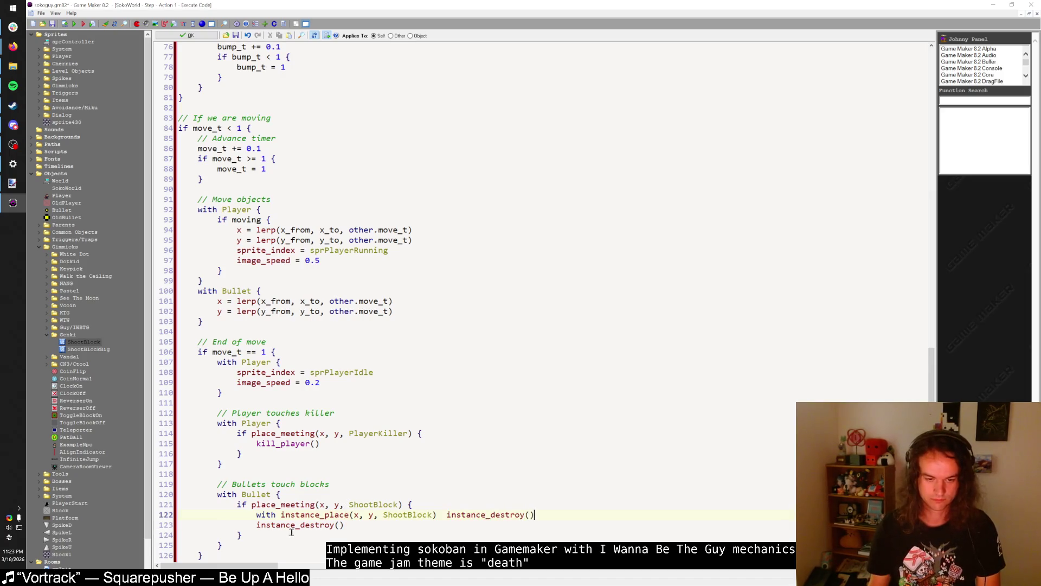
text(else if place_meet)
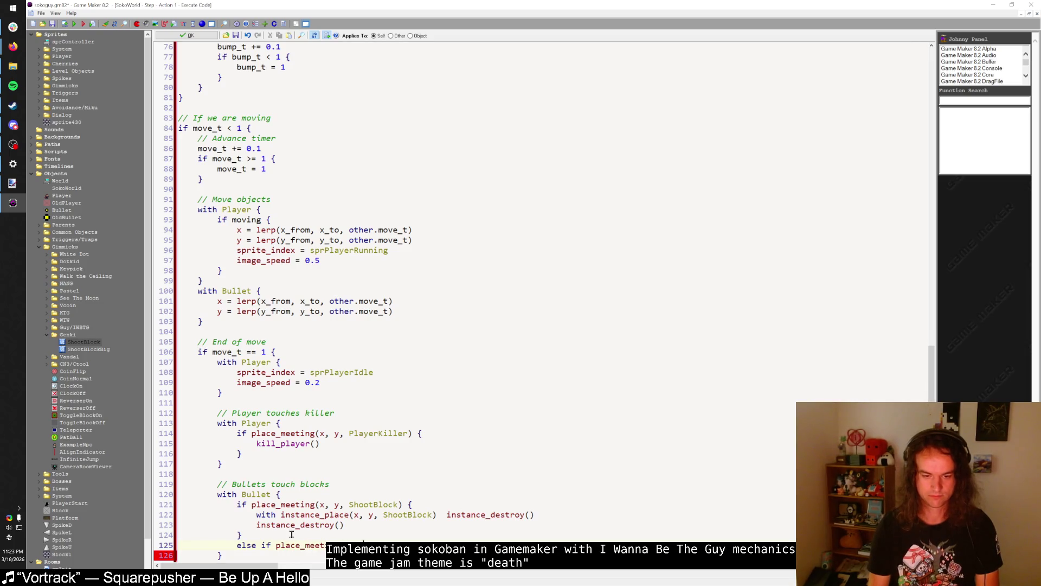
key(Return)
text(ing(x, y, Block) {)
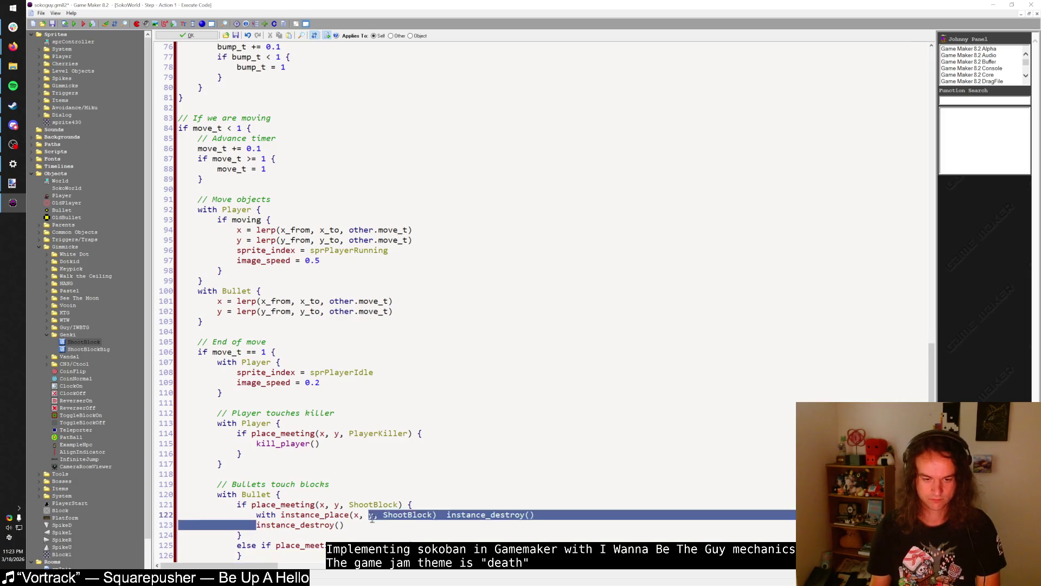
key(Return)
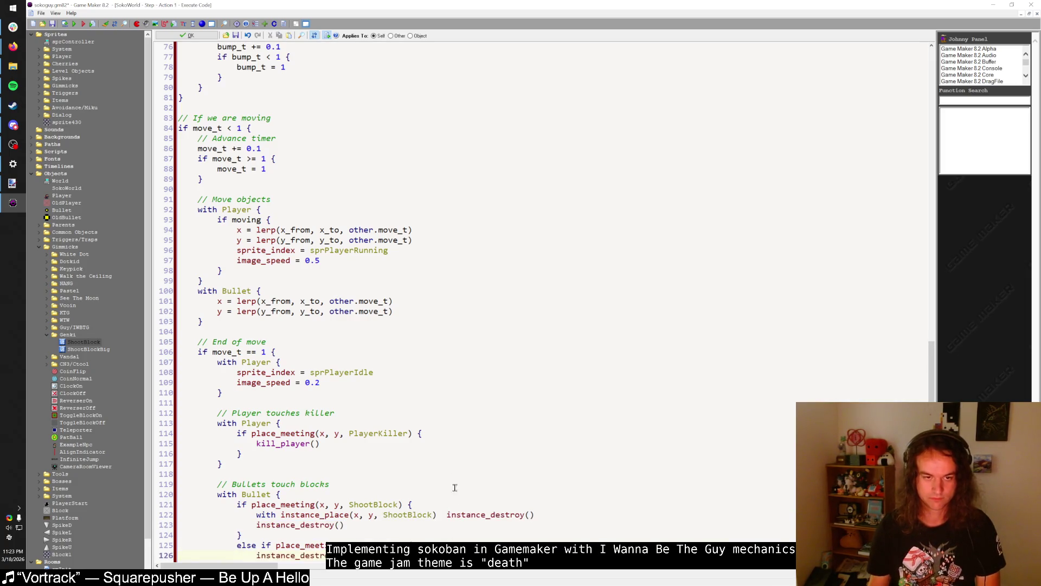
scroll(432, 428, up, 20)
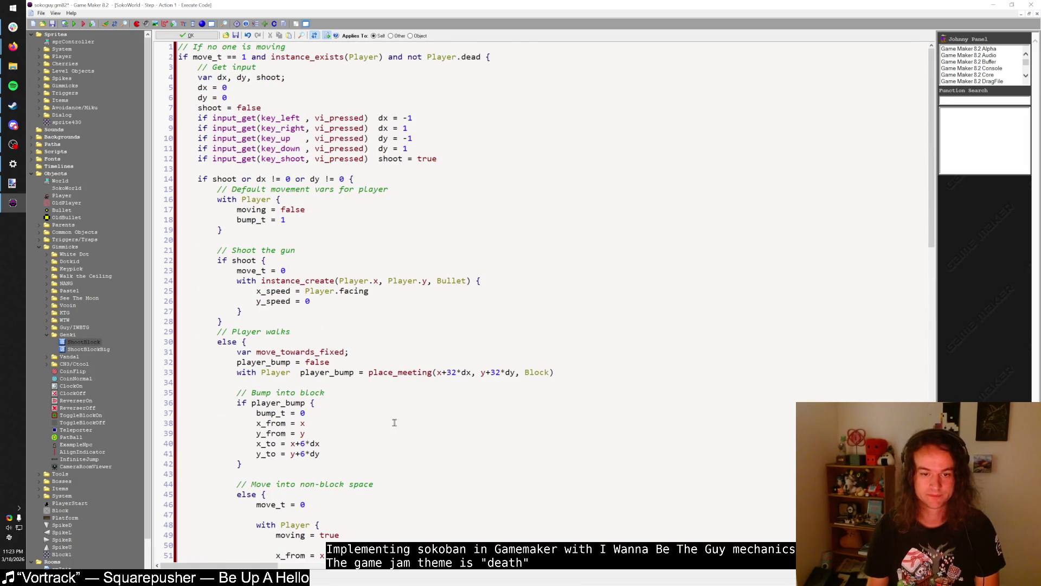
- Open a blank line 28 after the bullet-creation block in the shoot branch
key(Return)
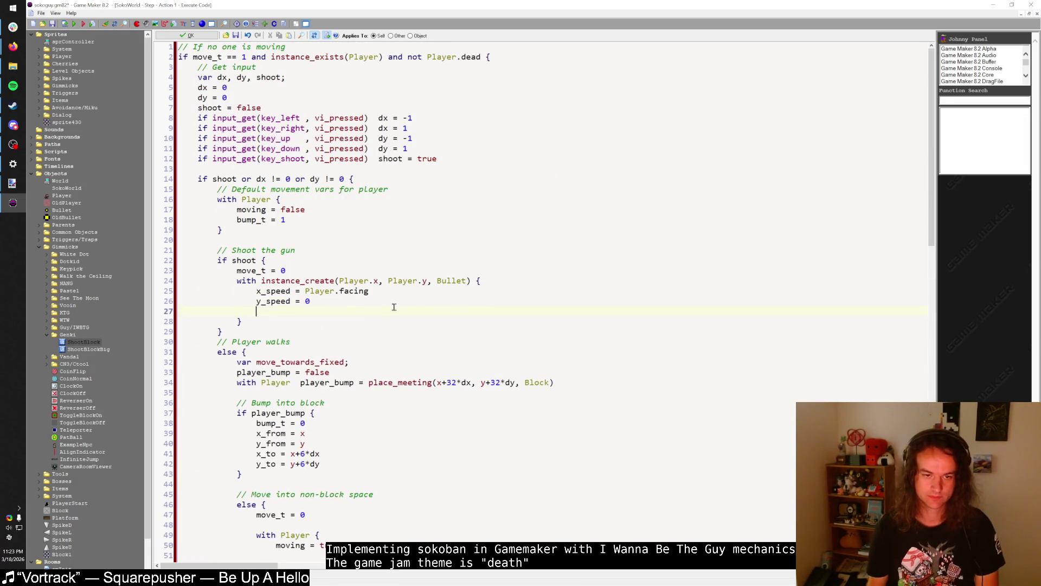
key(BackSpace)
click(329, 270)
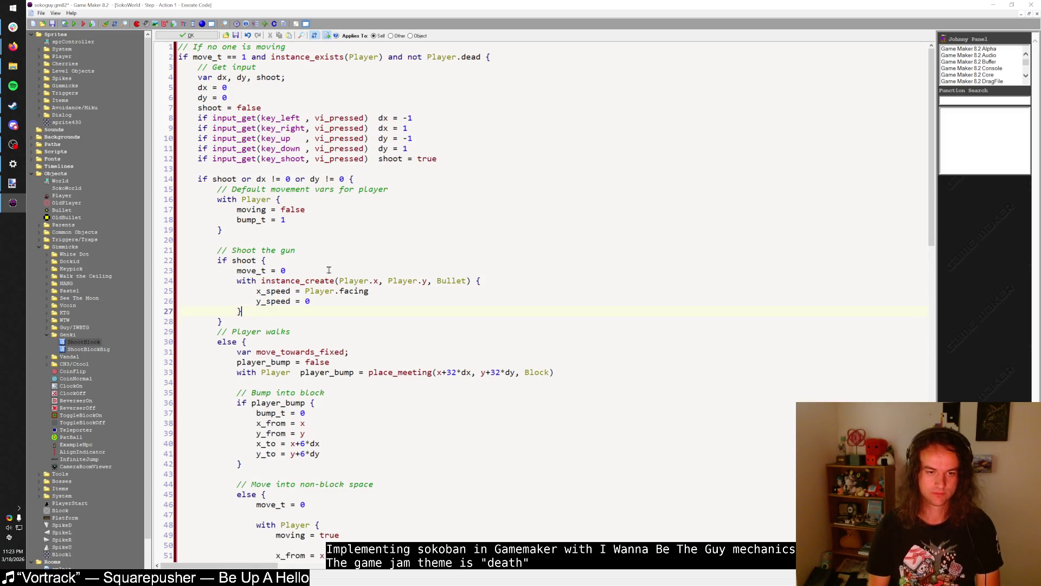
key(Return)
text(audio_)
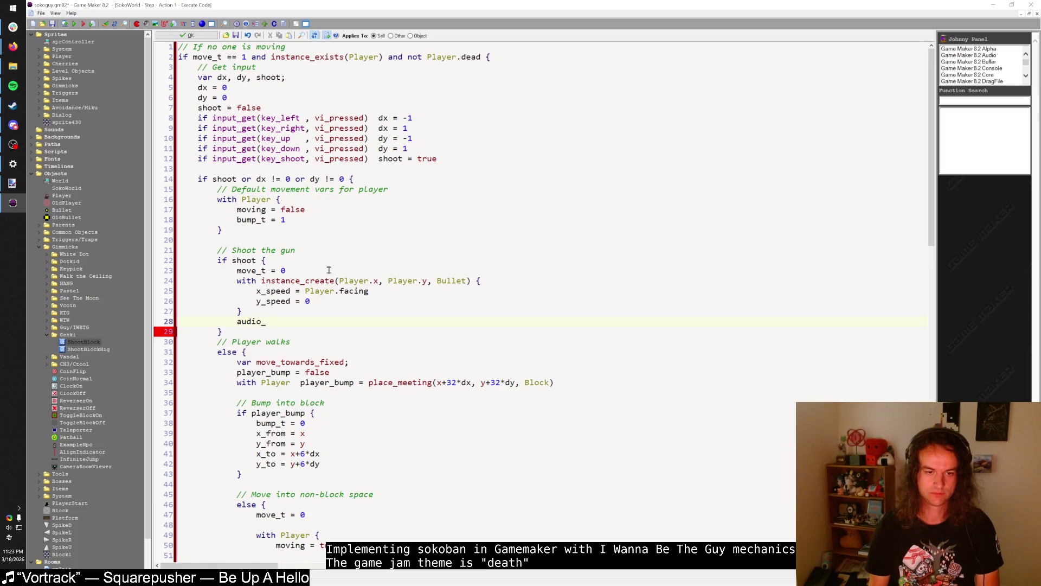
key(BackSpace)
key(BackSpace)
key(BackSpace)
- Search all scripts for shoot, play_sound and sound, and open the player_jump match
key(ctrl+shift+f)
text(shoot")
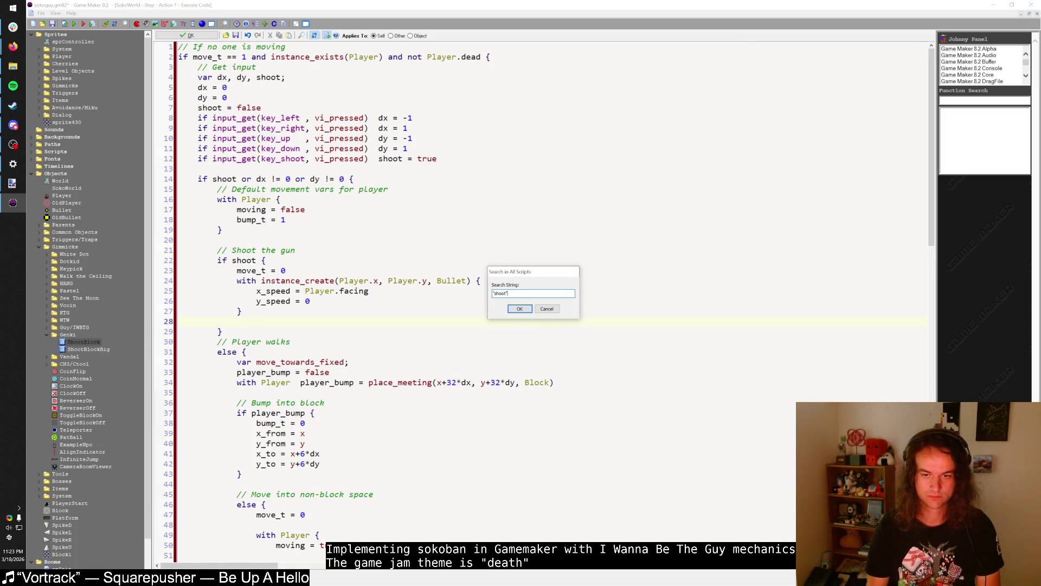
key(Return)
key(ctrl+shift+f)
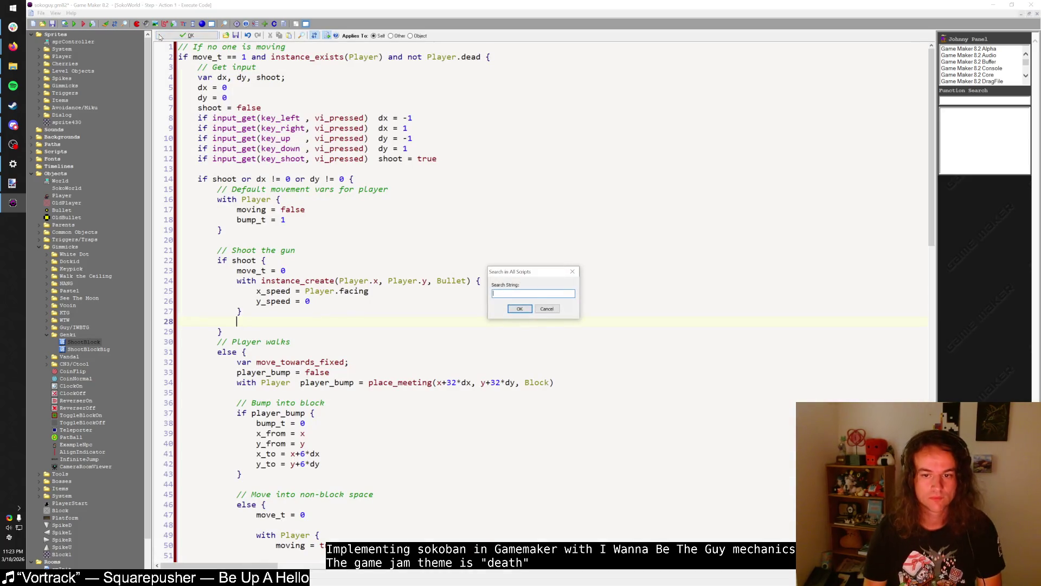
text(play_sound)
key(Return)
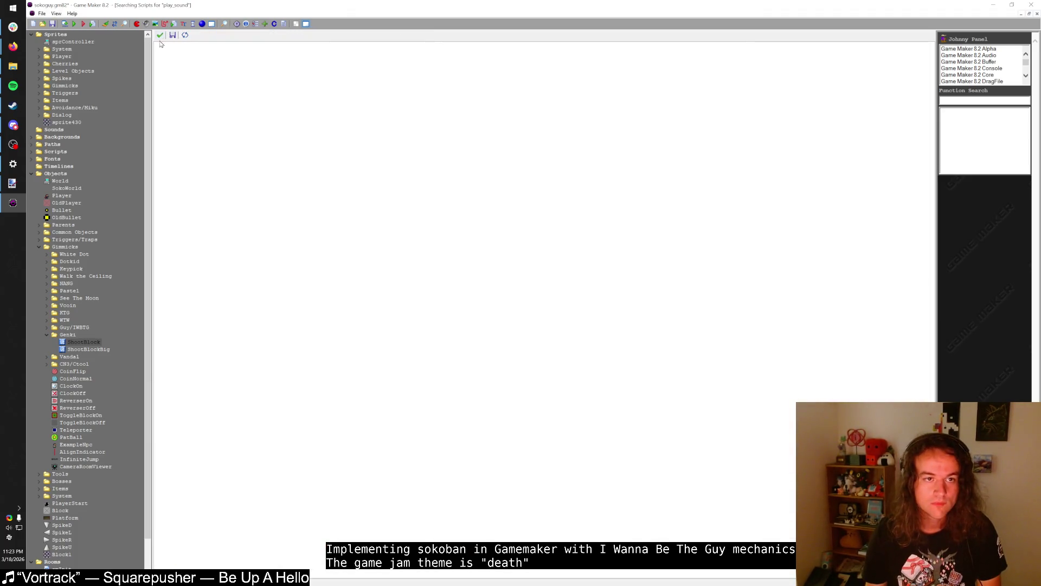
key(ctrl+shift+f)
text(sound)
key(Return)
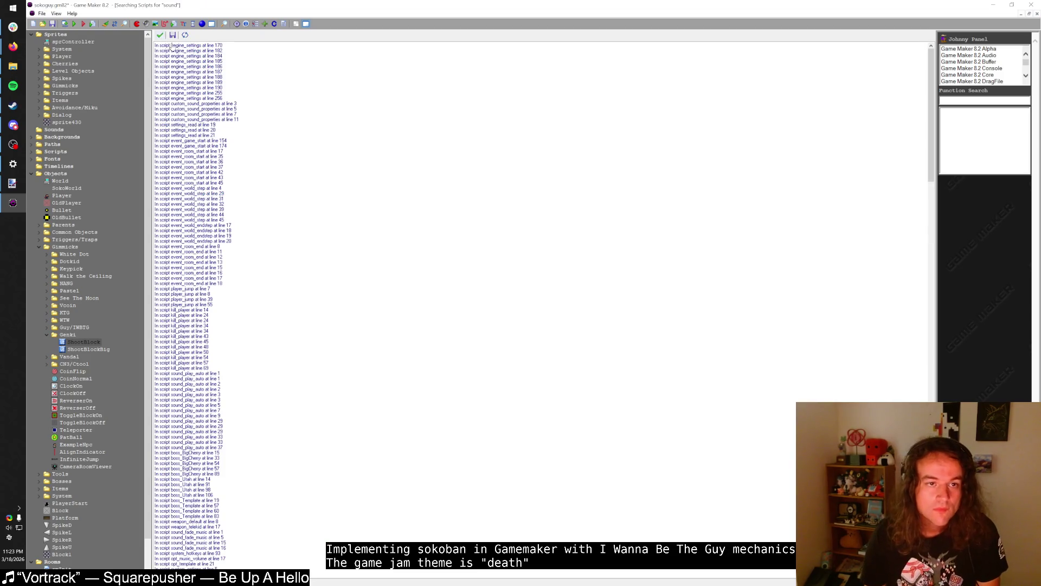
double_click(197, 290)
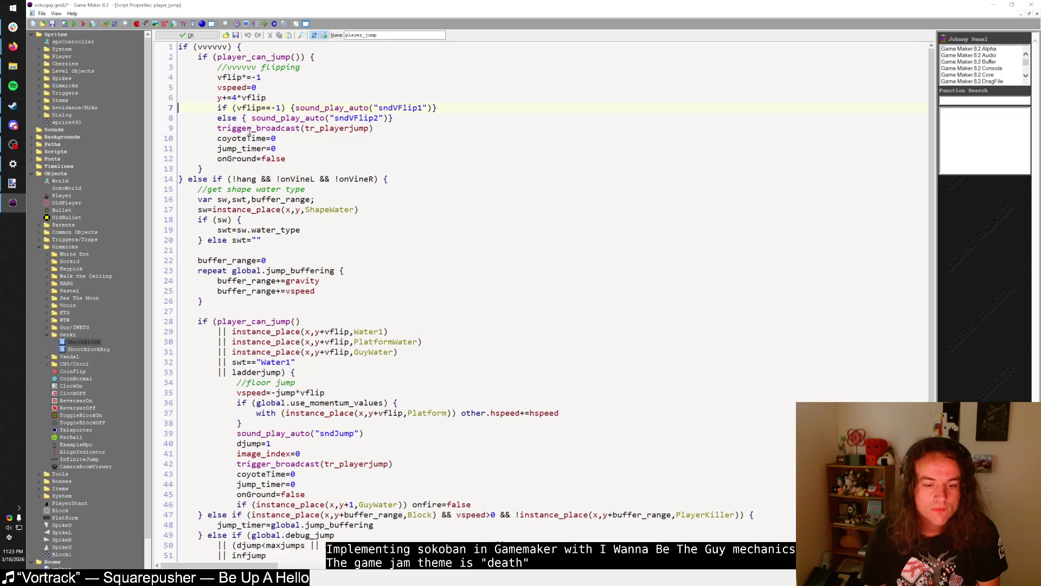
- Close the sound search results, type sound_ on line 28, and run the game with F5
click(171, 35)
click(160, 36)
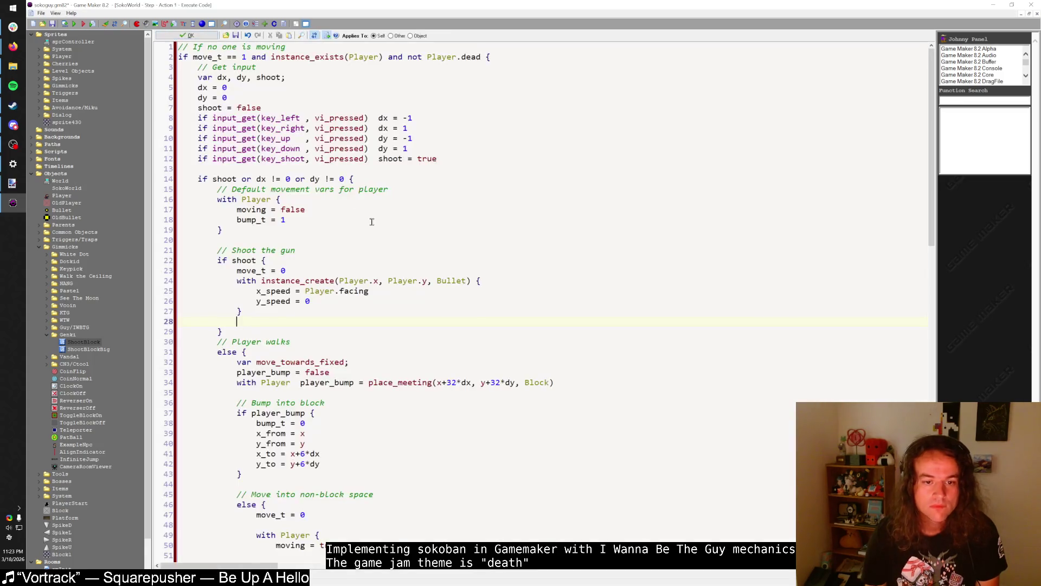
text(sound_play_auti)
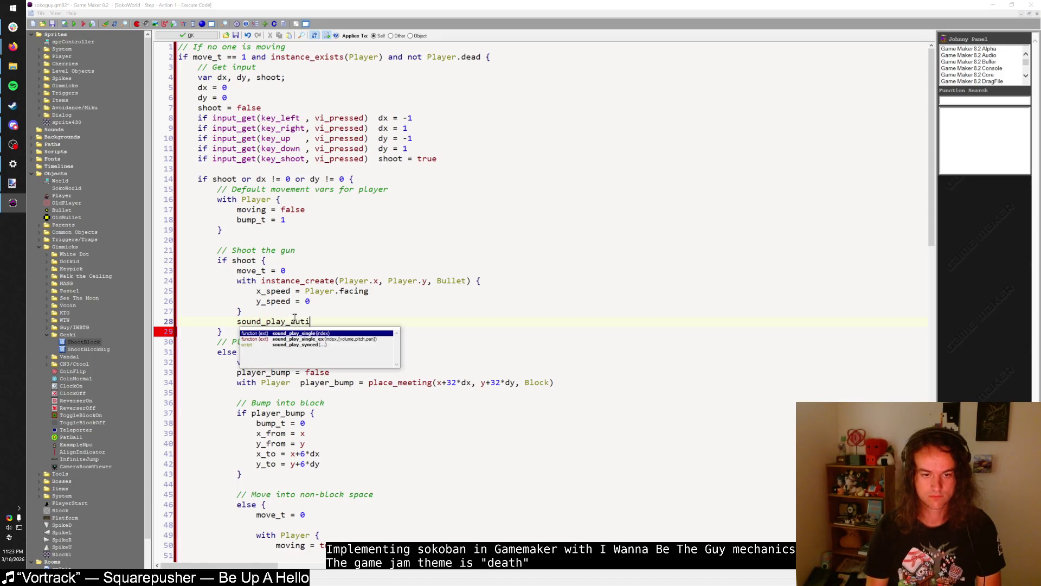
key(F5)
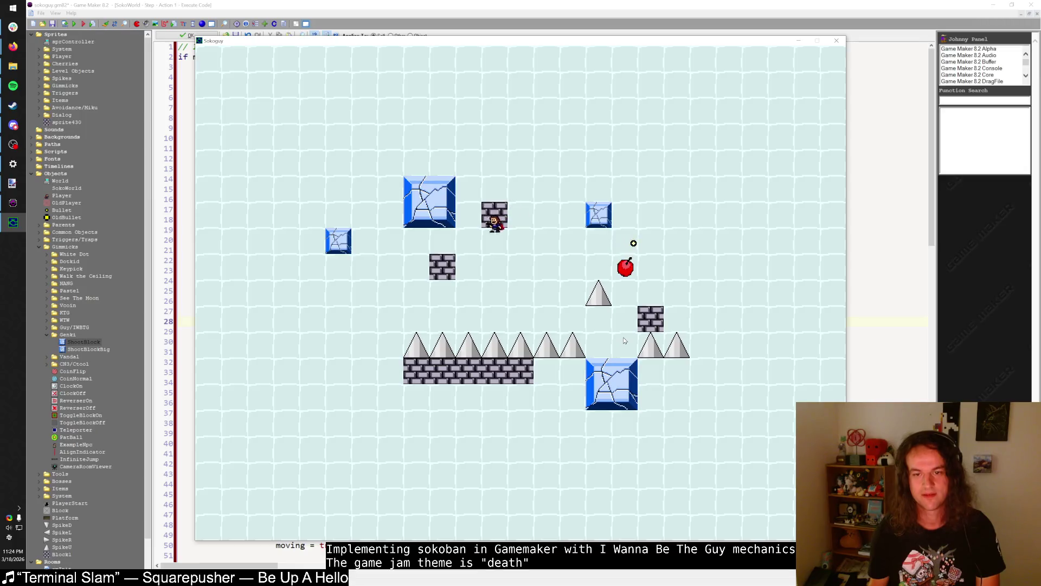
- Walk the player around with the arrow keys and fire bullets with Z
key(Up)
key(Left)
key(Left)
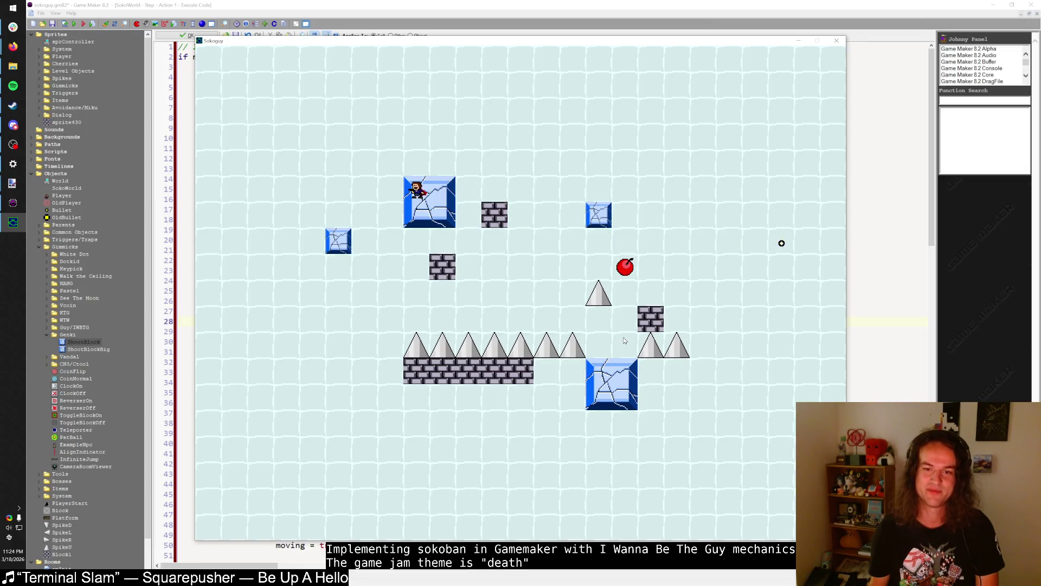
key(Up)
key(Right)
key(Right)
key(Left)
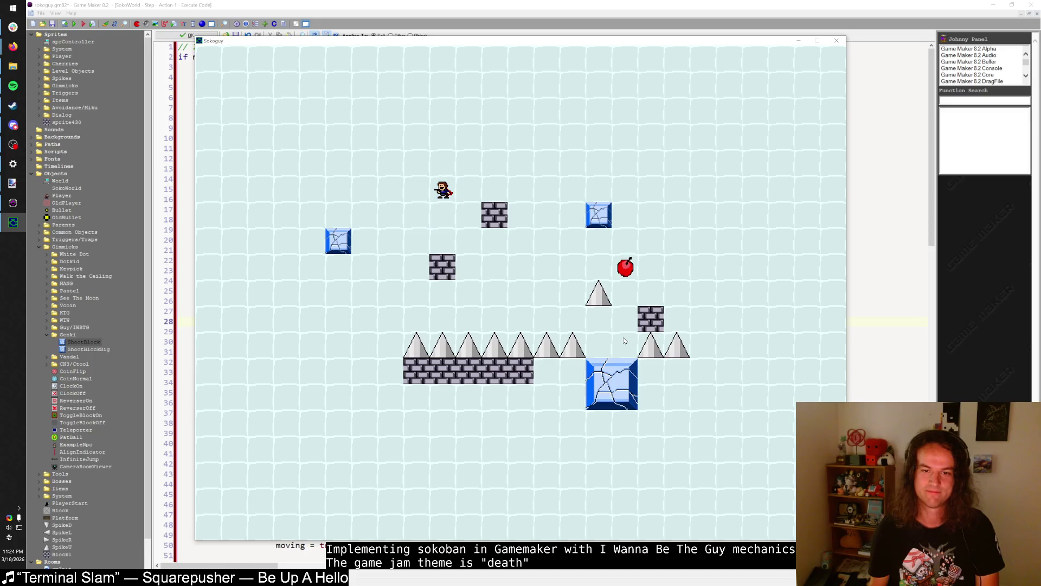
key(Down)
key(z)
key(Down)
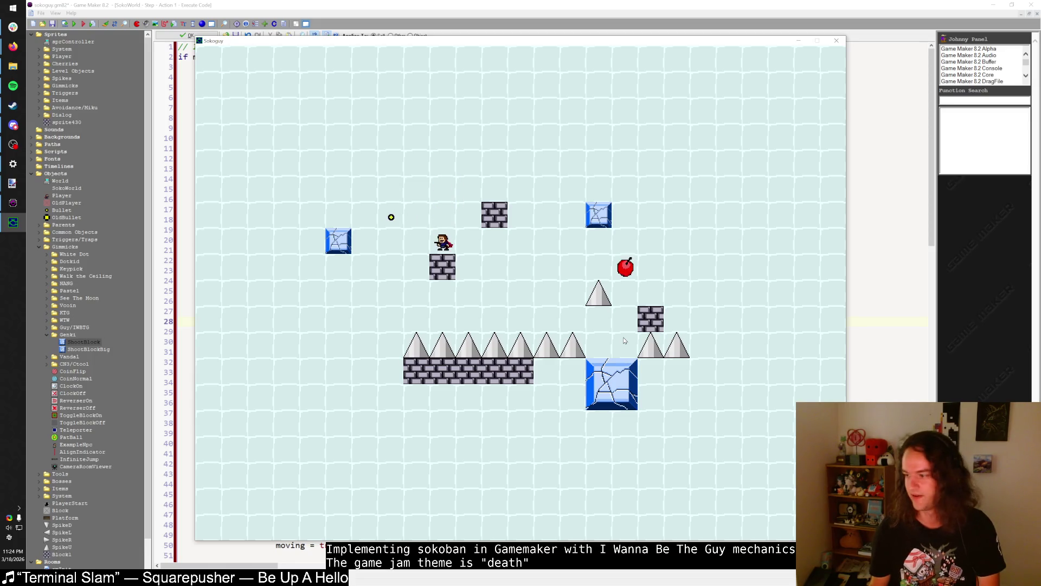
key(Right)
key(z)
- Pause the game, lower the Sound Volume to 11%, and resume play
key(p)
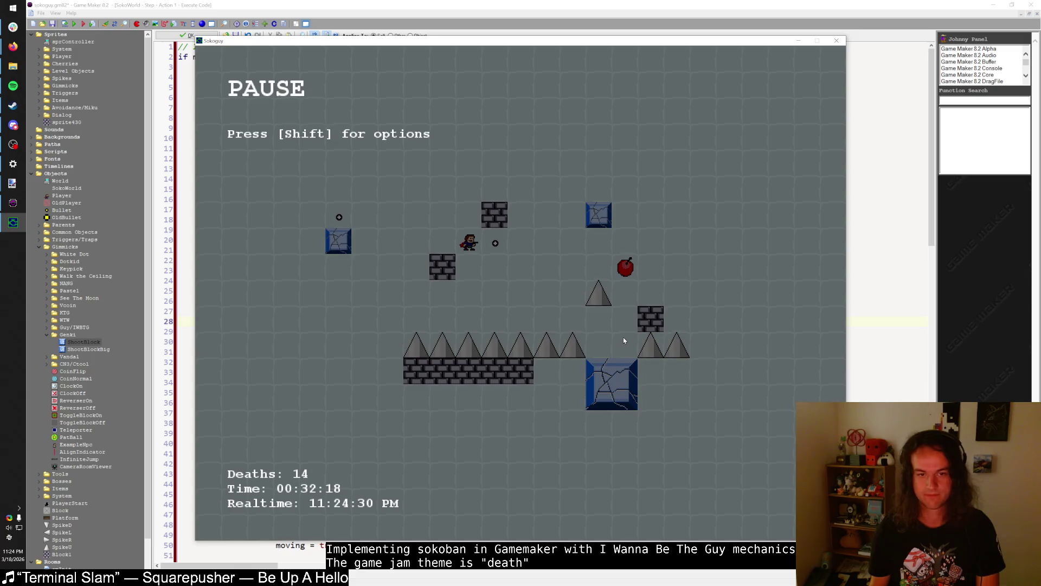
key(shift)
key(Down)
key(Left)
key(Left)
key(Left)
key(p)
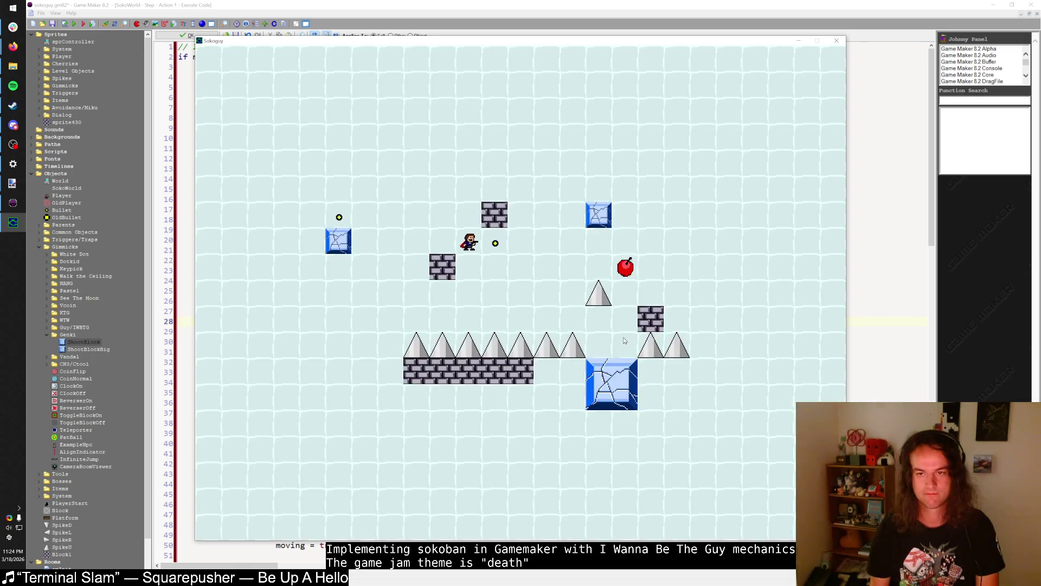
- Jump the player up onto the brick row, firing shots along the way
key(z)
key(z)
key(shift)
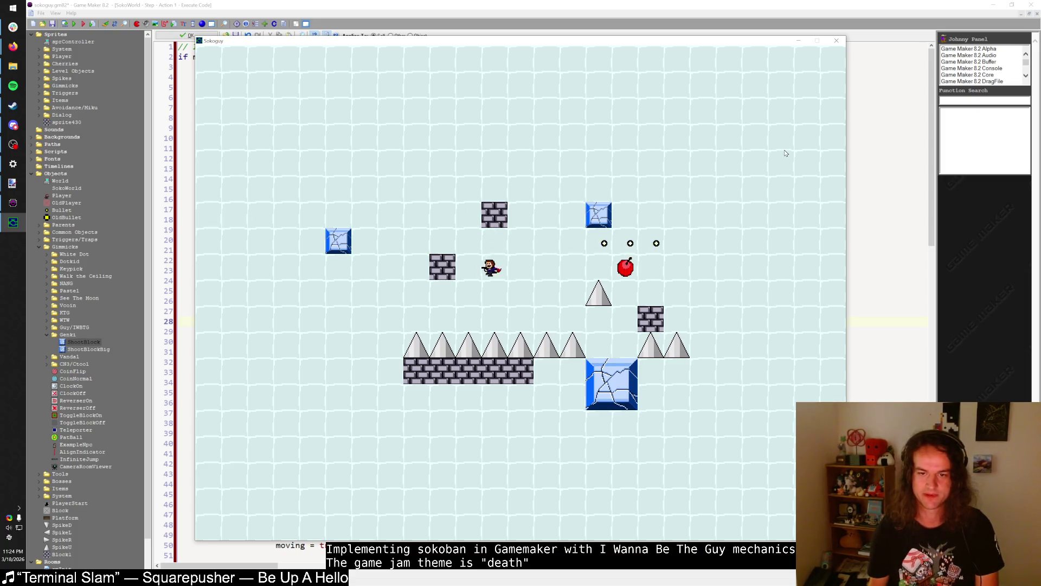
key(Left)
key(shift)
key(Left)
key(Right)
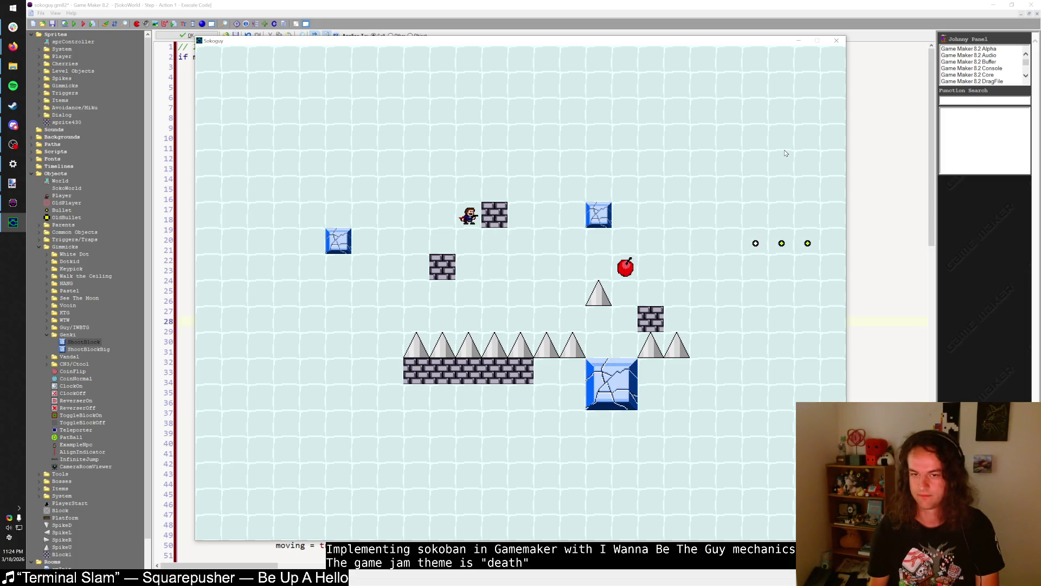
key(Right)
key(shift)
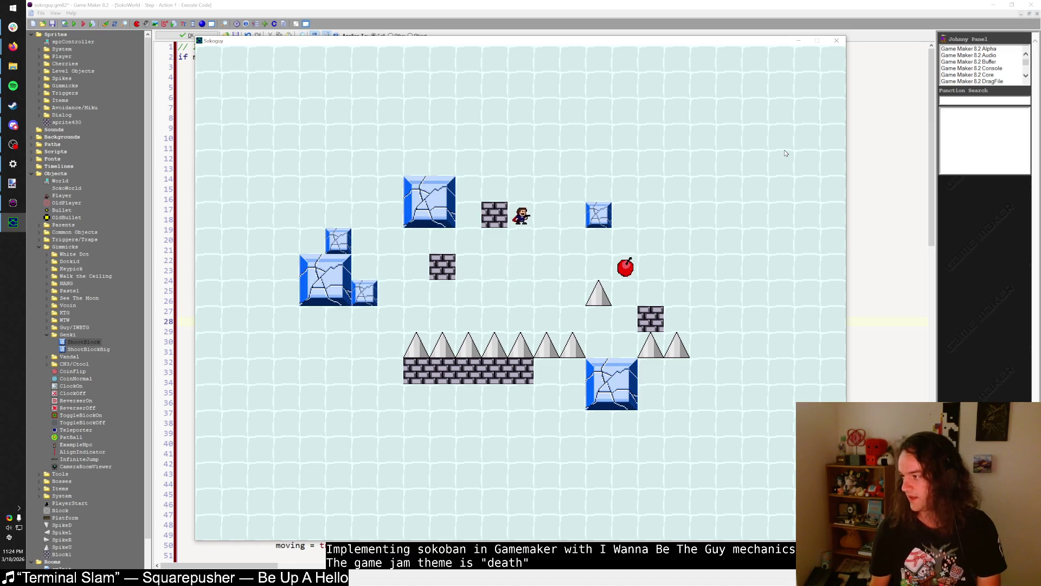
key(Left)
key(shift)
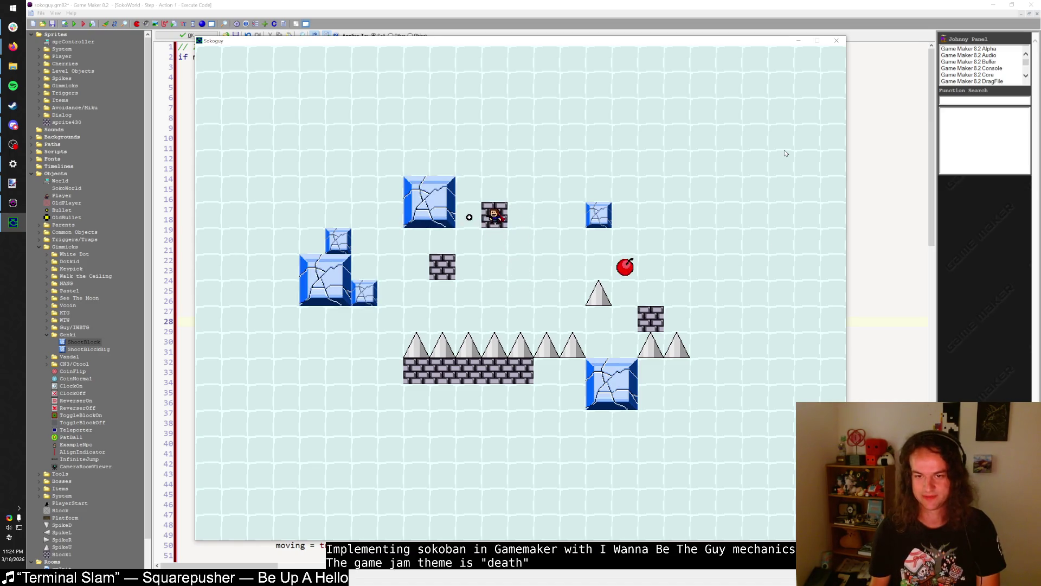
- Shoot at the large ice block and walk the player past the brick and off the block
key(Left)
key(z)
key(Right)
key(z)
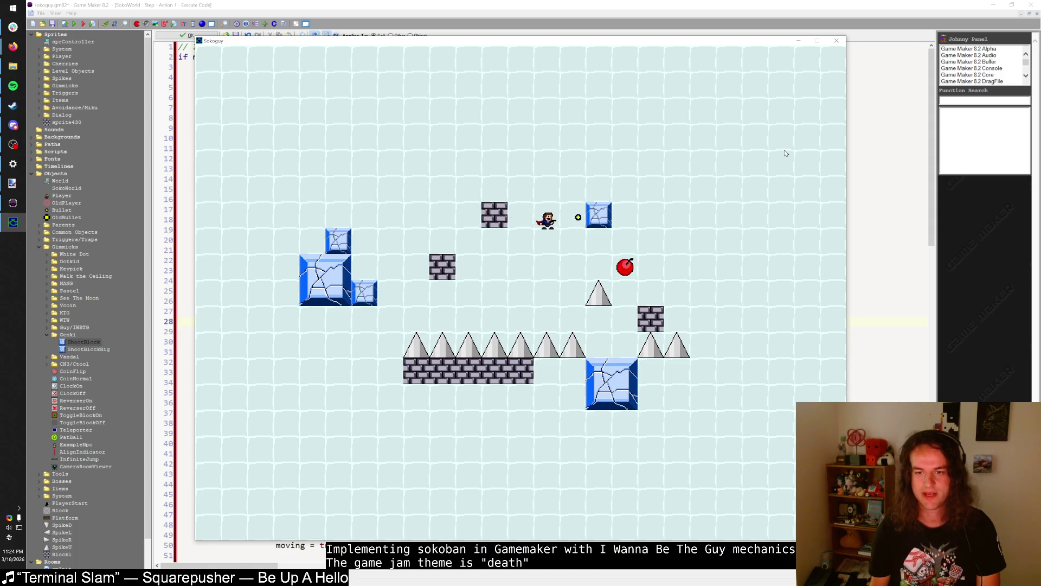
key(shift)
key(Left)
key(Left)
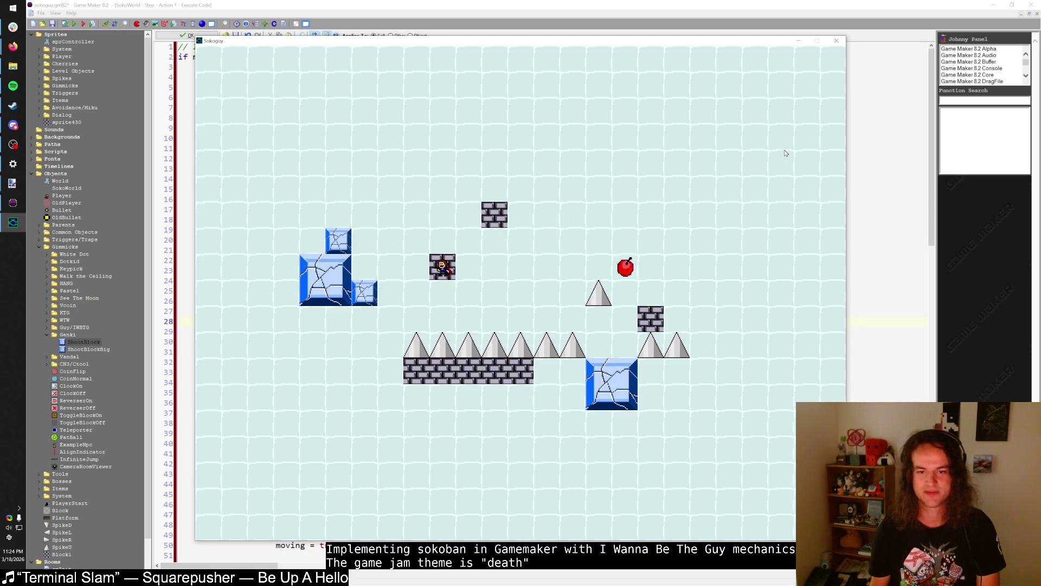
key(z)
key(Left)
key(Right)
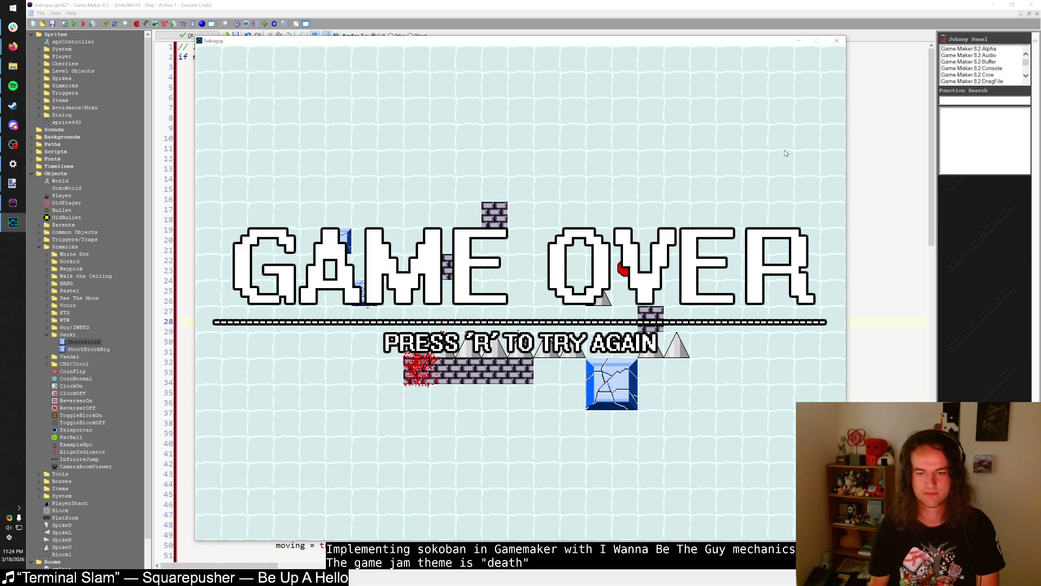
- Restart the level with R and walk the player through the ice block onto the brick tiles
key(r)
key(Left)
key(Left)
key(Left)
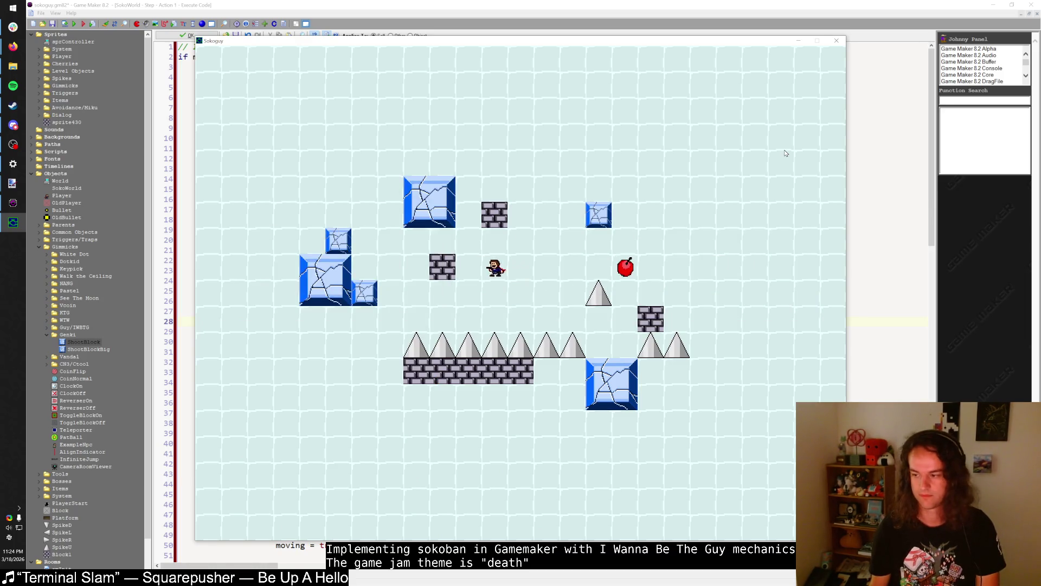
key(Up)
key(Up)
key(Right)
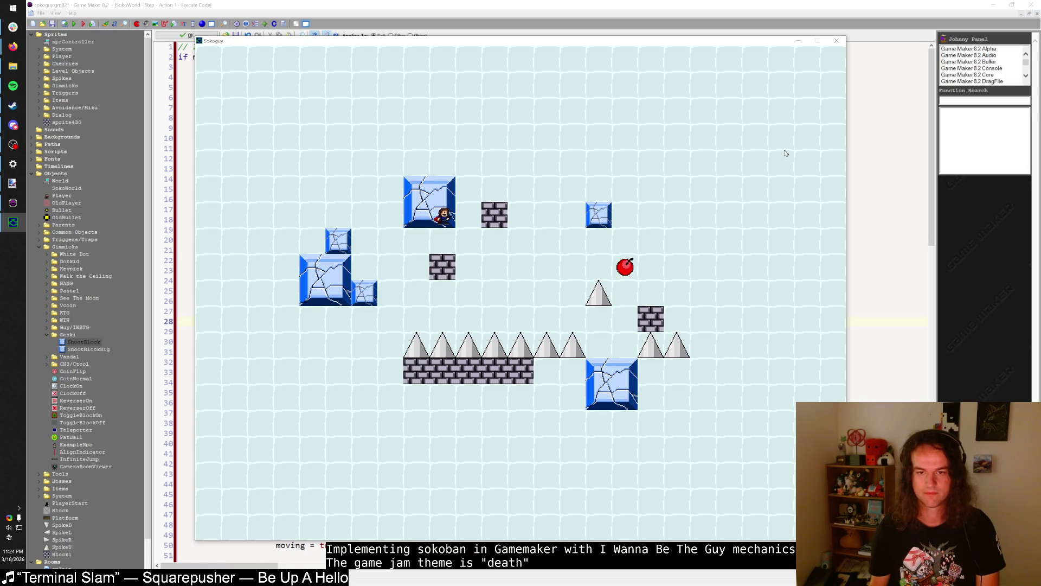
key(Left)
key(Up)
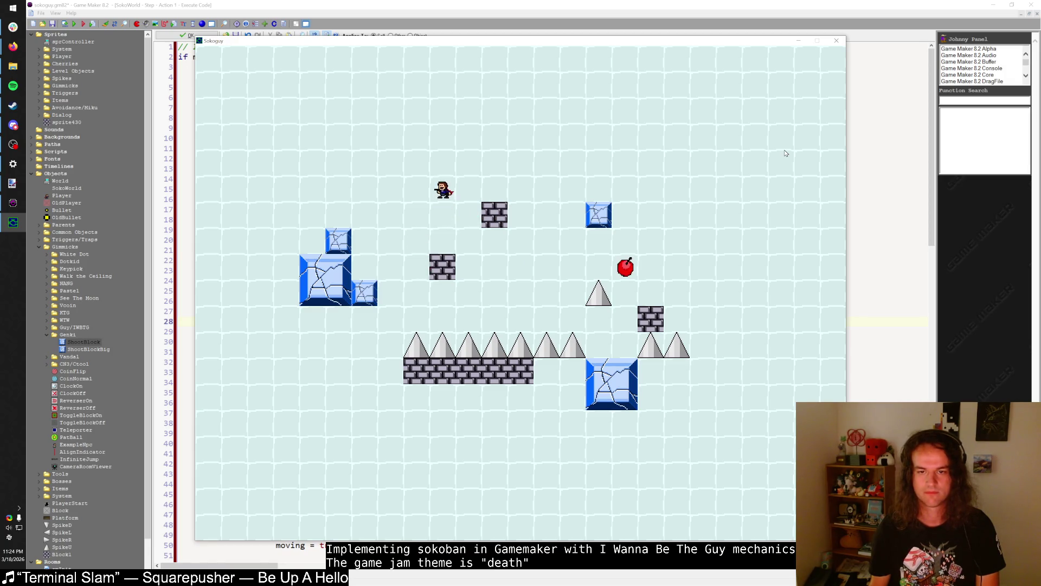
key(Right)
key(Down)
key(Right)
key(Up)
key(Down)
key(Left)
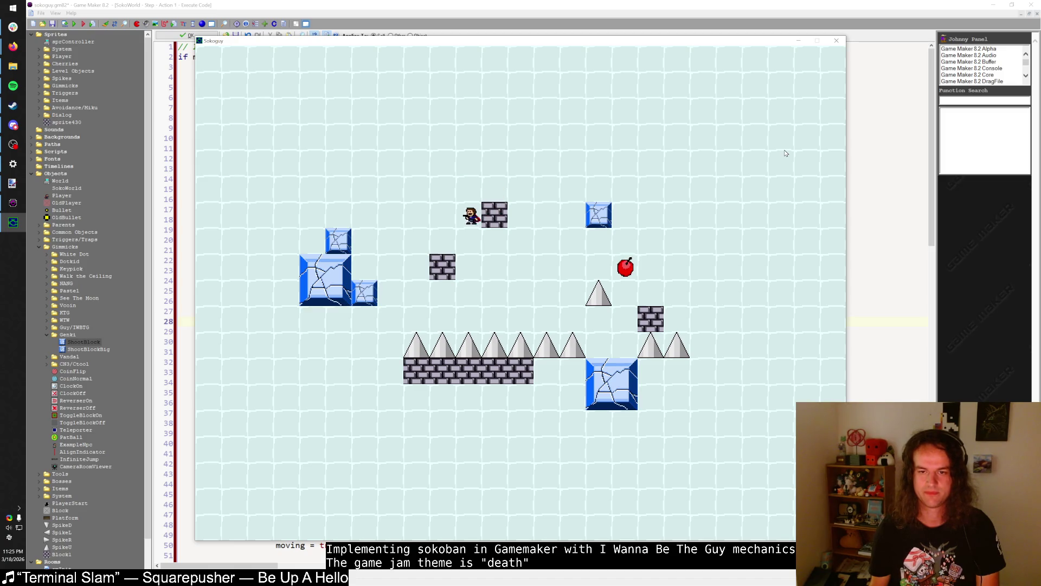
key(Down)
key(Down)
key(Left)
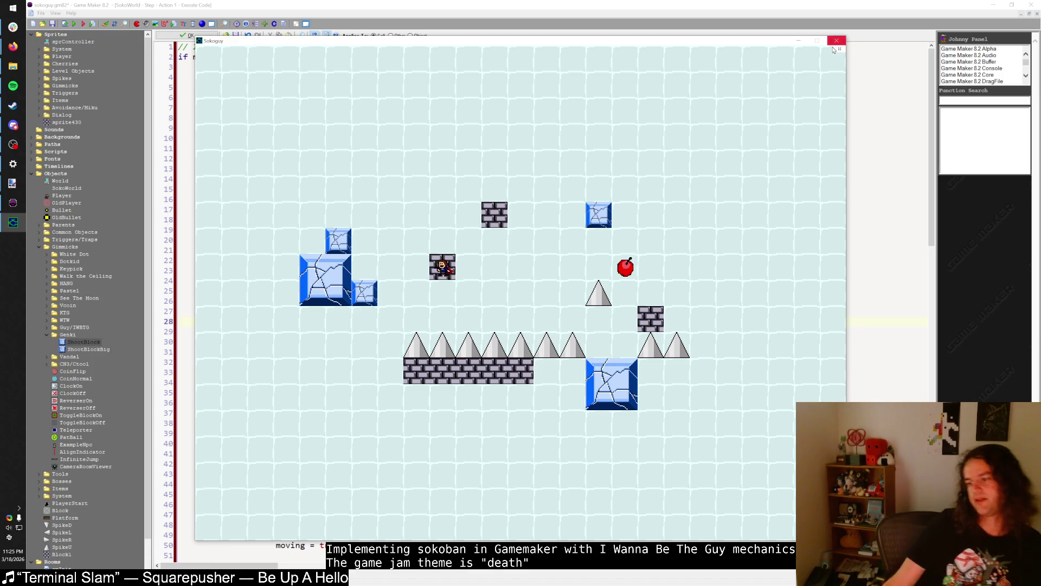
- Nudge the game window up and right, then walk the player right while firing bullets
mouse_move(762, 40)
mouse_down()
mouse_move(750, 42)
mouse_move(777, 32)
mouse_up()
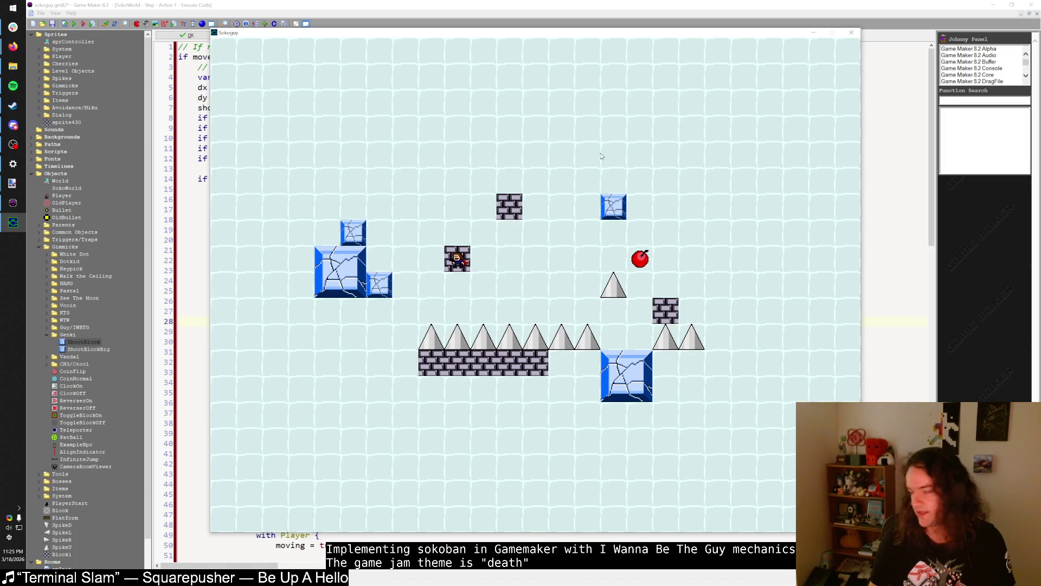
key(Right)
key(z)
key(Right)
key(Right)
key(Right)
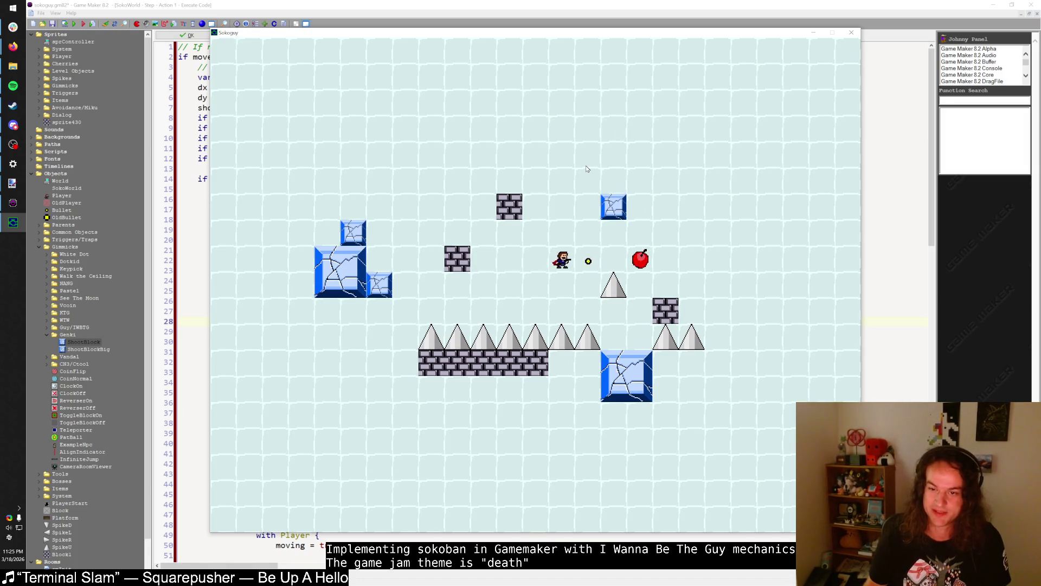
key(Up)
key(Up)
key(z)
key(Right)
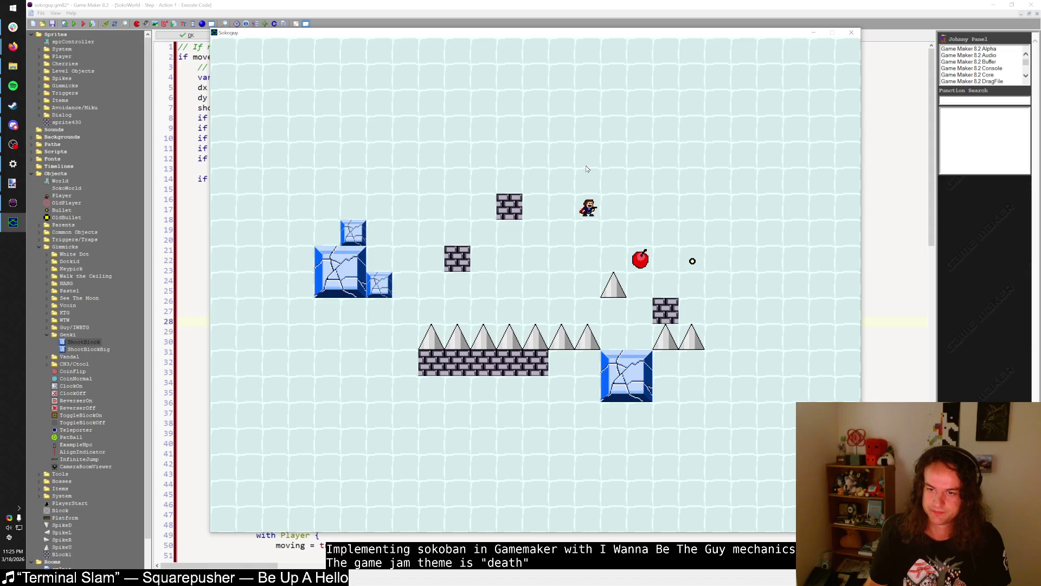
key(Down)
- Fire one more bullet, walk the player left and down, then close the game window
key(Right)
key(Down)
key(z)
key(Left)
key(Left)
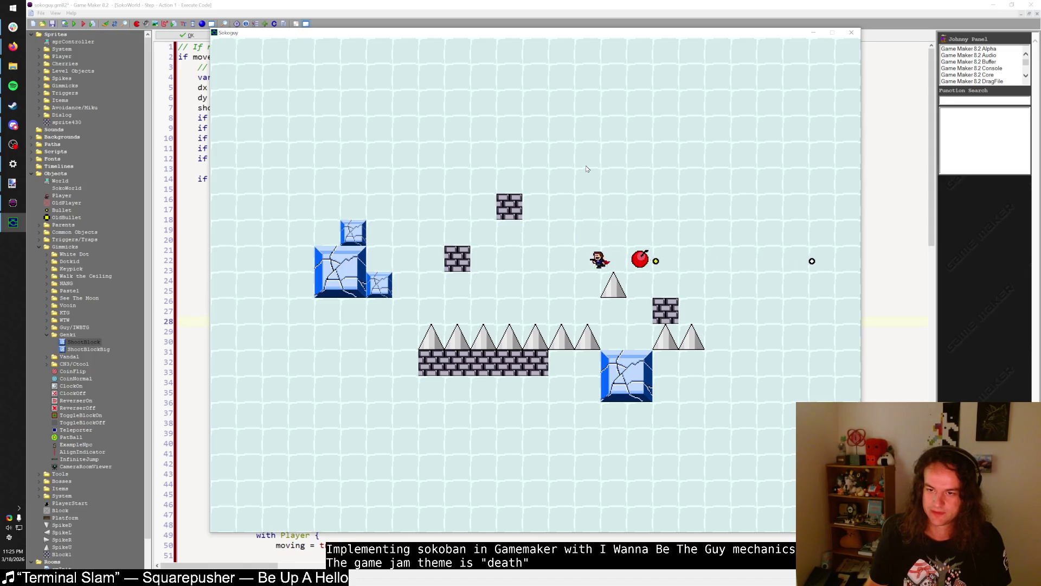
key(Left)
key(Left)
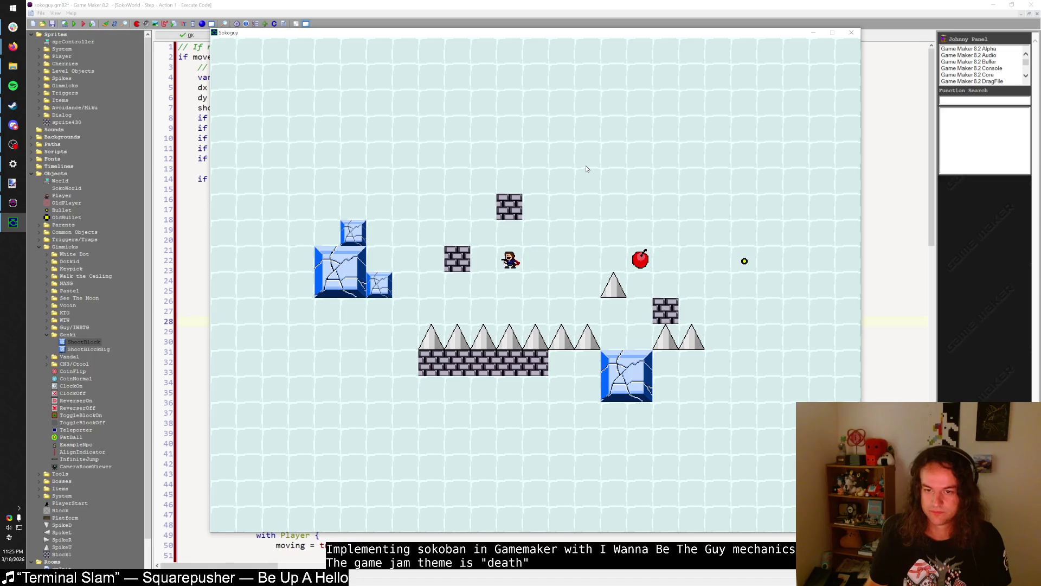
key(Left)
key(Down)
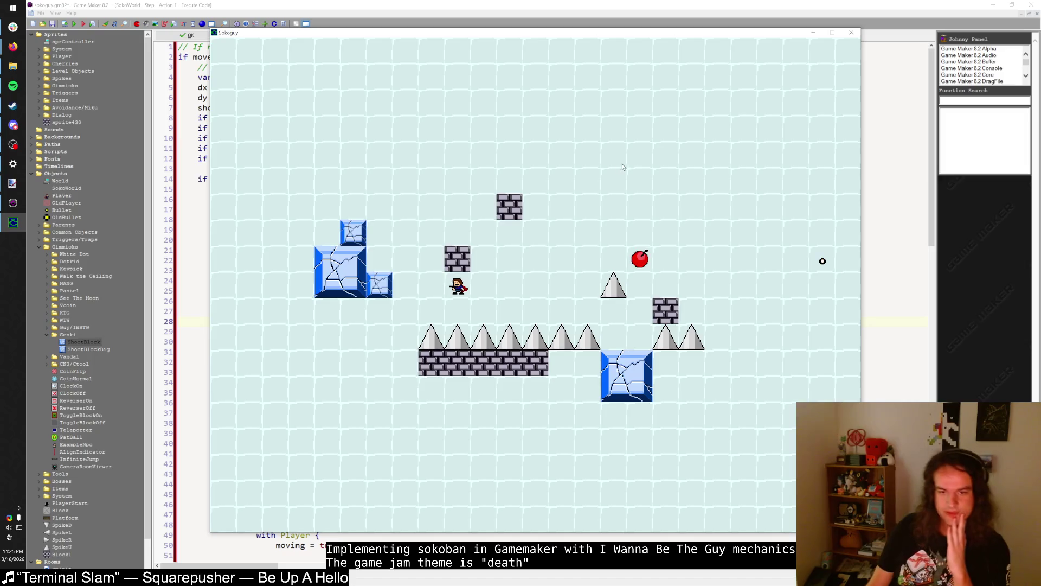
click(852, 33)
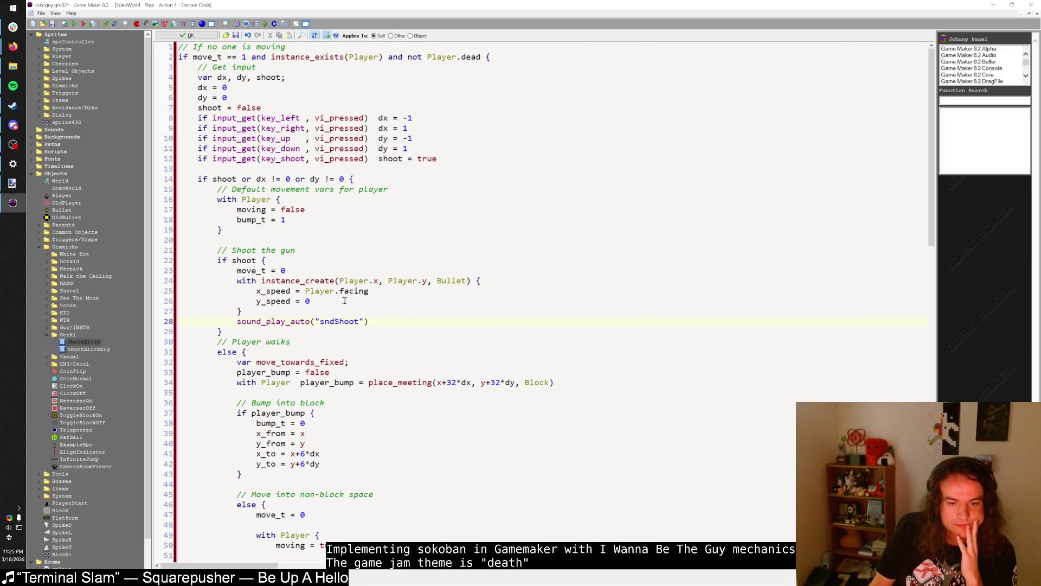
- Scroll the Step code and briefly select player_bump on line 34
scroll(344, 300, down, 4)
scroll(352, 301, up, 2)
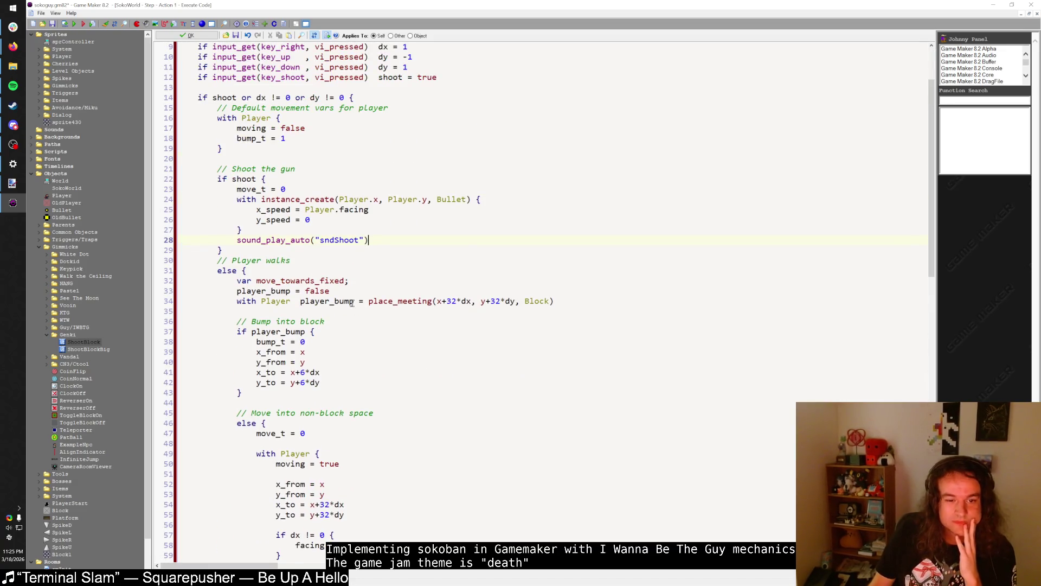
drag(300, 303, 361, 302)
click(397, 302)
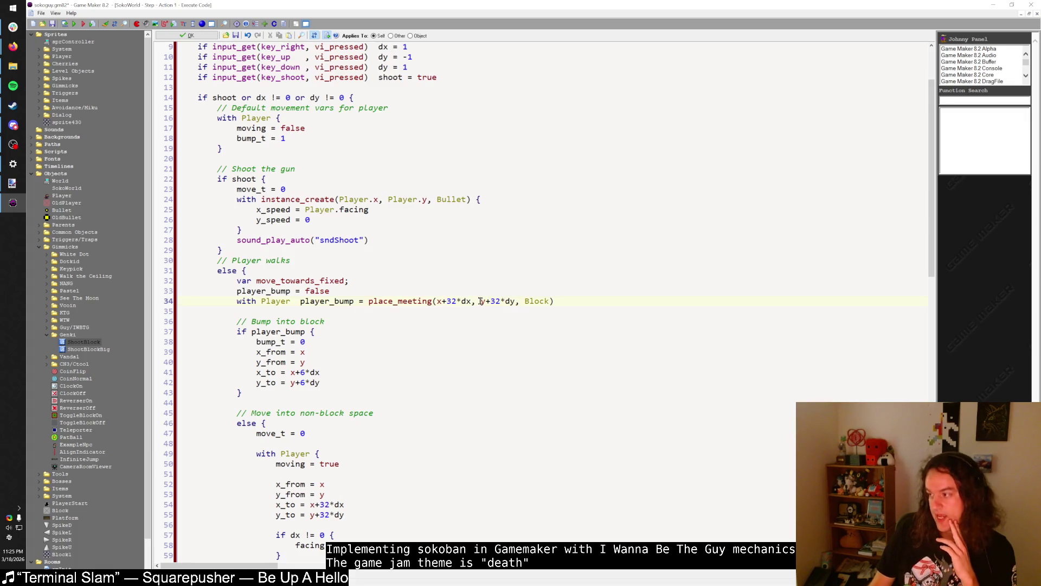
- Bring the Firefox Desmos graphing calculator window forward and start a new tab
mouse_move(13, 46)
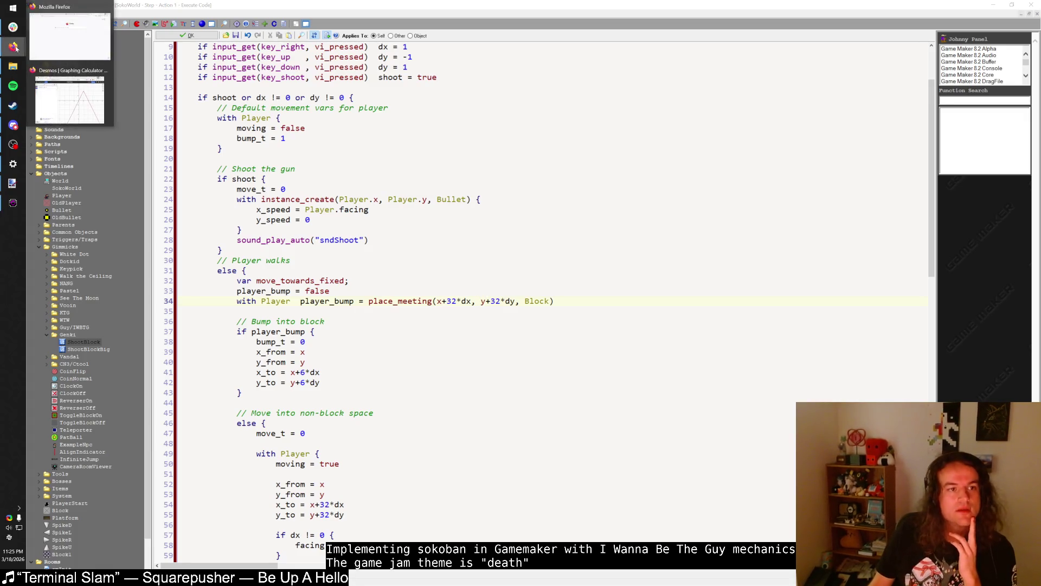
click(60, 91)
click(543, 127)
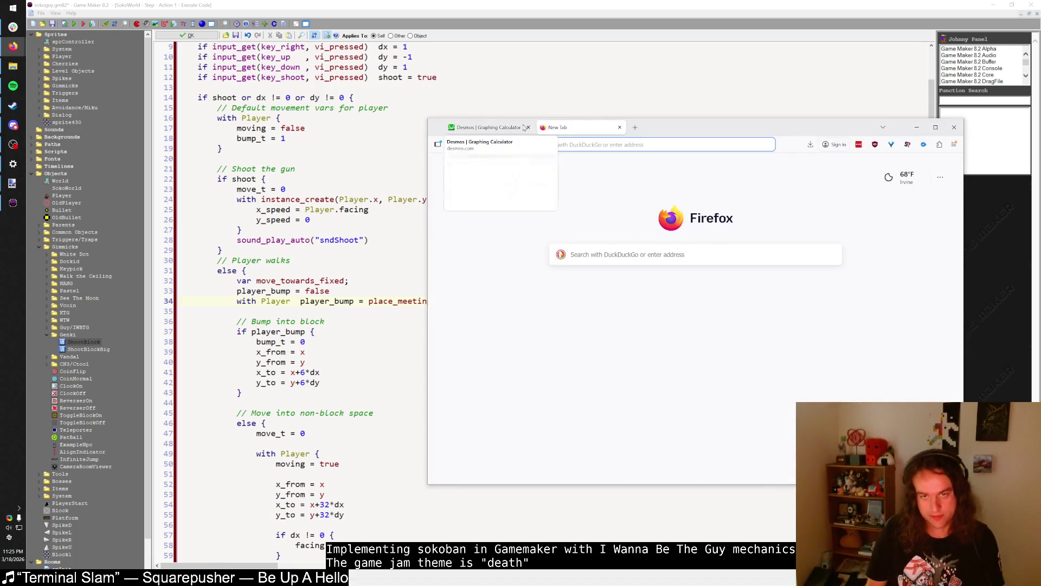
- Close the empty tab and search the web for 'cryptic crypt game jam'
key(ctrl+w)
key(ctrl+w)
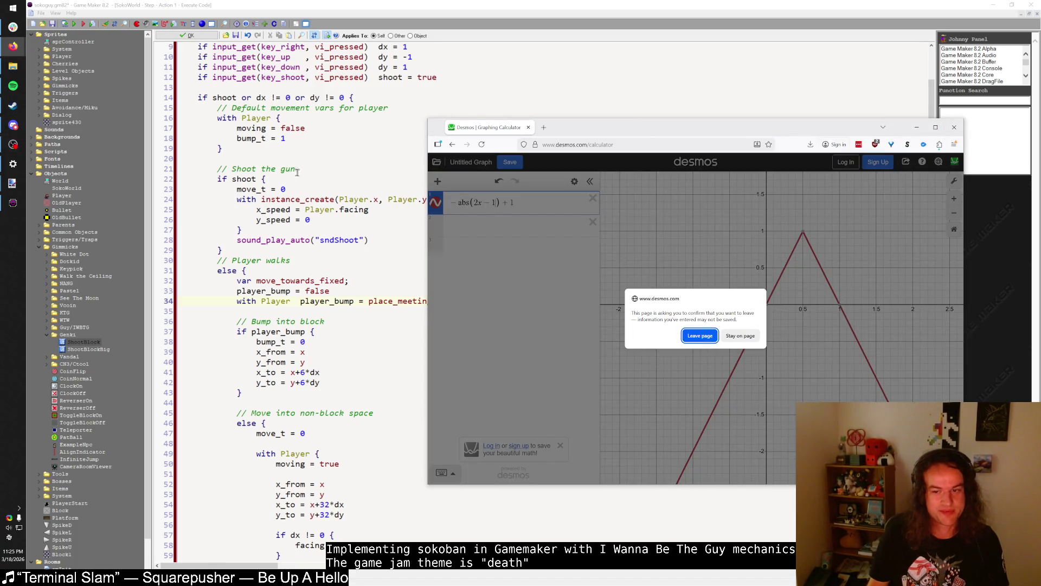
click(740, 335)
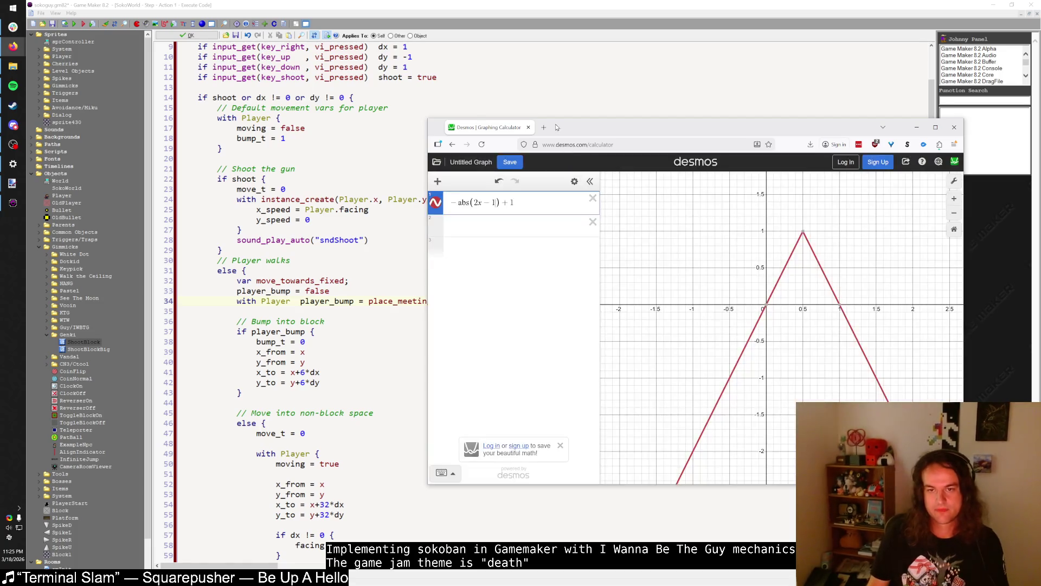
click(544, 127)
text(cryptic)
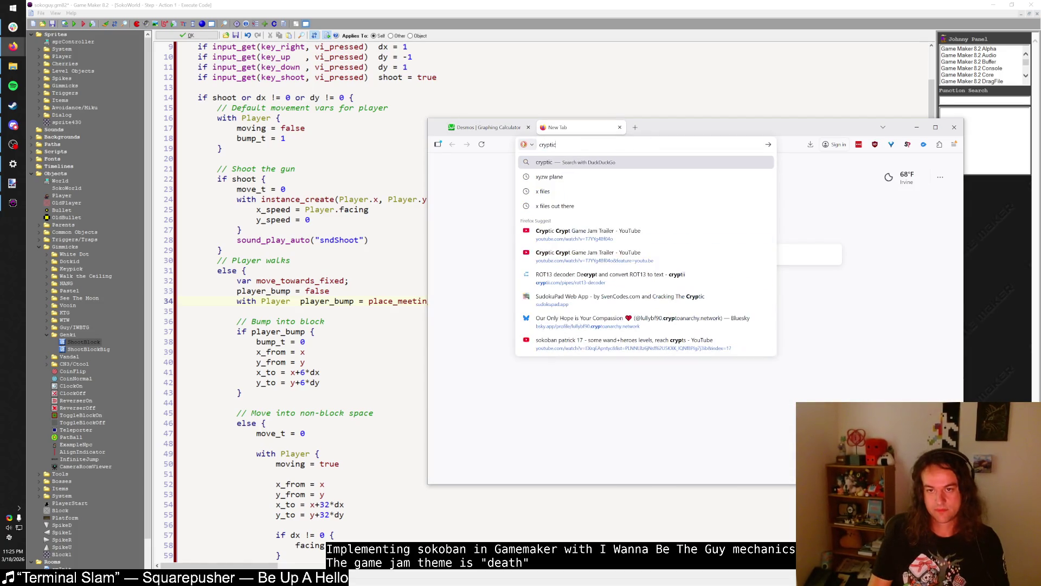
text( crypt game jam)
key(Return)
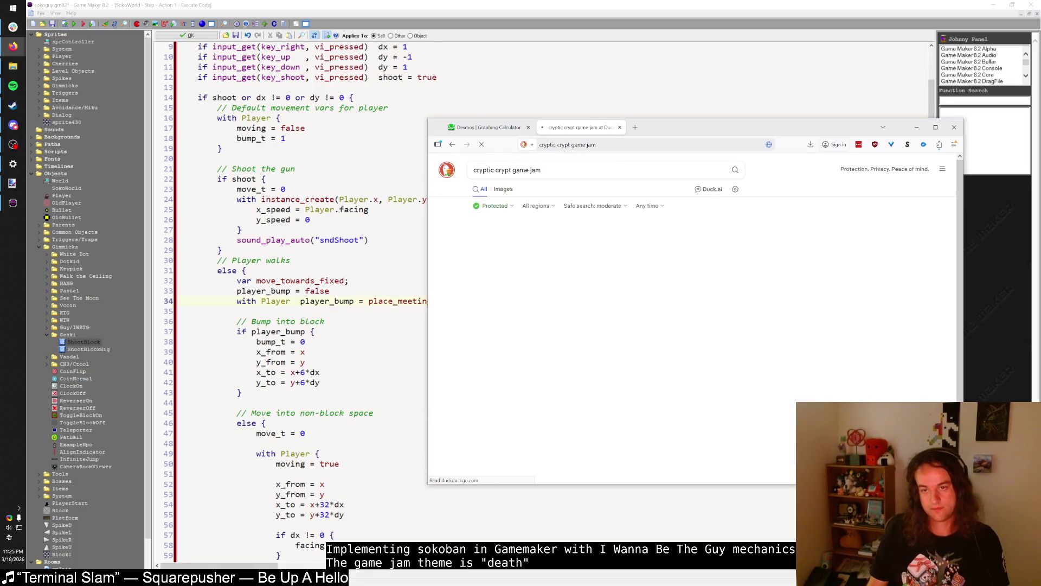
- Open the Cryptic Crypt Game Jam Trailer on YouTube and expand its description
click(575, 247)
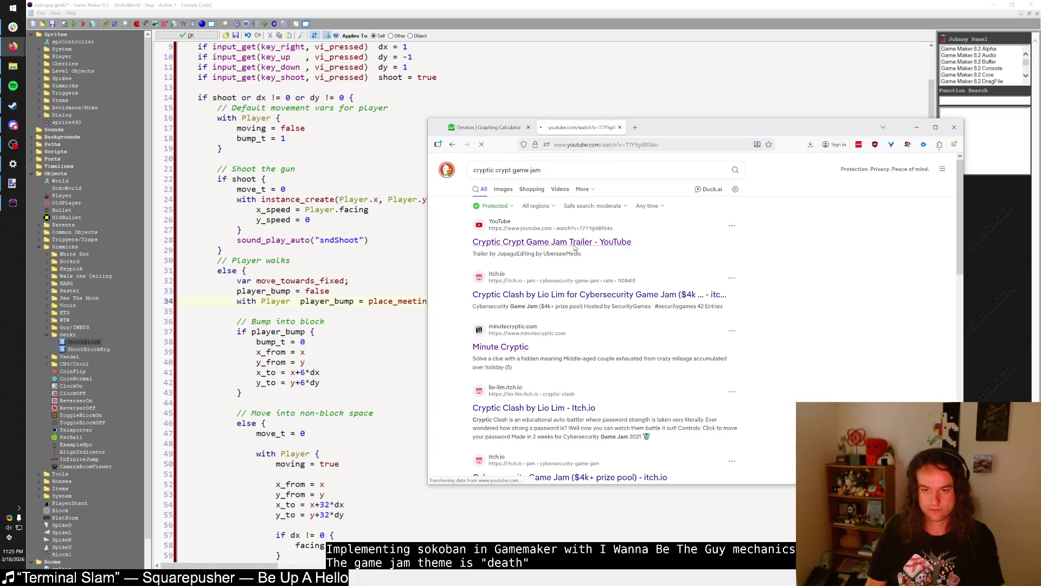
click(589, 146)
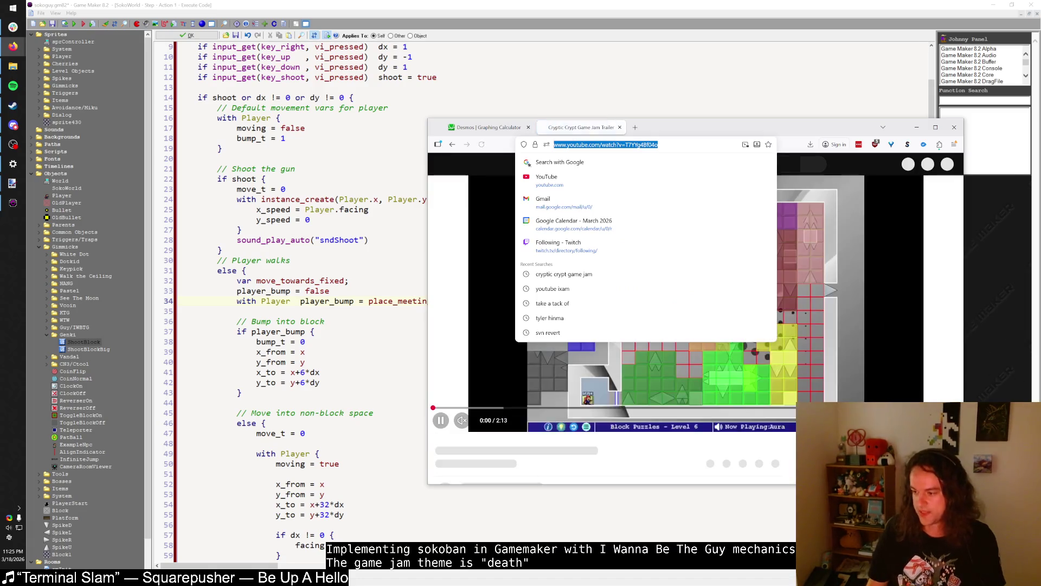
scroll(829, 187, down, 3)
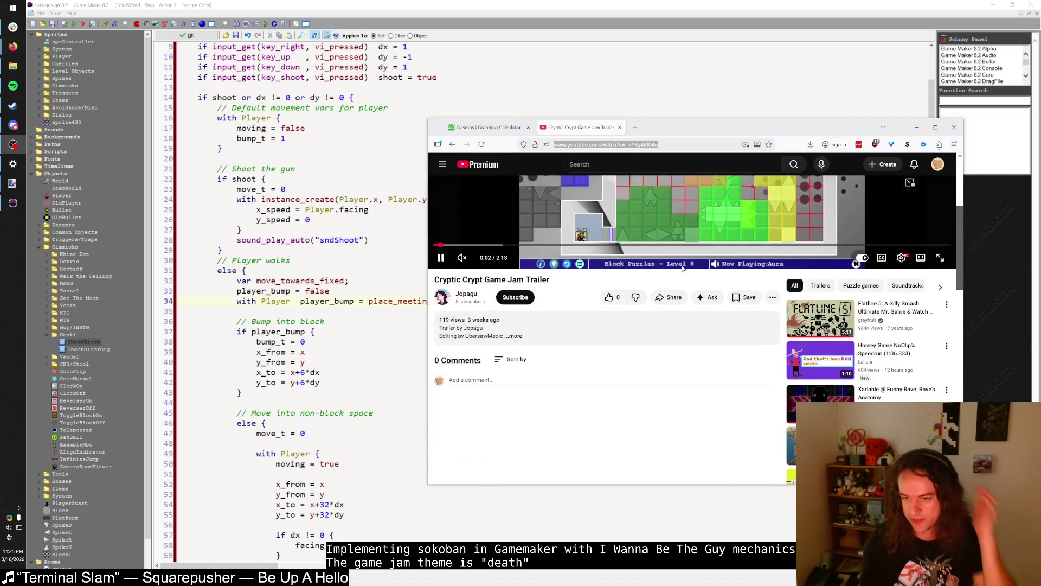
click(524, 330)
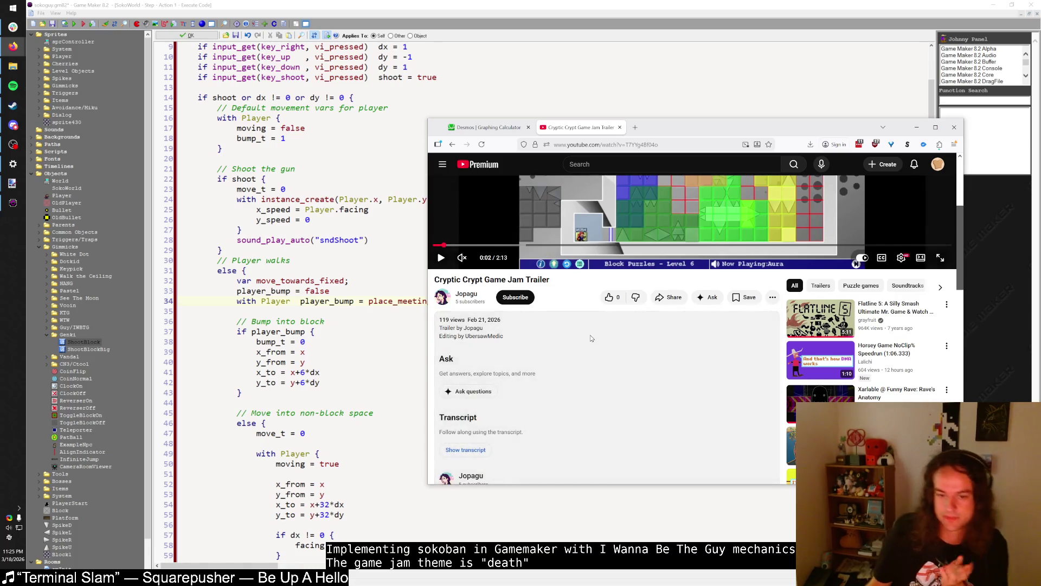
scroll(594, 339, down, 3)
scroll(545, 326, up, 3)
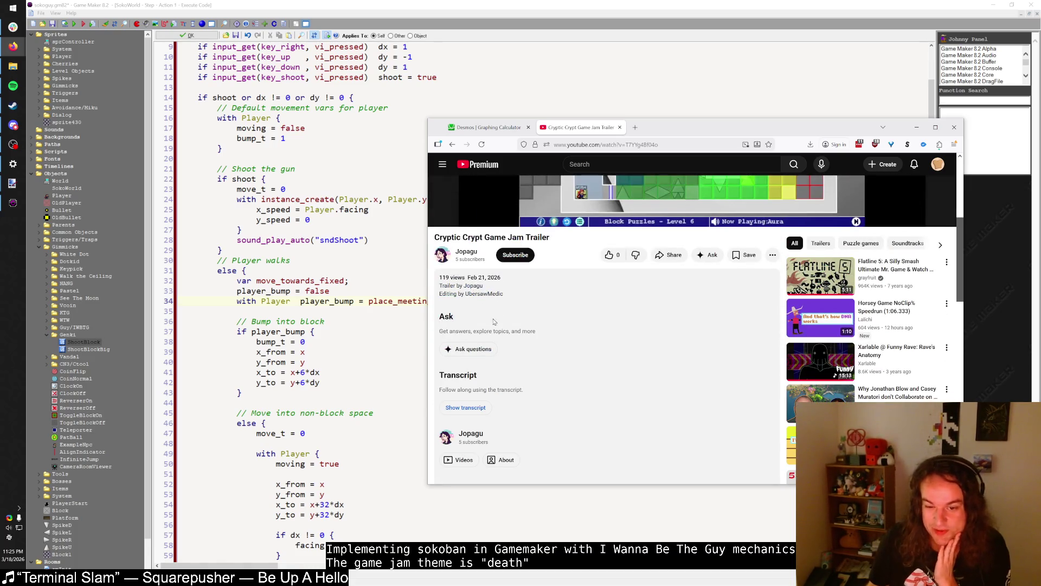
scroll(639, 206, up, 2)
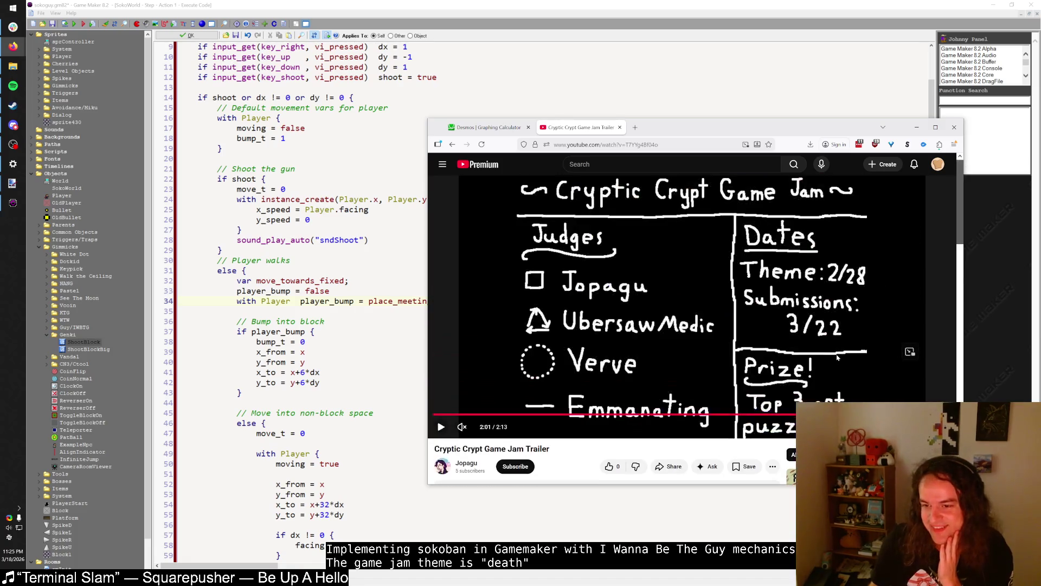
- Seek the trailer back to 1:27, then minimize Firefox and return to the step code
key(Left)
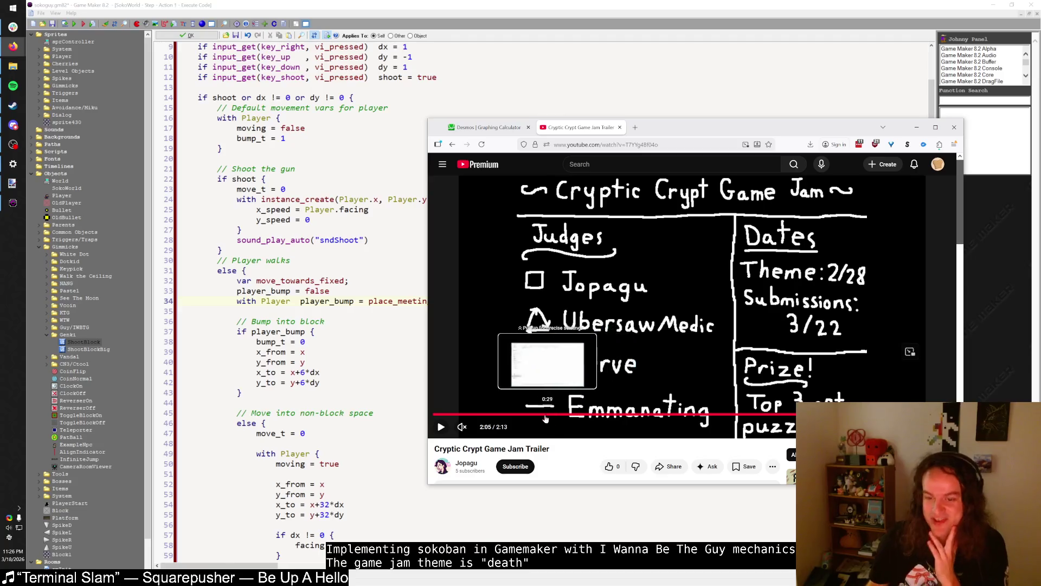
click(774, 415)
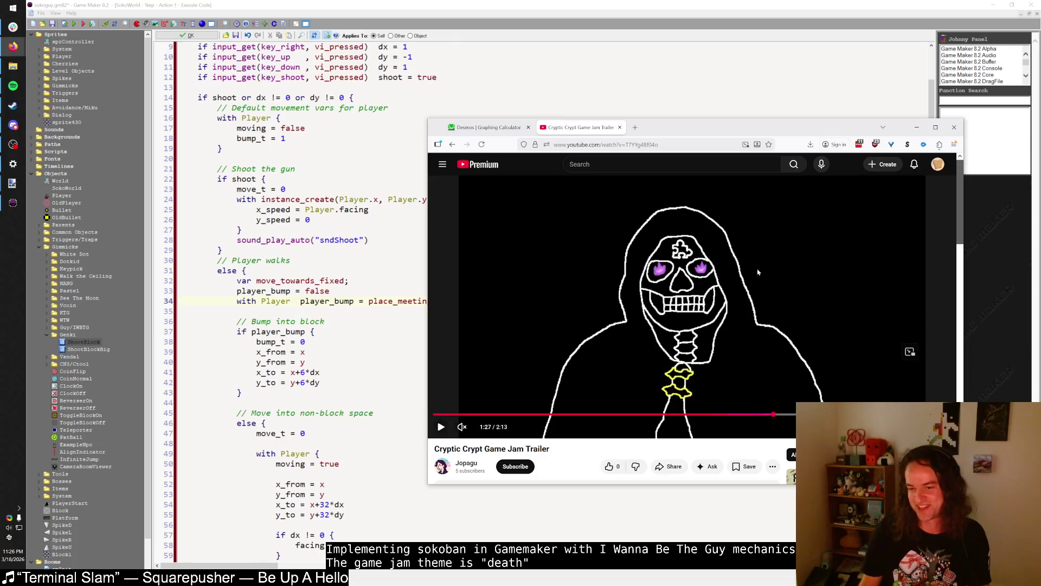
click(916, 127)
click(330, 260)
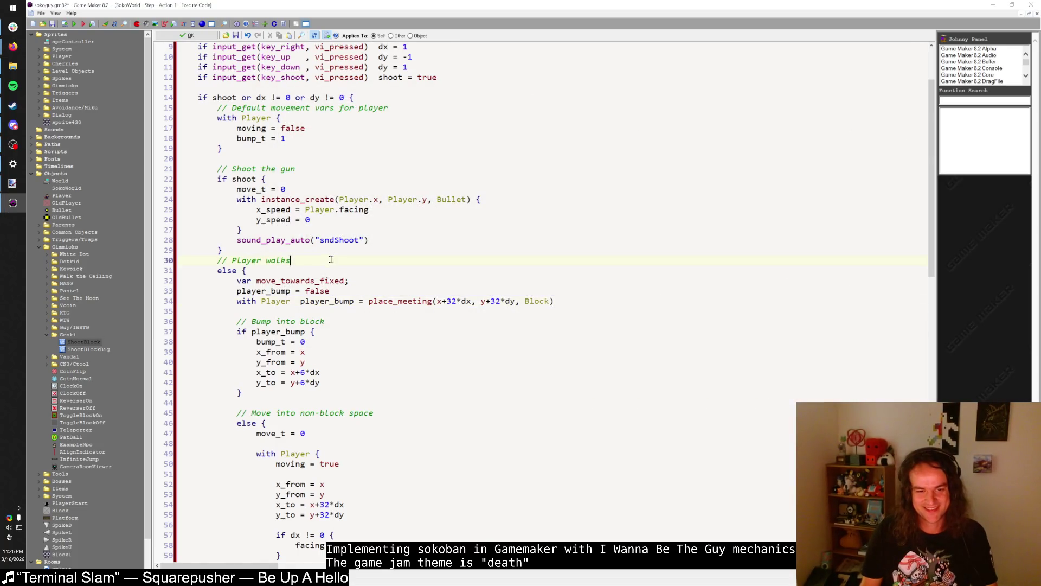
click(294, 279)
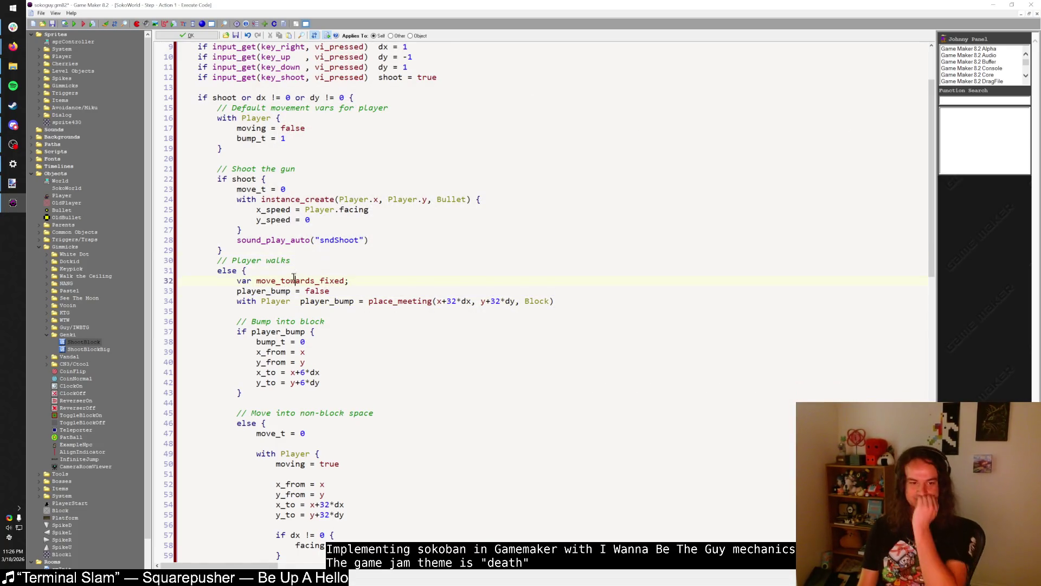
click(291, 272)
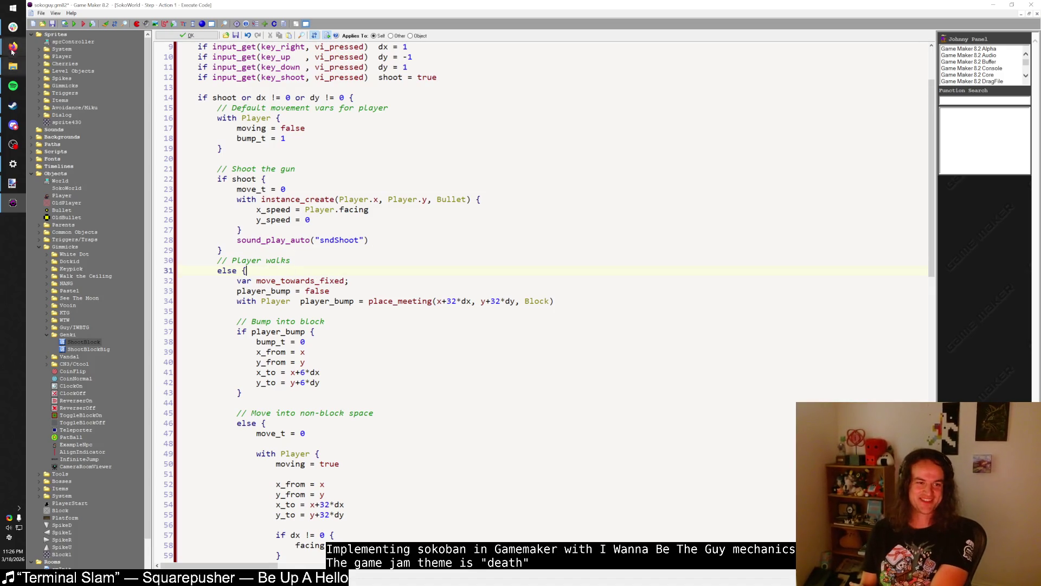
mouse_move(12, 51)
click(71, 70)
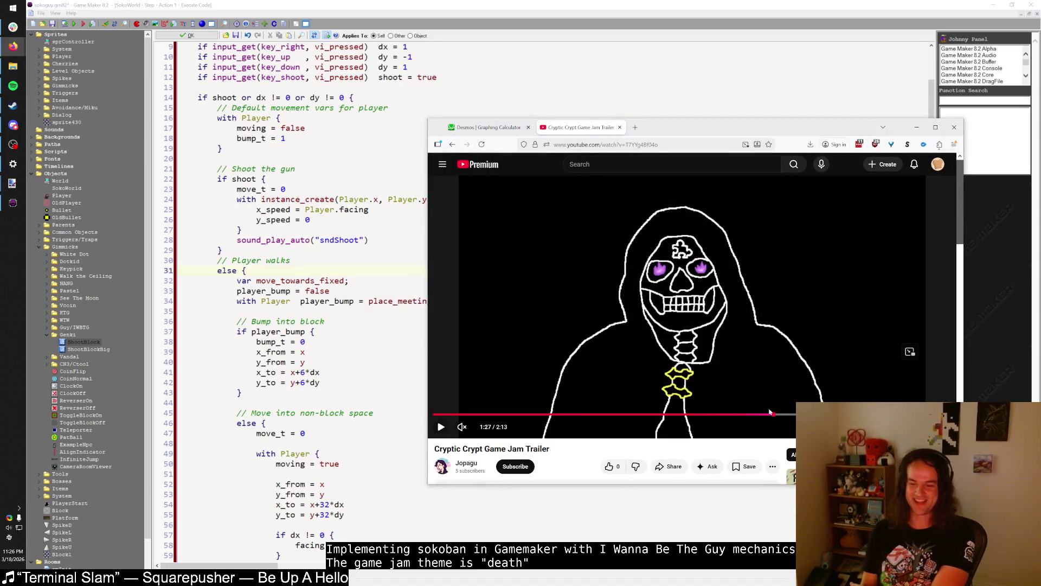
drag(773, 413, 895, 414)
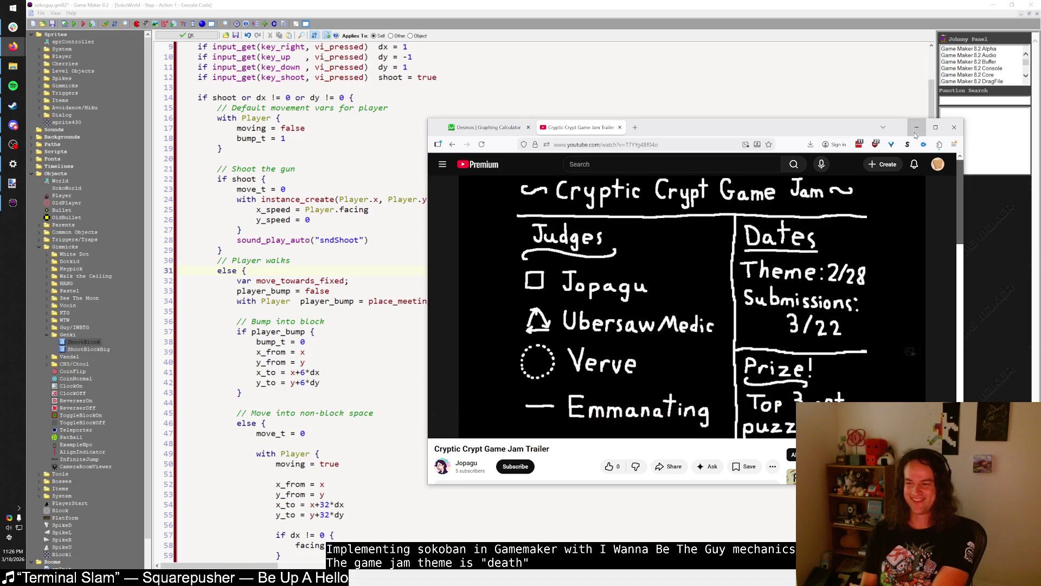
click(916, 127)
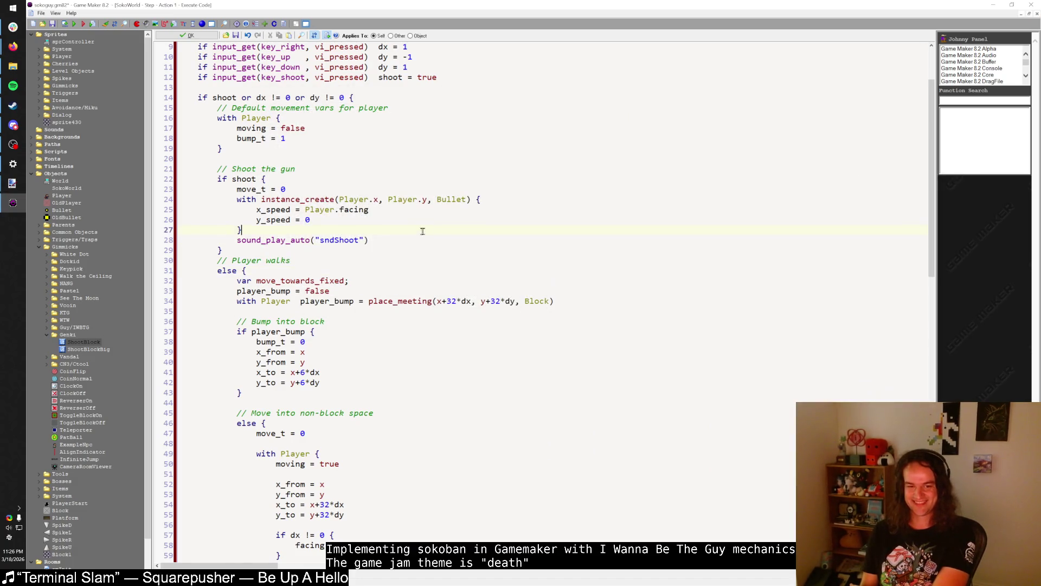
click(418, 249)
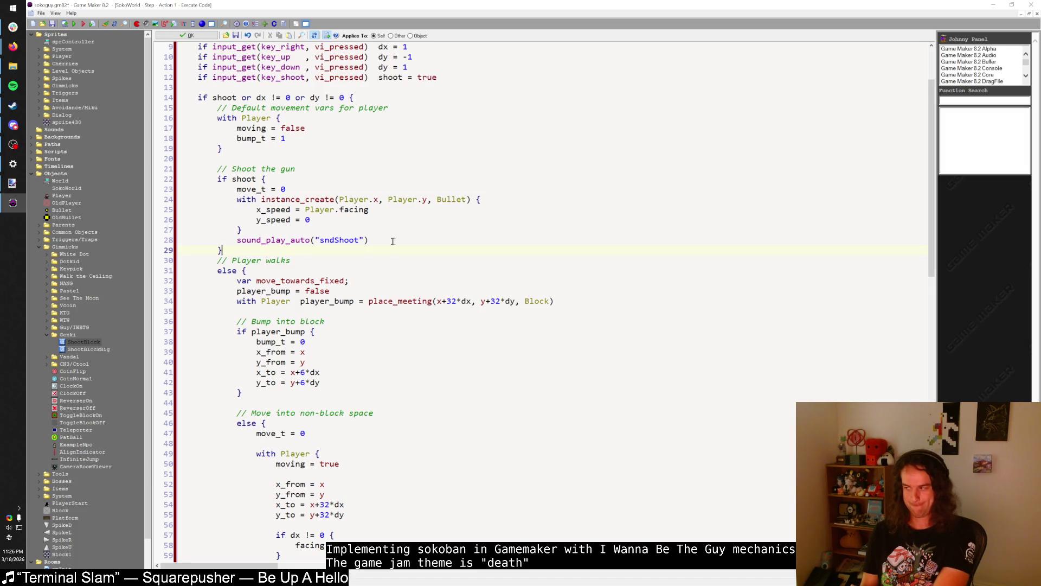
key(alt+Tab)
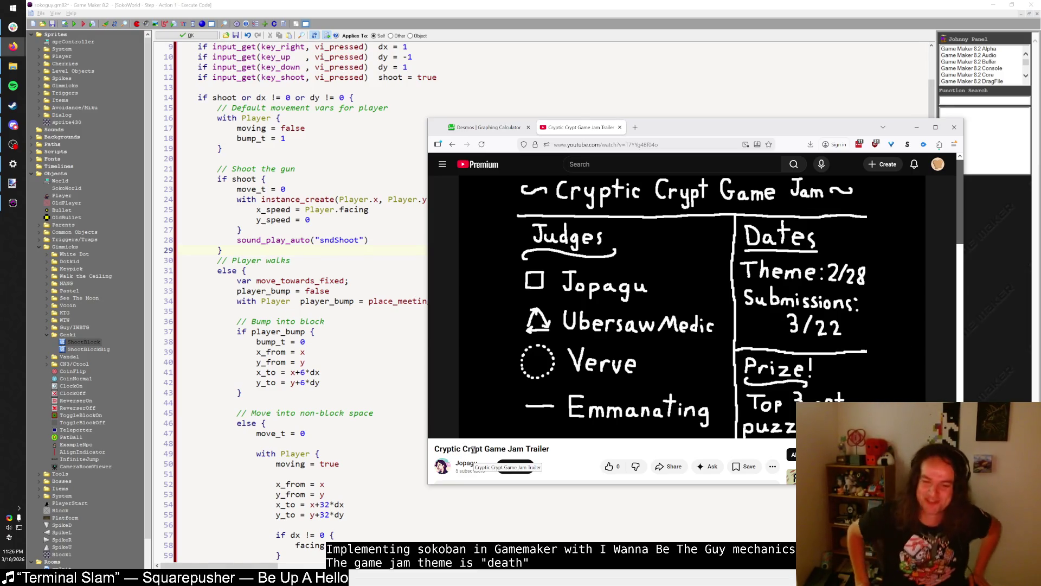
click(916, 126)
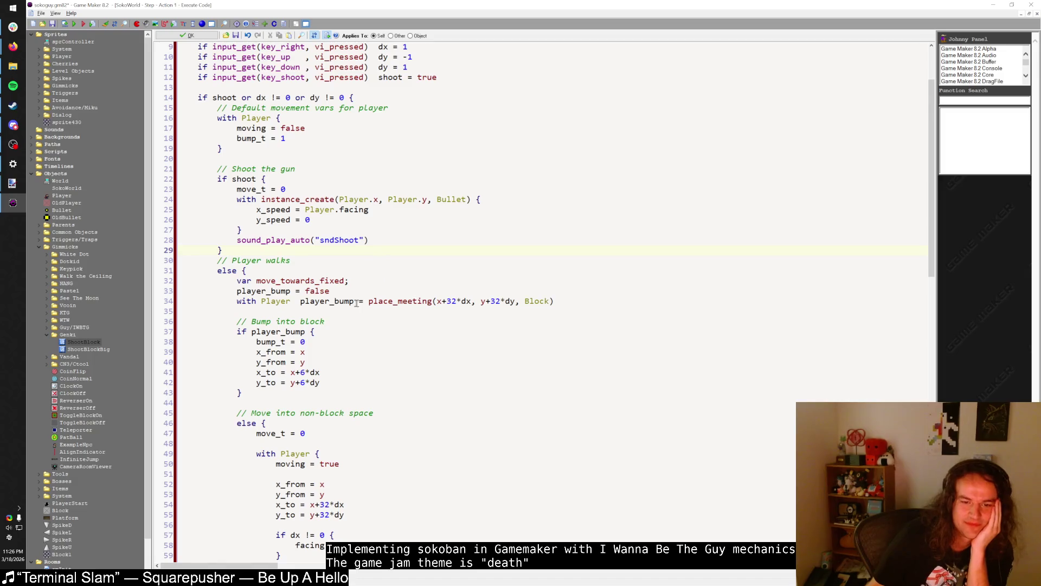
click(311, 332)
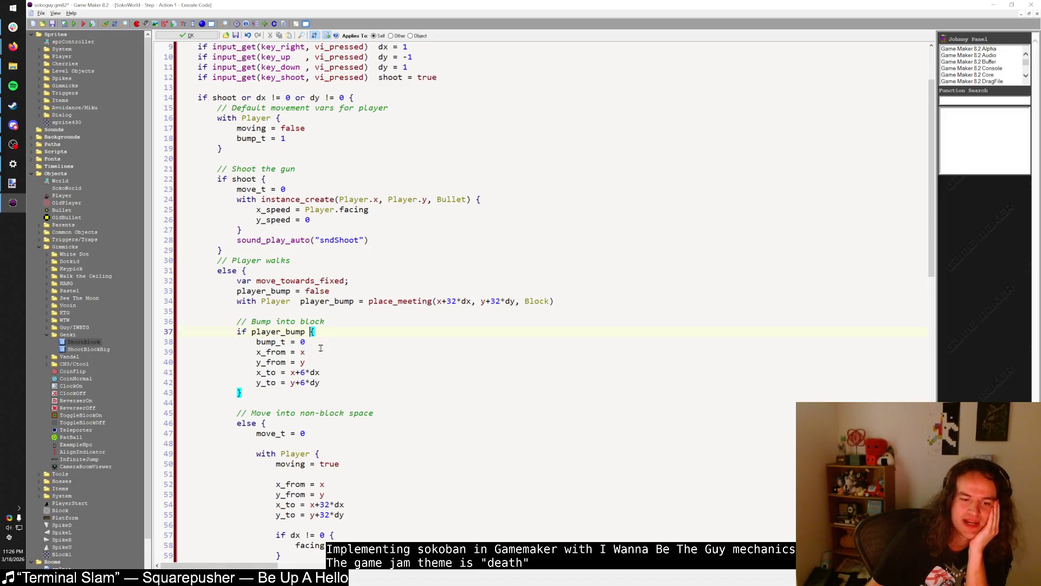
click(326, 333)
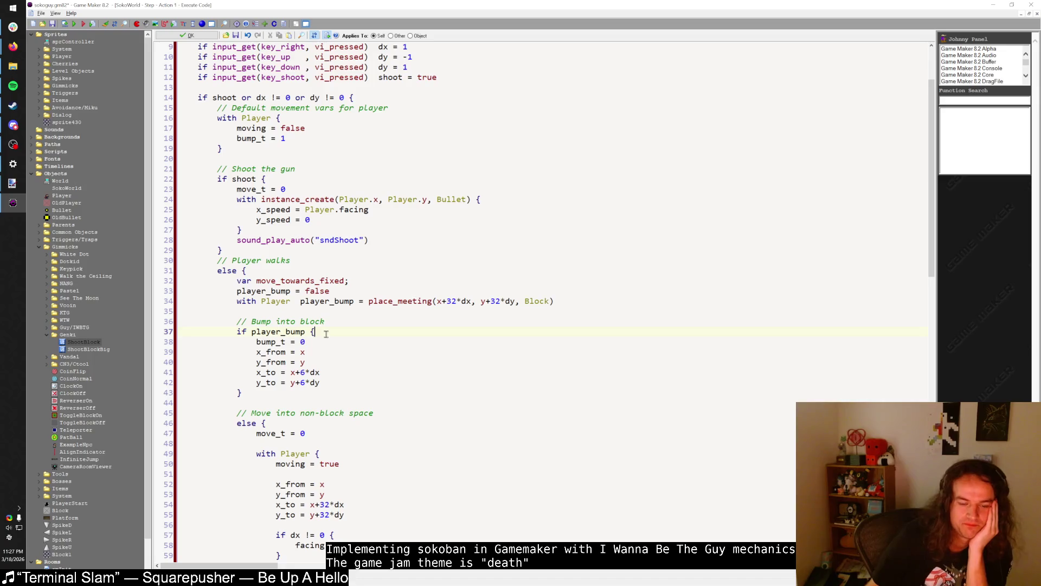
scroll(346, 342, down, 5)
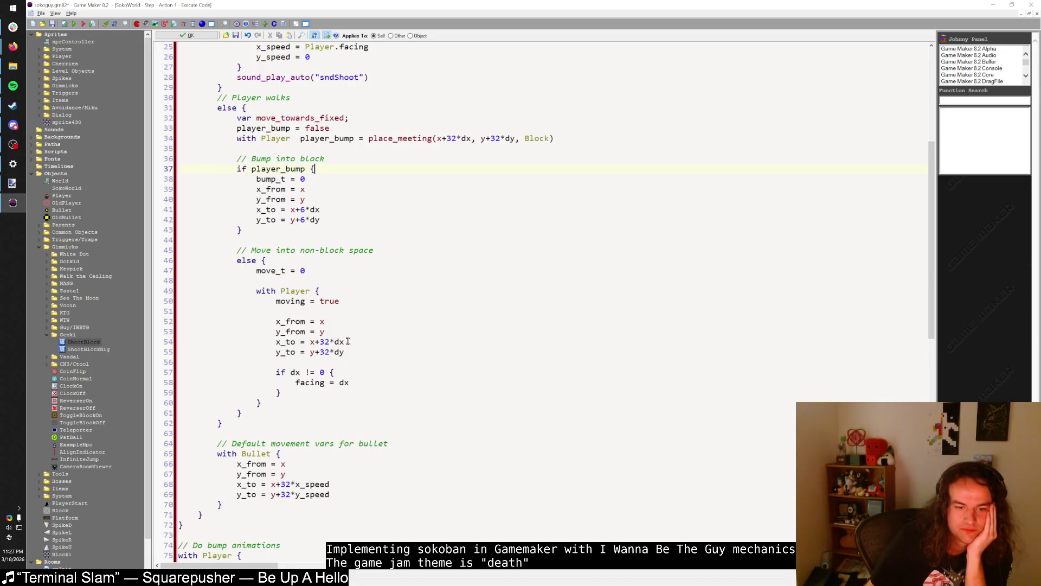
- Wrap the player_bump branch body in an indented with Player { } block
scroll(331, 369, up, 4)
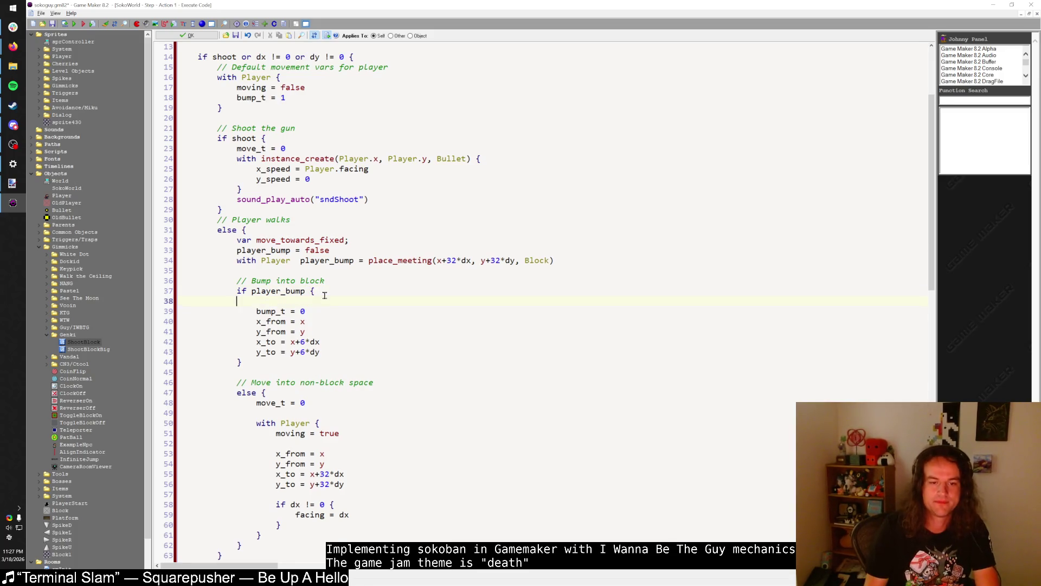
key(Return)
text(with Player {)
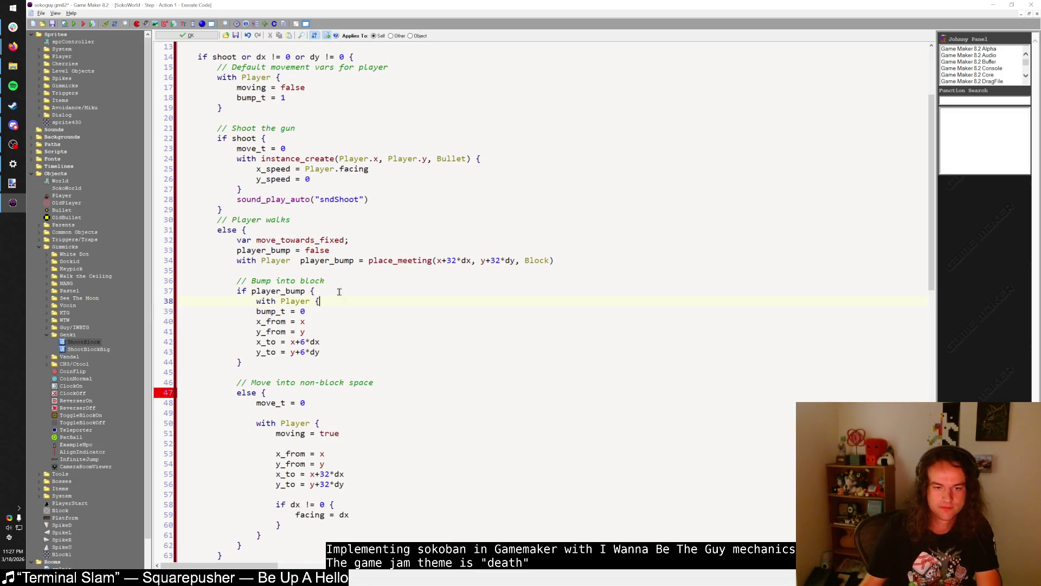
click(329, 350)
key(Return)
text(})
key(shift+Up)
key(shift+Up)
key(shift+Up)
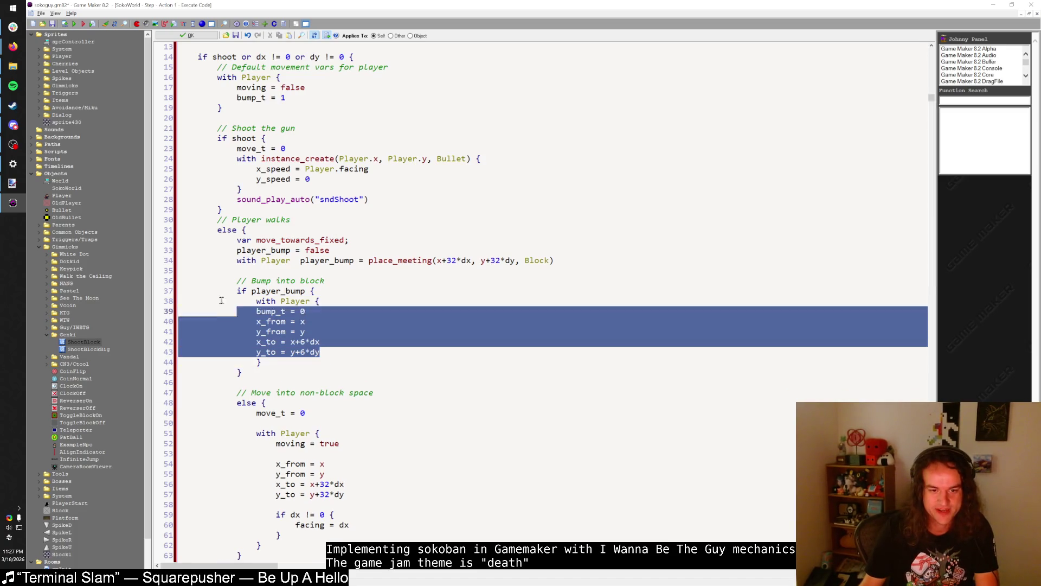
key(Tab)
- Run the game, walk the player onto the brick blocks, fire bullets, then close it
click(74, 24)
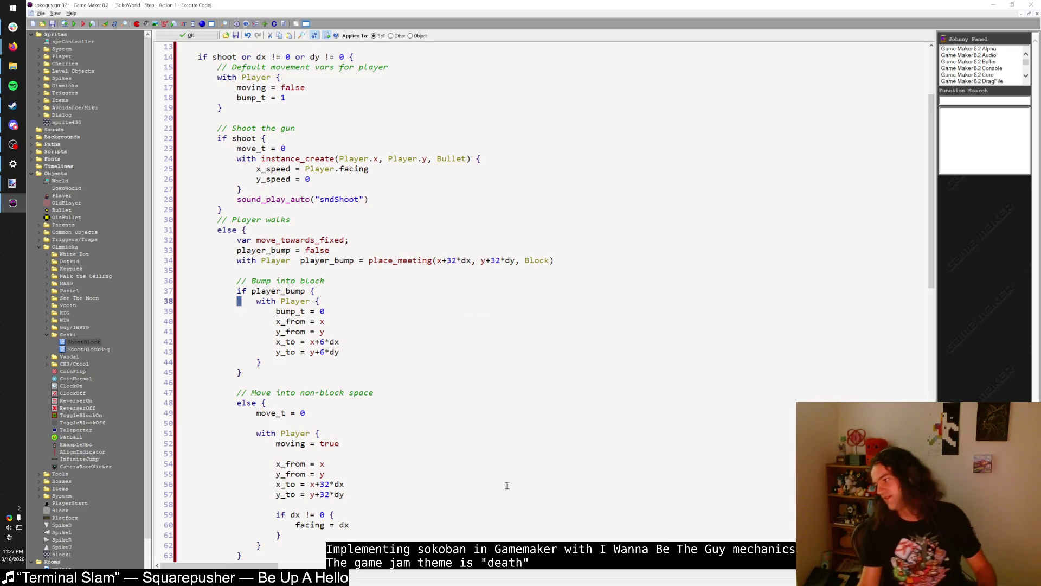
key(shift)
key(shift)
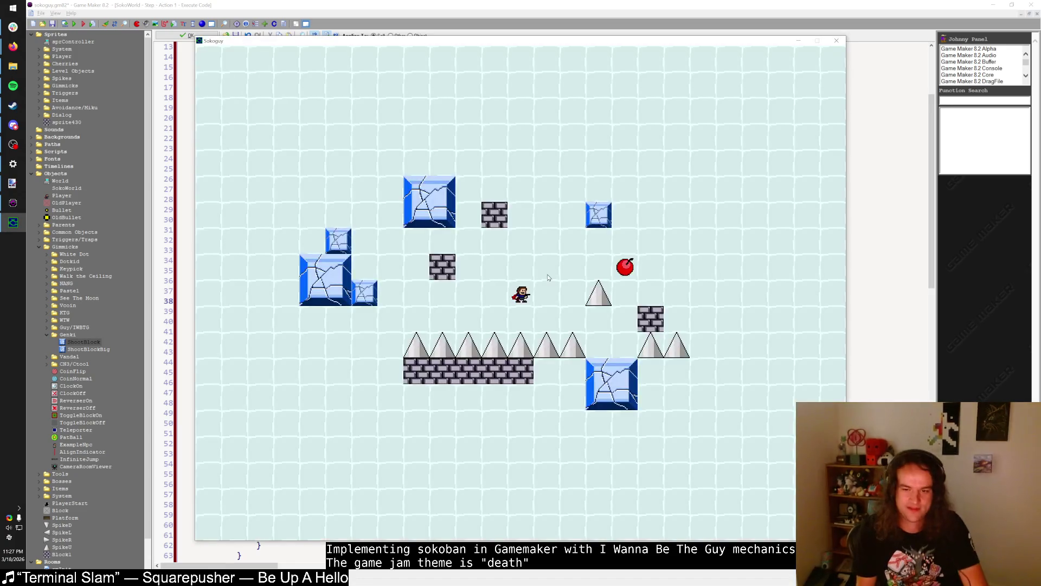
key(Left)
key(Up)
key(Left)
key(Left)
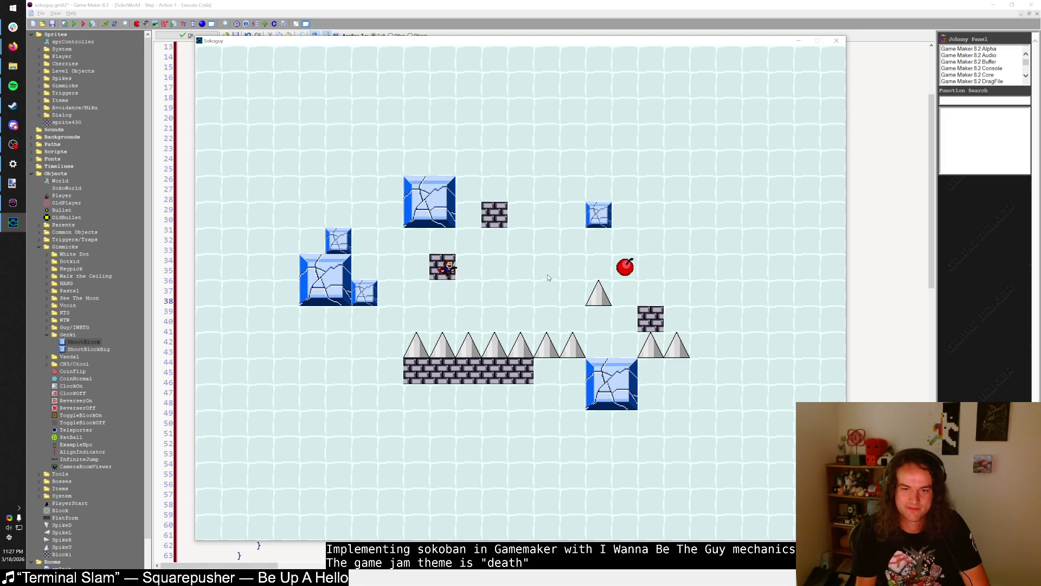
key(Right)
key(Right)
key(Up)
key(Up)
key(Up)
key(Down)
key(z)
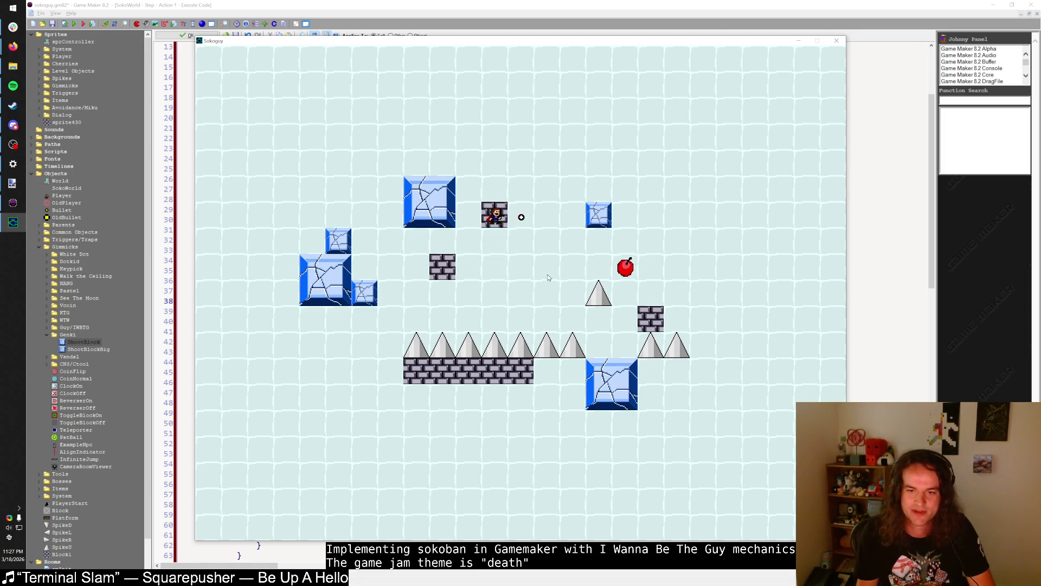
click(836, 40)
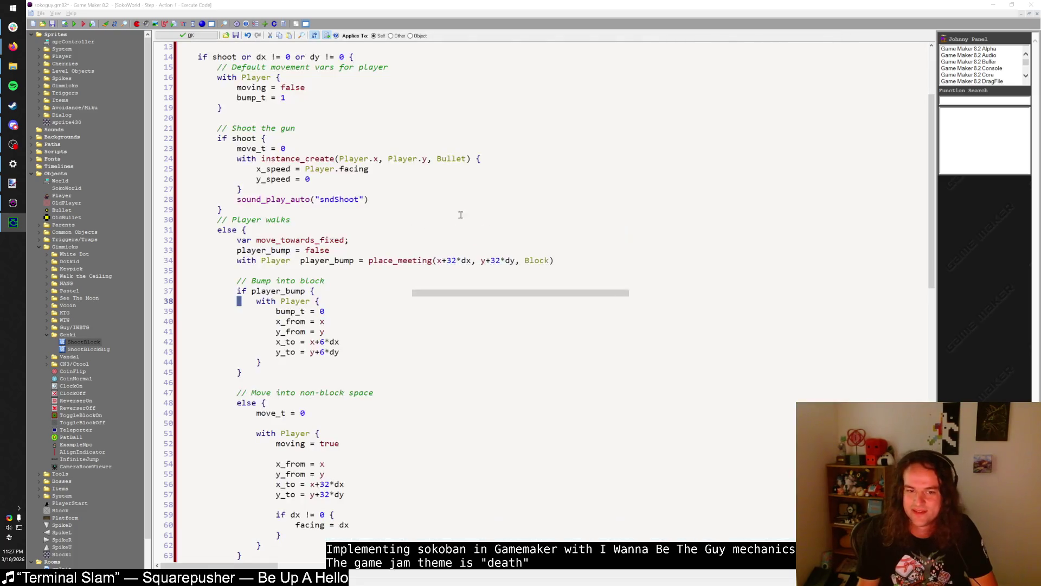
- Inspect the place_meeting call on line 34, briefly switching to other applications
click(437, 261)
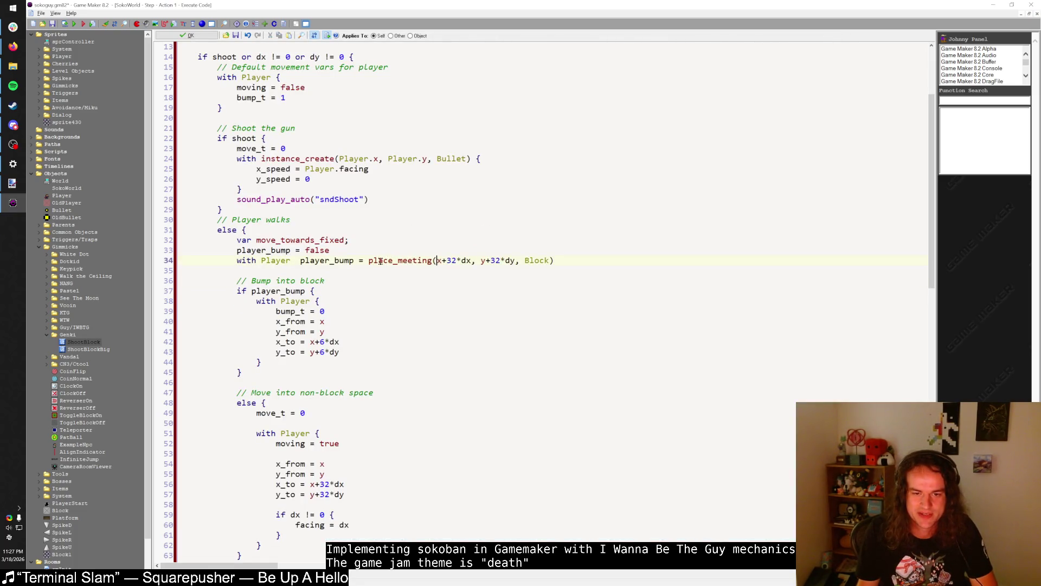
drag(369, 261, 433, 262)
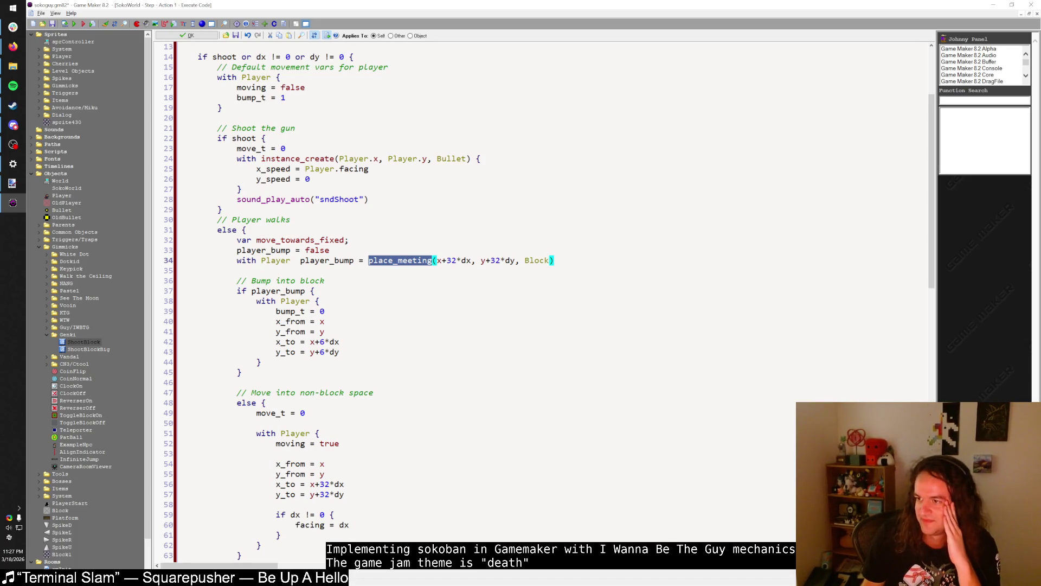
key(alt+Tab)
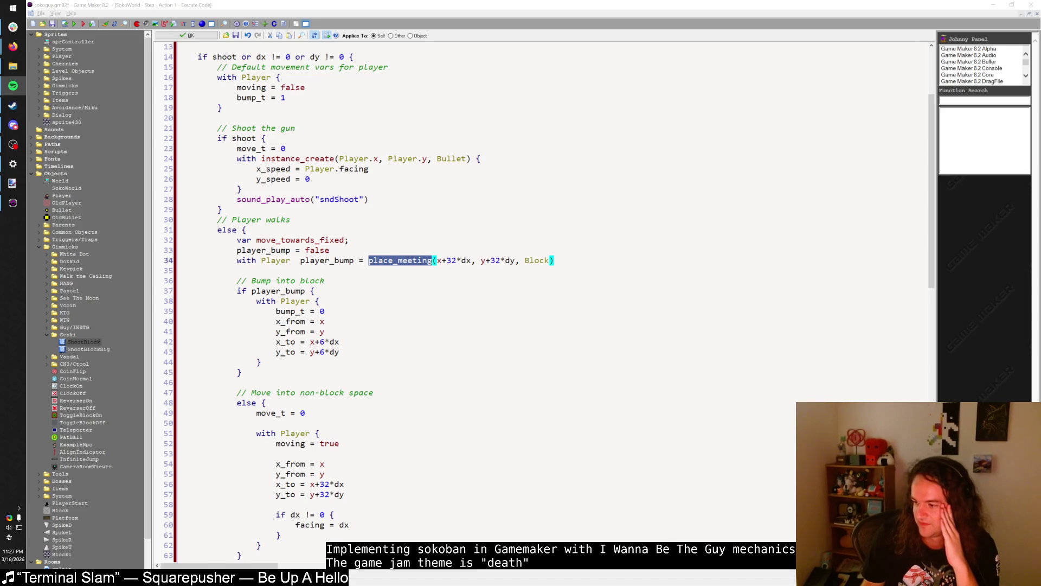
key(alt+Tab)
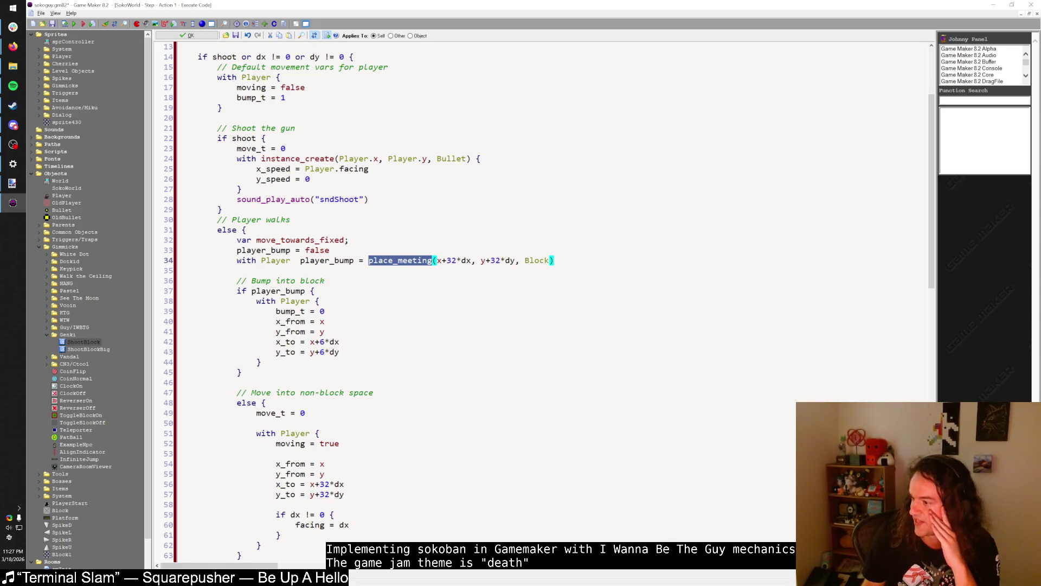
click(417, 260)
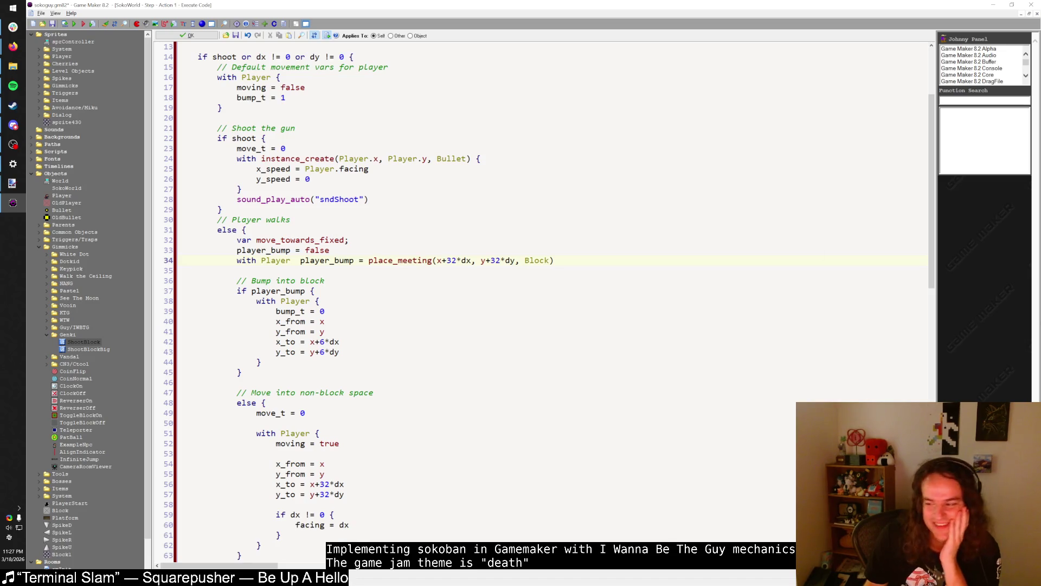
click(13, 144)
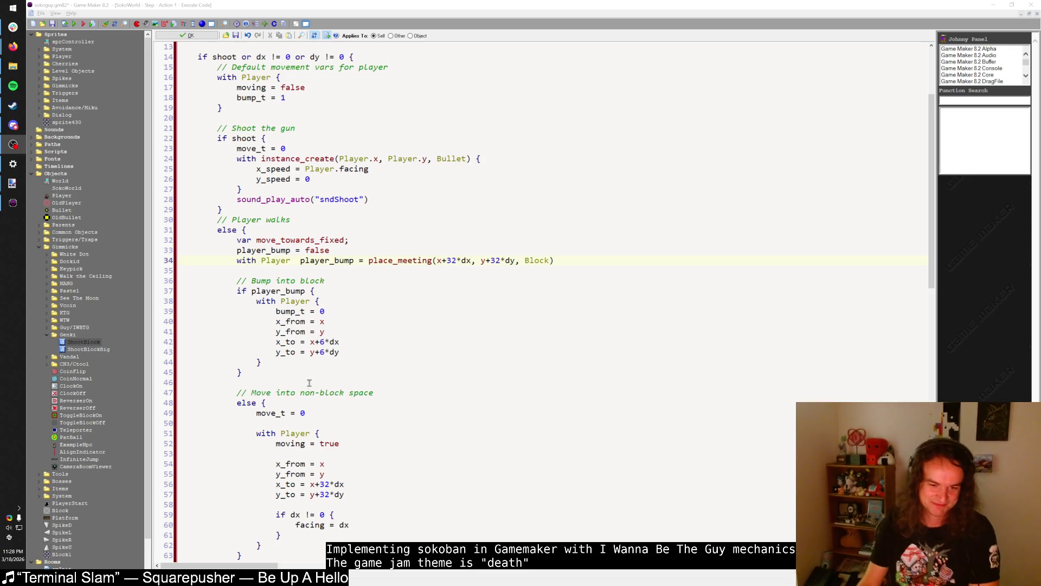
click(314, 366)
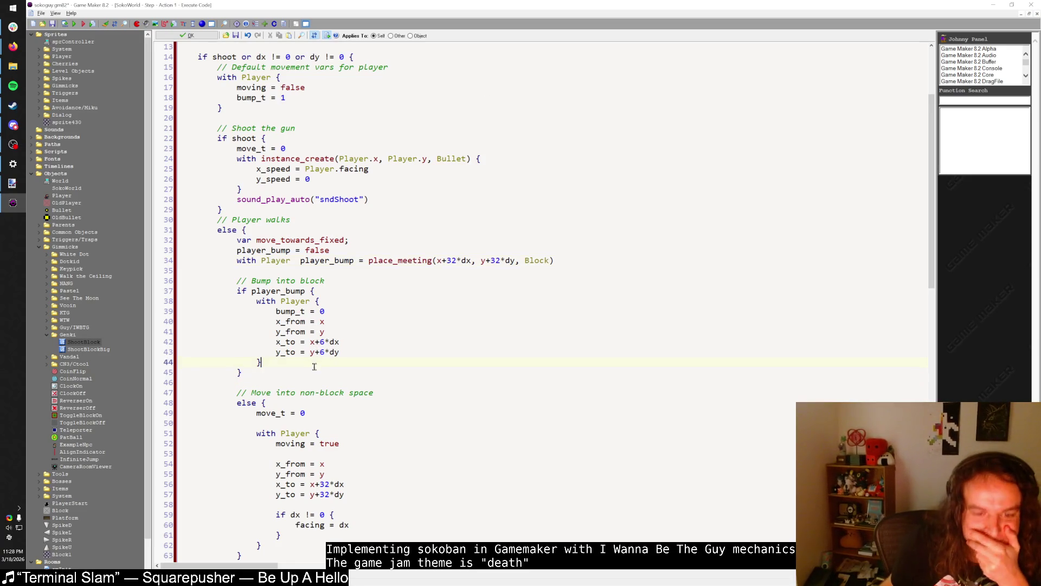
key(Down)
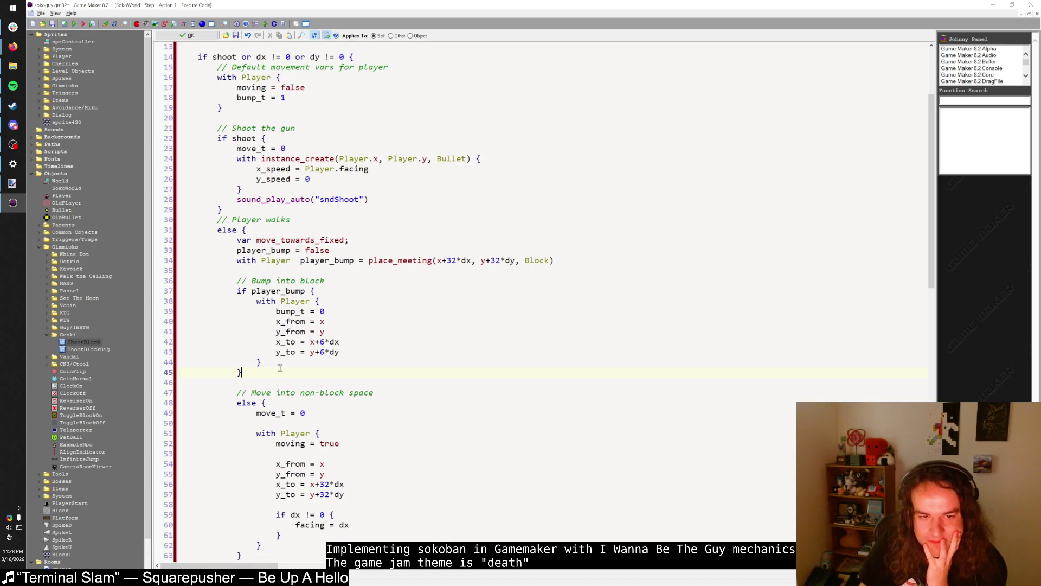
- Examine the place_meeting arguments on line 34 and start a new line below it
click(383, 260)
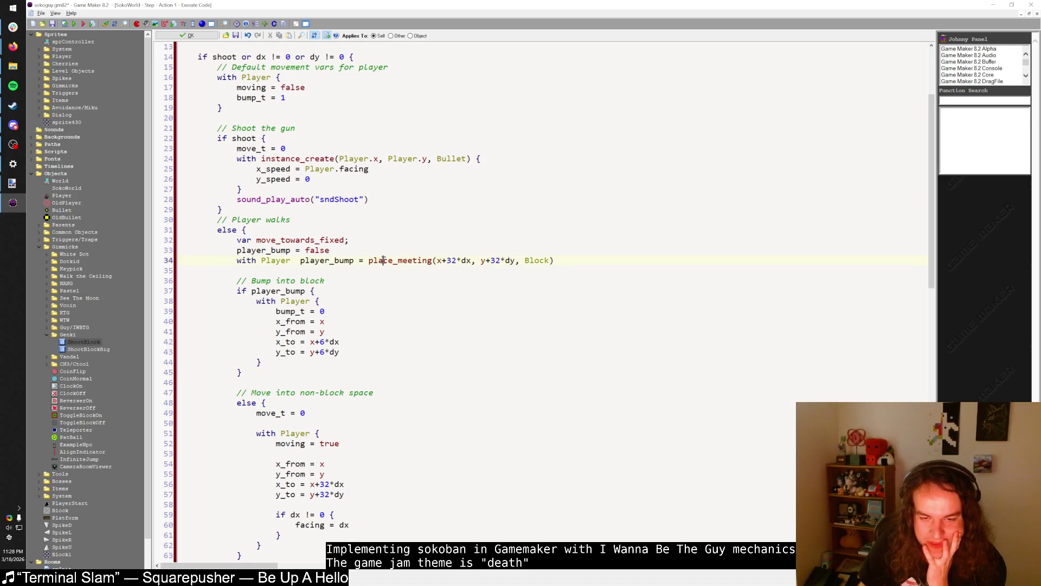
double_click(404, 262)
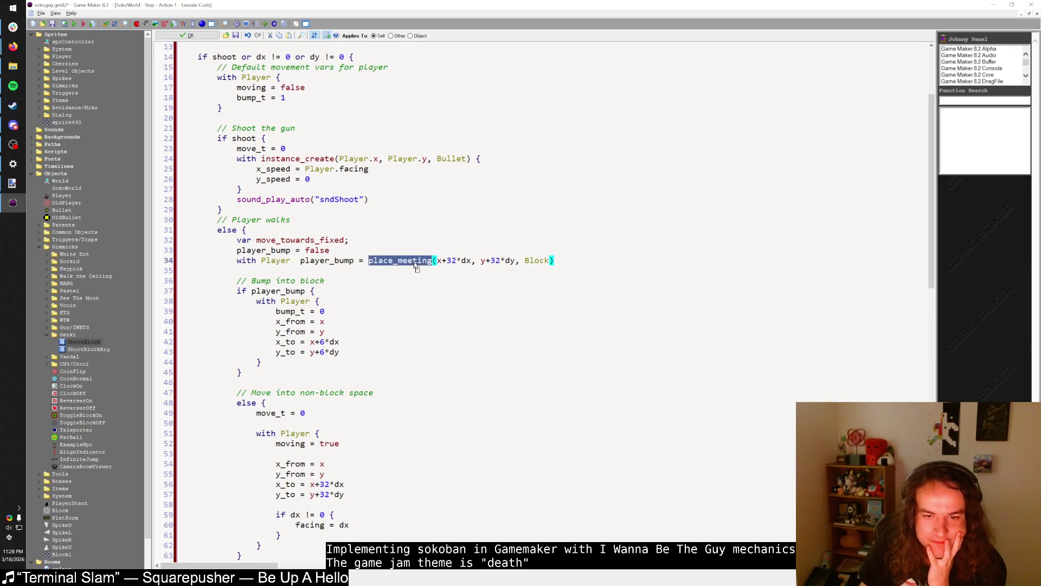
click(439, 261)
drag(448, 261, 515, 261)
click(544, 261)
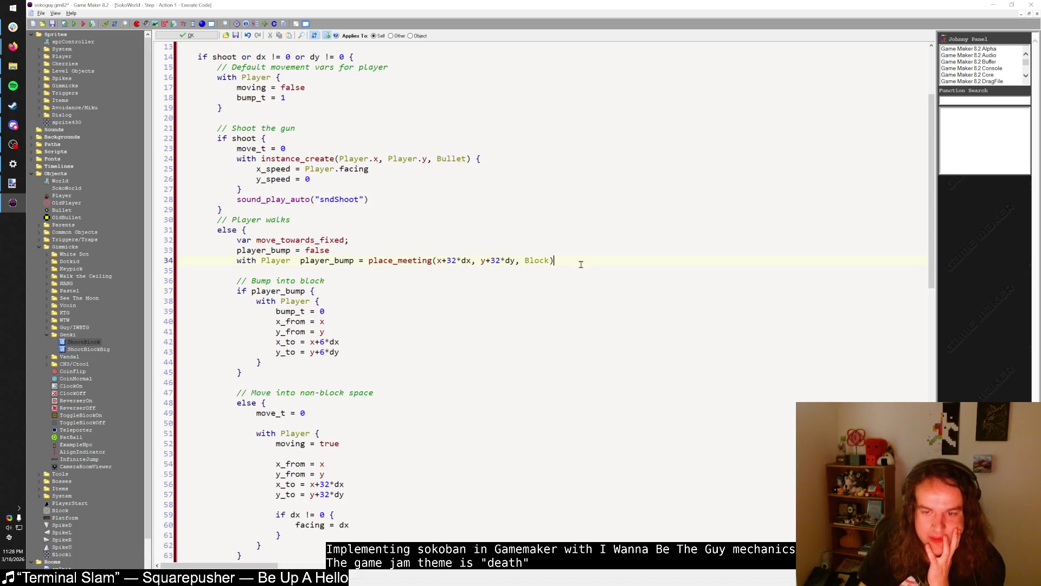
key(Return)
text(player)
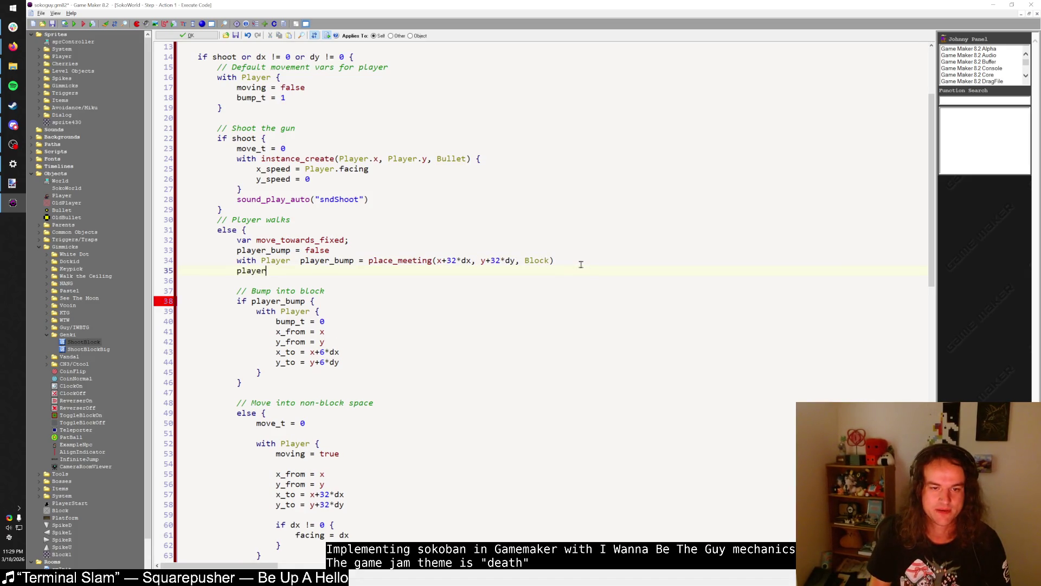
key(BackSpace)
key(BackSpace)
key(BackSpace)
- Replace move_towards_fixed in the line 32 var declaration with player_bump
double_click(272, 249)
double_click(322, 240)
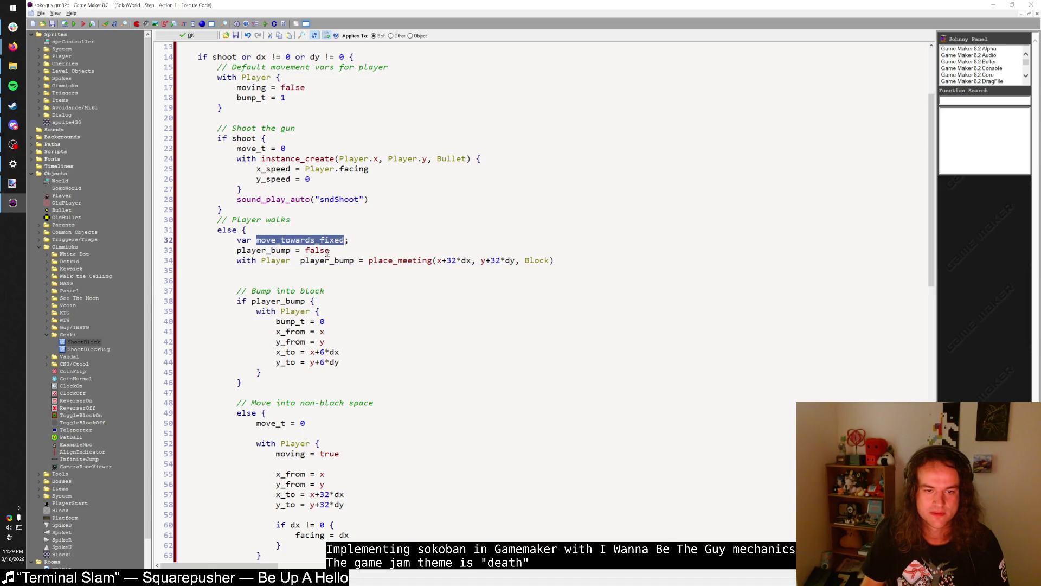
click(327, 240)
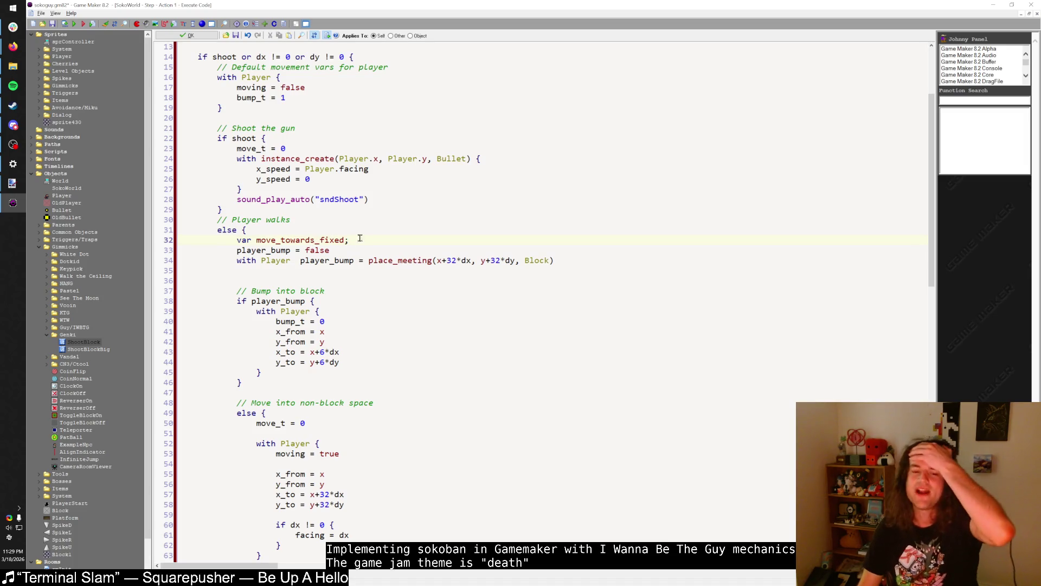
drag(360, 238, 233, 240)
click(270, 261)
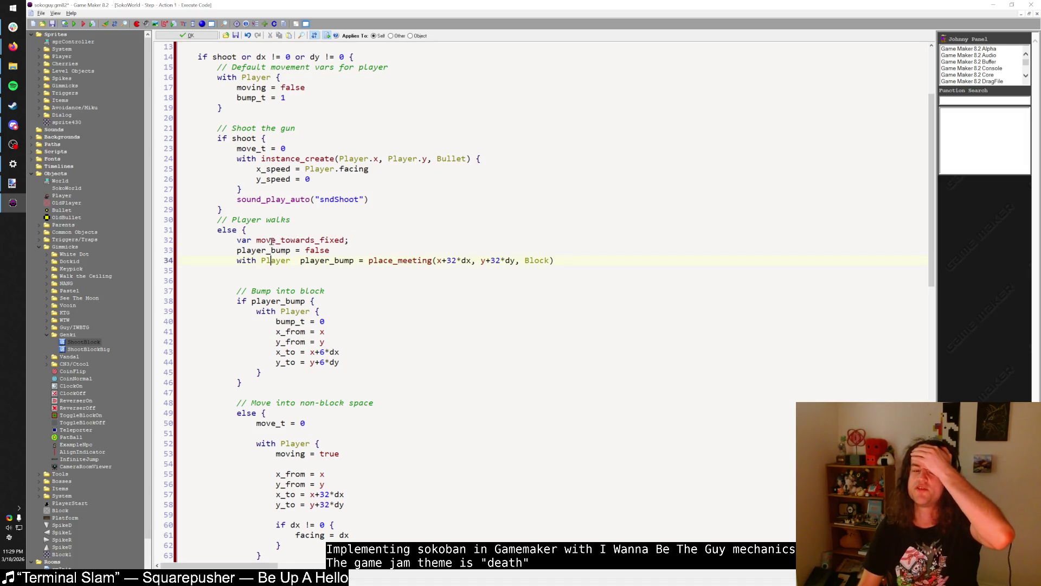
double_click(272, 240)
text(player_bump;)
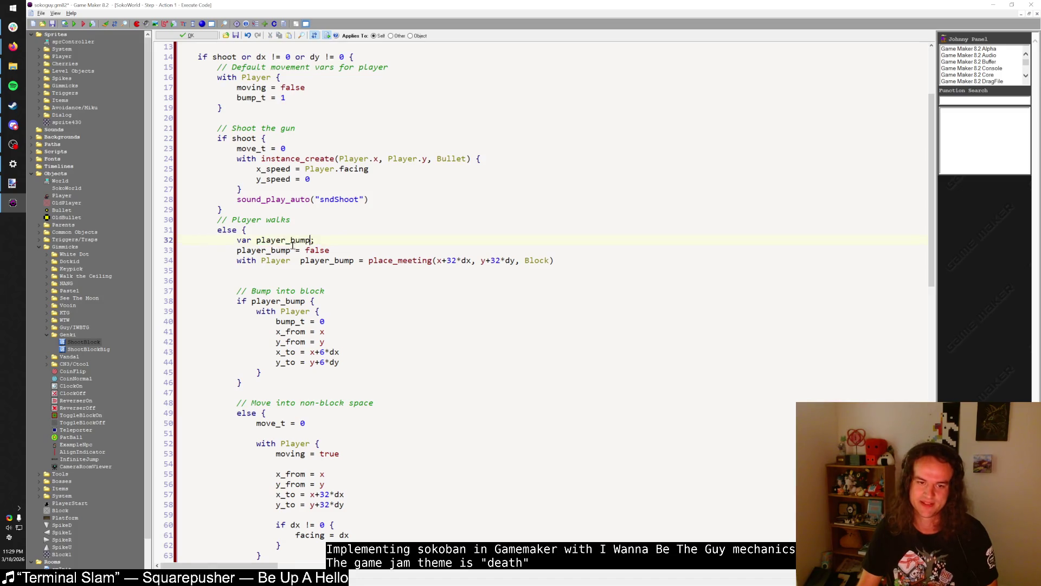
- Check the new var player_bump declaration on line 32 and launch the game
drag(255, 240, 313, 240)
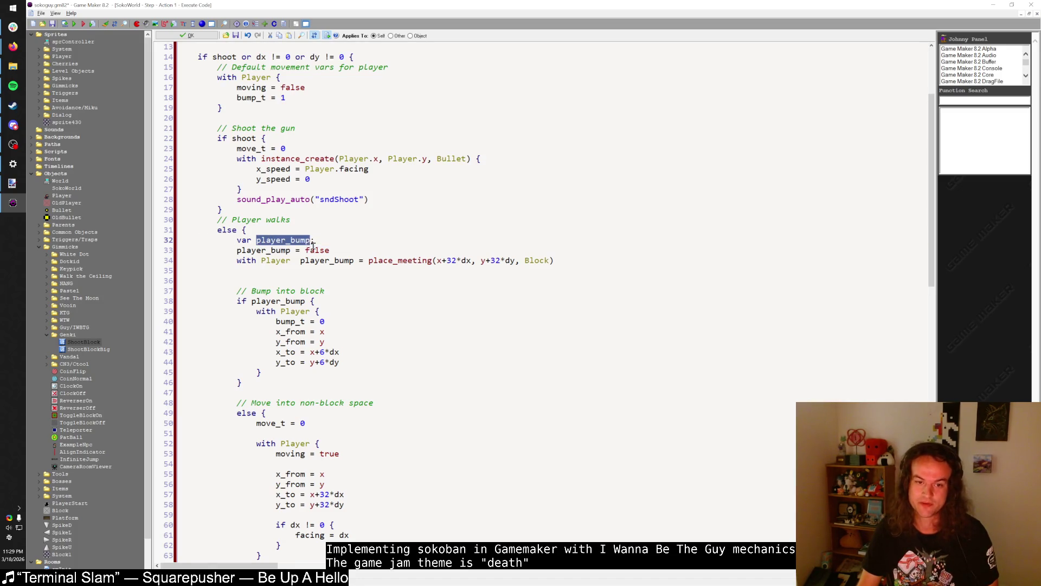
click(315, 250)
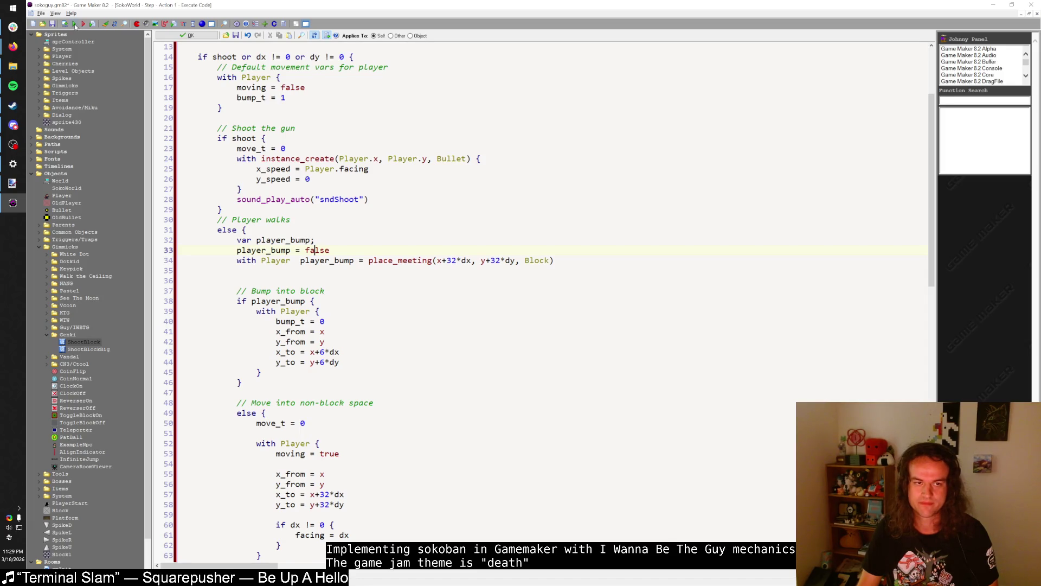
double_click(282, 240)
click(310, 240)
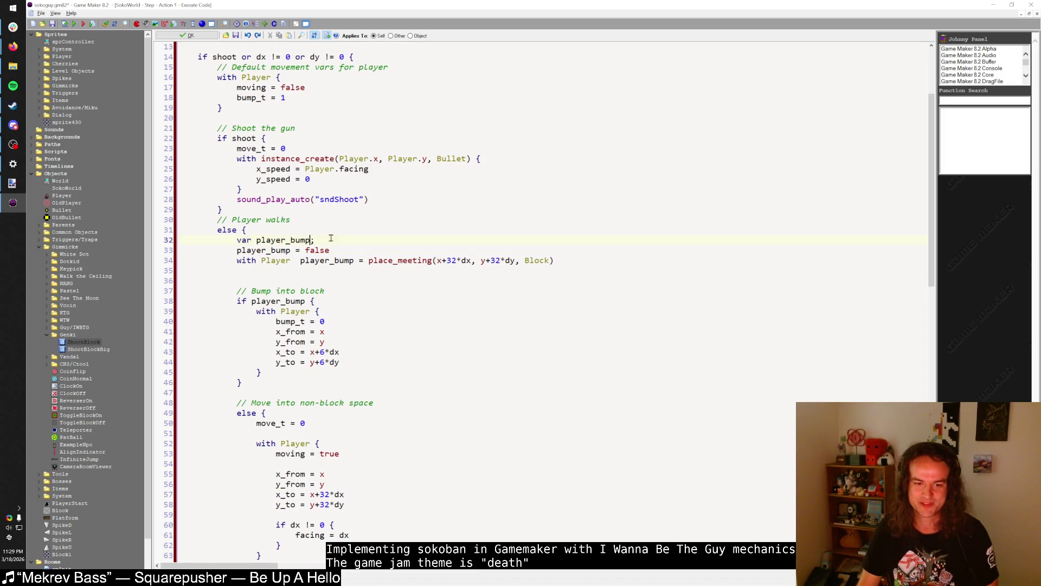
key(ctrl+shift+Left)
key(Right)
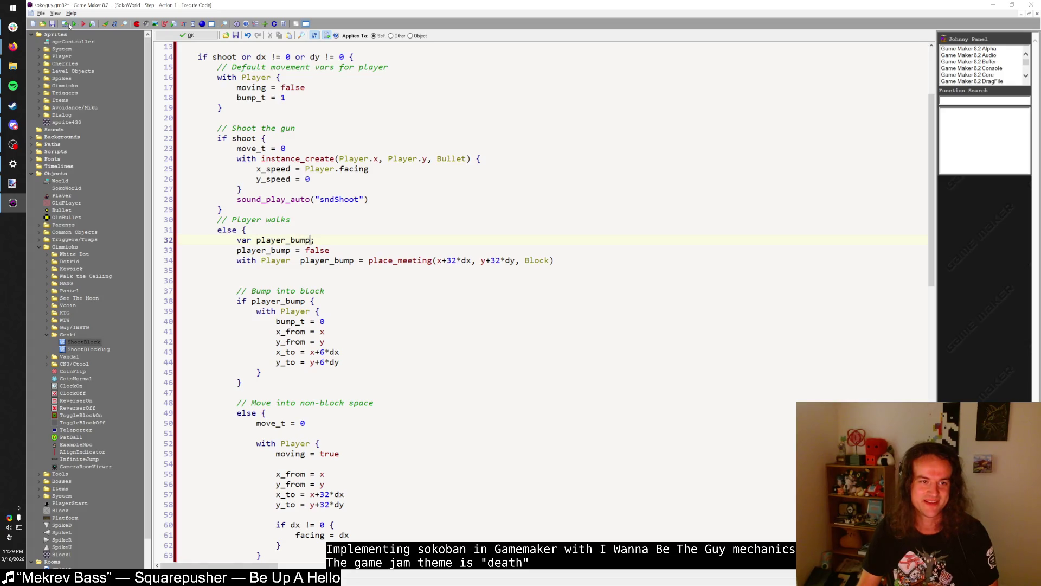
click(68, 24)
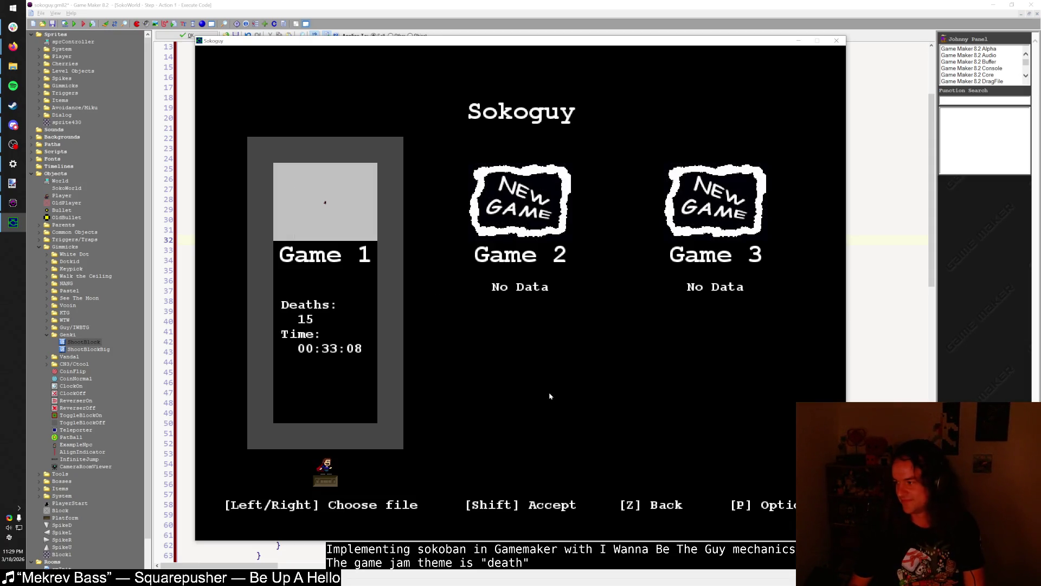
- Load Game 1, walk the player against the upper brick block to test bumping, then close the game
key(shift)
key(Left)
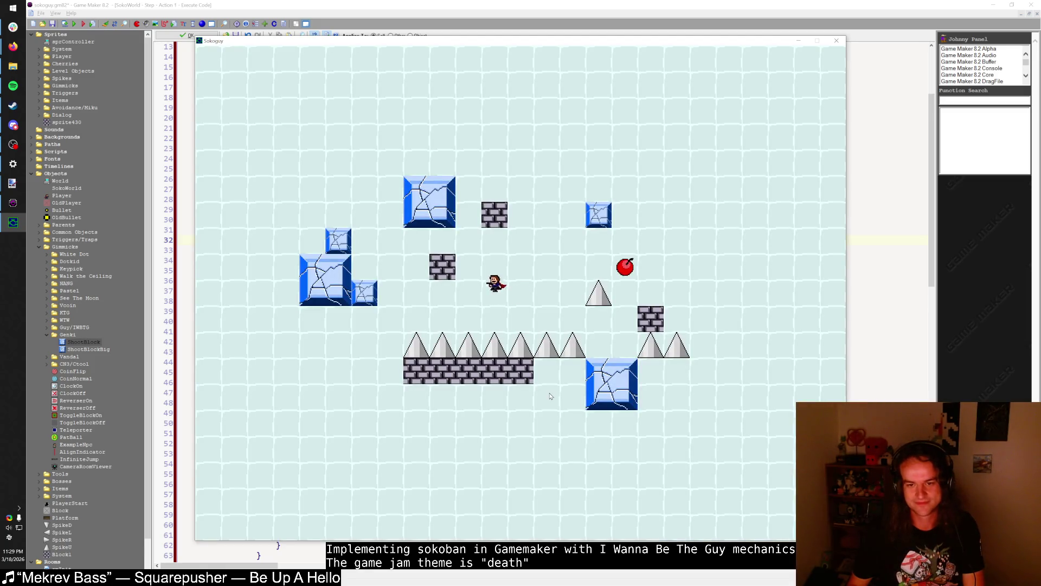
key(shift)
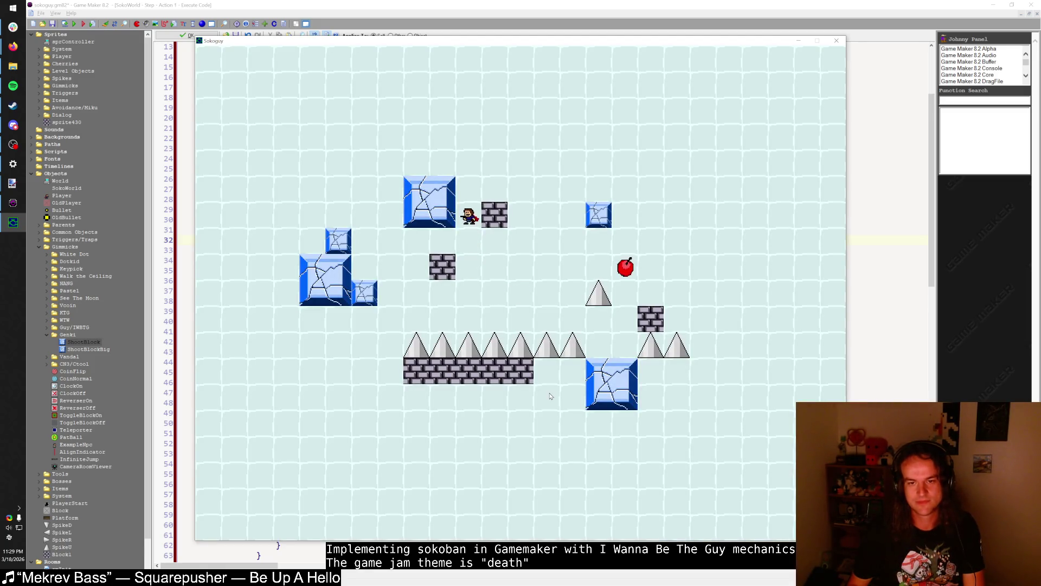
key(shift)
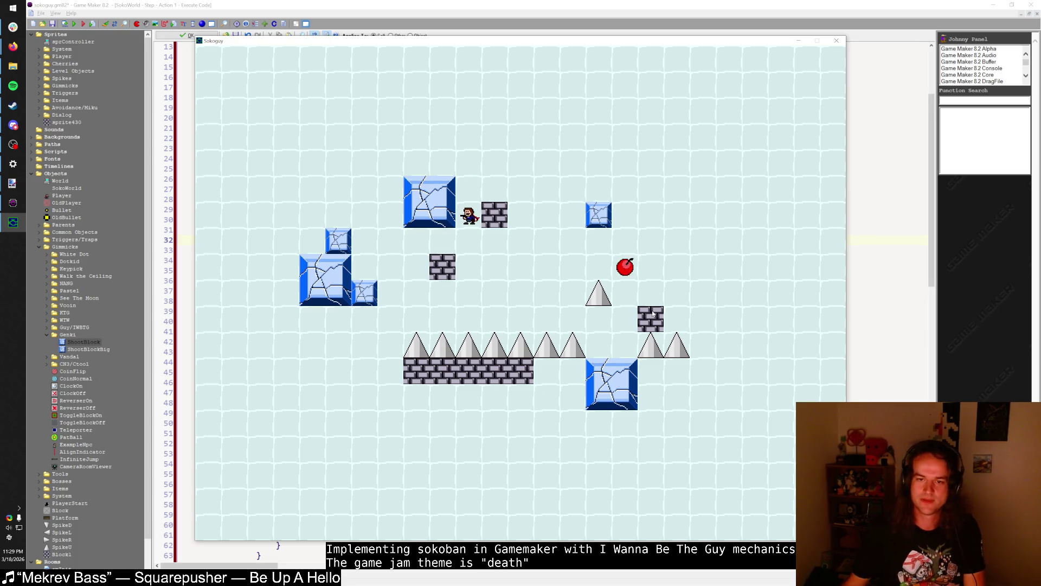
click(837, 40)
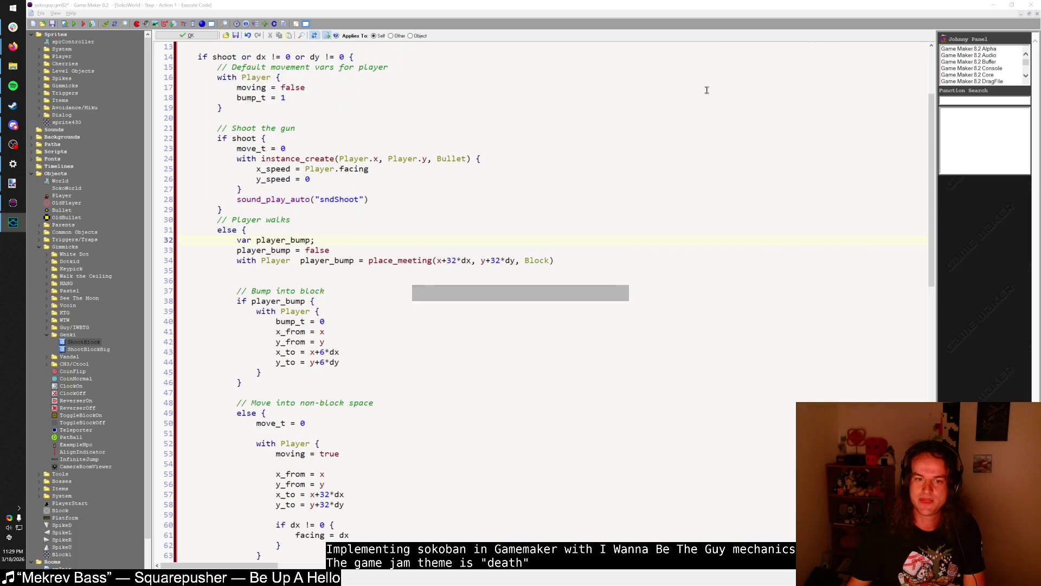
- Remove an extra blank line below player_bump in the Player Step code and save it
double_click(318, 262)
click(322, 279)
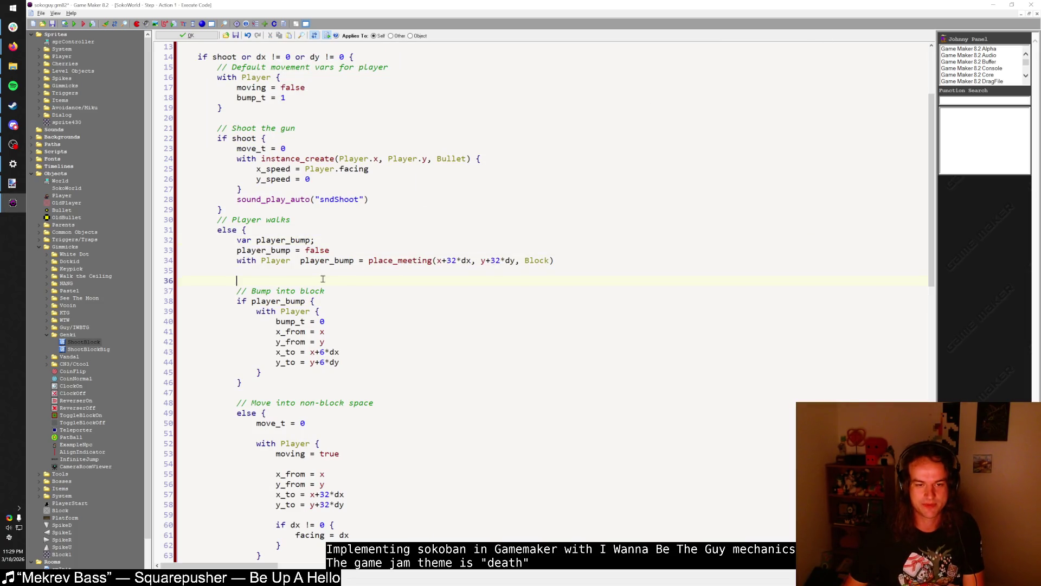
key(BackSpace)
click(299, 302)
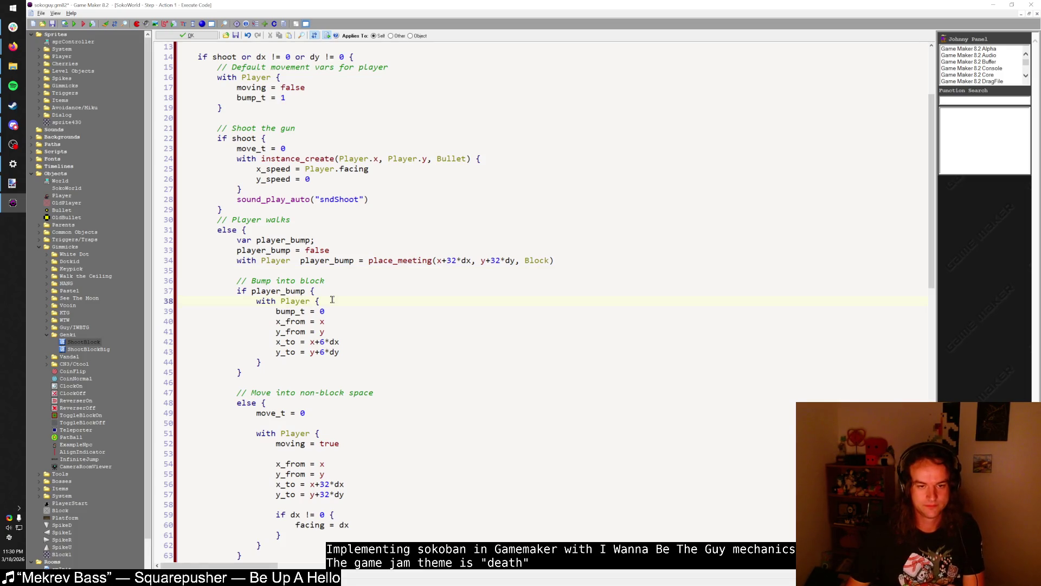
key(ctrl+s)
- In Player Draw, comment out the easing formula, add t = bump_t, and run the game
double_click(245, 51)
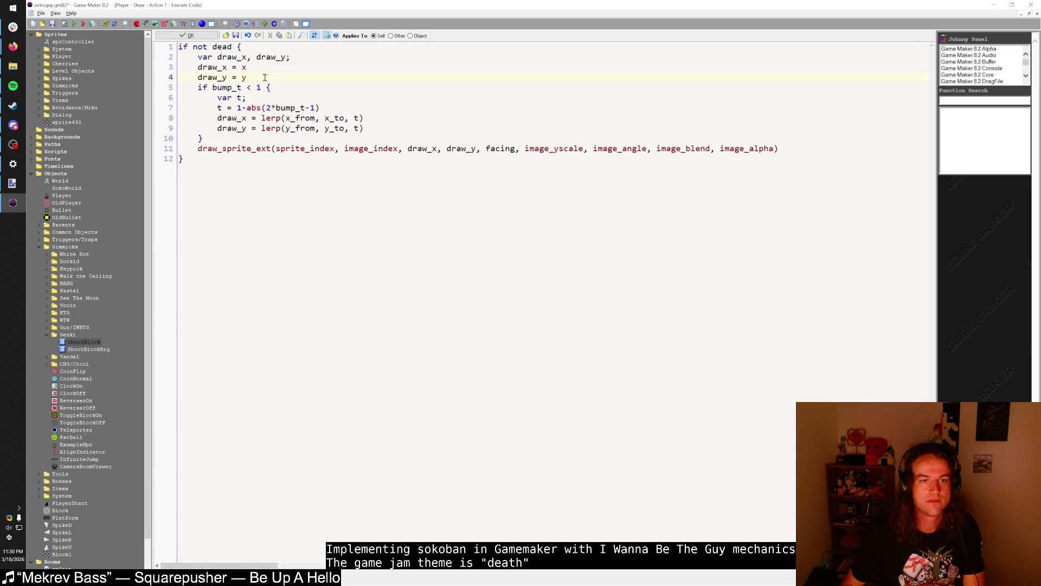
key(Return)
click(231, 147)
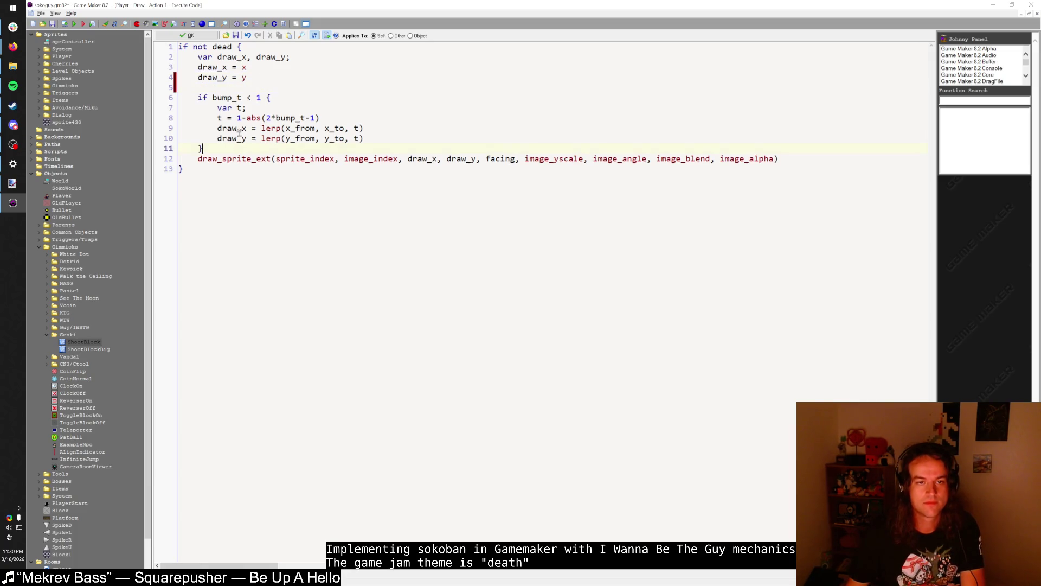
key(Return)
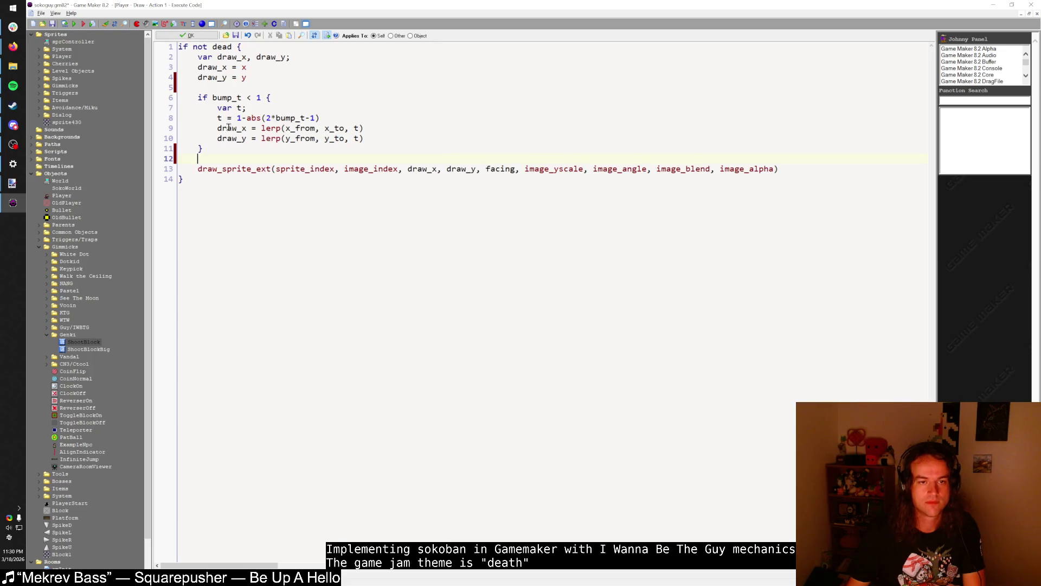
text(//)
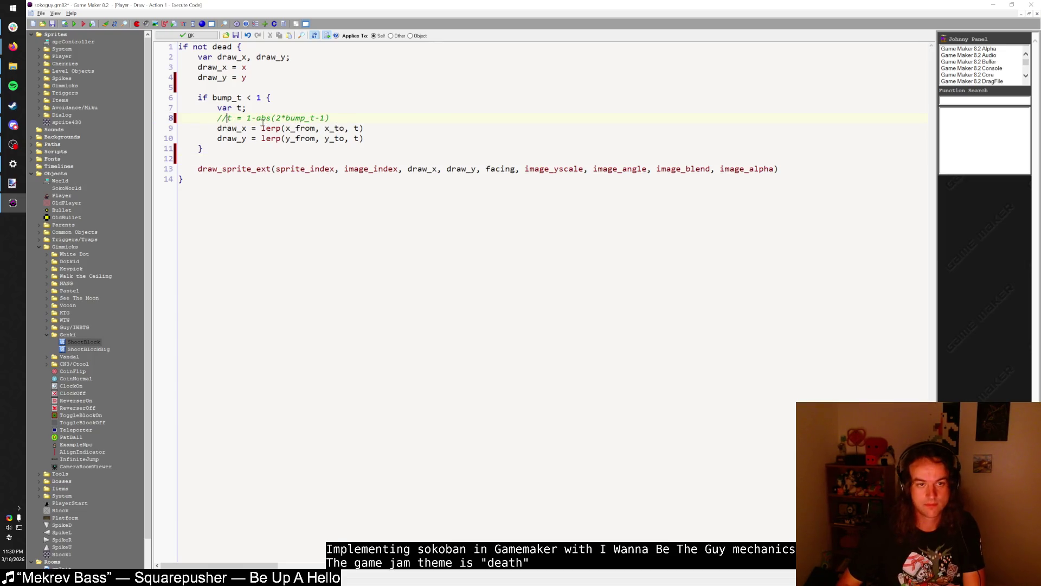
key(Return)
text(t = bump_t)
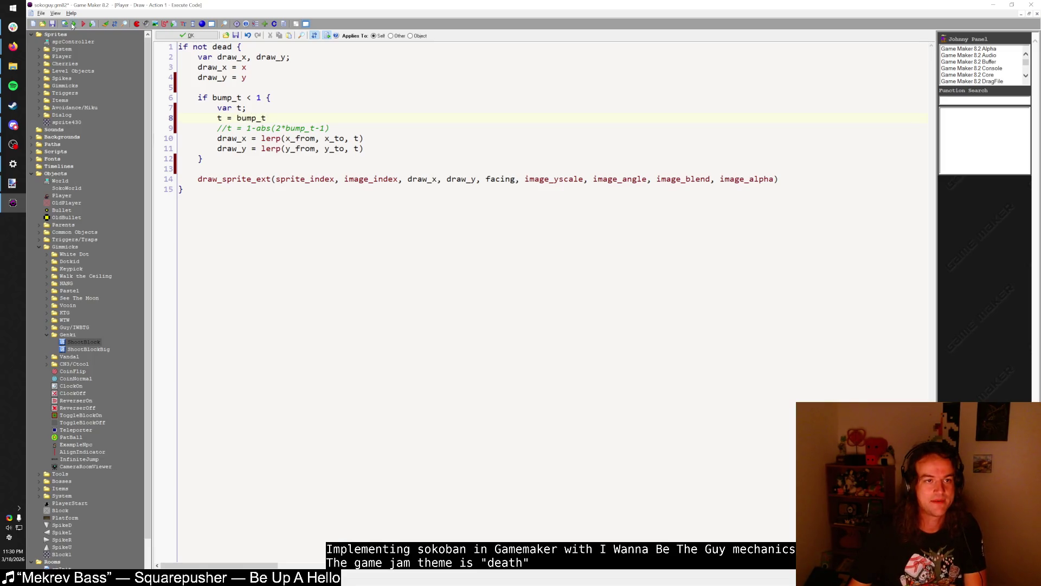
click(73, 24)
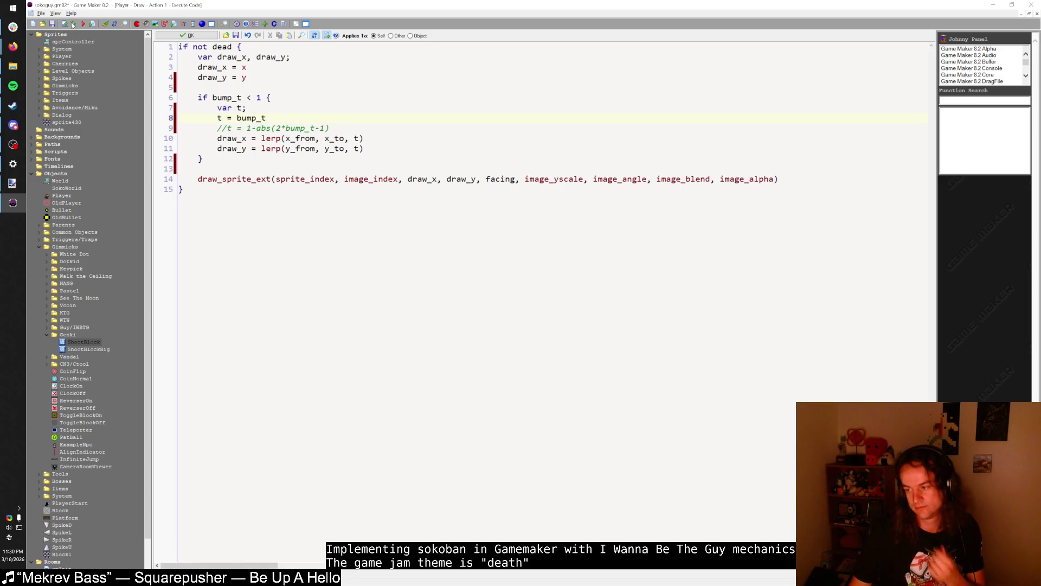
click(72, 24)
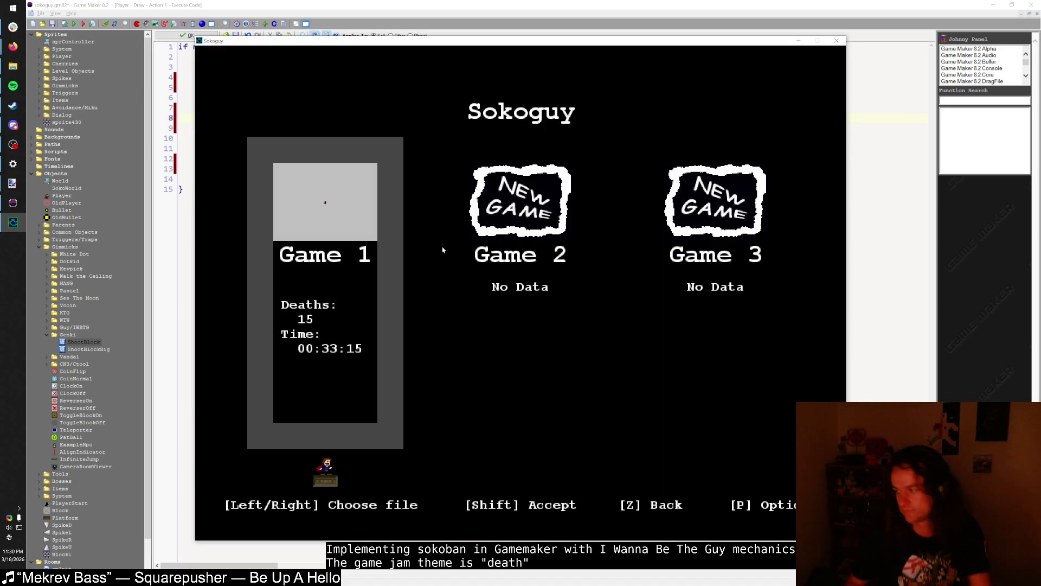
- Load the save, walk the player up and left into the stone block, then quit
key(shift)
key(Up)
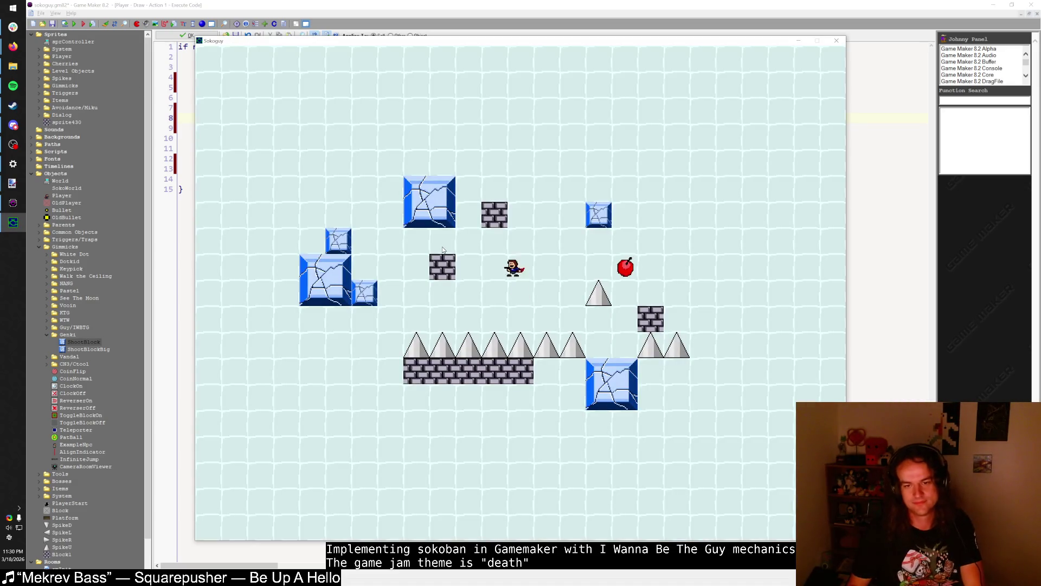
key(Left)
key(Left)
key(Up)
key(Left)
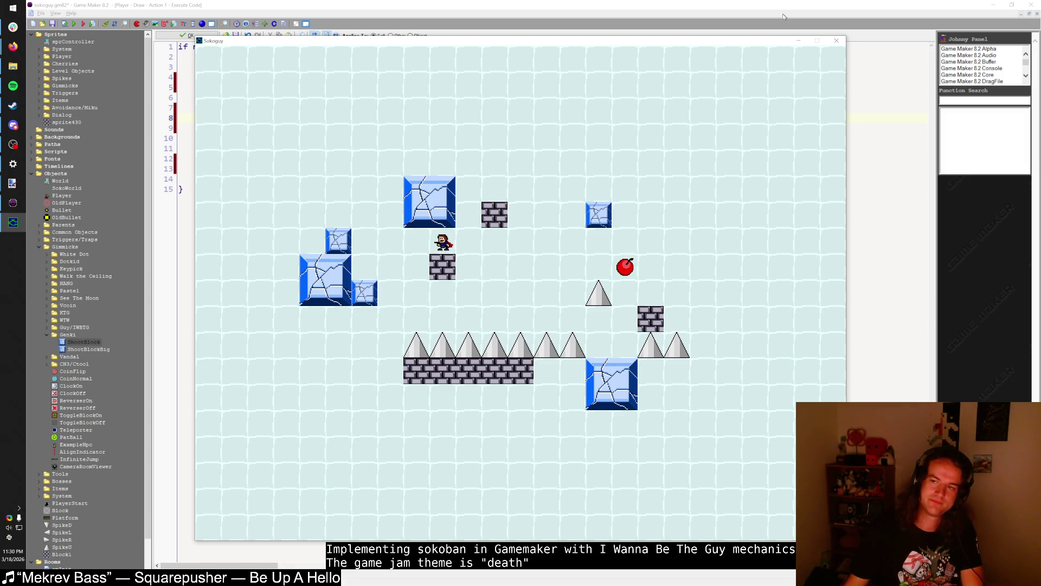
key(Escape)
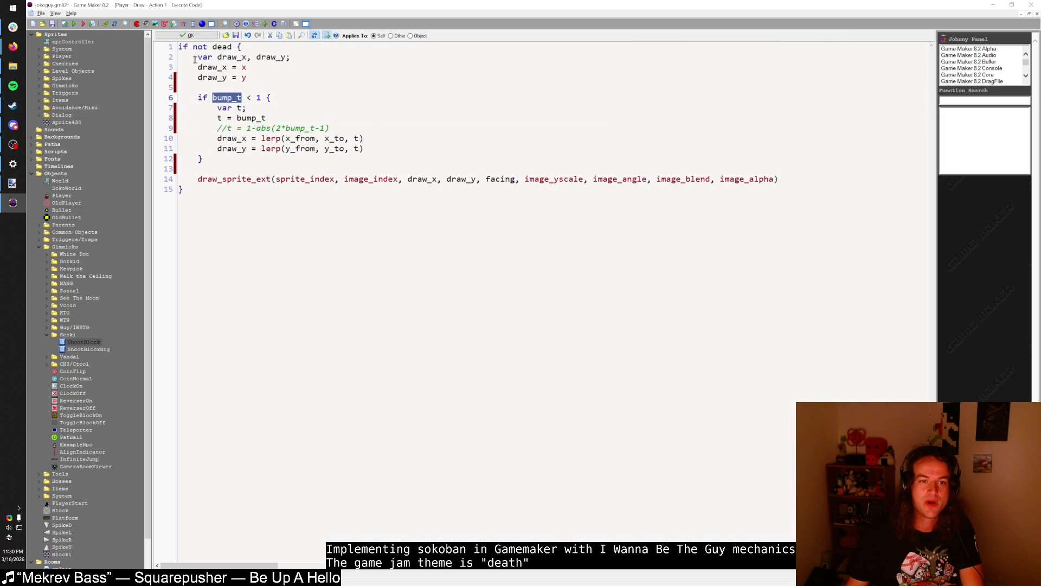
- Close Player Draw, open SokoWorld's Step code and change line 80 to bump_t >= 1
click(187, 35)
double_click(203, 159)
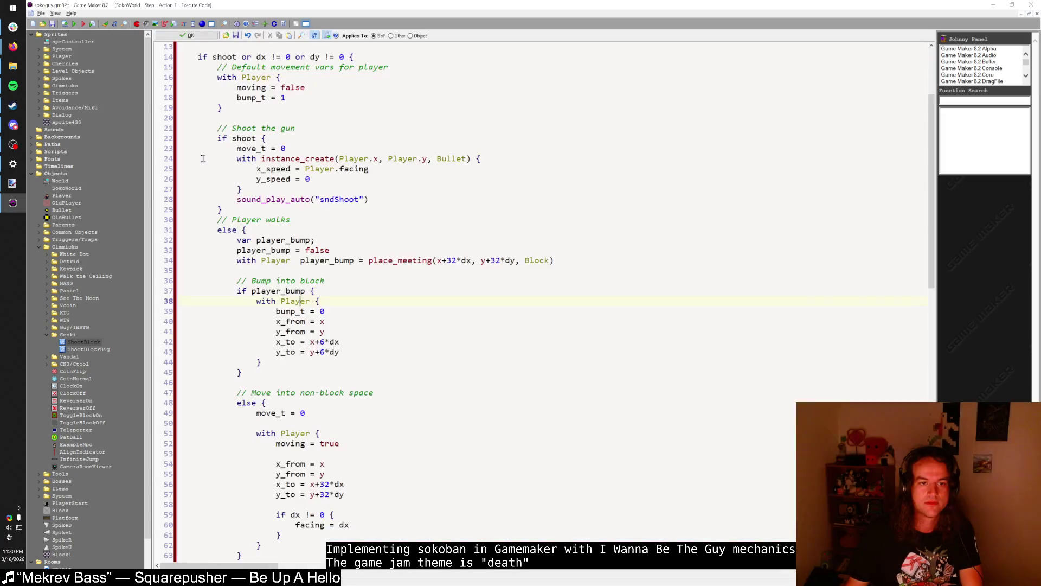
scroll(277, 303, down, 9)
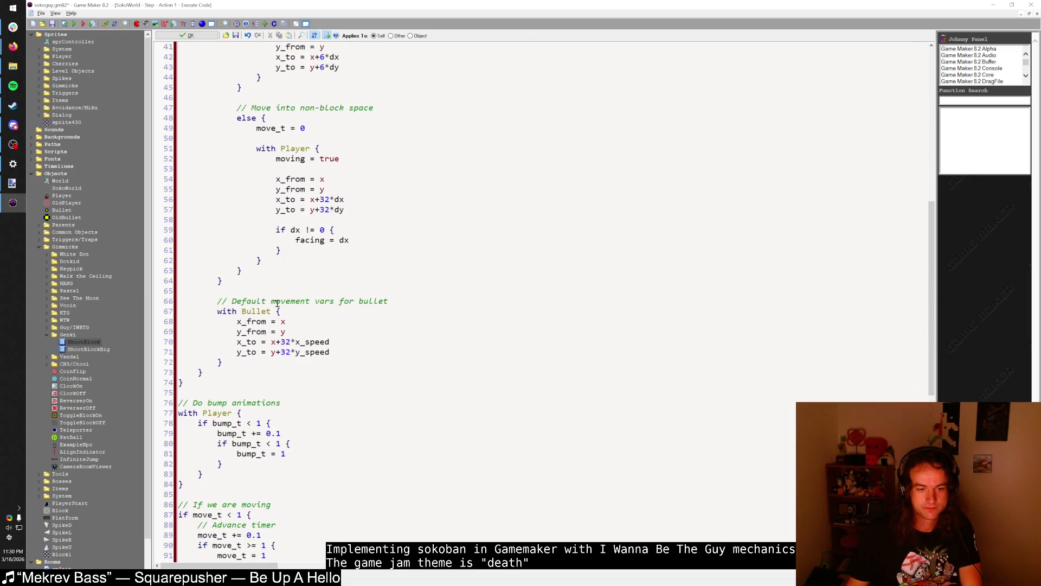
scroll(277, 303, down, 4)
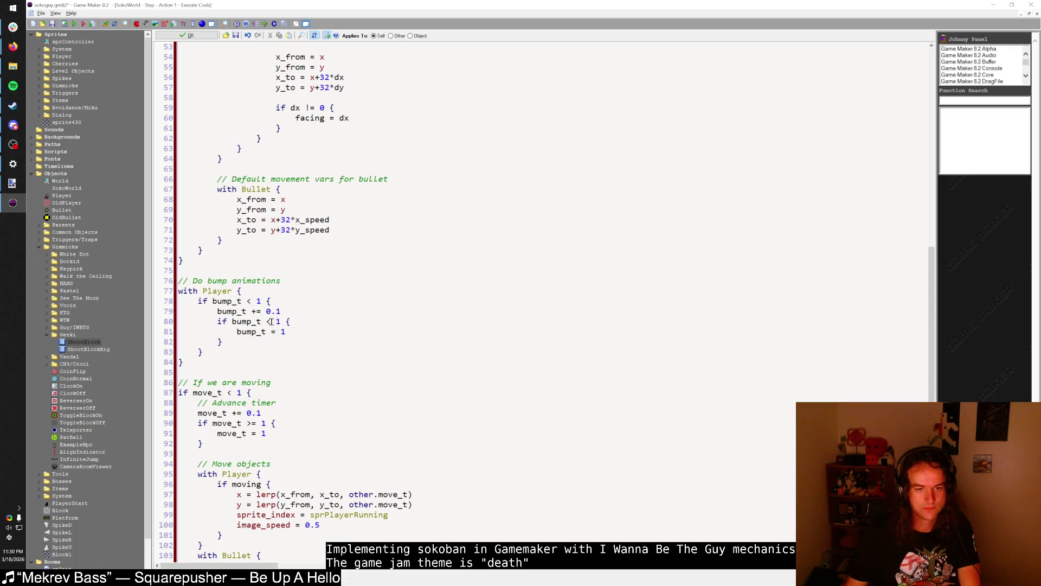
click(270, 322)
key(BackSpace)
text(>=)
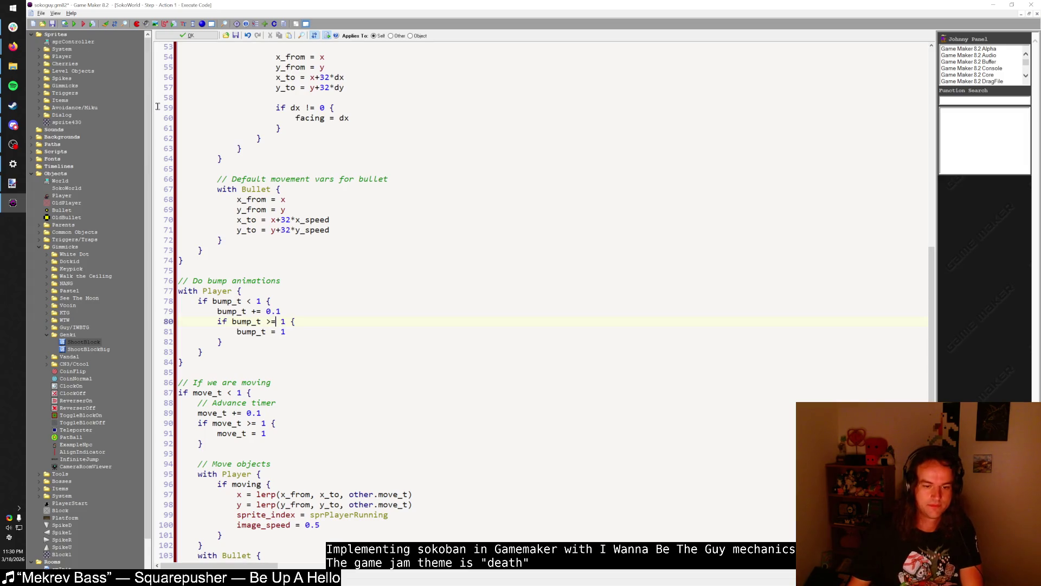
scroll(247, 265, down, 9)
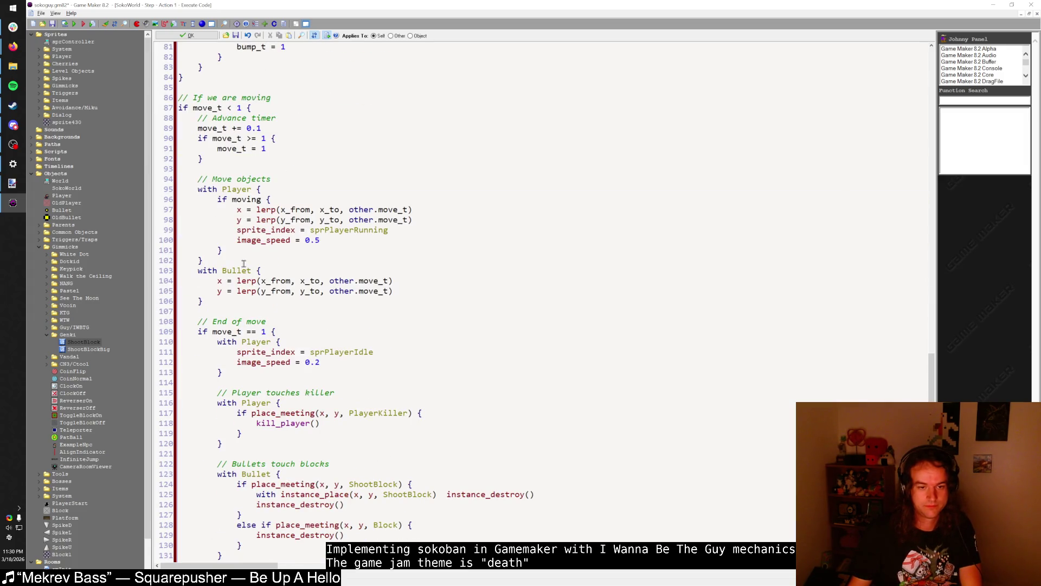
- Try adding a move line after the move_t check on line 109, undo it, and rerun
click(251, 331)
text(>)
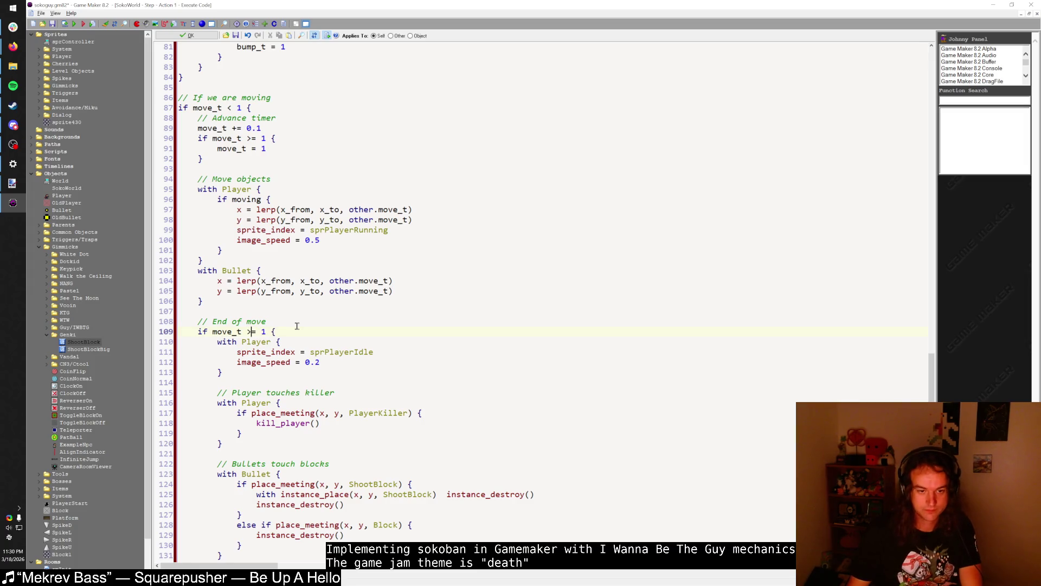
click(288, 330)
key(Return)
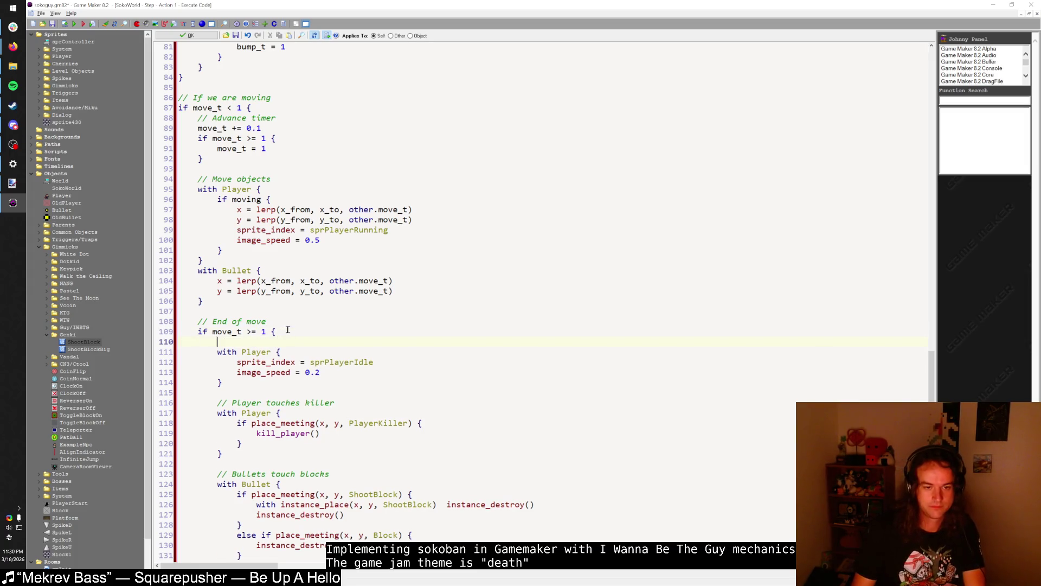
text(move)
key(ctrl+z)
key(ctrl+z)
key(ctrl+z)
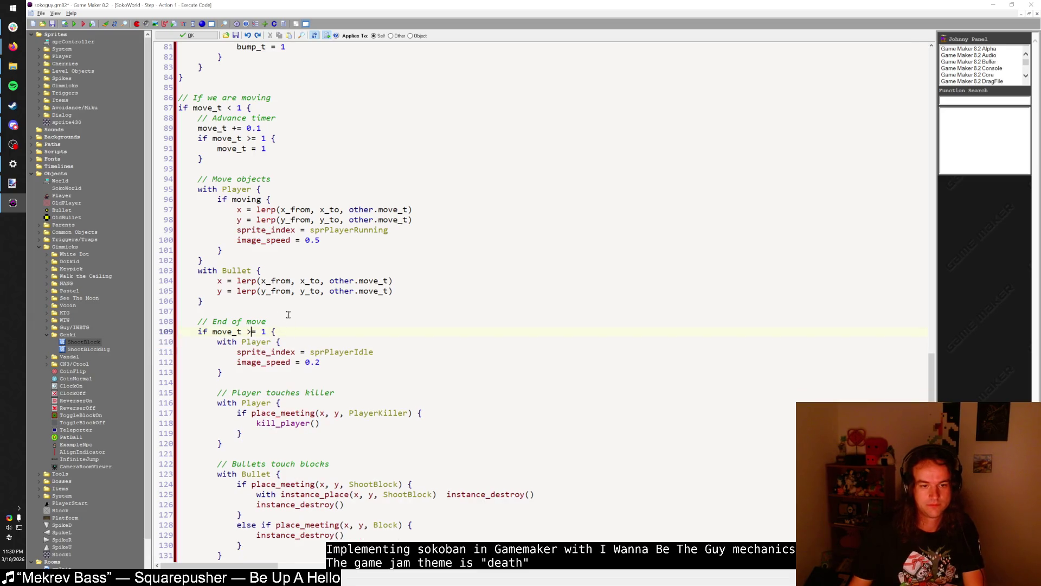
scroll(289, 315, up, 8)
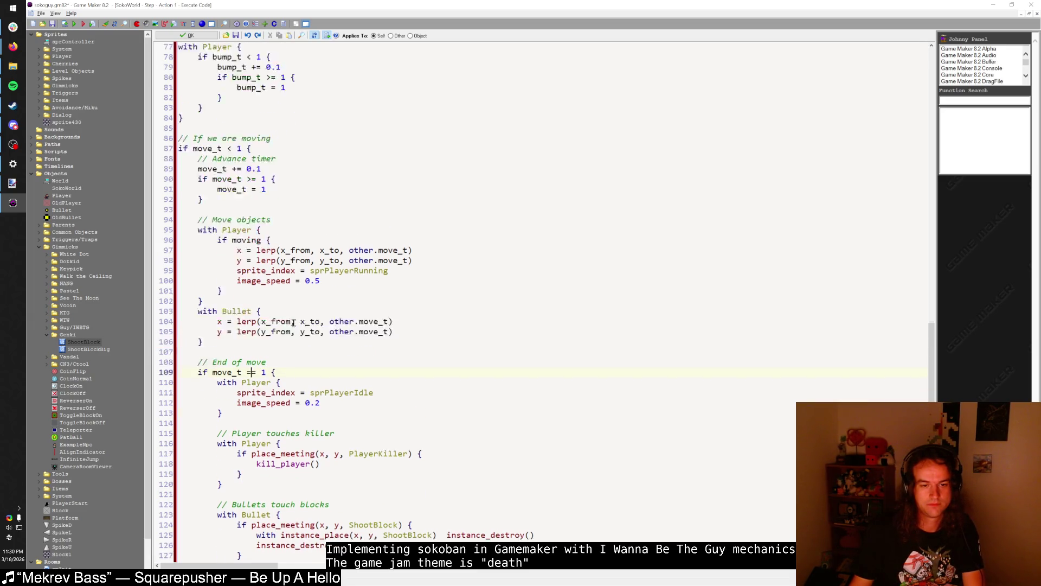
click(78, 24)
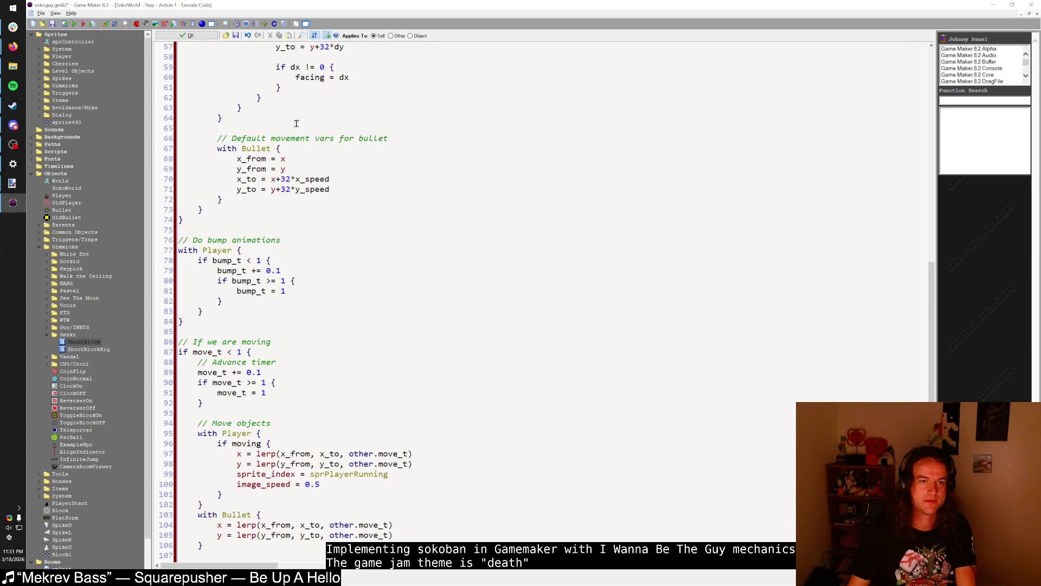
click(262, 181)
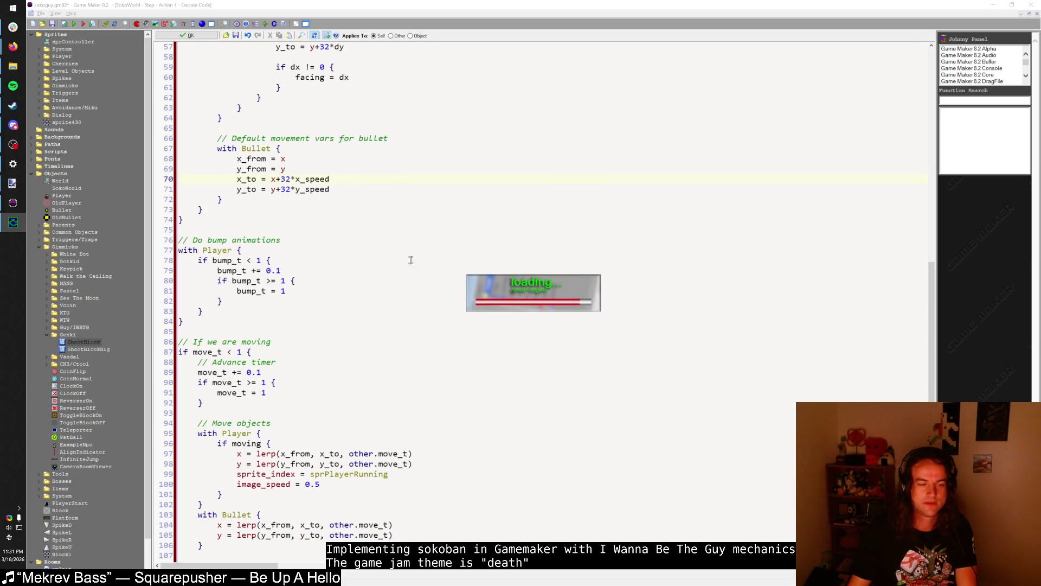
- Delete the t = bump_t line in Player Draw to restore 1-abs(2*bump_t-1), then run
key(Escape)
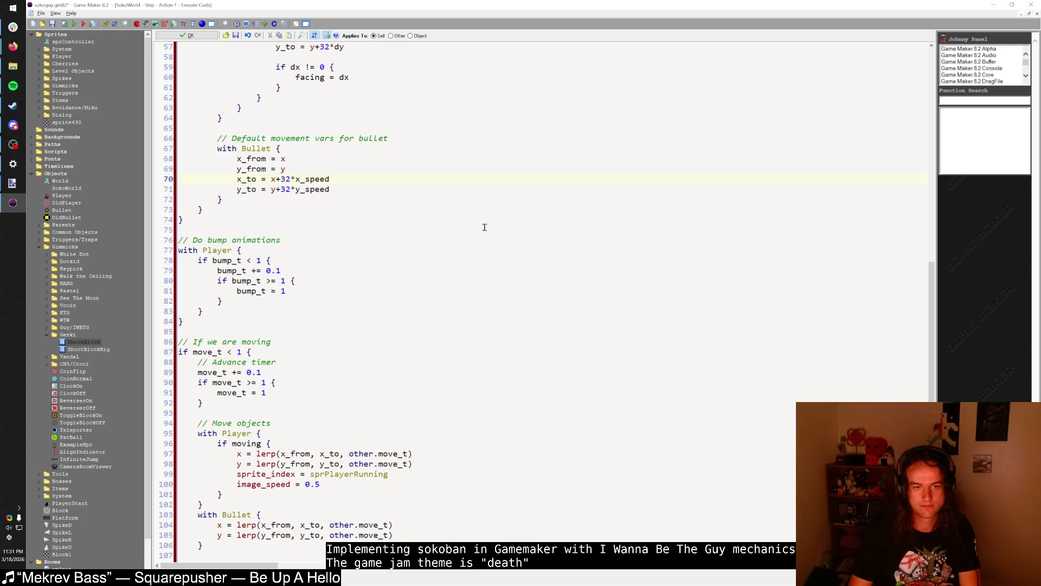
key(Escape)
key(Return)
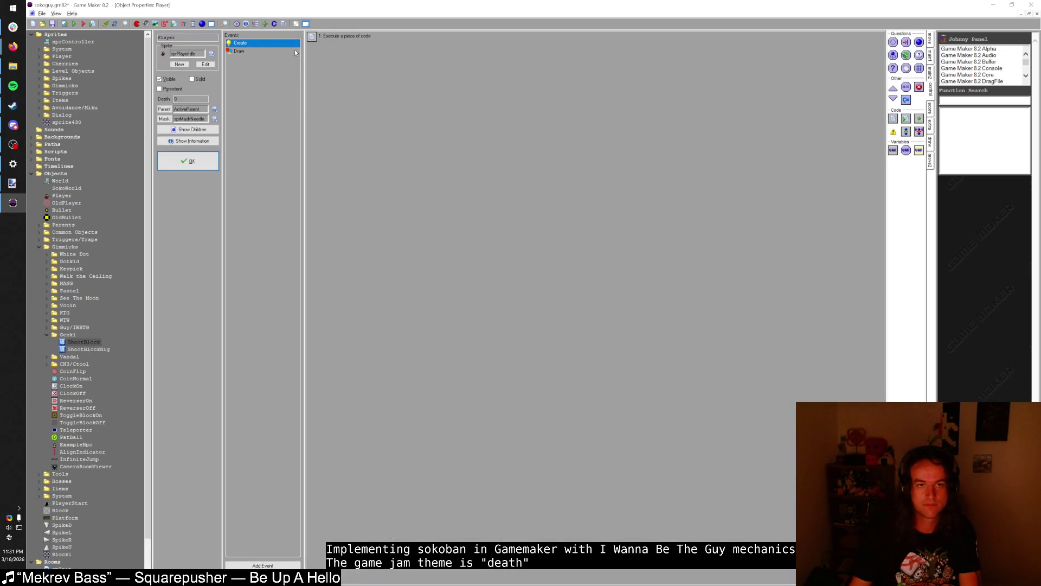
click(296, 51)
double_click(334, 38)
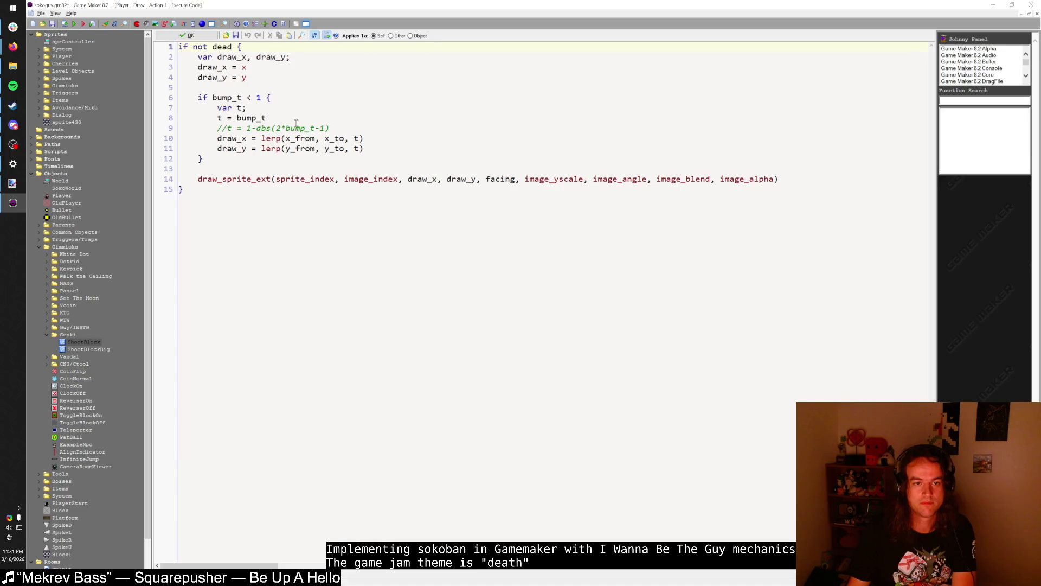
drag(297, 122, 177, 118)
key(Delete)
key(Delete)
key(Delete)
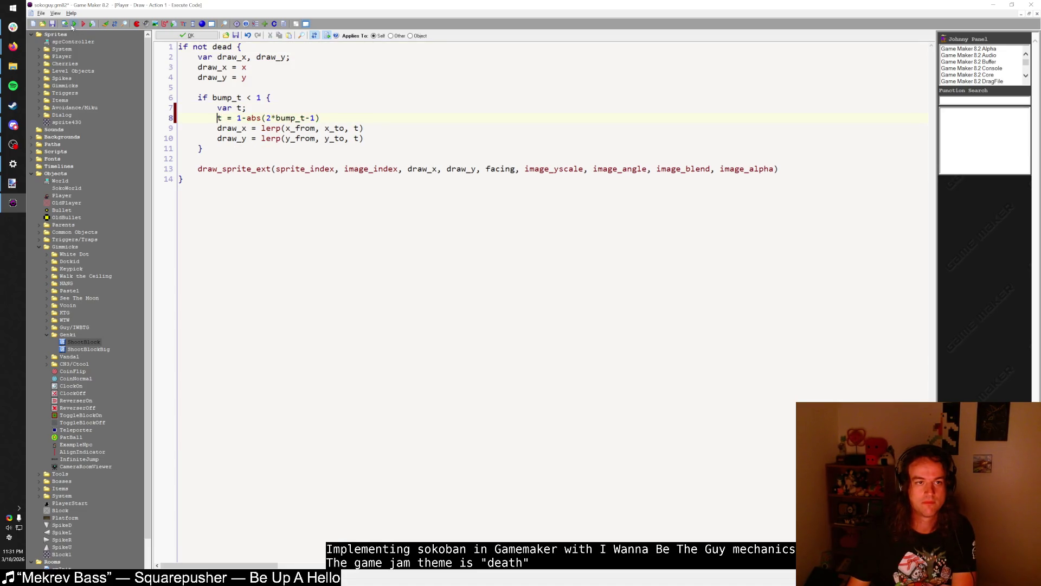
click(74, 25)
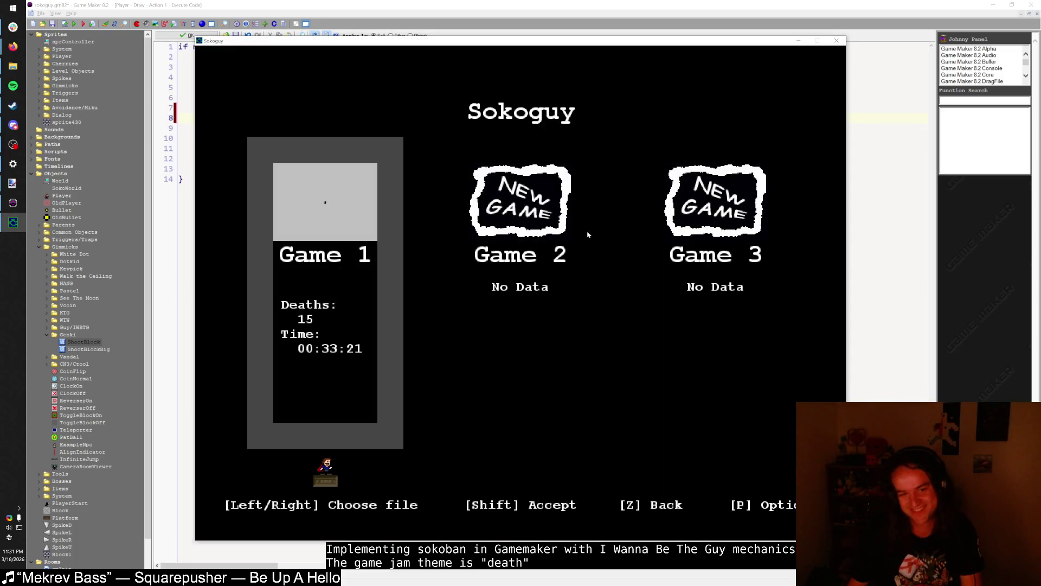
- Load the save, walk the player up, left and right to bump the brick block, then quit
key(shift)
key(Up)
key(Left)
key(Left)
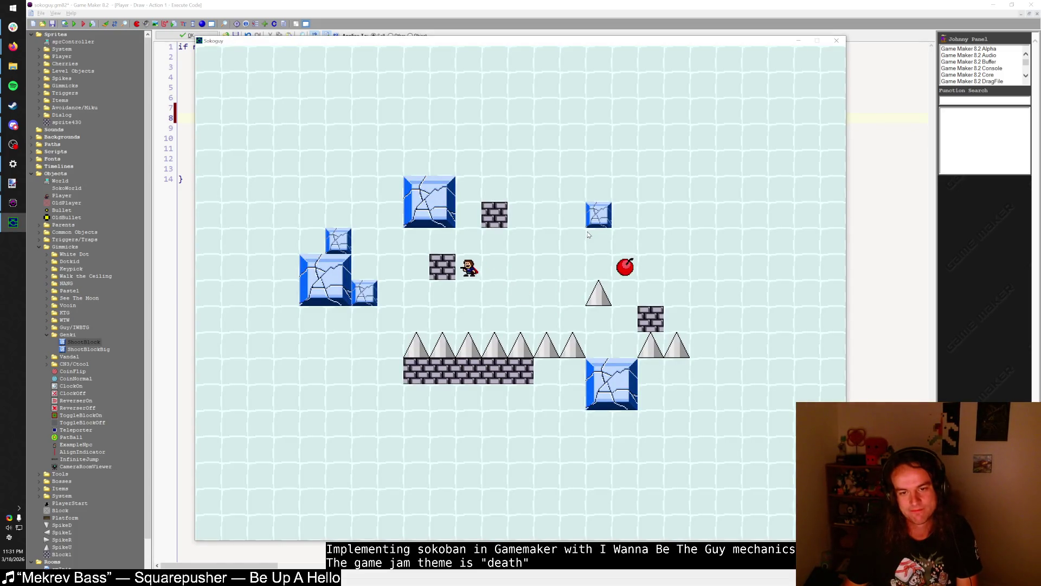
key(Up)
key(Up)
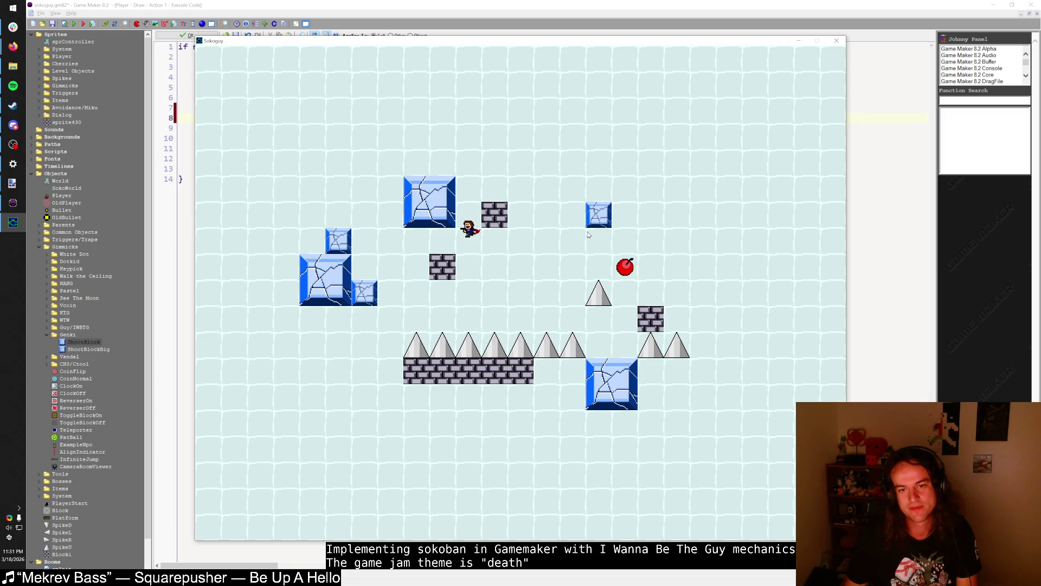
key(Right)
key(Right)
key(Up)
key(Left)
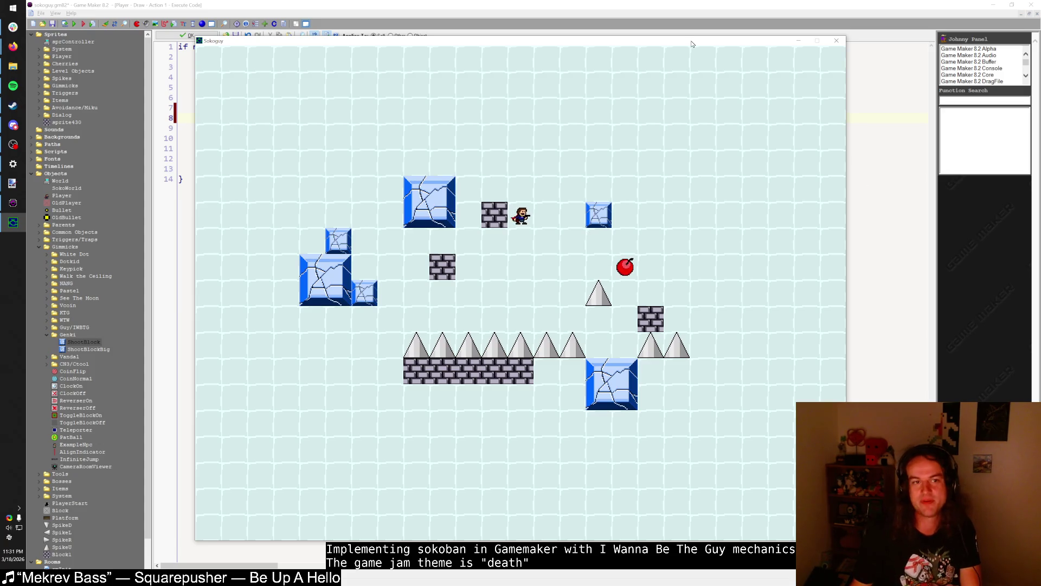
key(Escape)
- Close the Player Draw code and the Player object properties
click(174, 36)
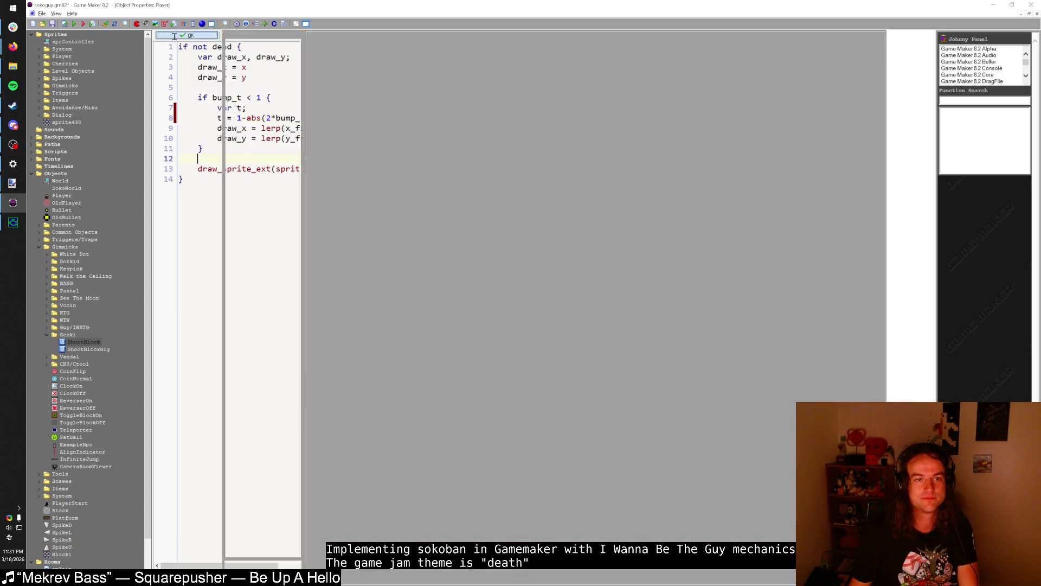
click(187, 157)
scroll(241, 245, down, 5)
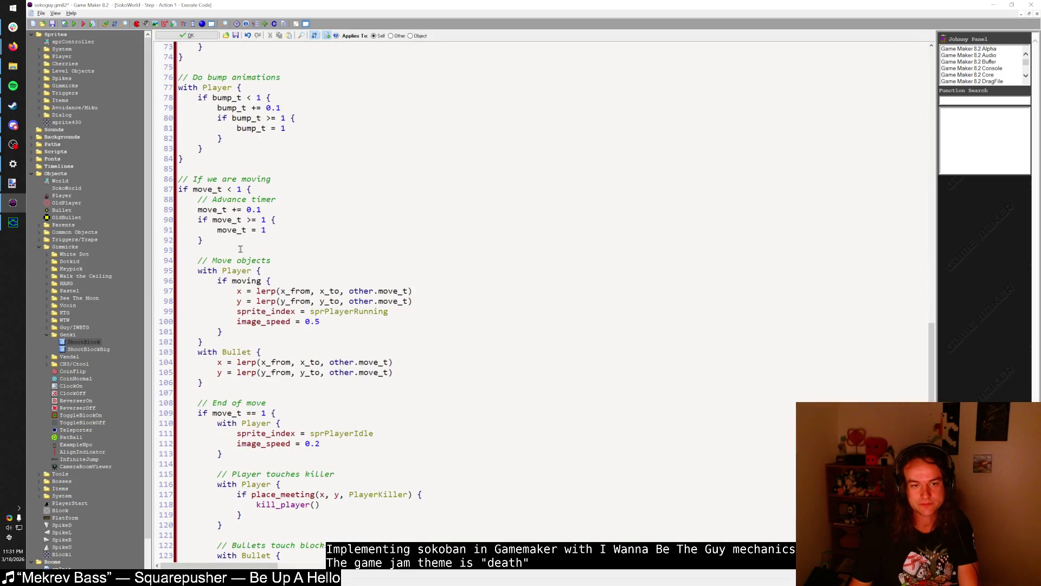
scroll(240, 249, up, 3)
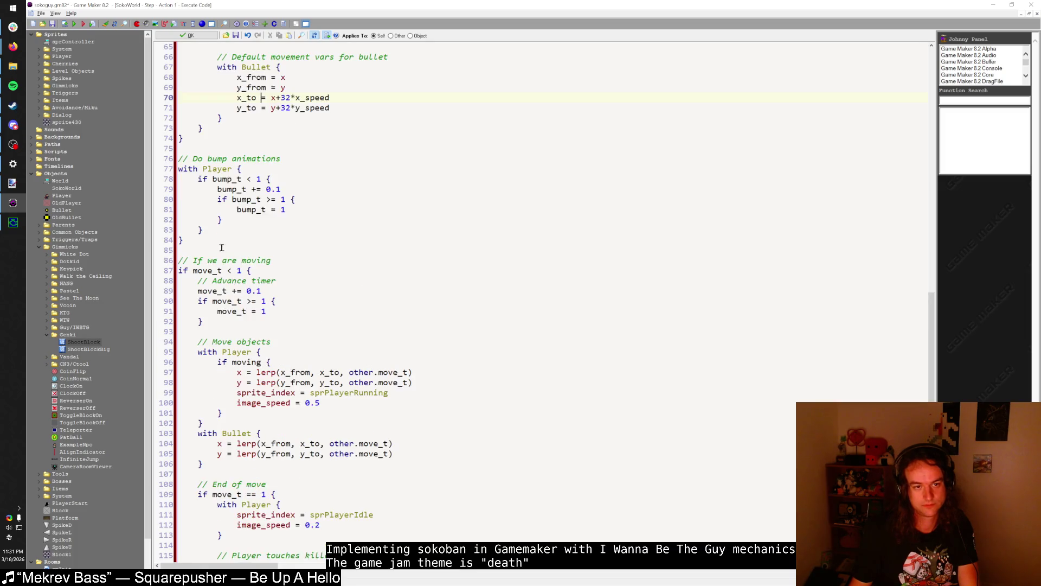
click(222, 239)
scroll(271, 259, down, 6)
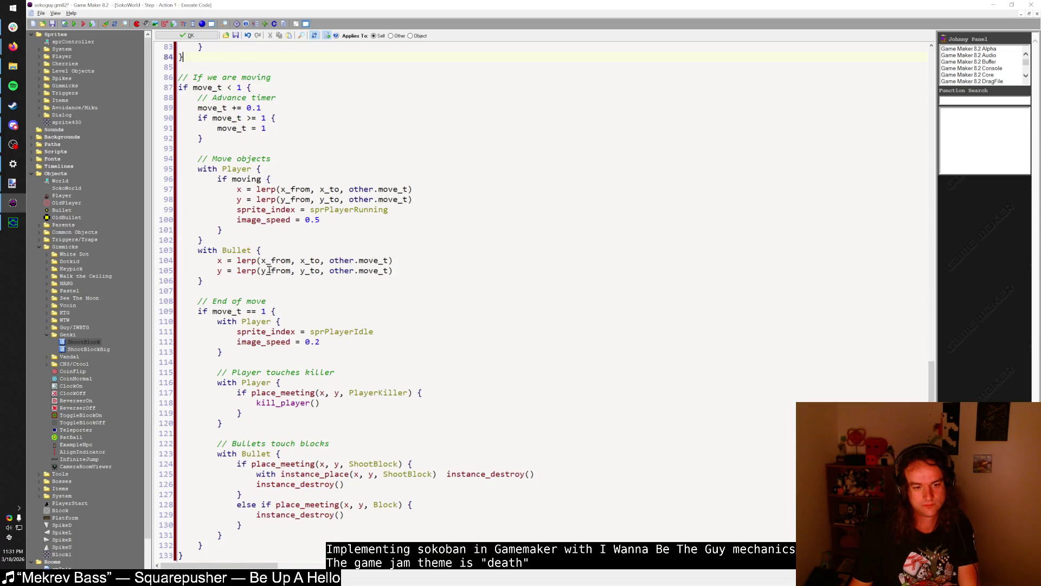
key(ctrl+End)
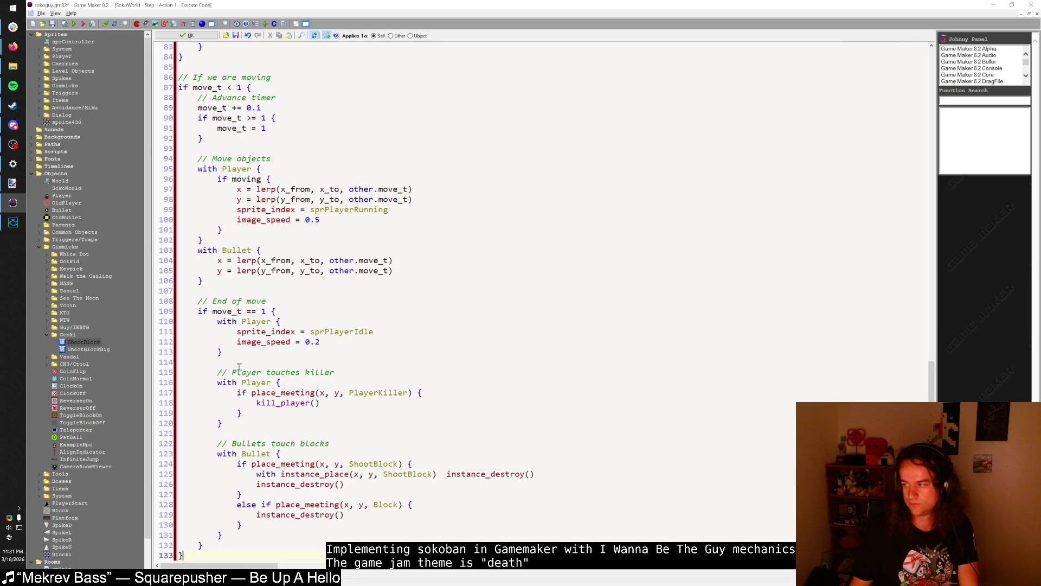
scroll(240, 366, up, 7)
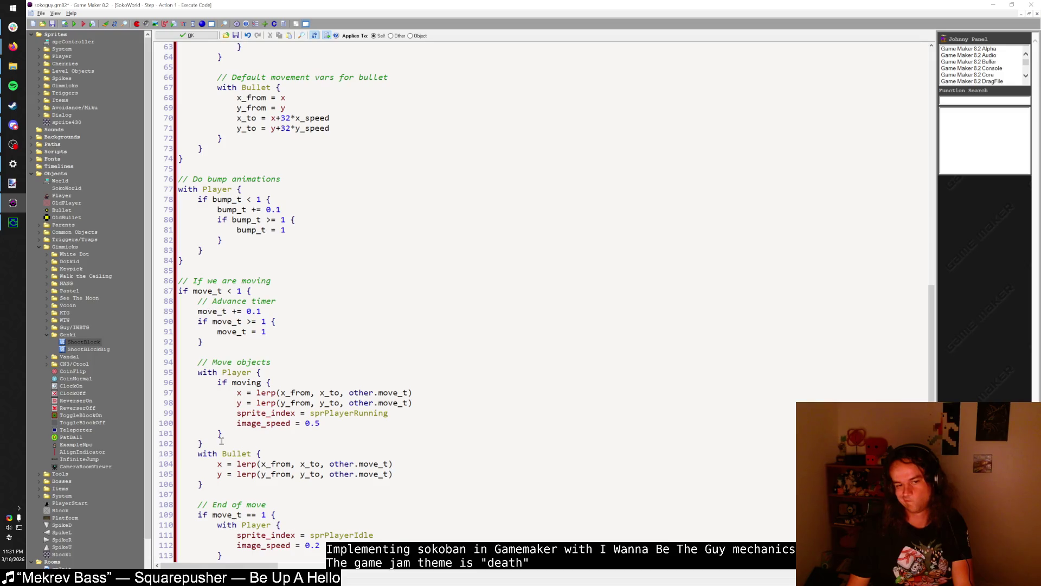
drag(221, 442, 196, 370)
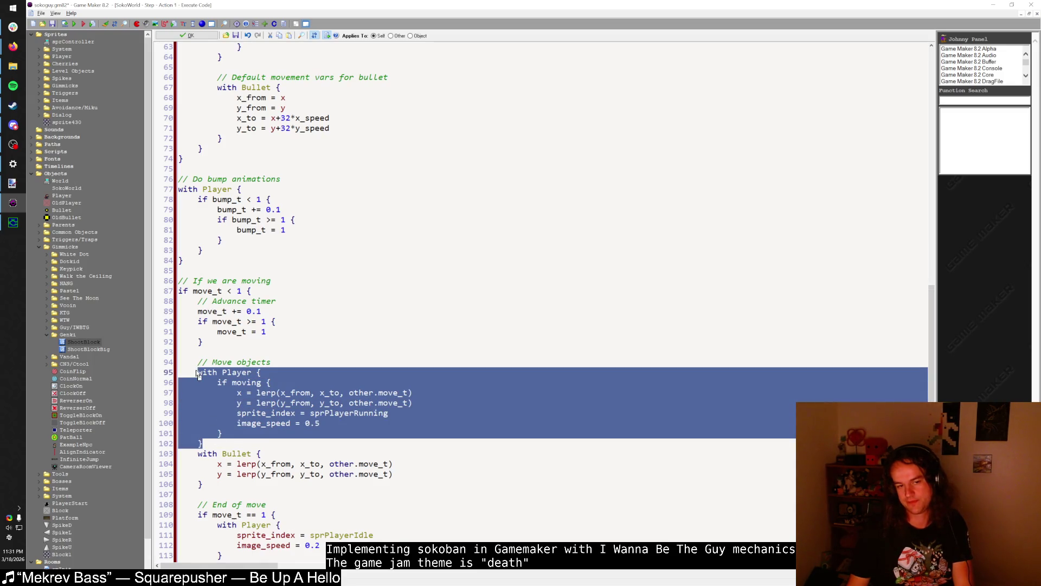
click(233, 359)
click(237, 340)
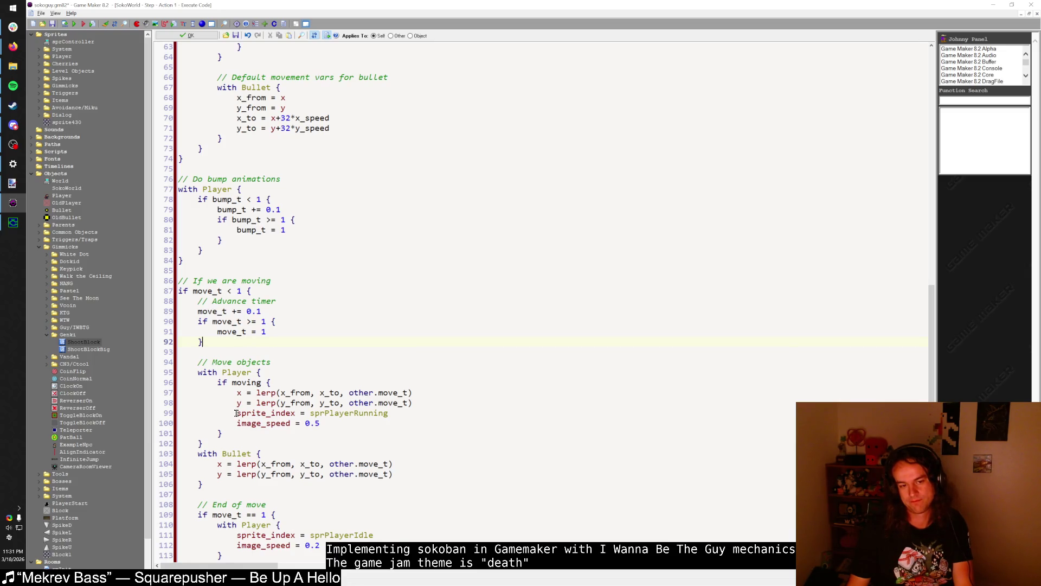
drag(236, 413, 360, 423)
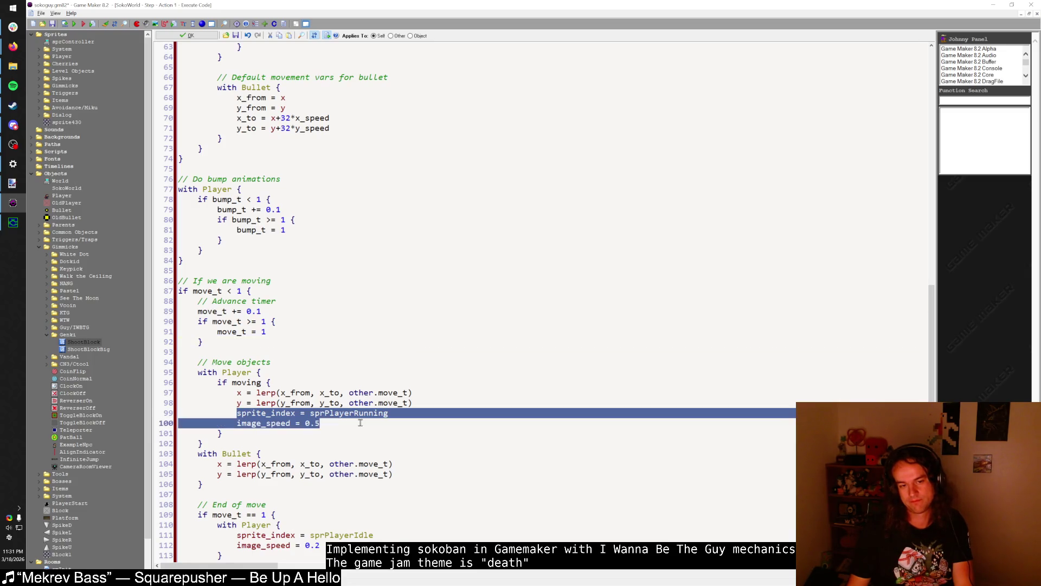
click(258, 251)
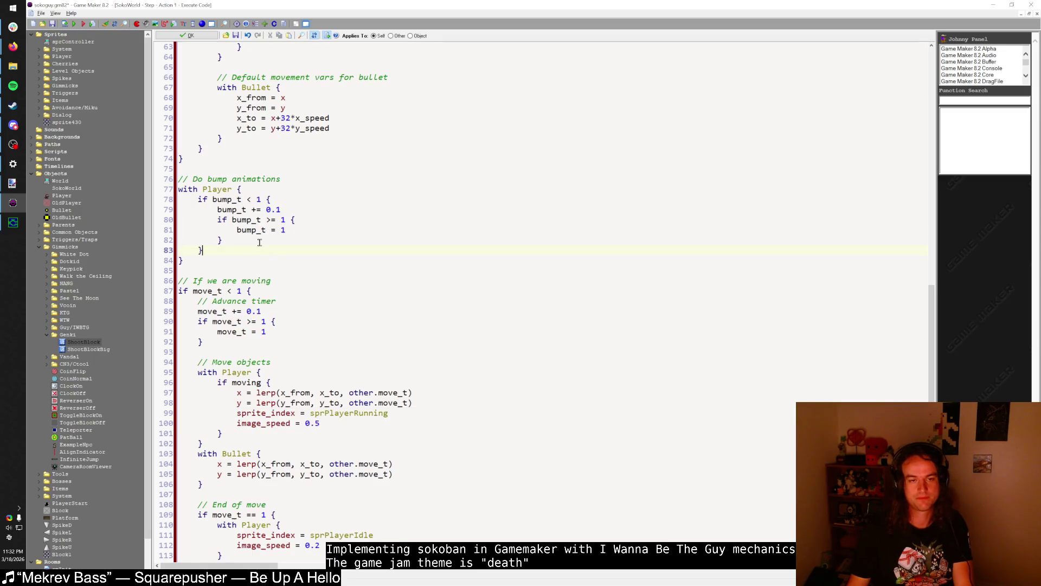
- Paste sprite_index = sprPlayerRunning and image_speed = 0.5 under bump_t += 0.1
key(Down)
key(Down)
click(298, 203)
key(Return)
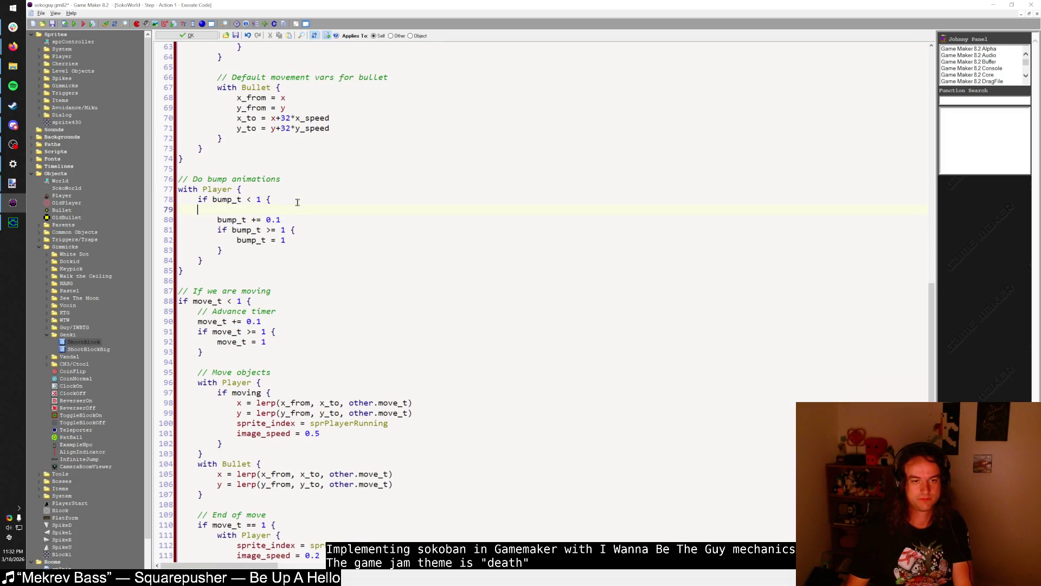
key(ctrl+z)
key(Down)
key(Return)
key(ctrl+v)
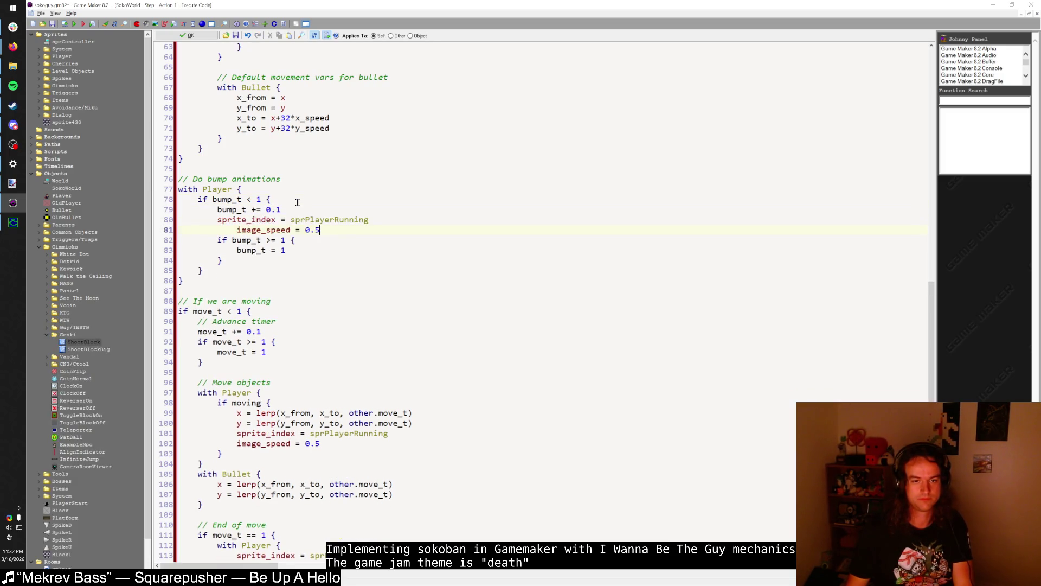
key(Delete)
key(Delete)
key(Delete)
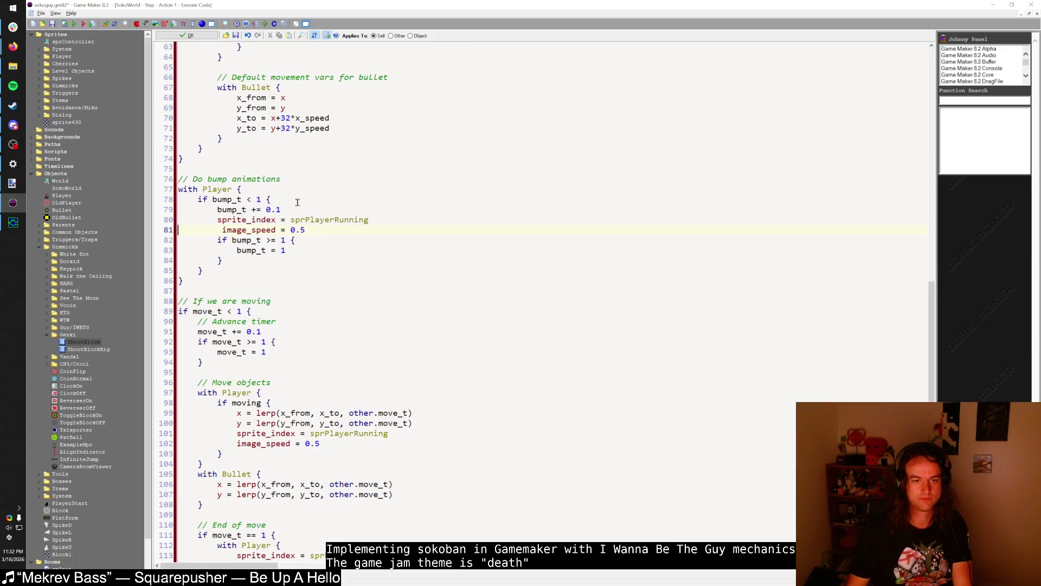
key(End)
key(Return)
key(Up)
key(Up)
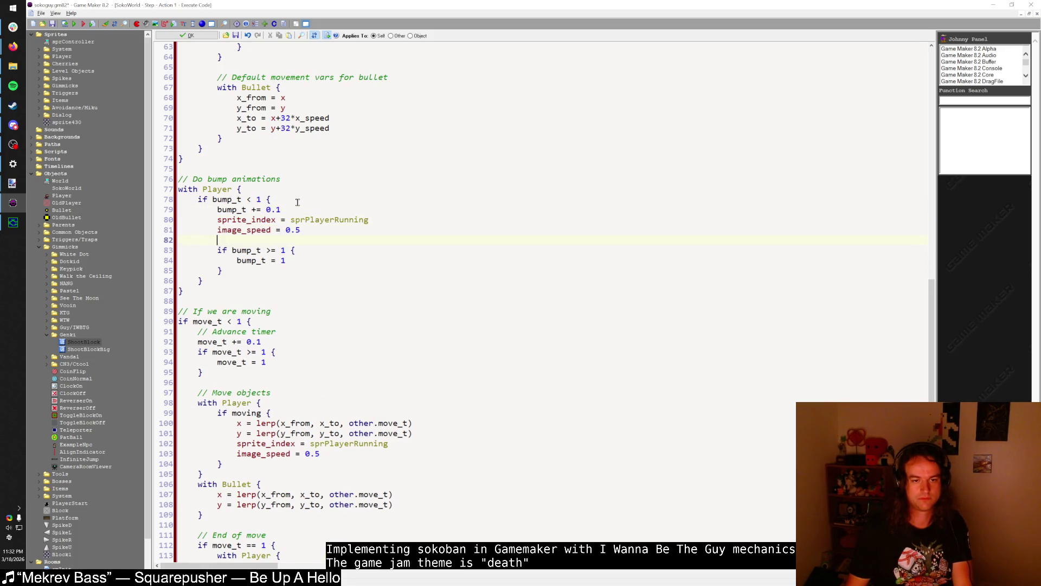
- Copy the sprPlayerIdle / 0.2 lines after bump_t = 1, check the braces, and launch the game
scroll(246, 407, down, 7)
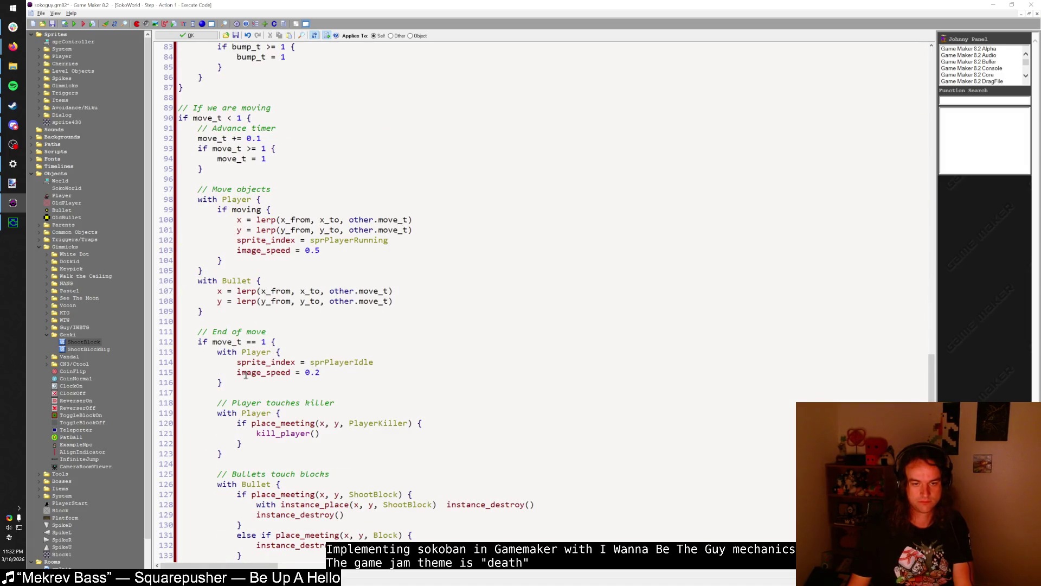
scroll(246, 375, down, 1)
triple_click(353, 343)
key(ctrl+c)
scroll(341, 361, up, 9)
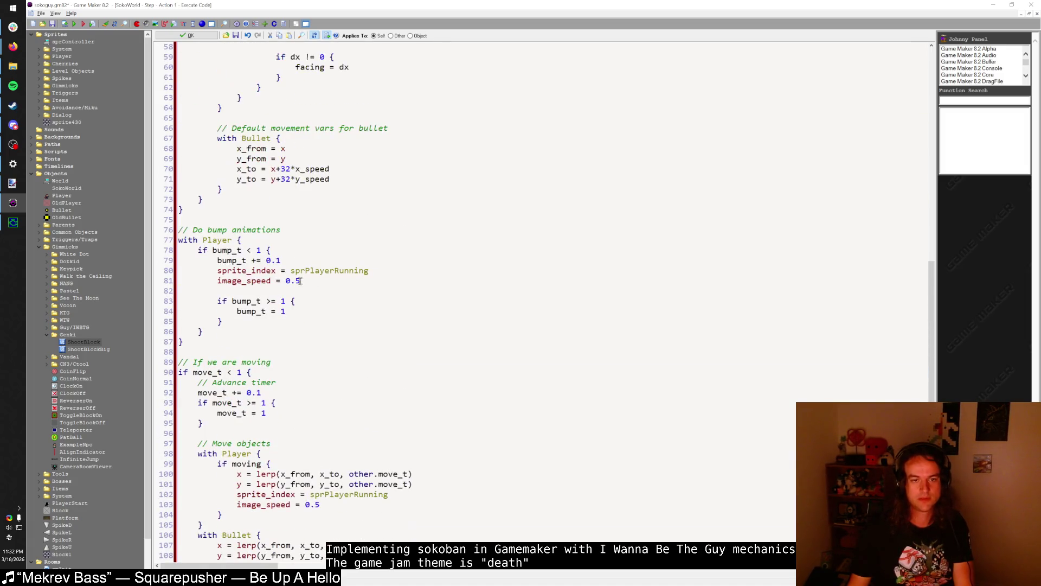
key(Return)
key(ctrl+v)
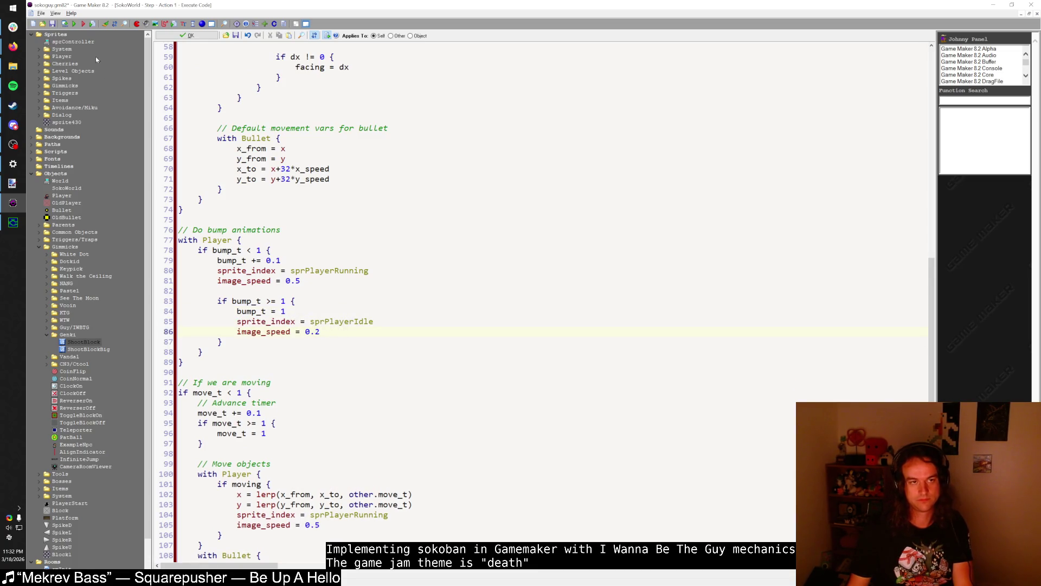
click(237, 240)
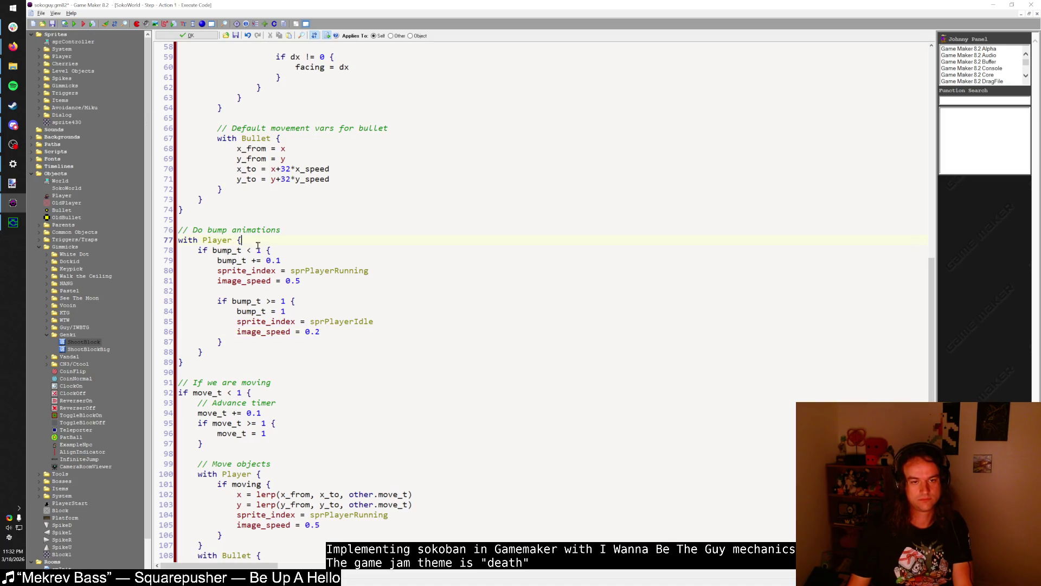
scroll(258, 246, up, 19)
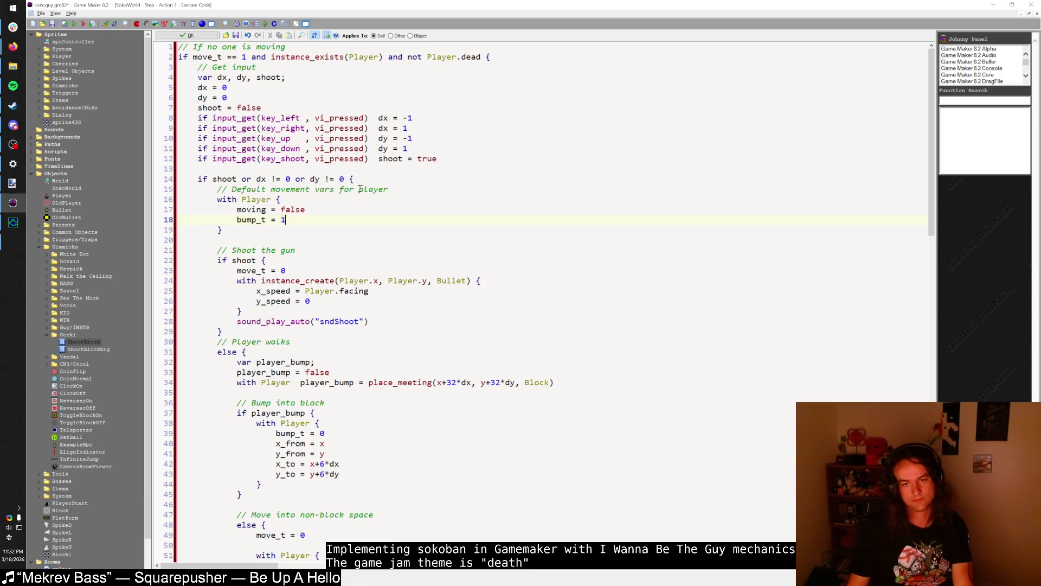
key(shift)
key(shift)
key(shift)
key(Right)
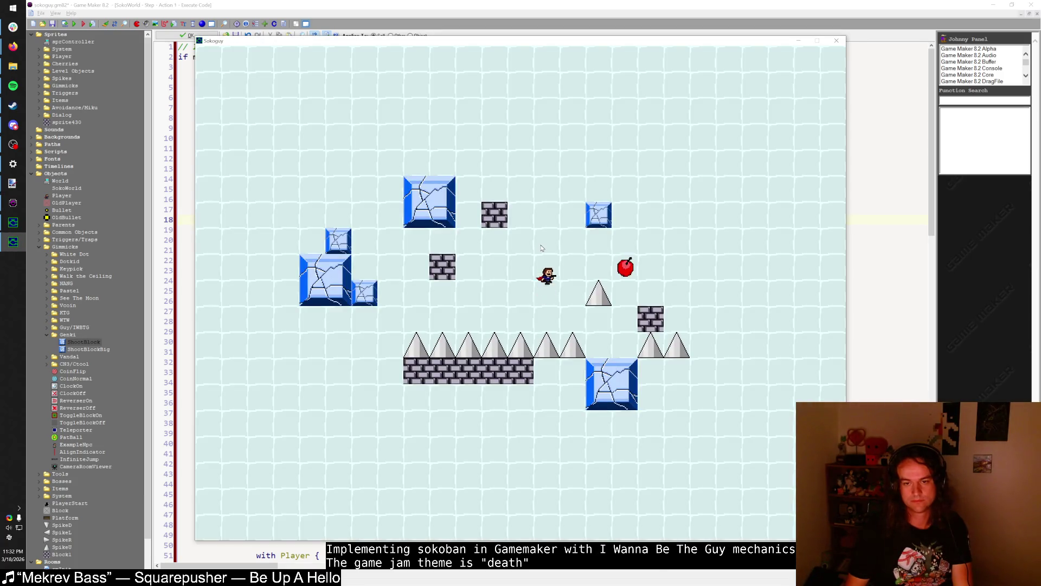
key(Left)
key(shift)
key(shift)
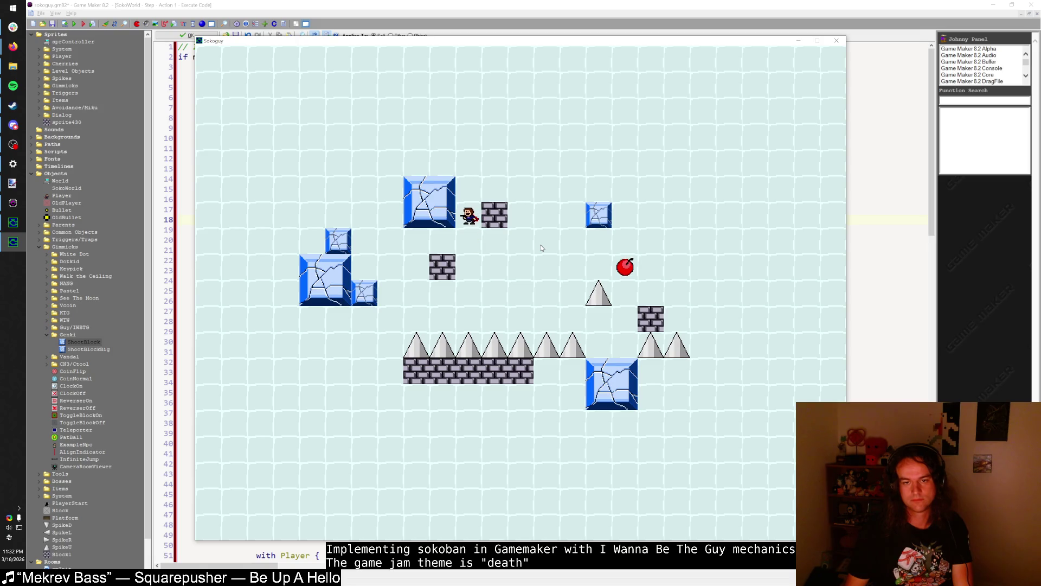
key(z)
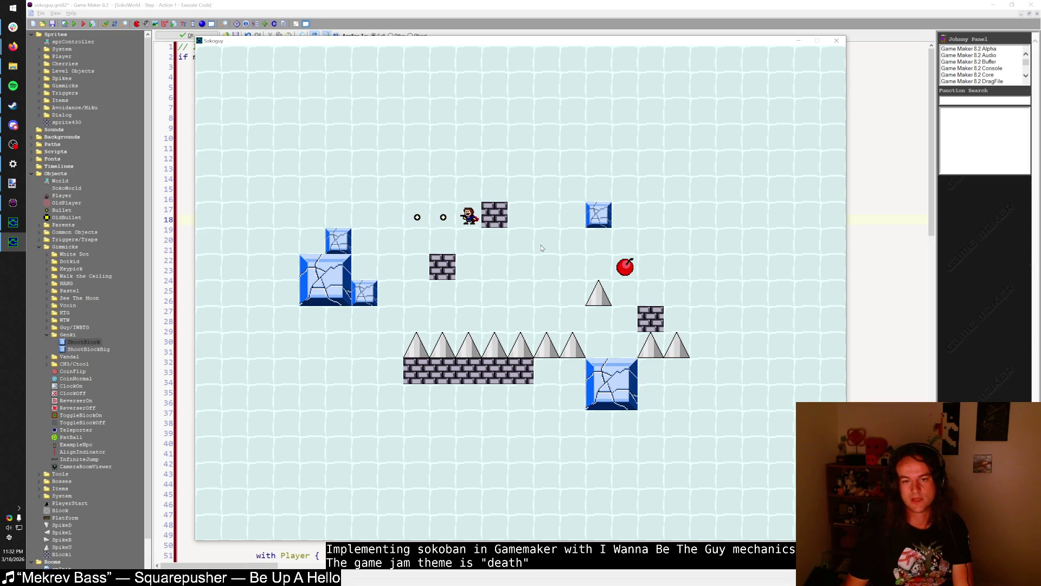
key(Right)
key(Left)
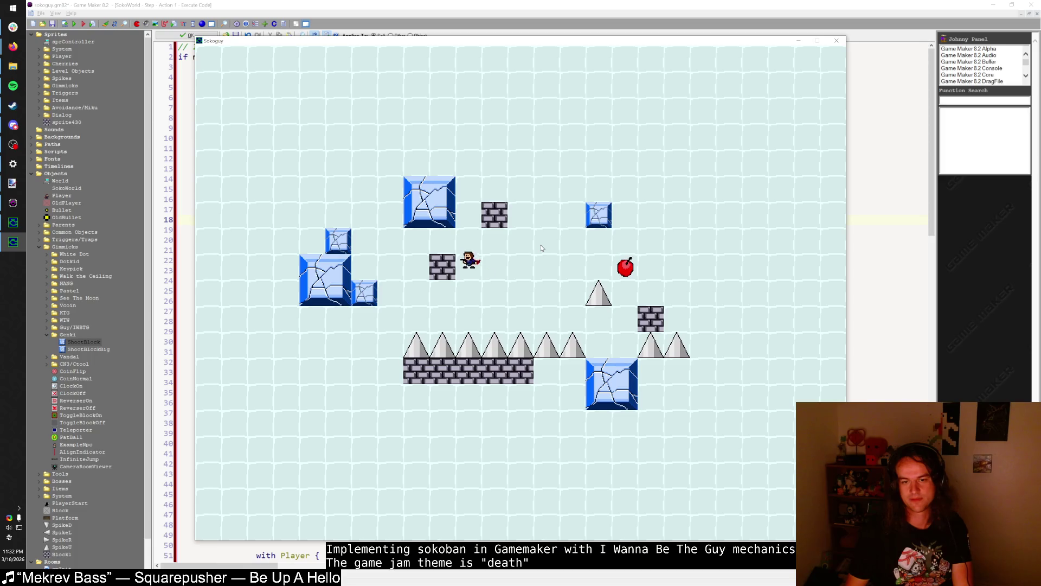
key(shift)
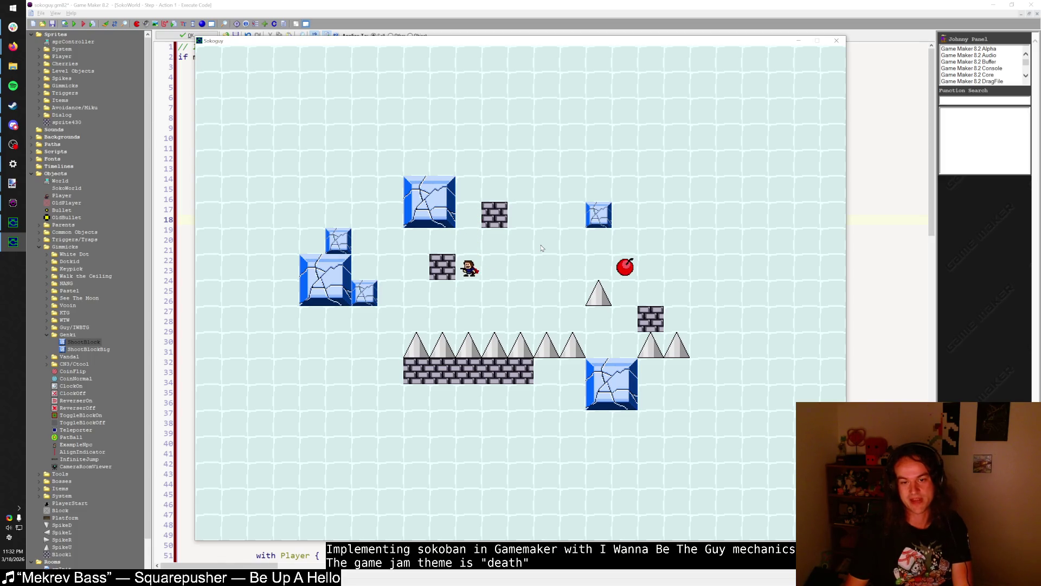
key(shift)
key(Left)
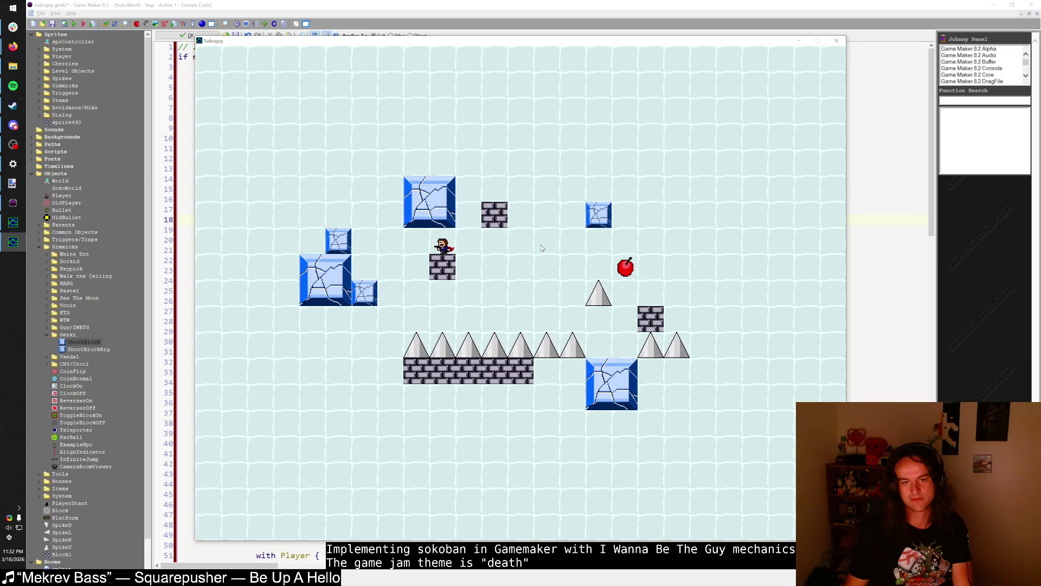
click(836, 40)
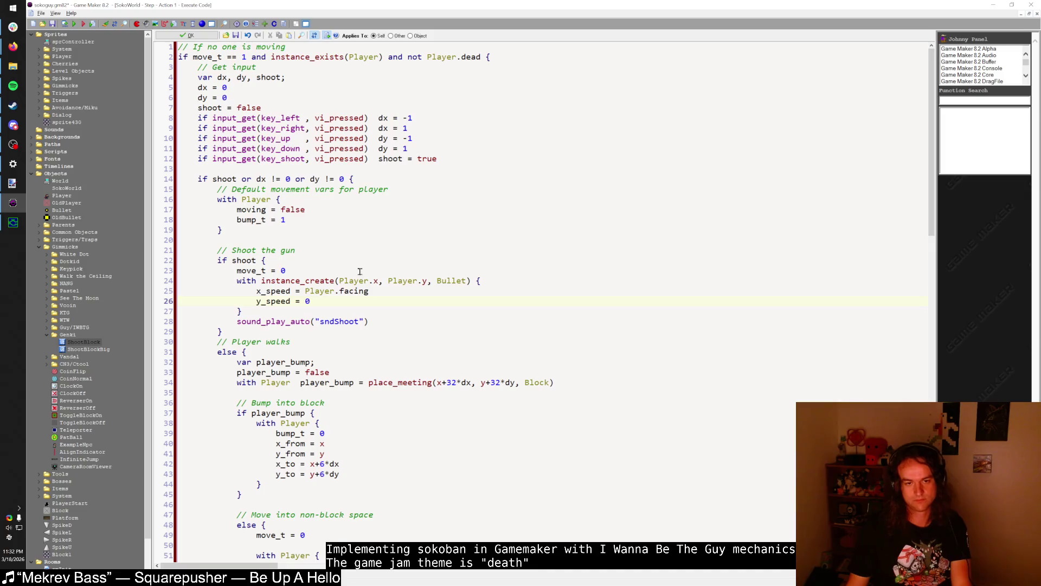
- Paste the if dx != 0 { facing = dx } block after y_to = y+6*dy and run
scroll(359, 266, down, 7)
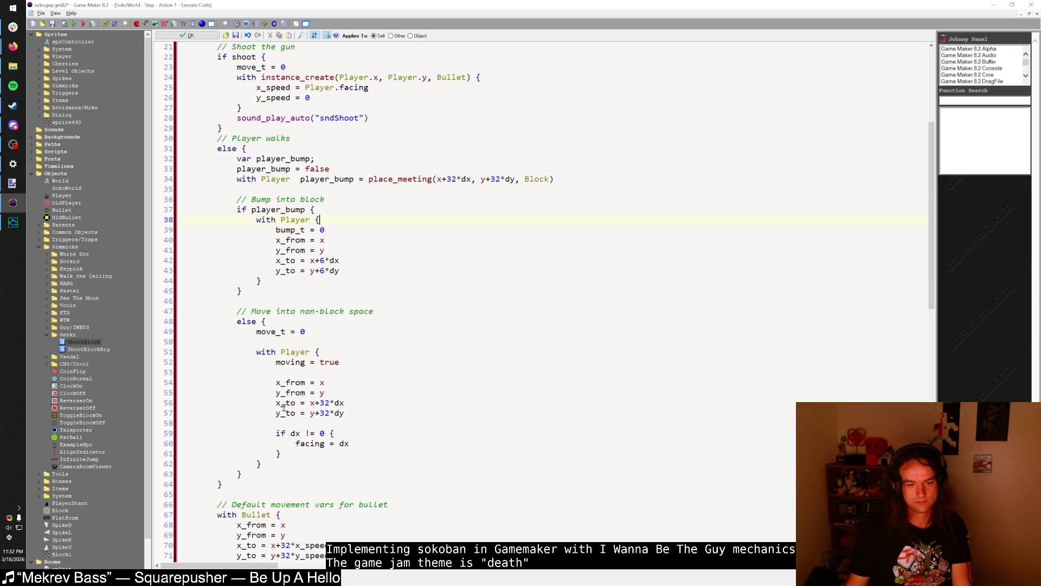
drag(277, 431, 283, 454)
key(ctrl+c)
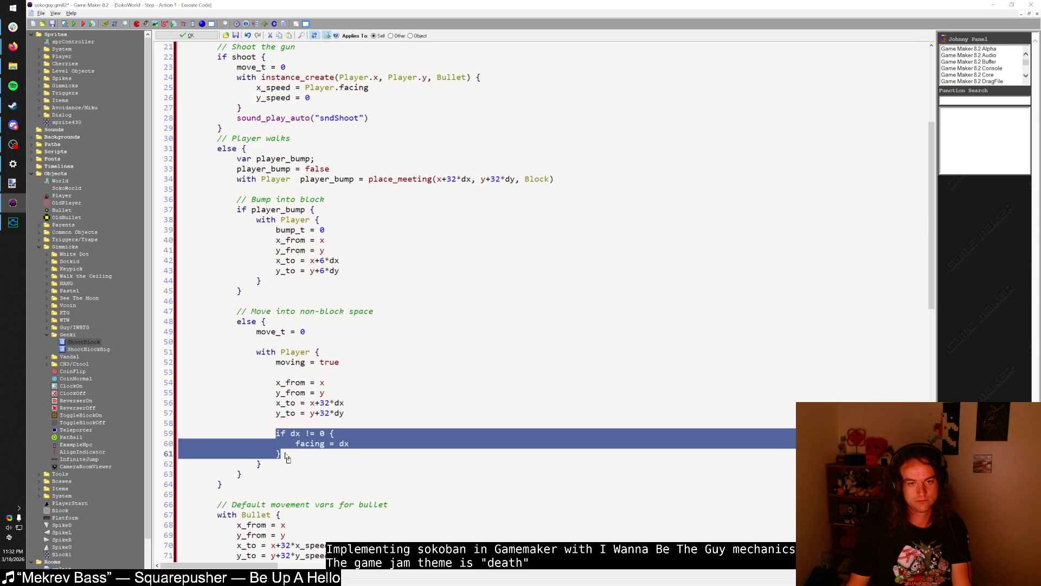
click(338, 229)
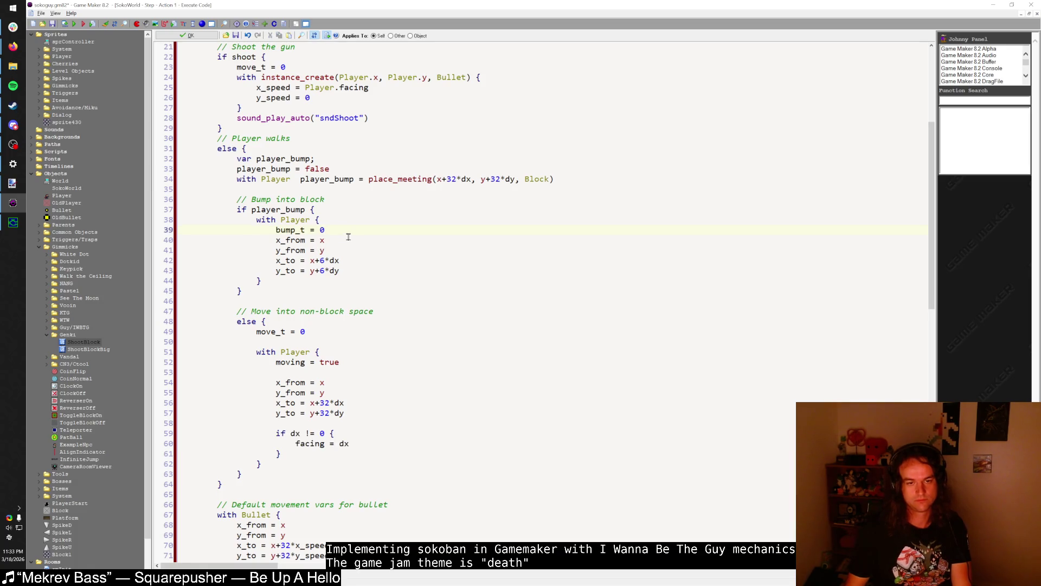
key(Down)
key(End)
key(Return)
key(Return)
key(ctrl+v)
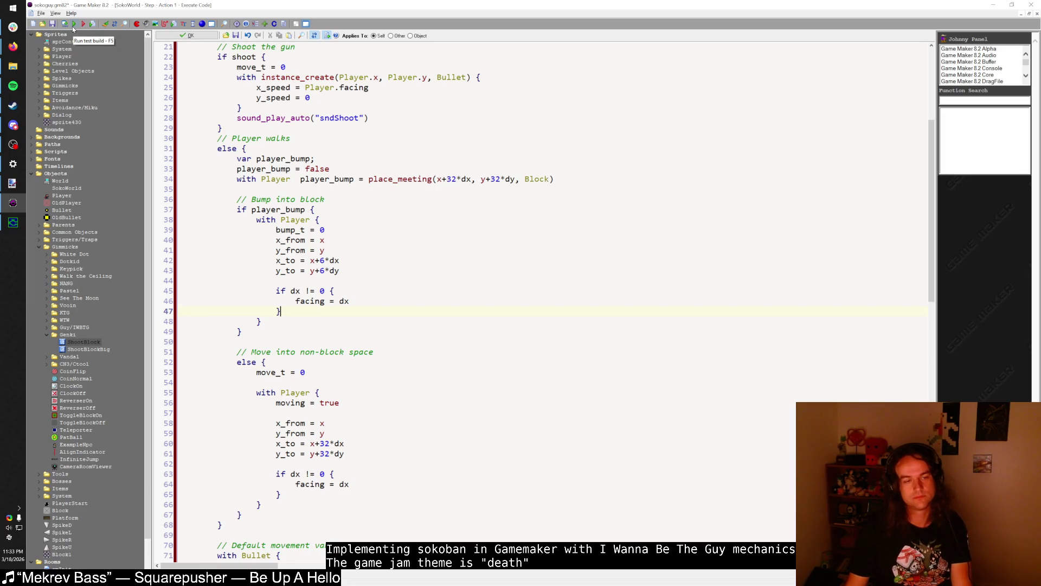
click(74, 24)
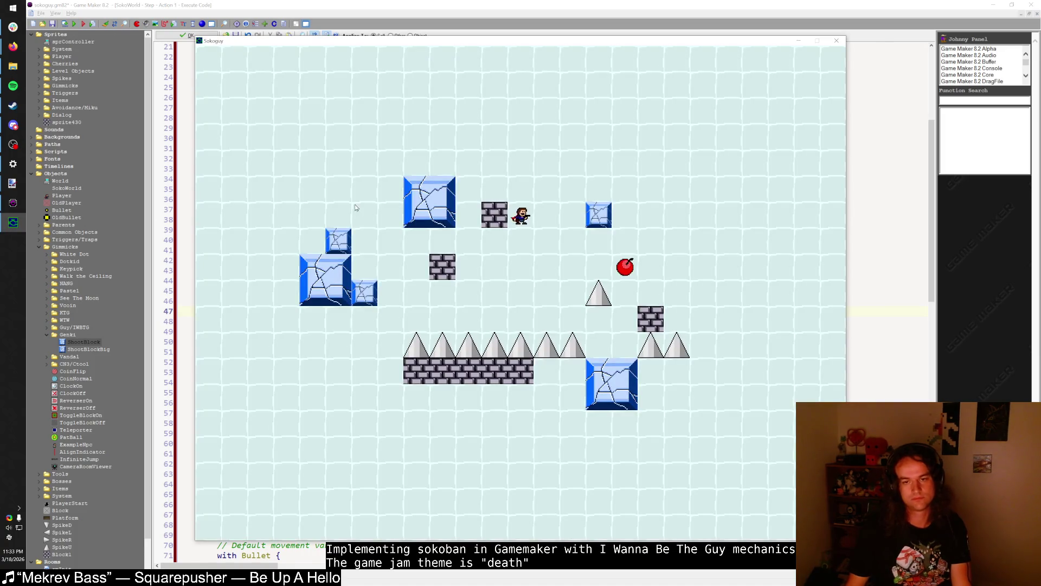
- Walk, jump and shoot left and right to check the player's facing, then close the game
key(Down)
key(shift)
key(z)
key(shift)
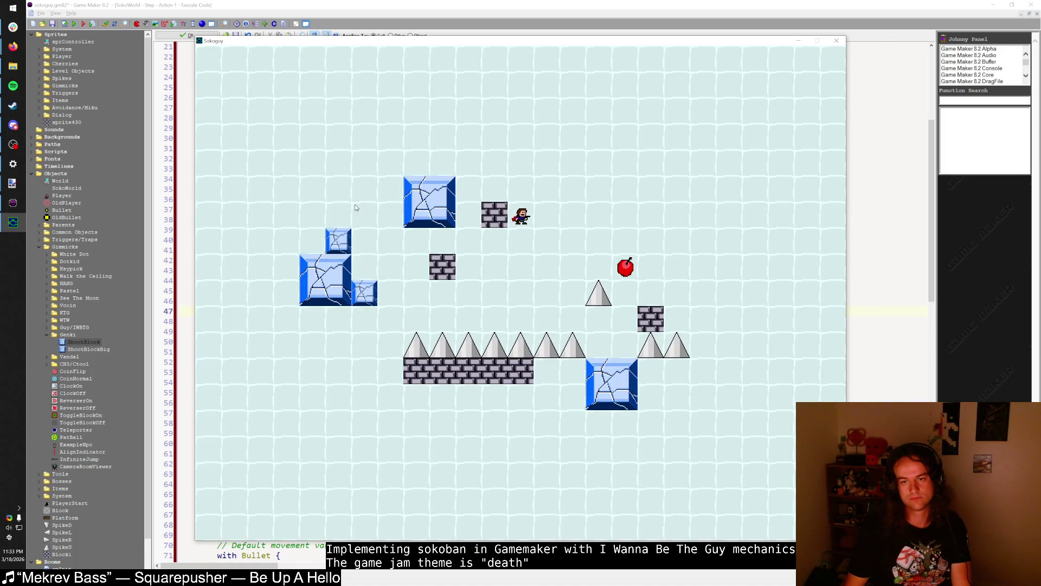
key(Right)
key(Right)
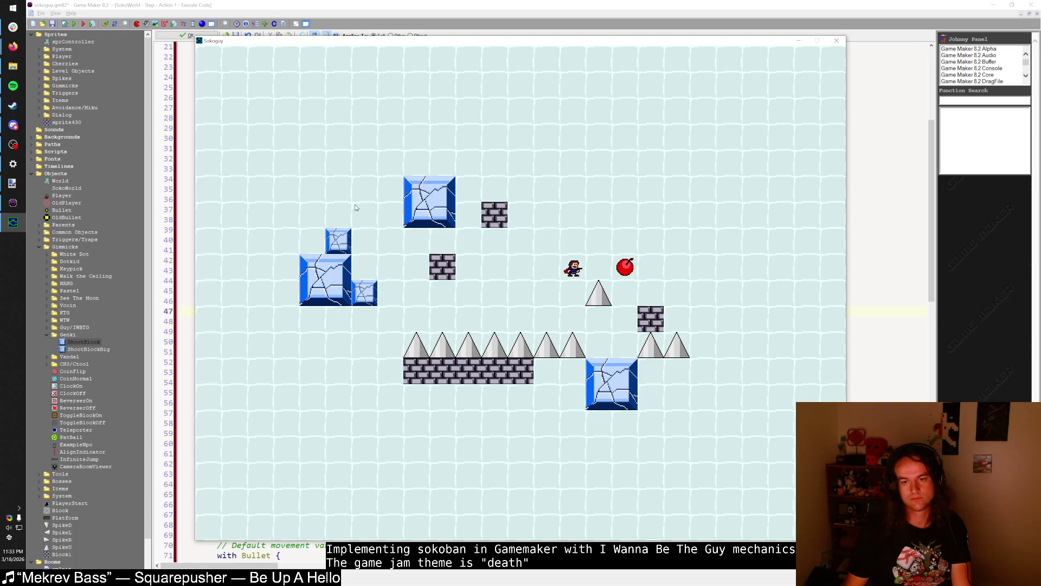
key(Right)
key(z)
key(Right)
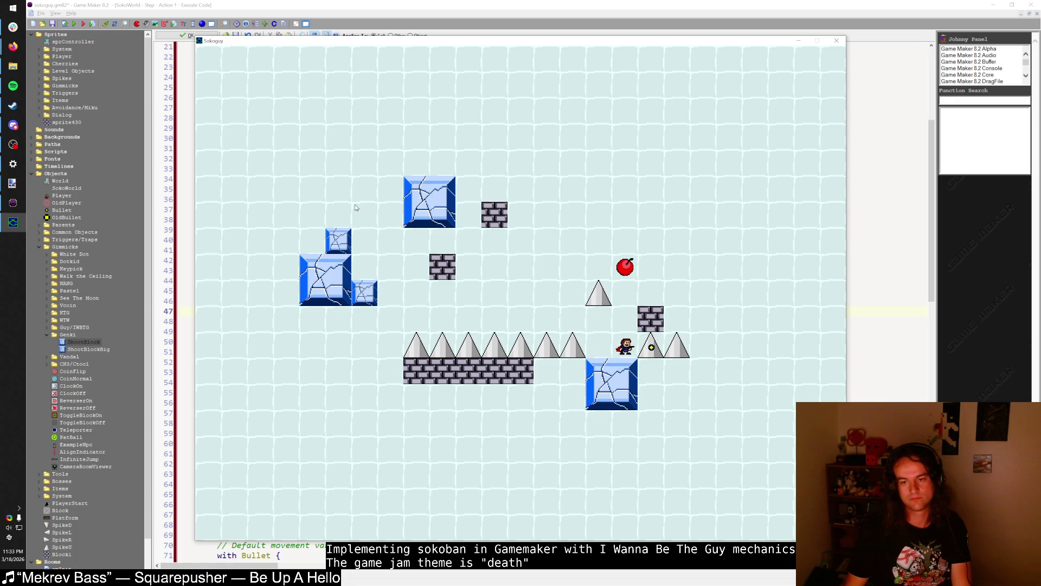
key(Left)
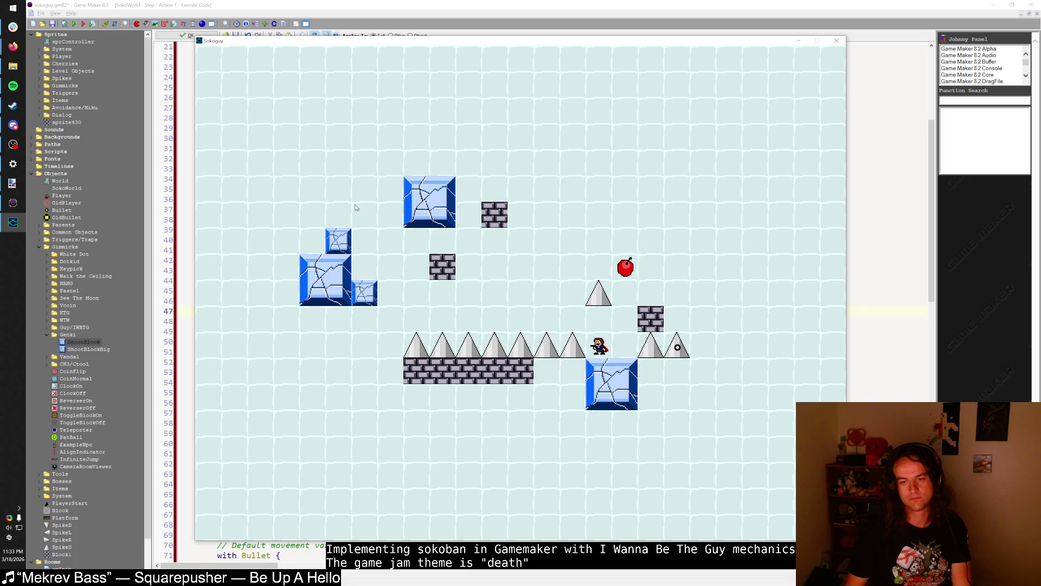
key(shift)
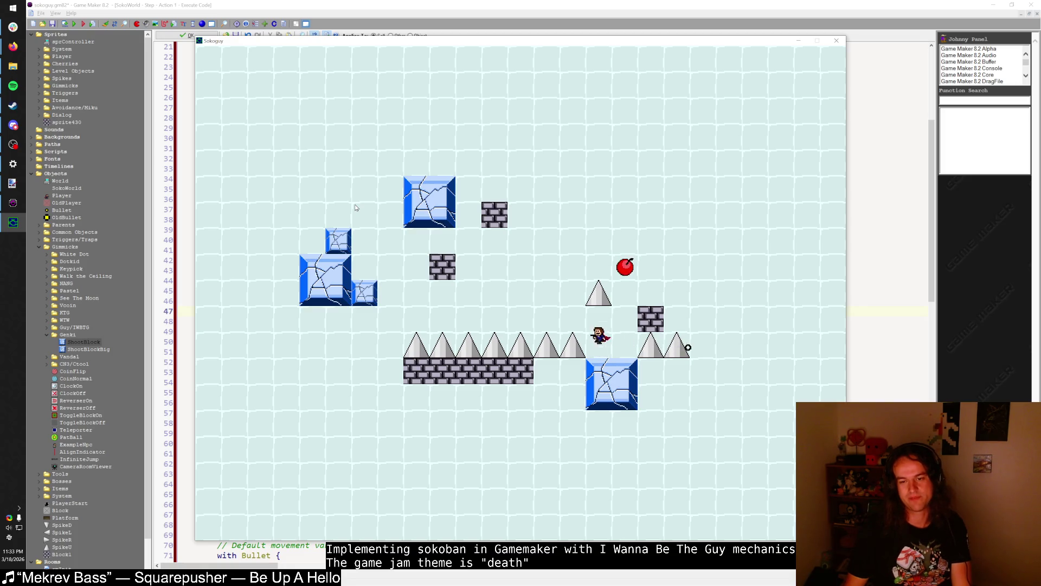
key(Right)
key(Left)
key(Left)
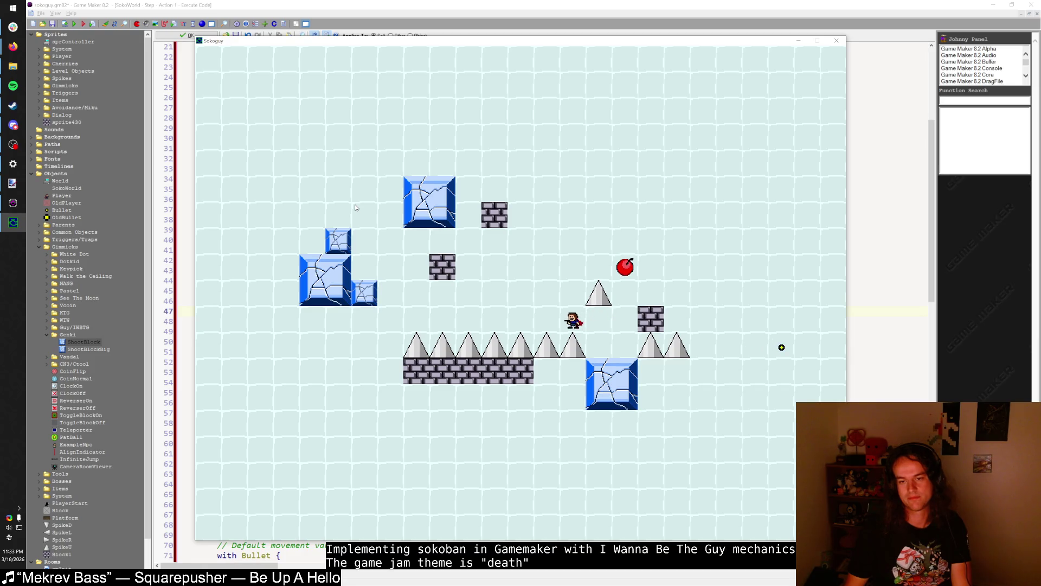
key(Right)
key(Right)
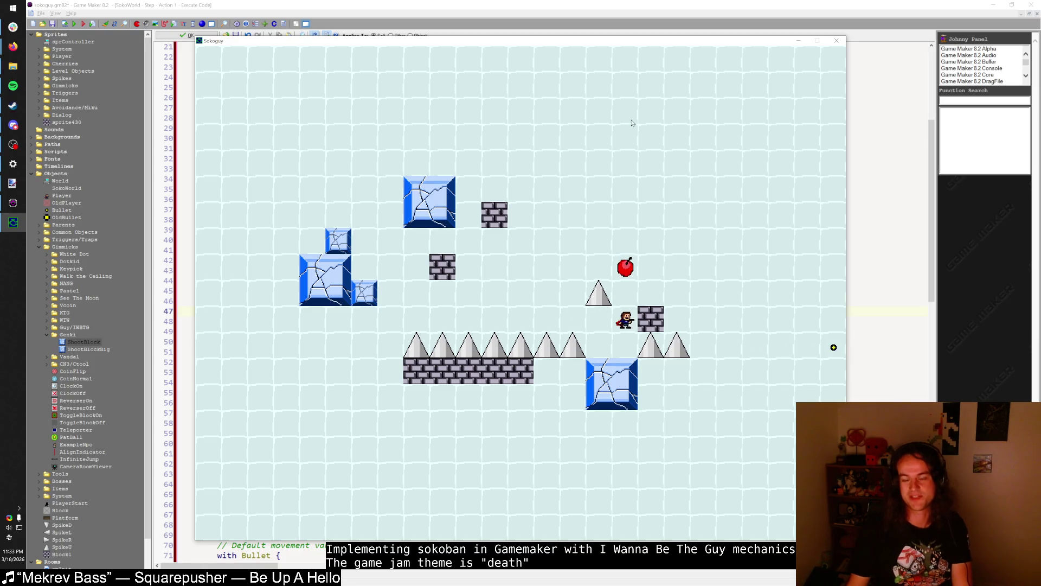
click(837, 41)
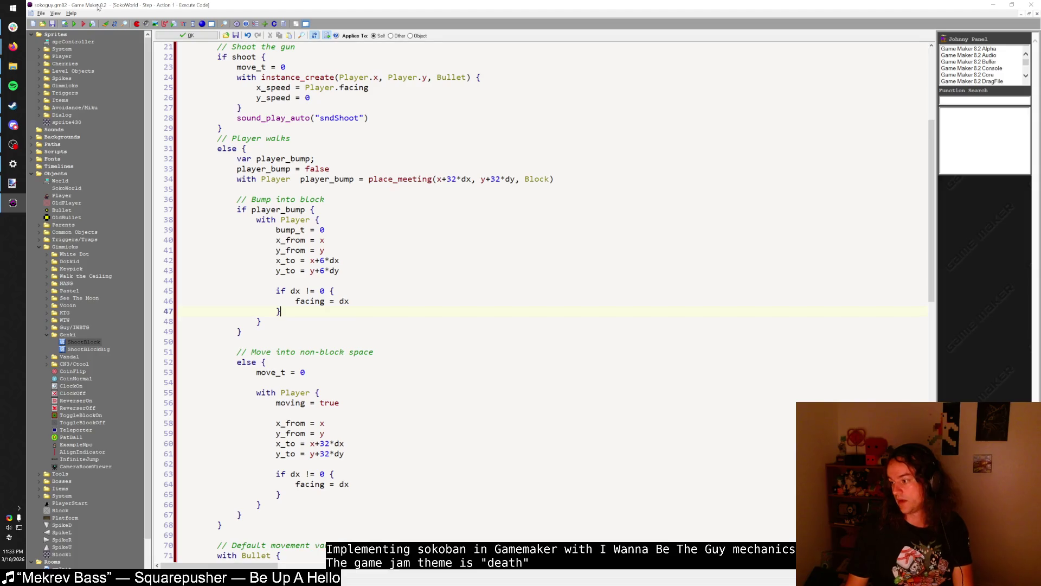
- Rebuild the game, load Game 1 and bump the player right into the brick block
click(73, 23)
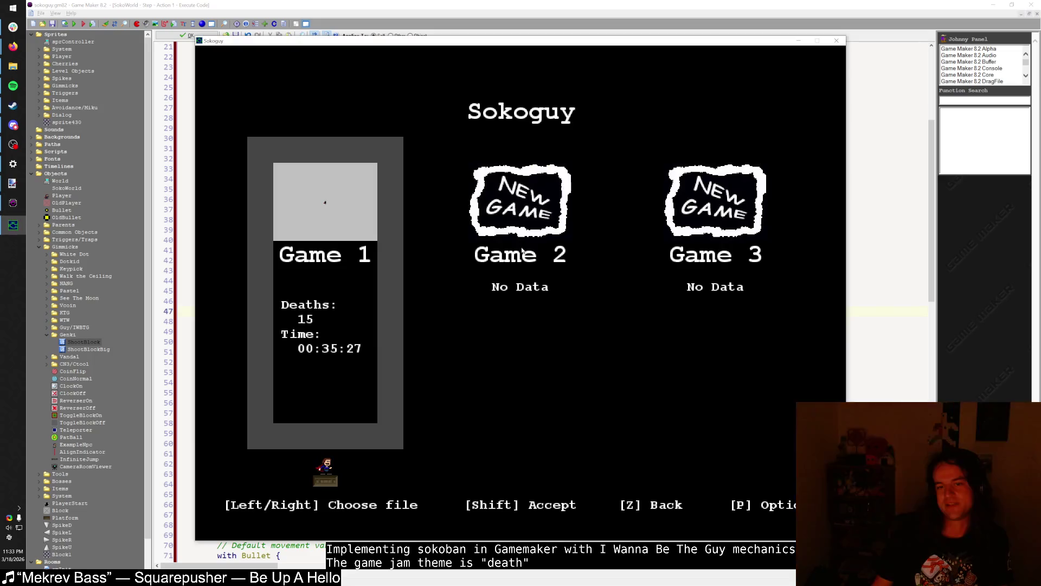
key(shift)
key(shift)
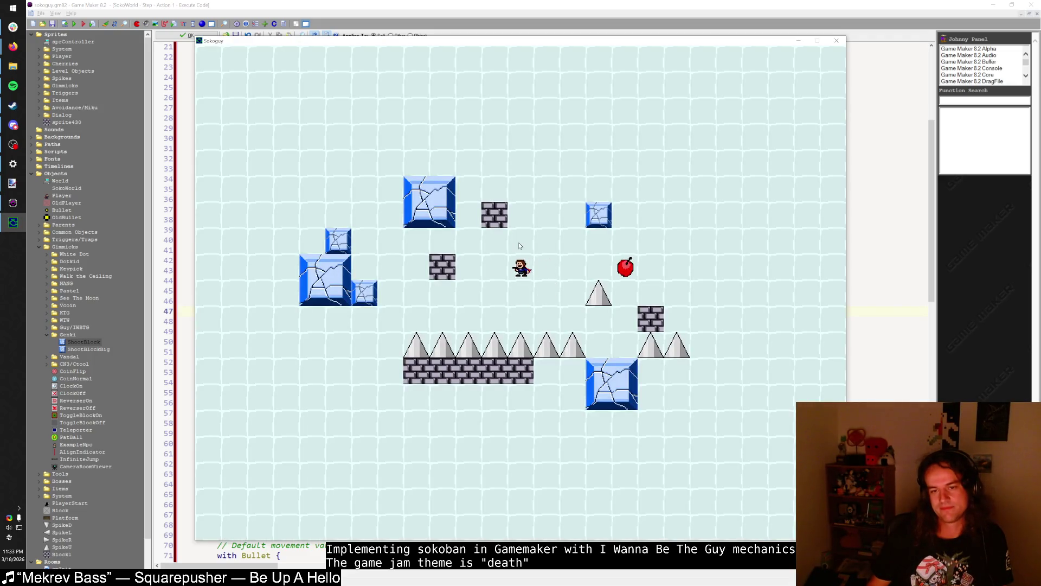
key(Up)
key(Left)
key(Left)
key(Up)
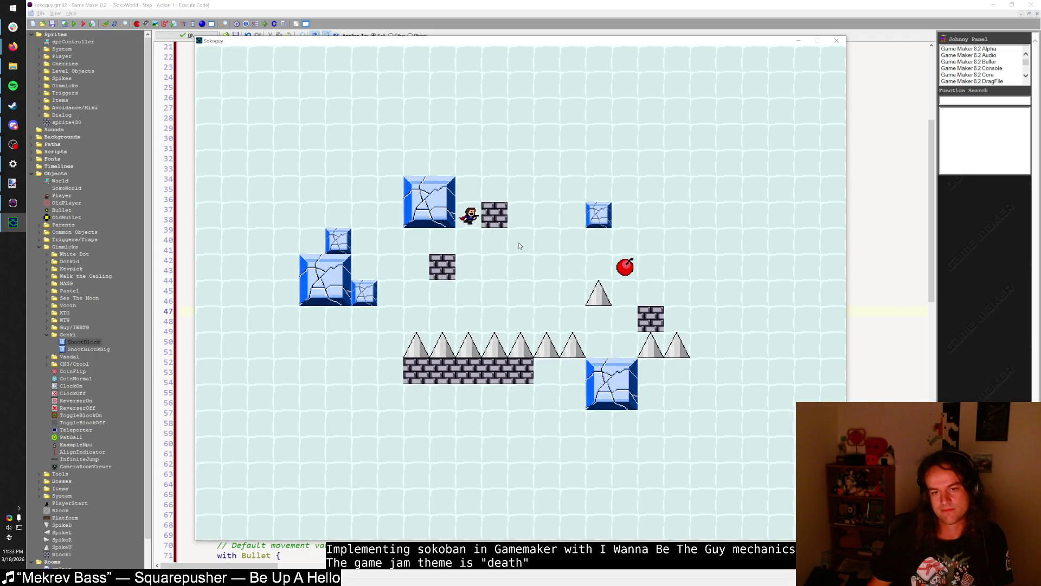
key(Right)
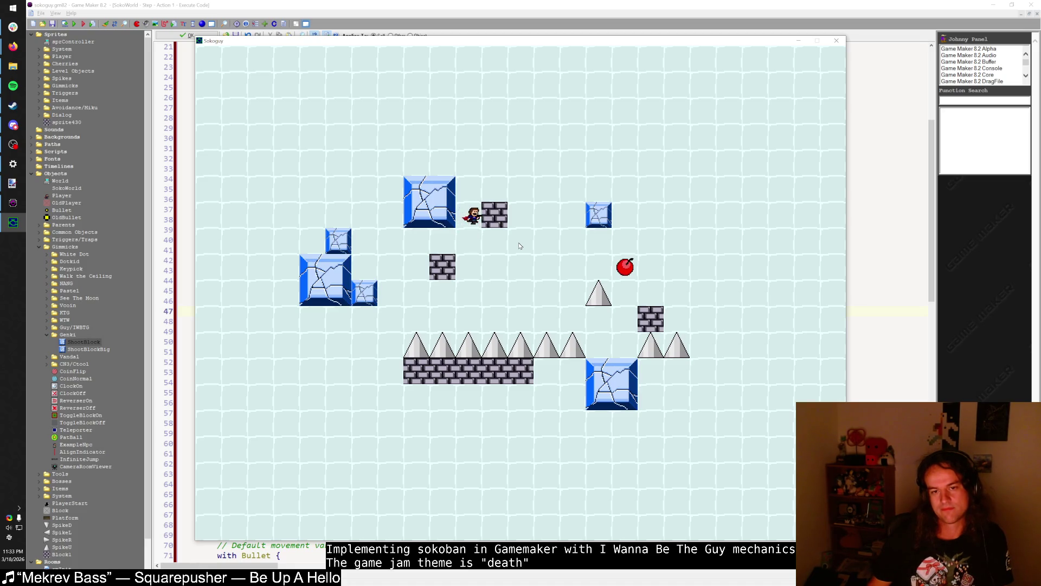
- Restart the level with R and move the player around the brick blocks
key(shift)
key(r)
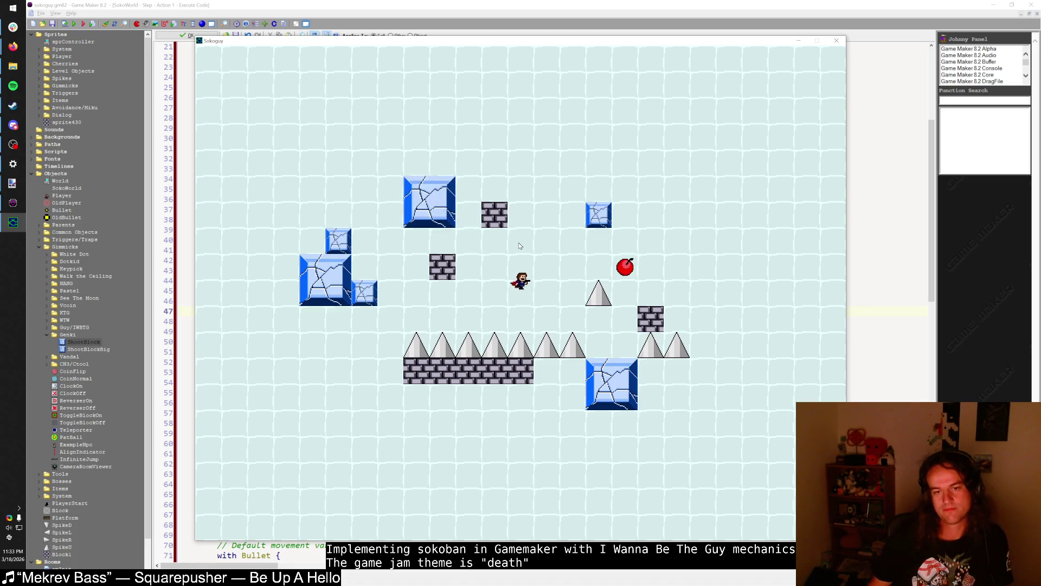
key(Left)
key(Left)
key(Up)
key(Up)
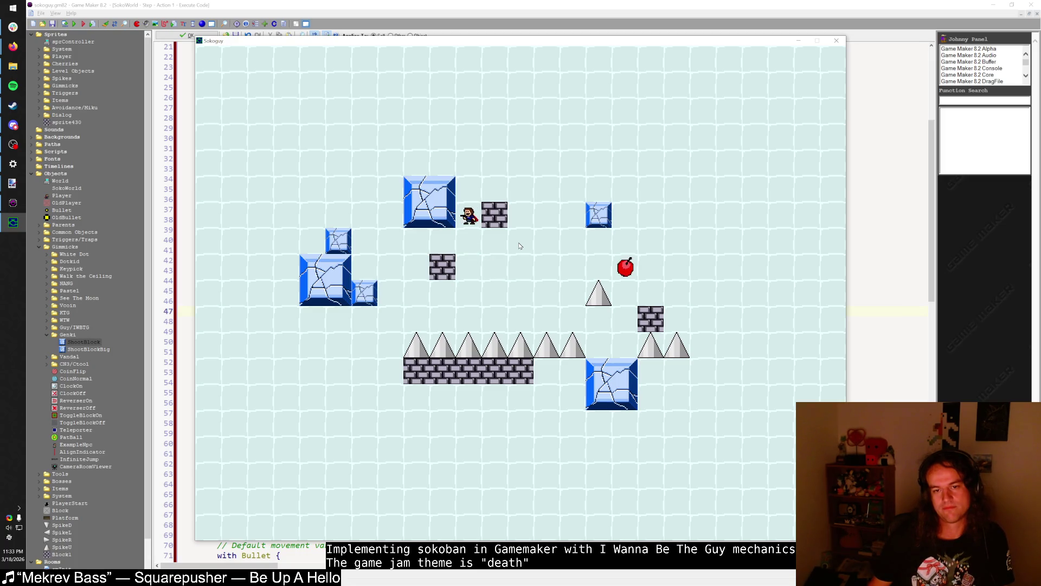
key(Down)
key(Left)
key(Right)
key(Up)
key(Down)
key(Right)
key(Right)
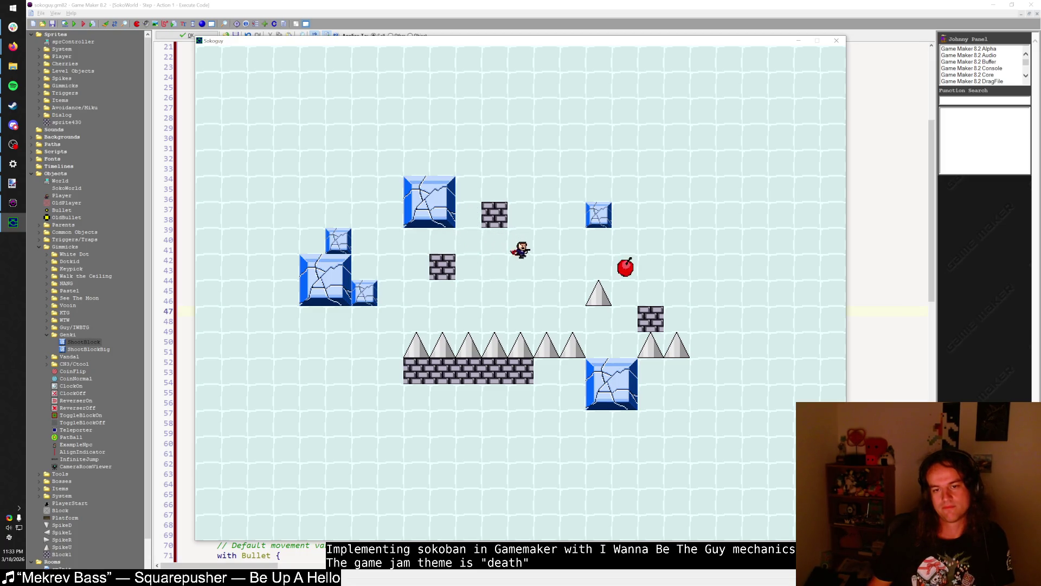
key(Down)
key(Left)
key(Right)
key(Right)
- Move the player along the spikes, fire a bullet right, then bring File Explorer over the game
key(Down)
key(Down)
key(Right)
key(Right)
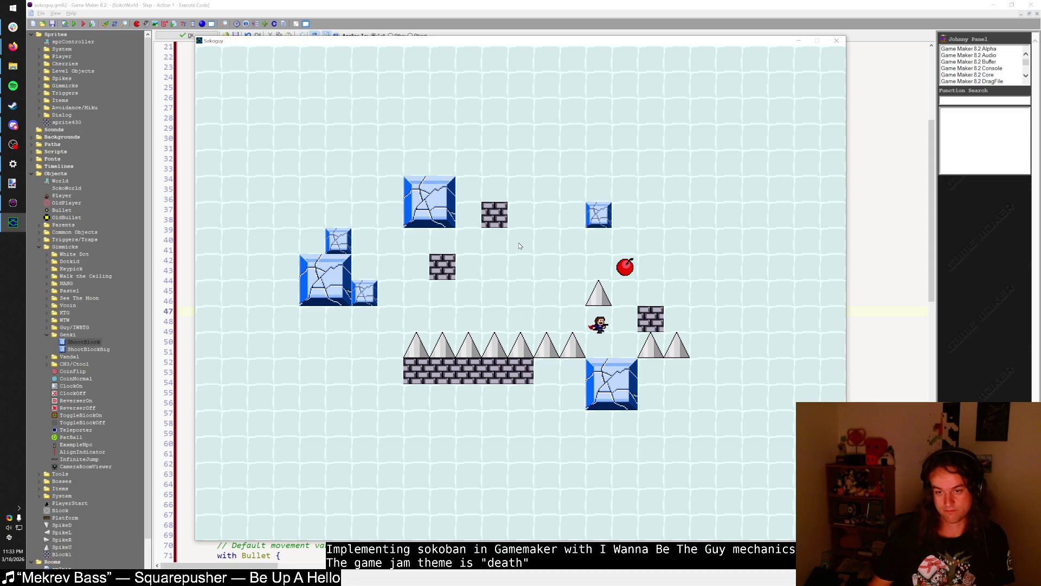
key(Down)
key(z)
key(Up)
key(Right)
key(Down)
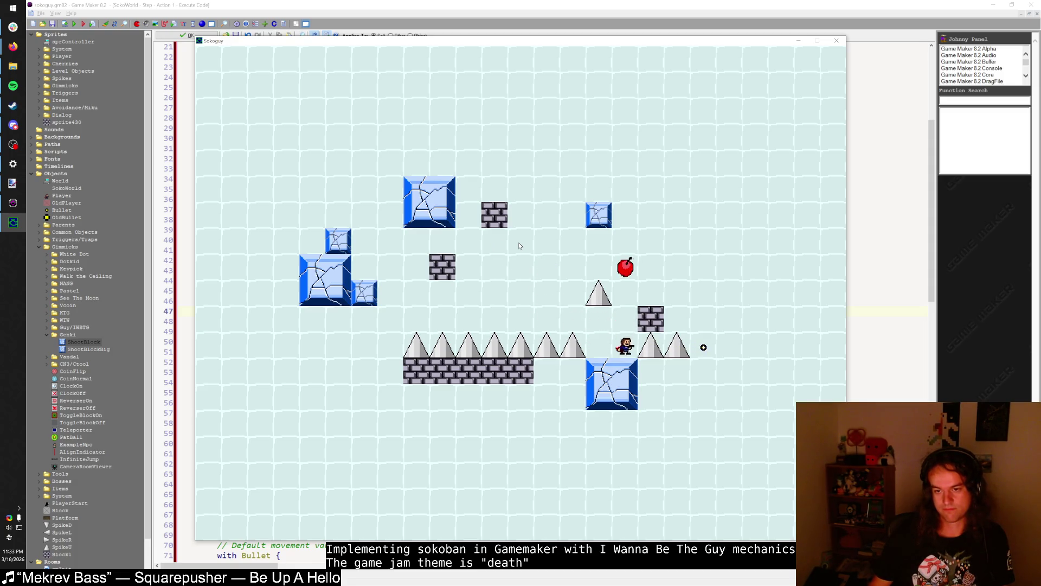
key(Left)
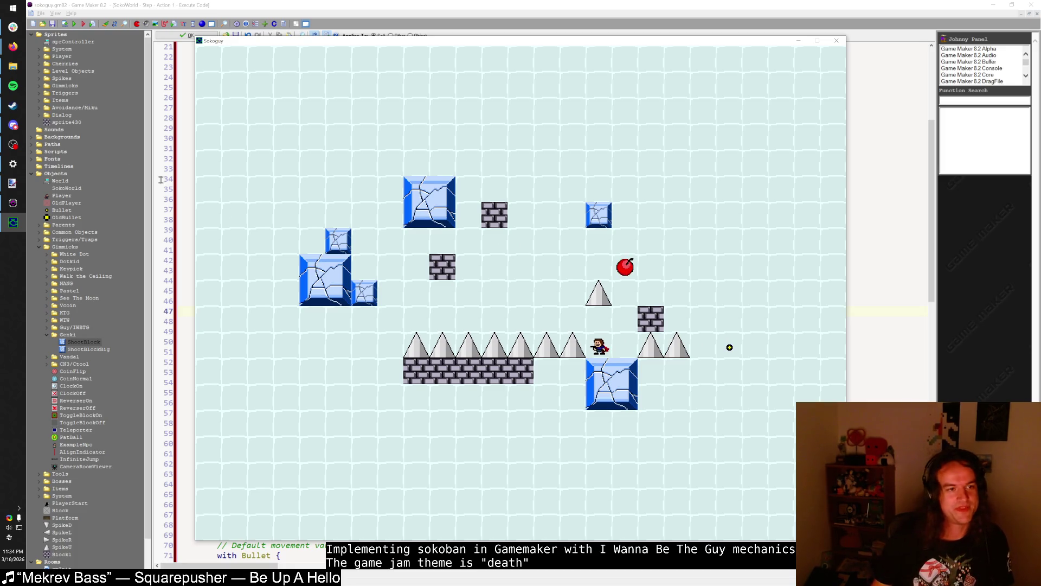
key(alt+Tab)
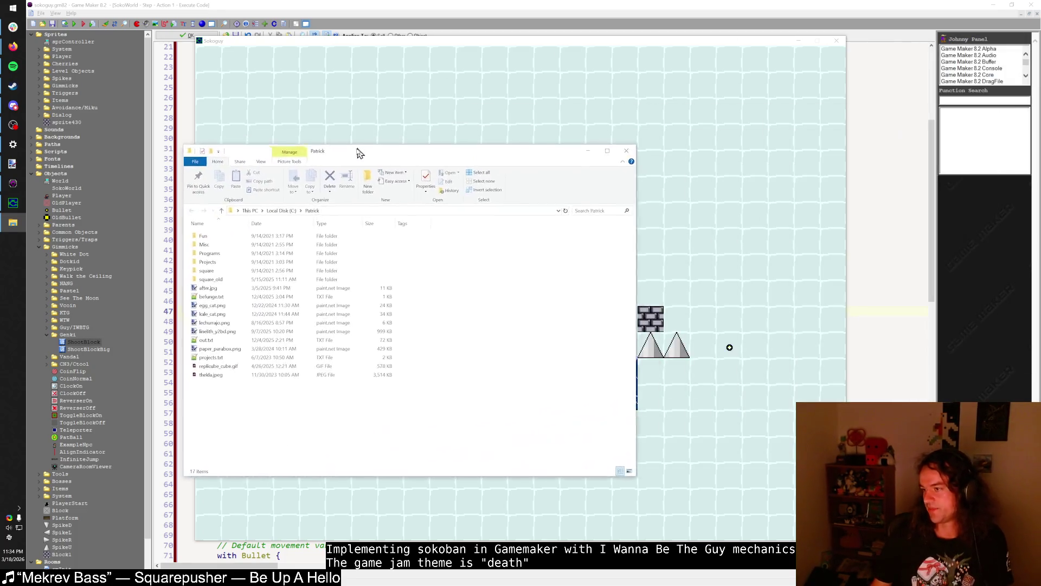
mouse_move(360, 151)
mouse_down()
mouse_move(348, 151)
mouse_move(425, 124)
mouse_up()
- Open Projects\GameMaker, sort by Date modified, then sort back by Name
click(309, 233)
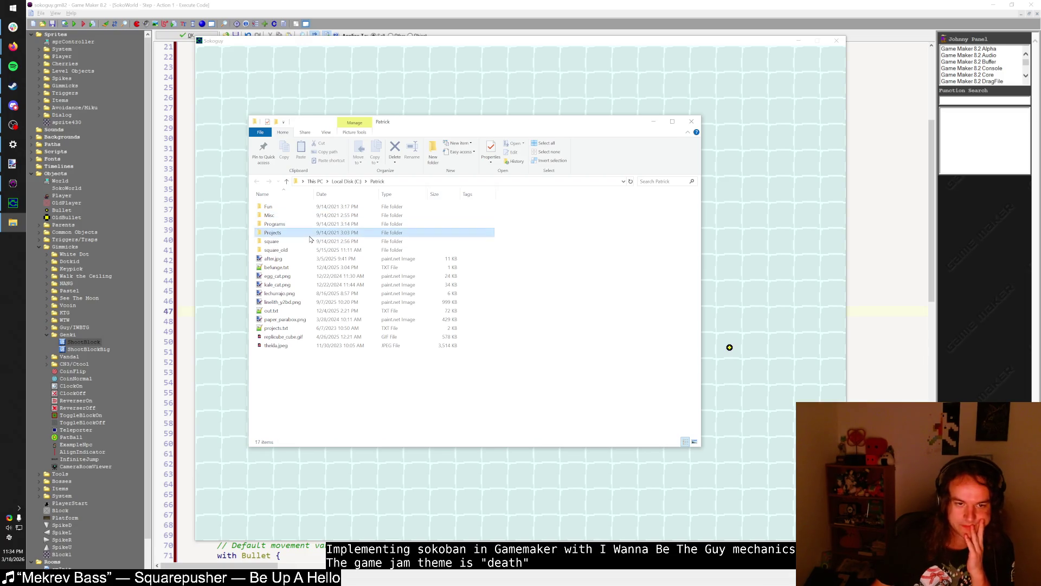
double_click(308, 234)
click(305, 238)
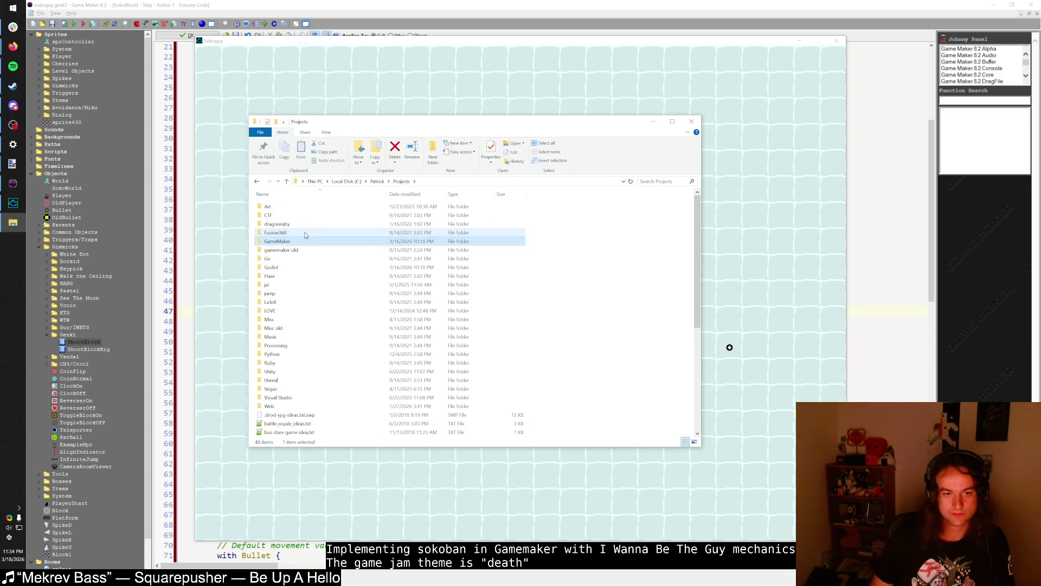
key(Return)
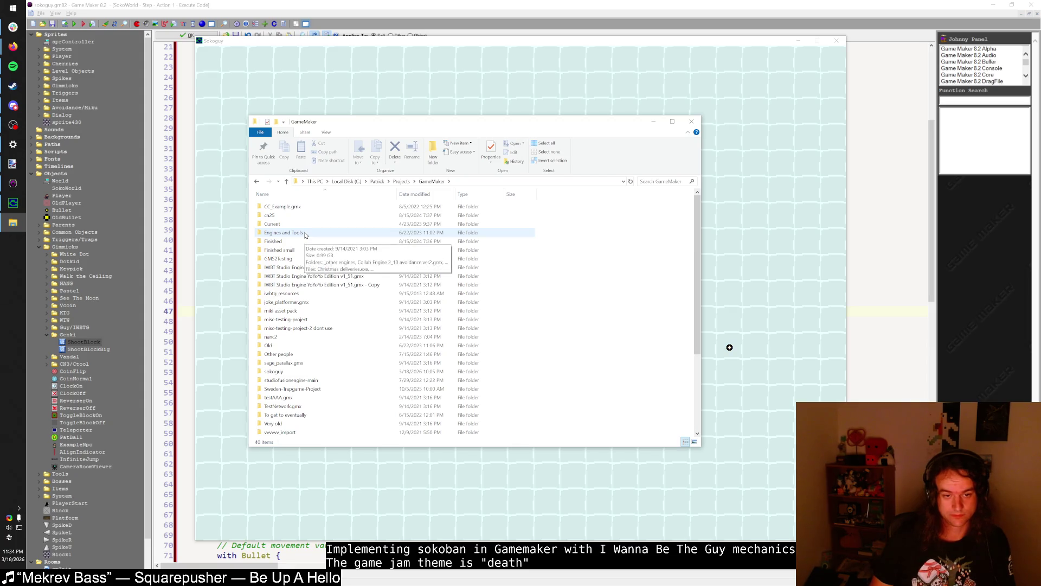
click(415, 193)
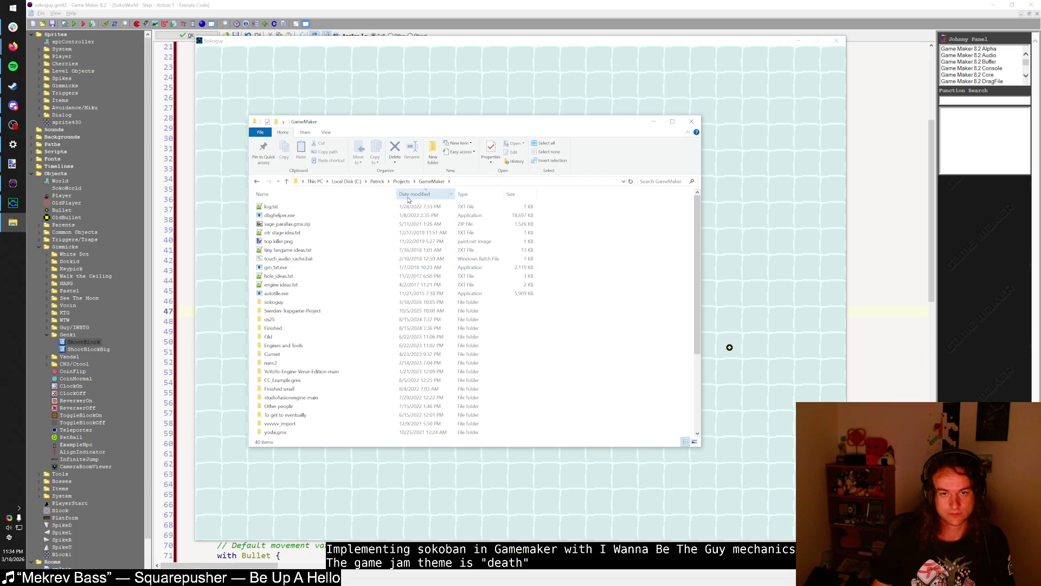
click(332, 195)
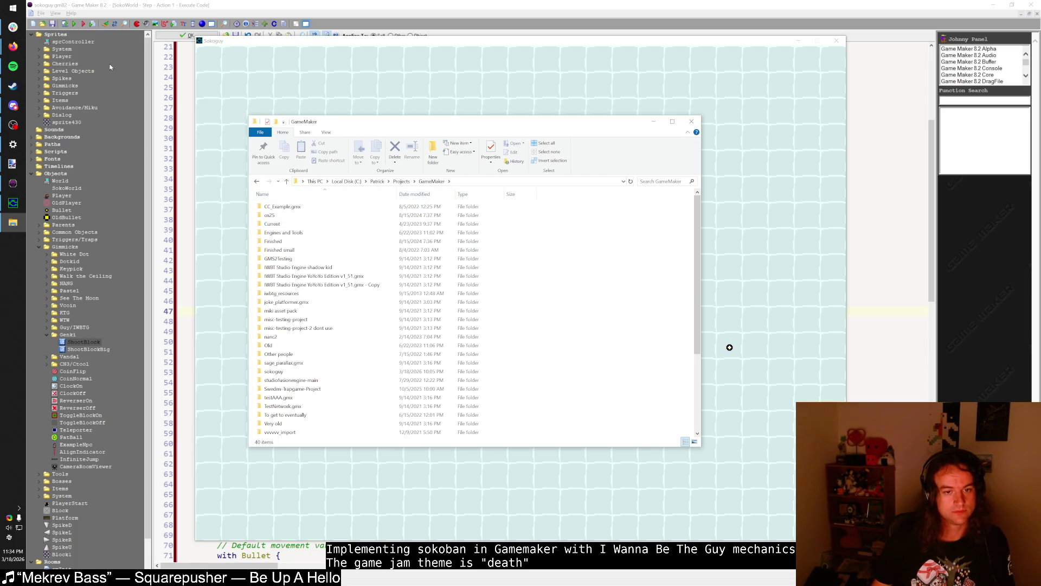
- Bring the Firefox window with the trailer back and switch to the empty new tab
mouse_move(13, 46)
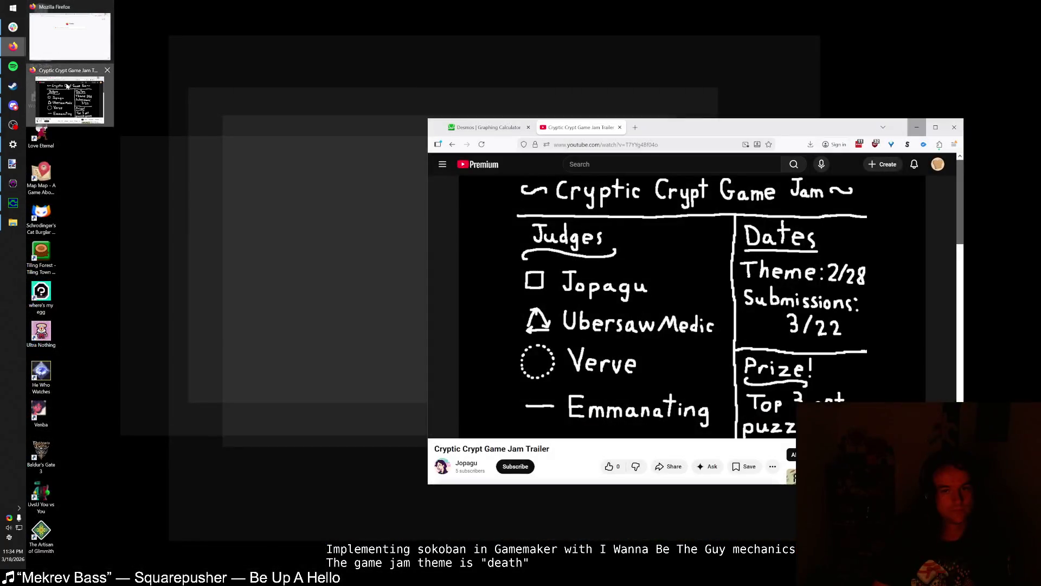
click(69, 100)
click(649, 127)
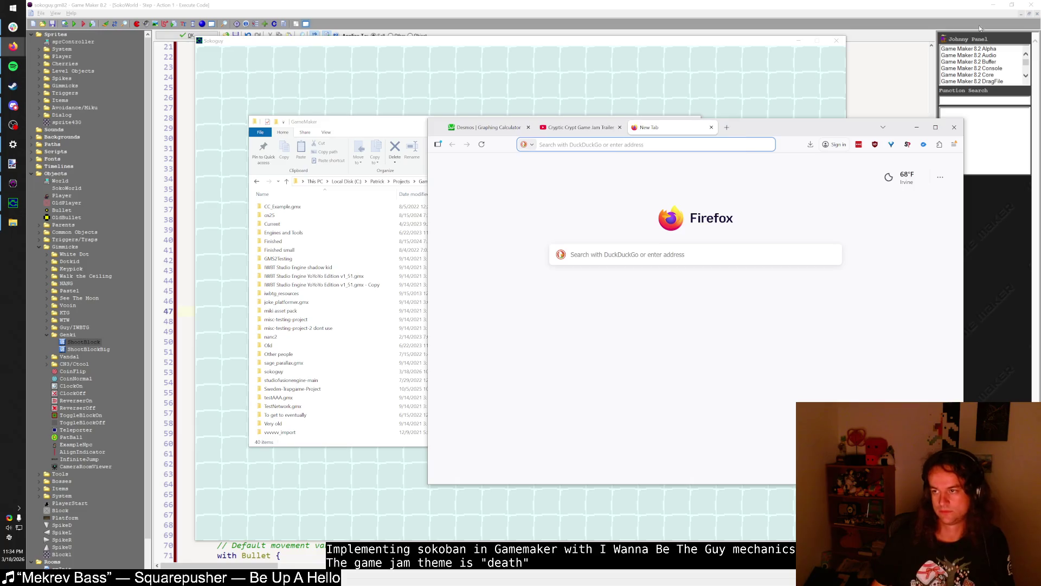
click(13, 66)
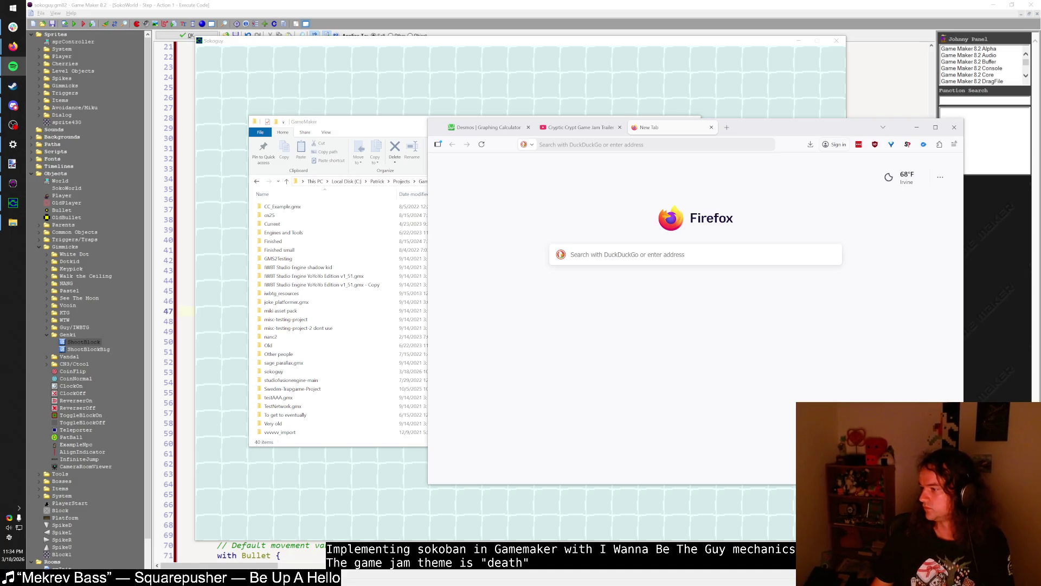
click(854, 117)
- Search the web for the renex engine from the address bar
click(660, 143)
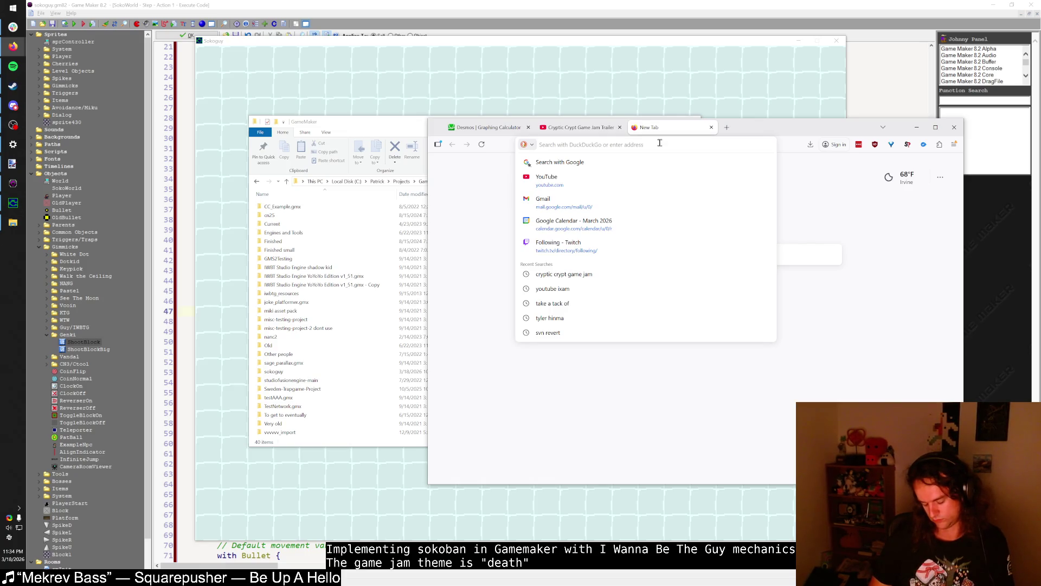
text(gamema)
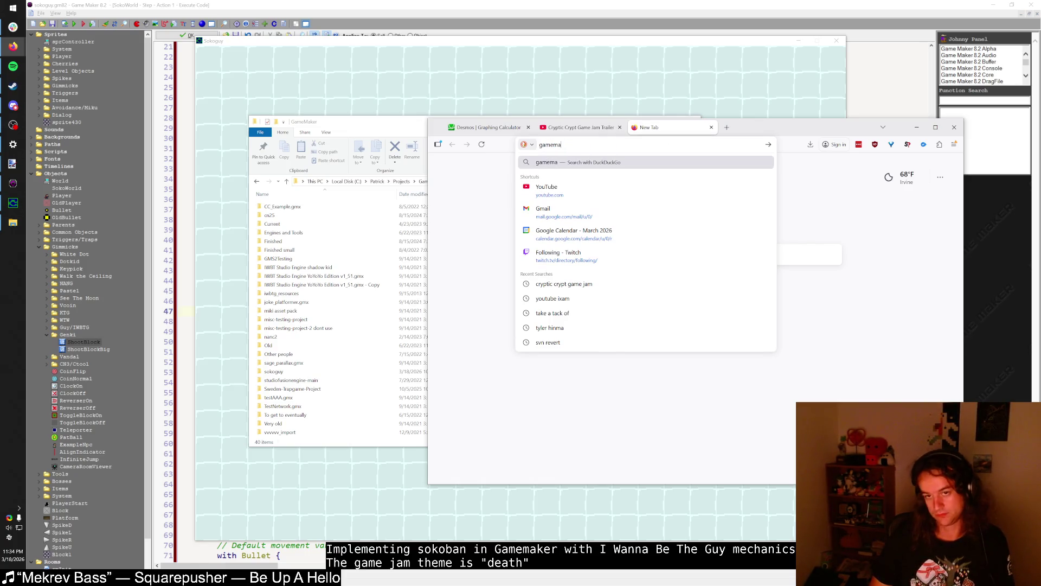
text(ngine)
key(Return)
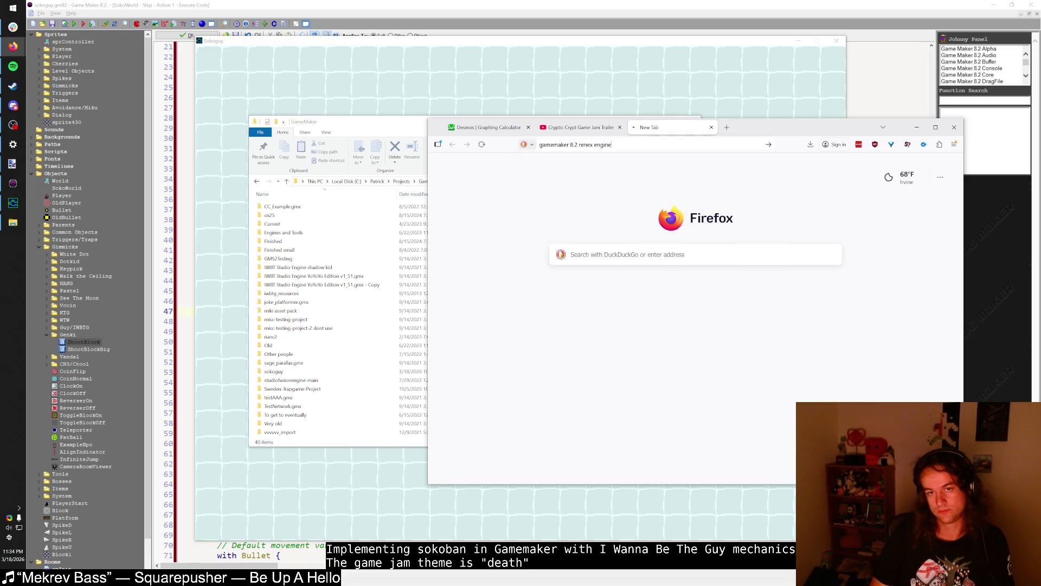
- Close the graphing calculator and trailer tabs, move the window up-left and scroll to the README
click(575, 127)
click(529, 127)
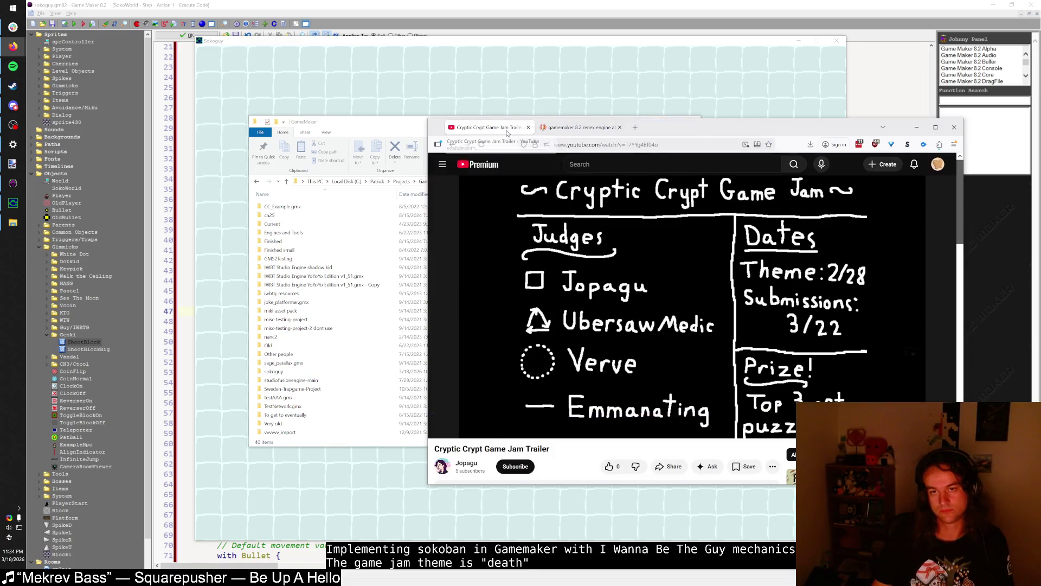
click(528, 126)
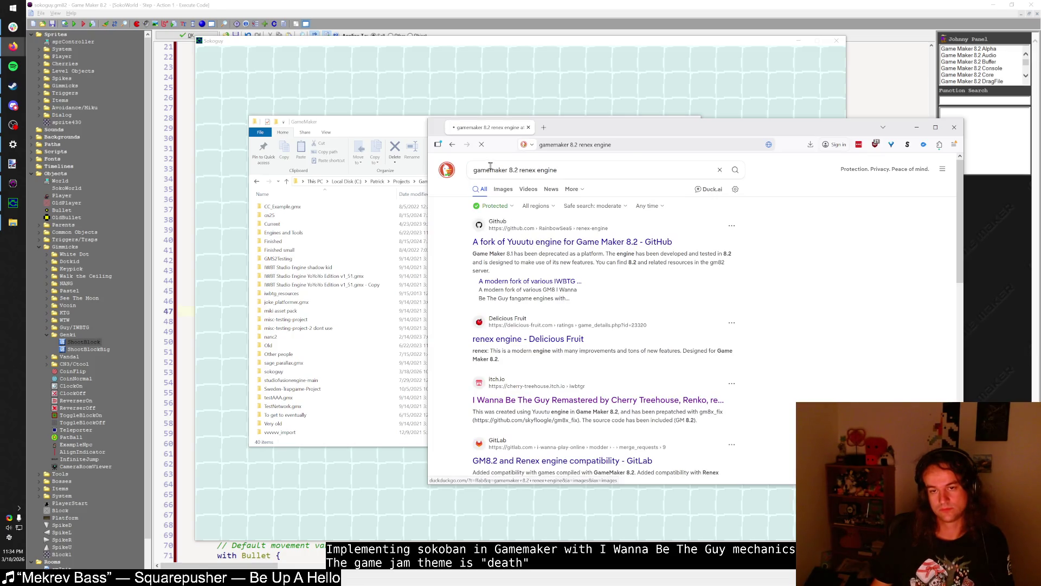
drag(614, 125, 469, 86)
scroll(467, 271, down, 5)
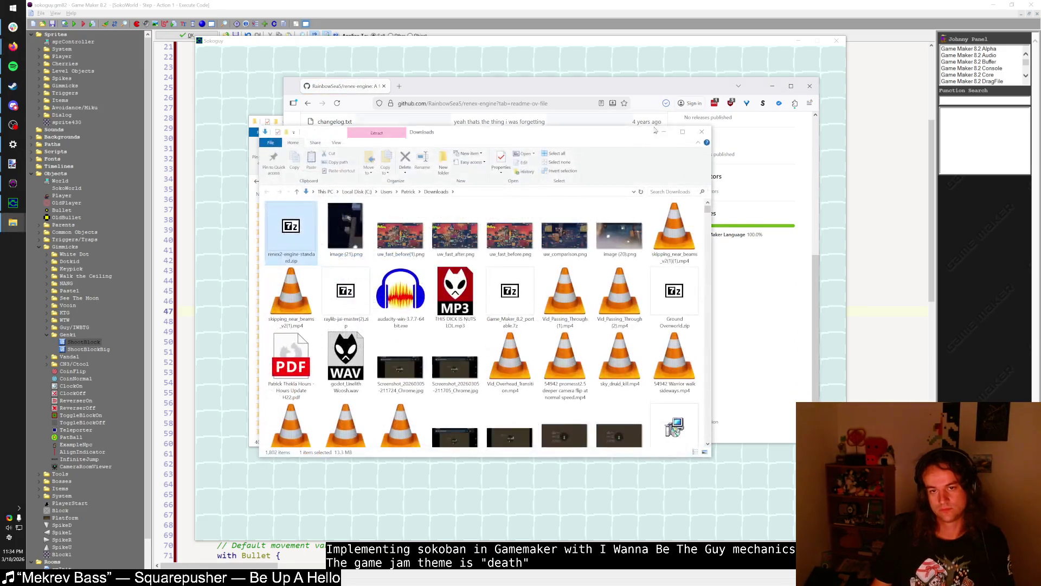
- Extract the renex2-engine-standard archive into the GameMaker projects folder
double_click(312, 236)
key(alt+Tab)
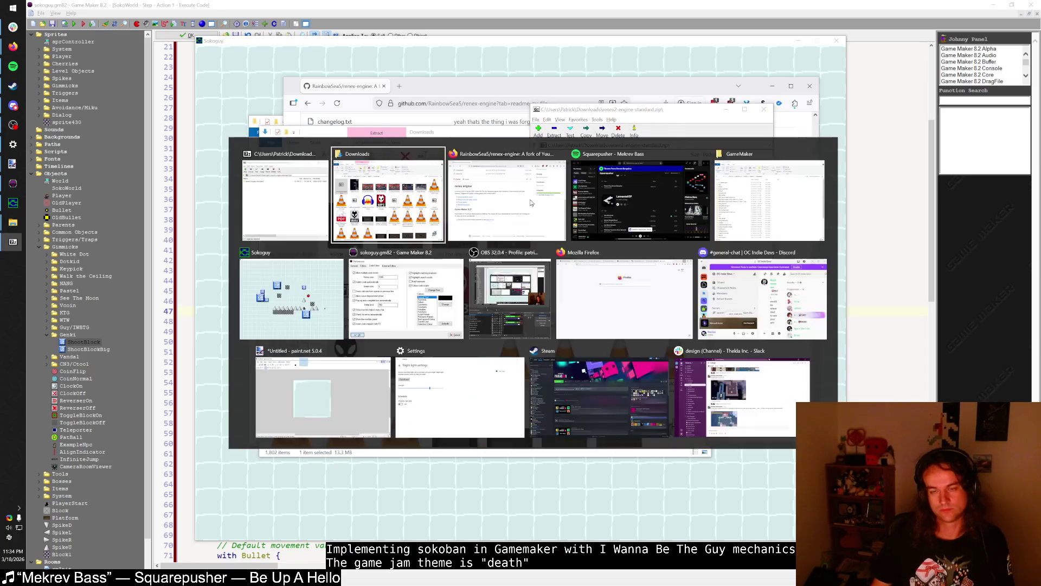
click(506, 276)
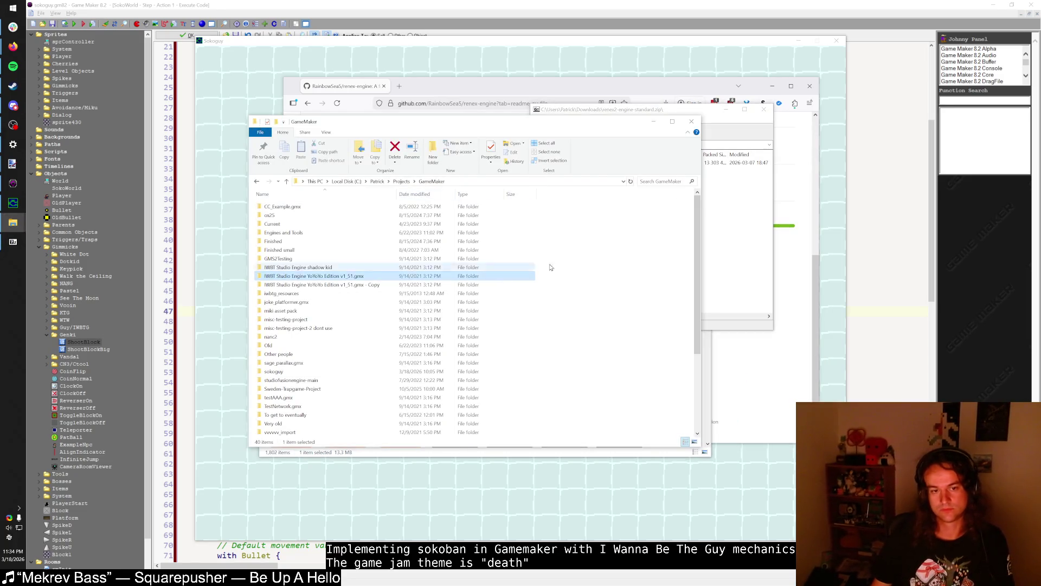
click(705, 227)
drag(555, 167, 432, 139)
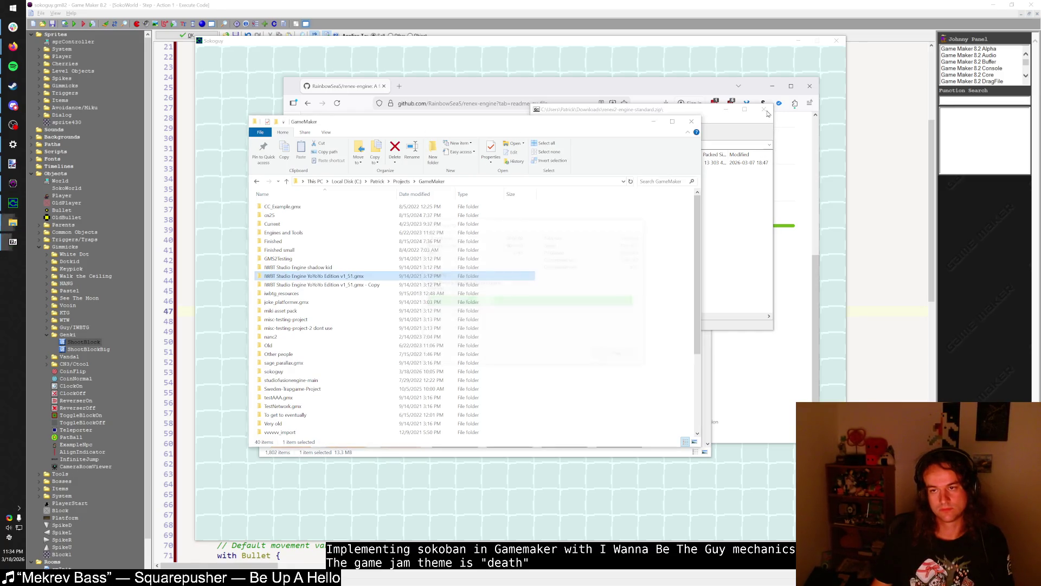
- Launch renex² engine.gm82 from the extracted source folder, then close the archive and minimise Explorer windows
double_click(323, 363)
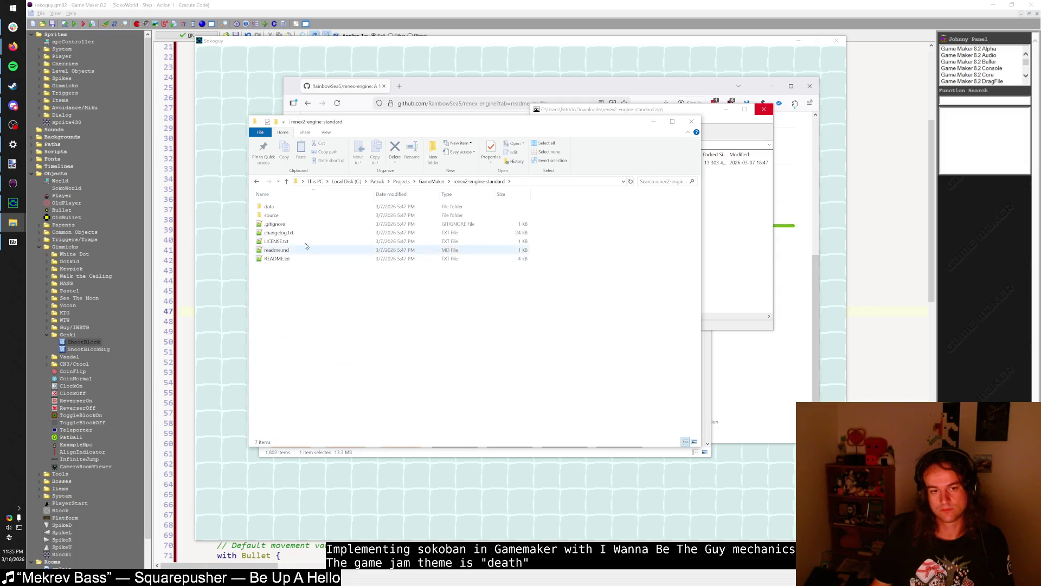
double_click(298, 214)
double_click(304, 285)
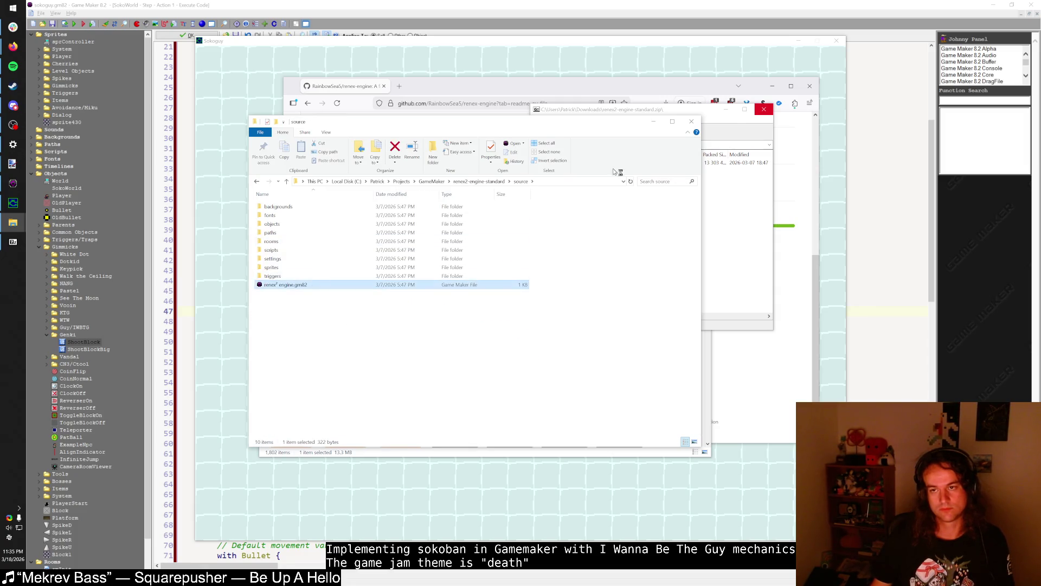
click(764, 109)
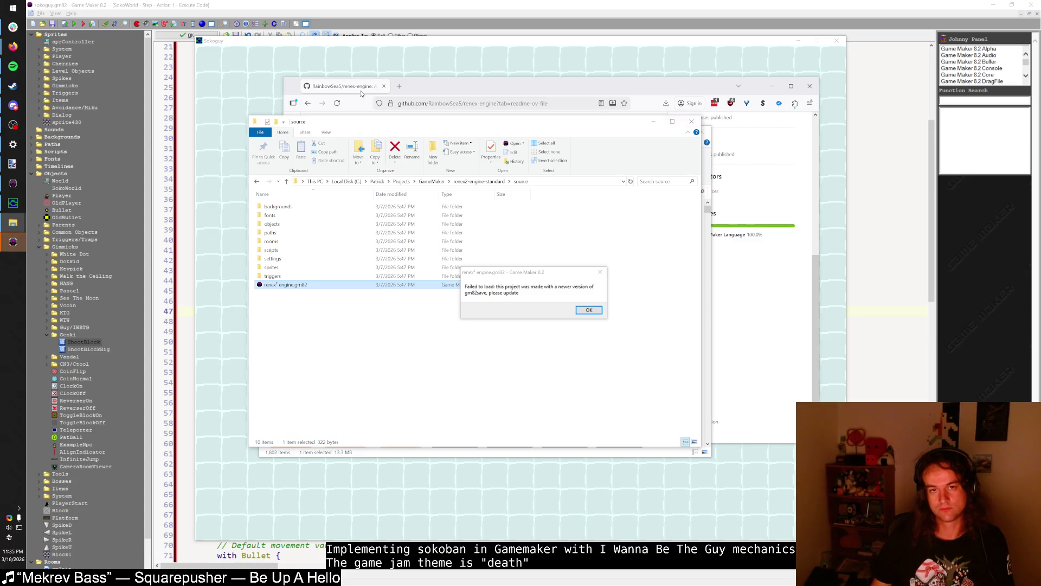
key(Return)
click(662, 127)
click(662, 128)
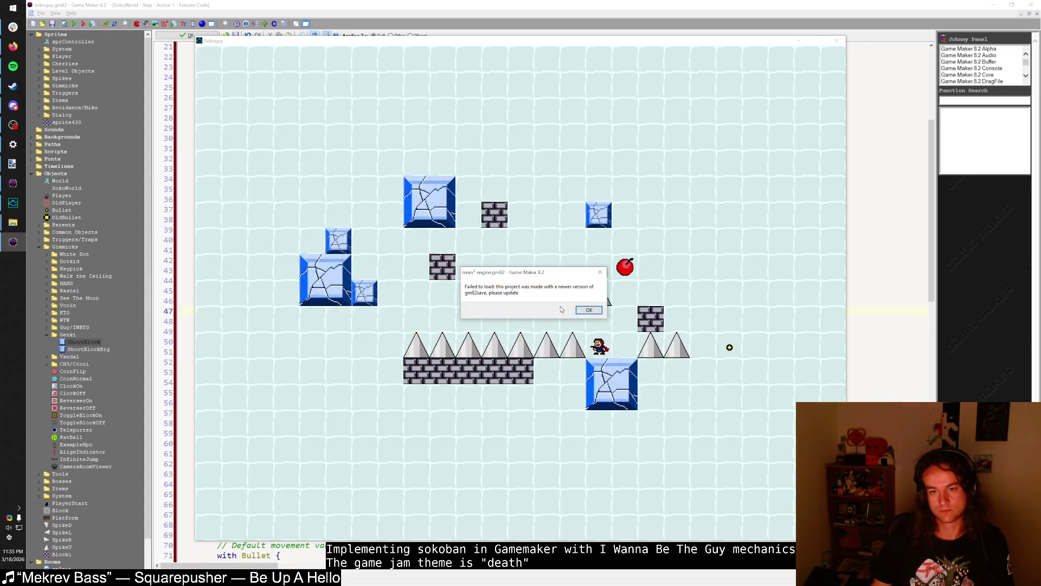
- Dismiss the failed-to-load error and move the empty renex window aside
drag(553, 267, 547, 263)
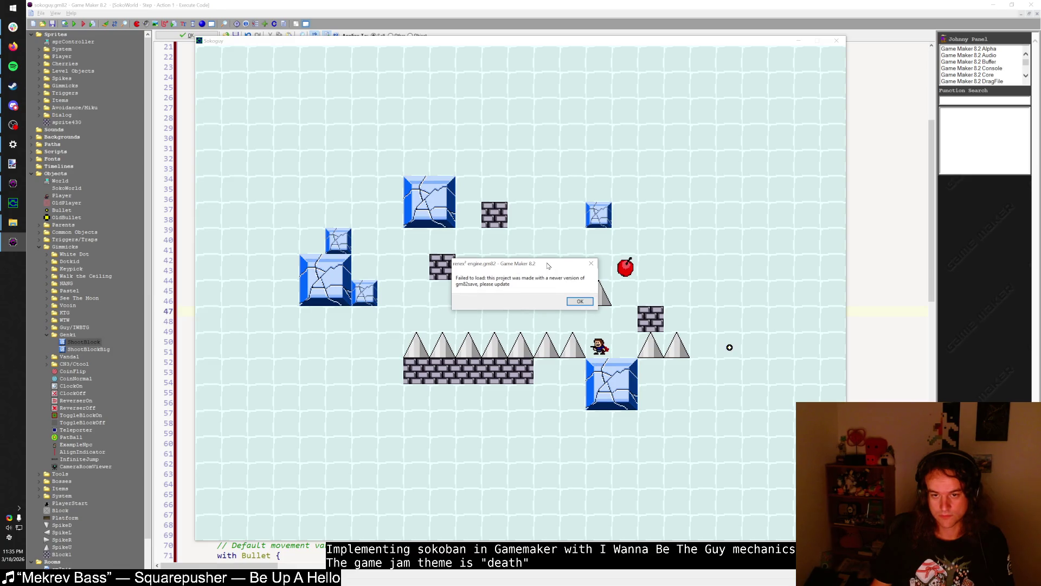
click(579, 305)
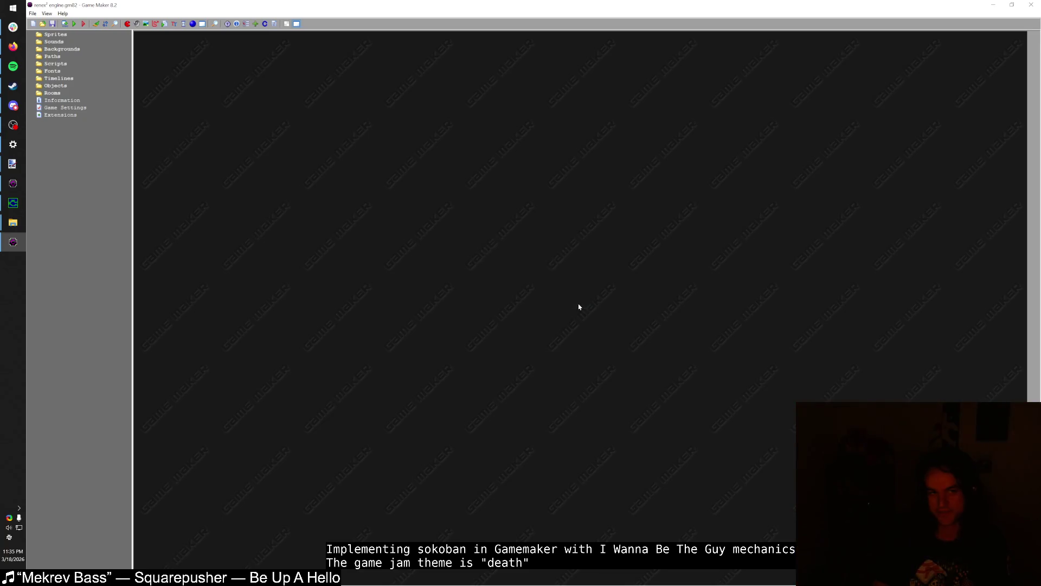
drag(285, 4, 274, 45)
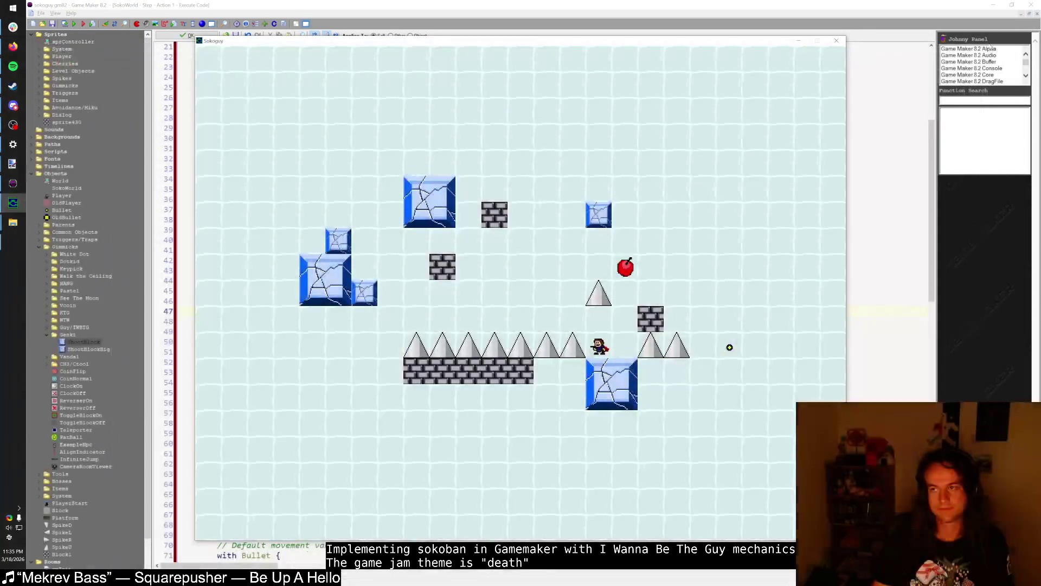
- Return to the sokoguy code editor and open a new Firefox window
key(alt+Tab)
click(364, 283)
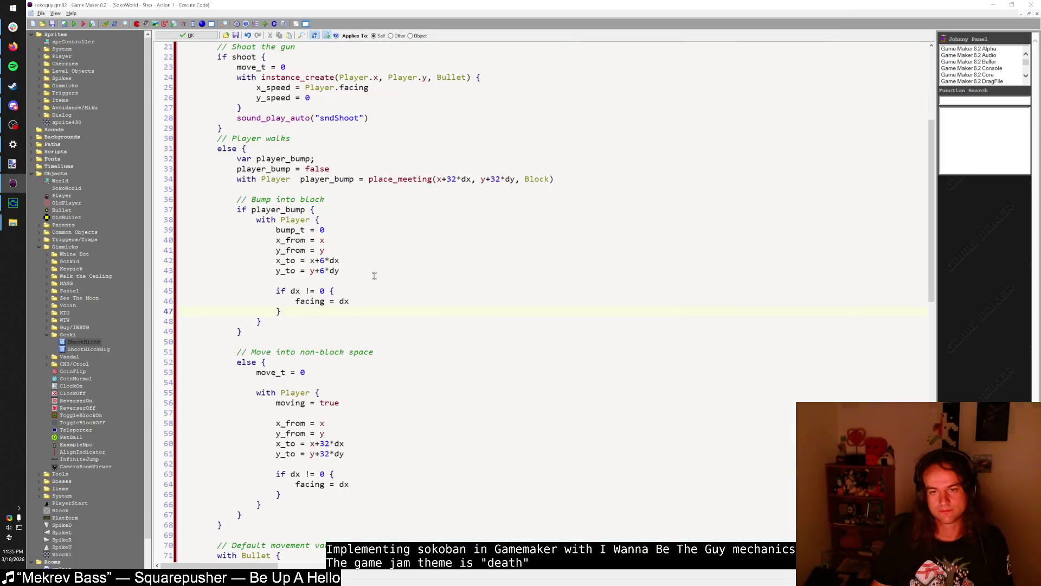
key(alt+Tab)
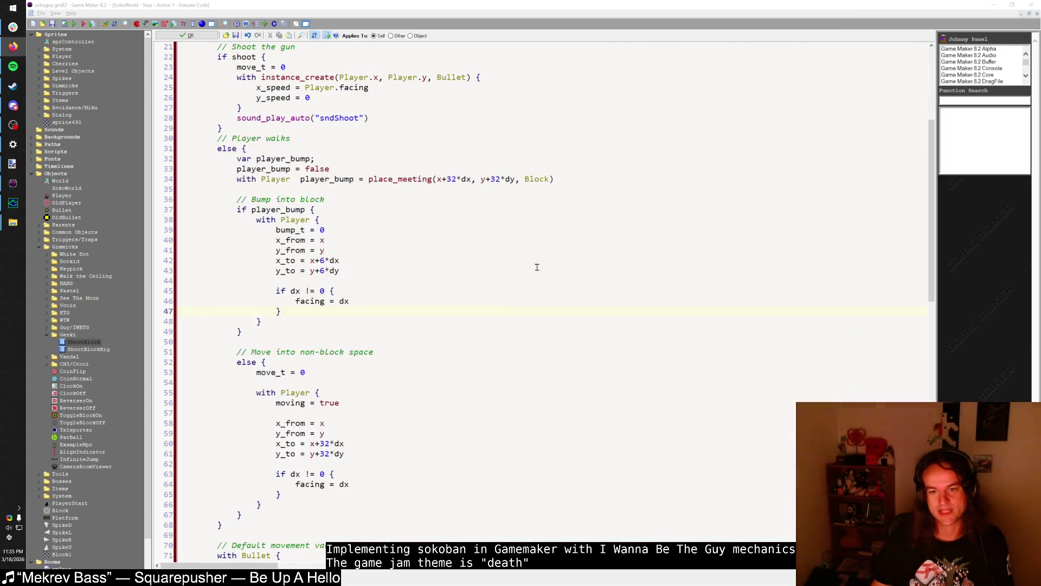
key(Escape)
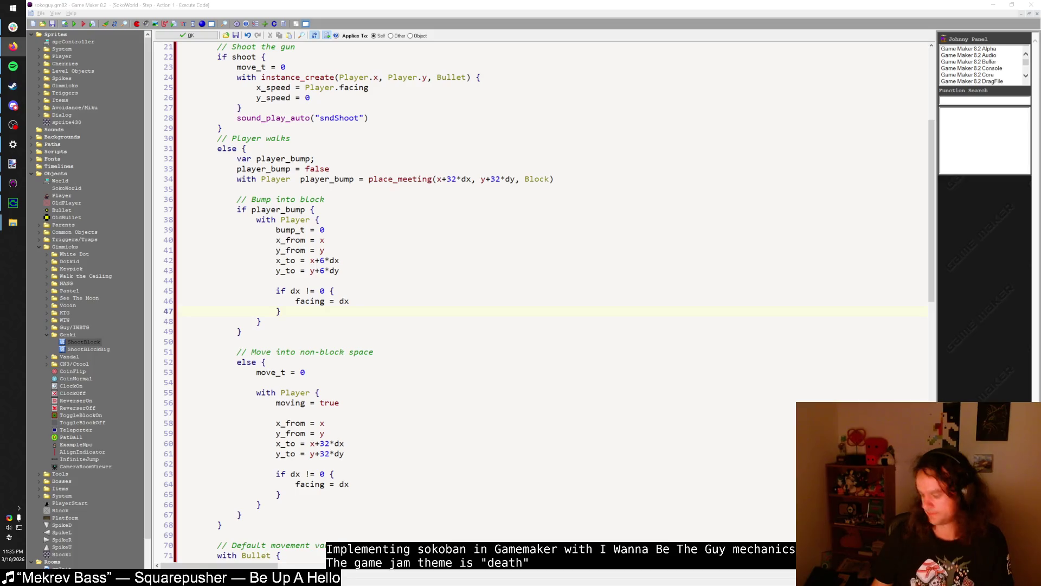
key(super+2)
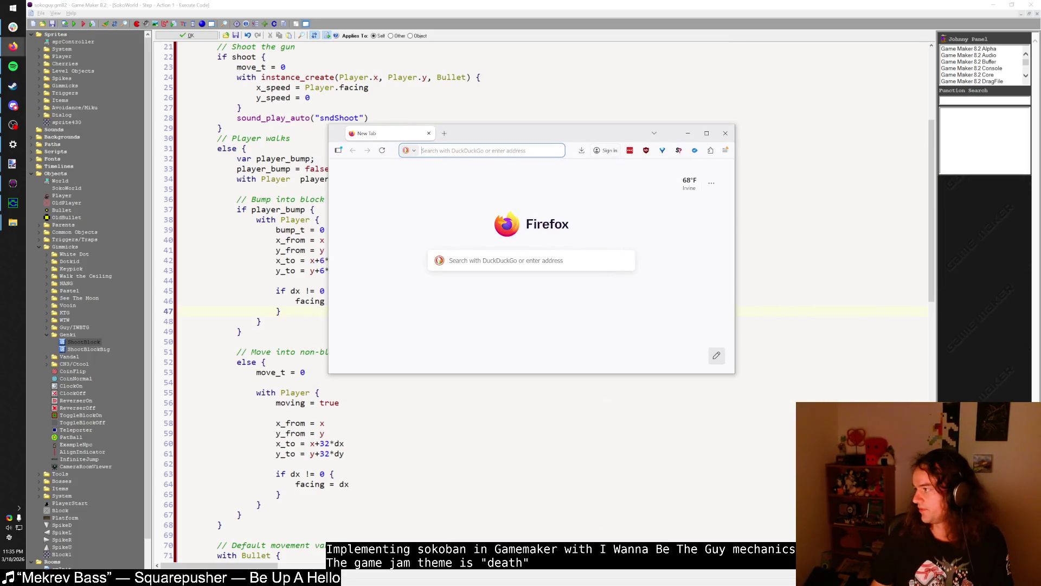
- Search 'renex engine gamemaker 8.2' and open the GitHub renex-engine result
click(486, 150)
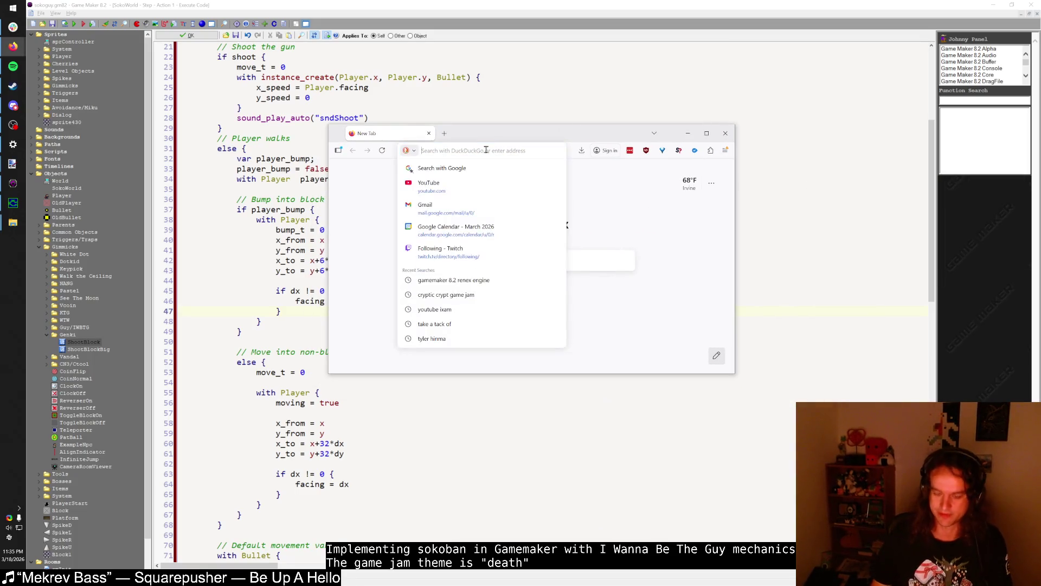
text(gamemaker)
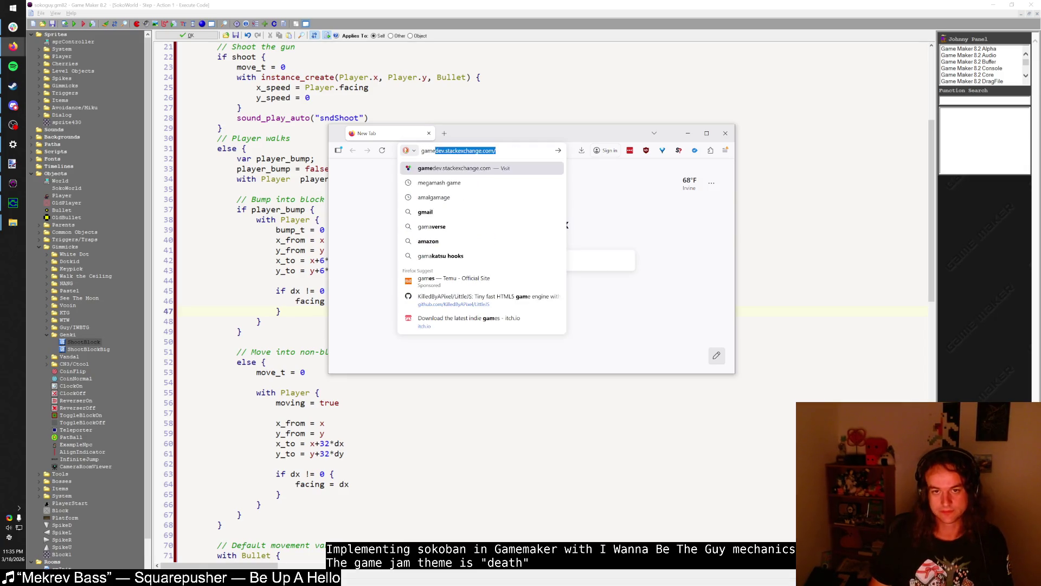
key(ctrl+a)
text(renex engi)
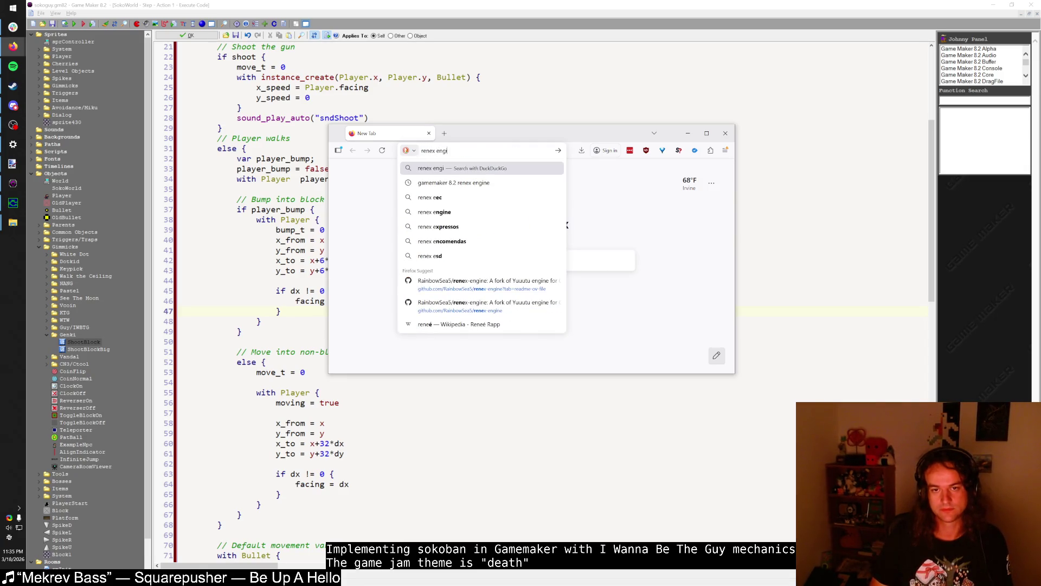
text(ne gamemaker 8.2)
key(Return)
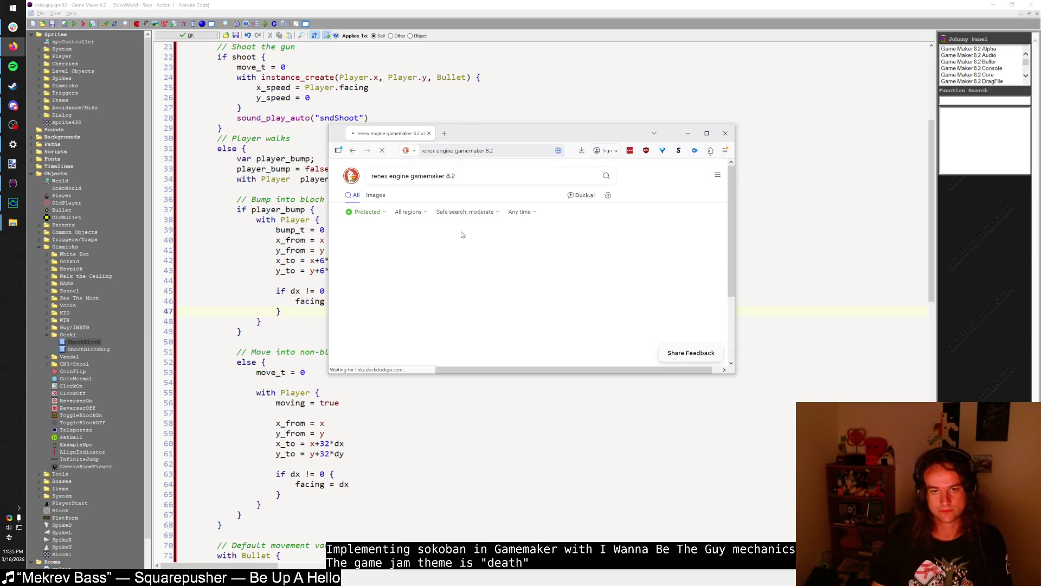
double_click(513, 133)
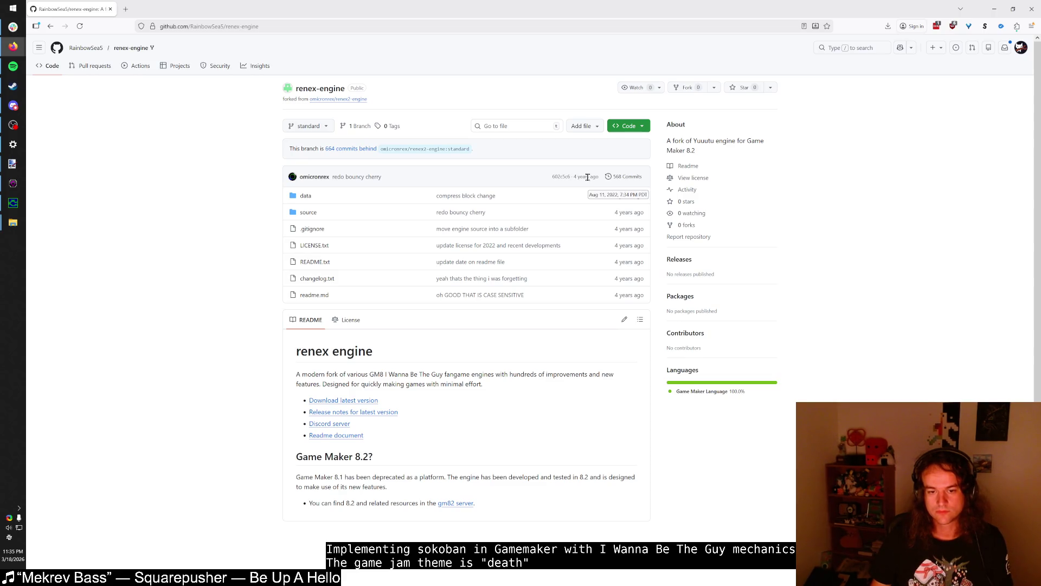
- Check the fork's commit history, then re-search as 'renex2 engine gamemaker 8.2'
click(620, 178)
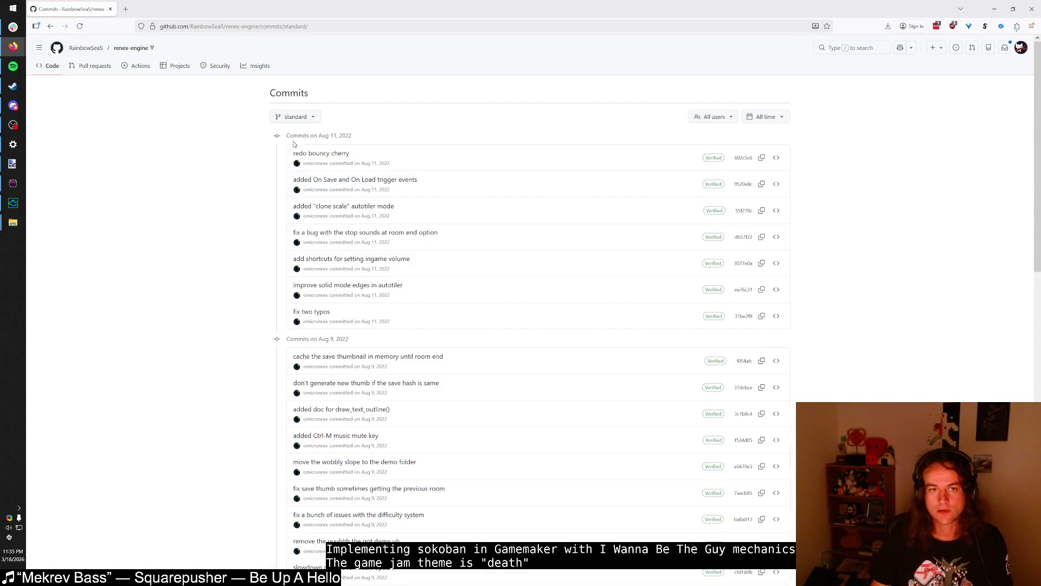
key(alt+Left)
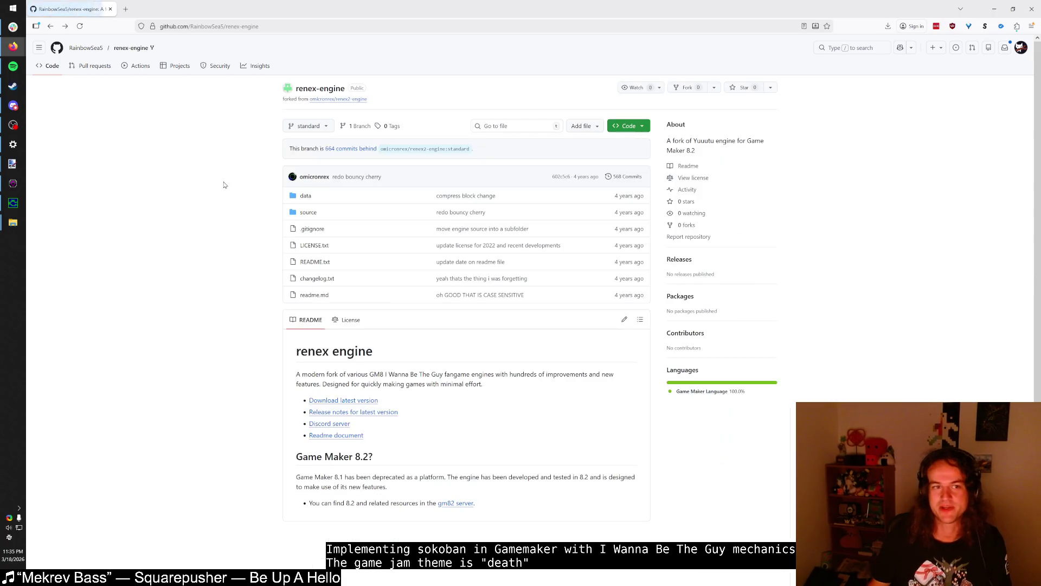
key(ctrl+l)
text(renex engine gamemaker 8.2)
key(Return)
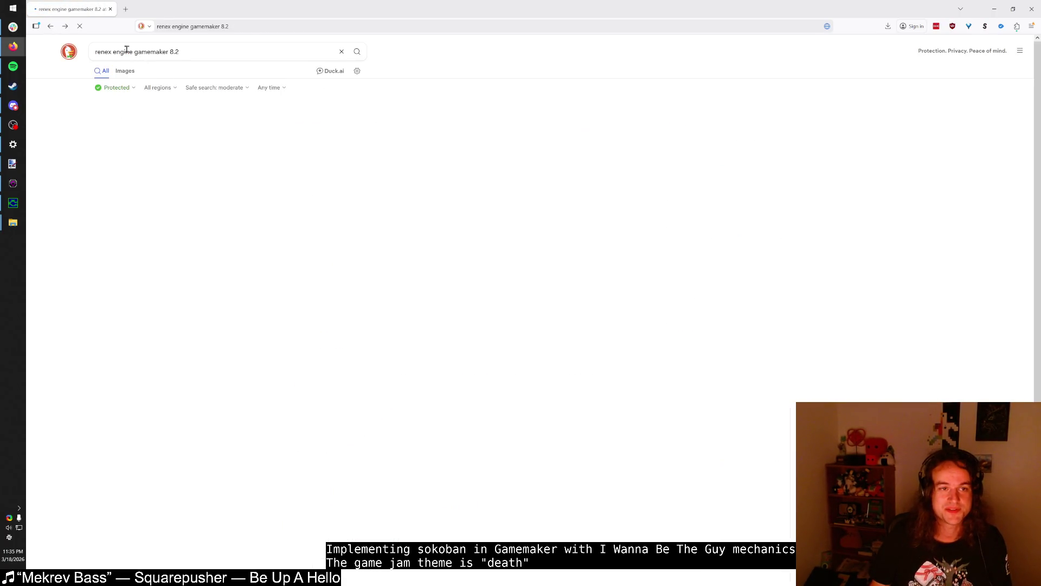
click(112, 50)
text(2)
key(Return)
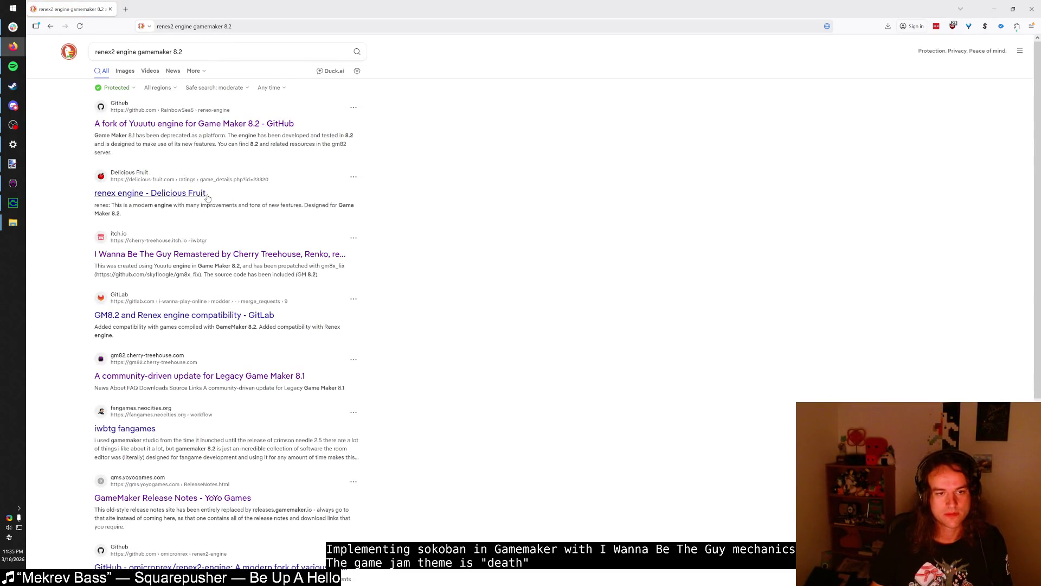
- Open the Delicious Fruit and I Wanna Wiki renex engine pages, then view the GitHub renex2-engine tab
click(208, 198)
click(398, 171)
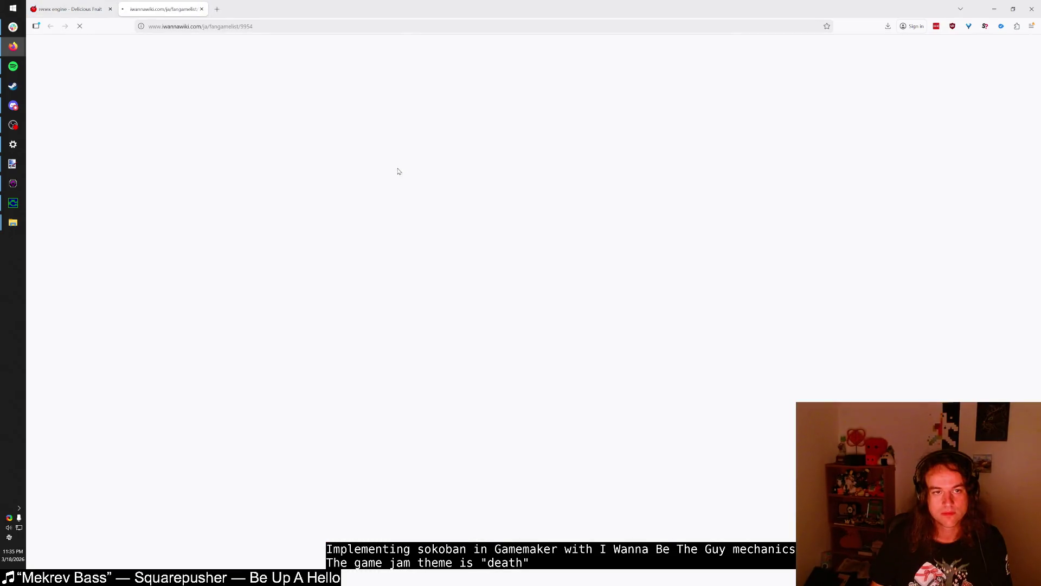
click(415, 224)
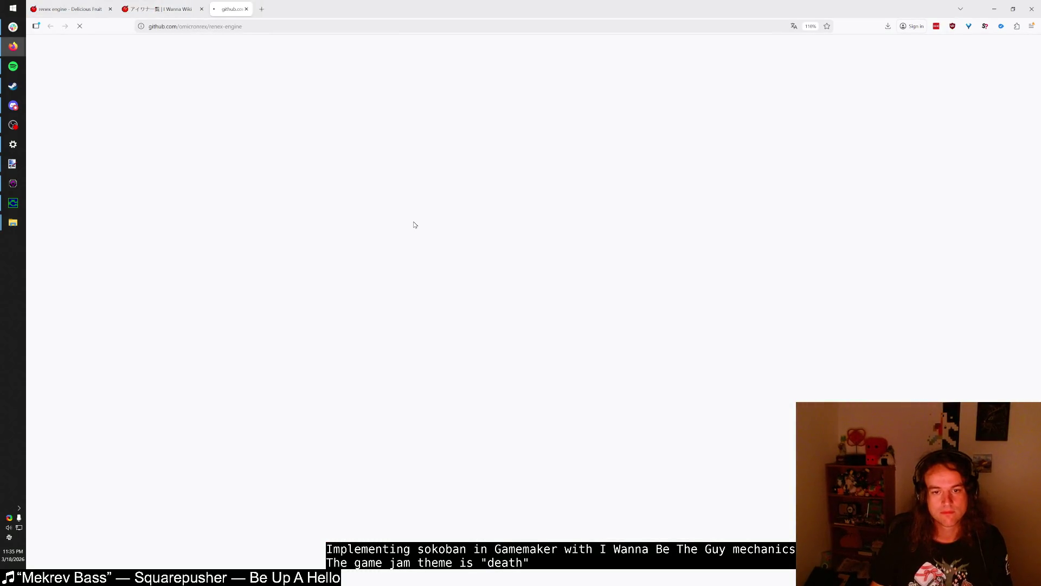
click(182, 7)
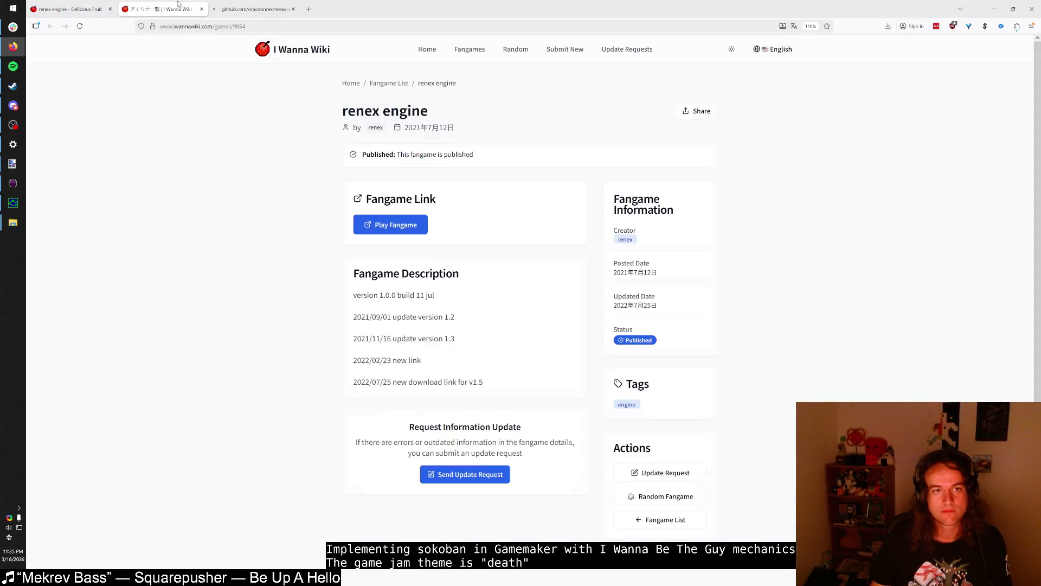
click(253, 8)
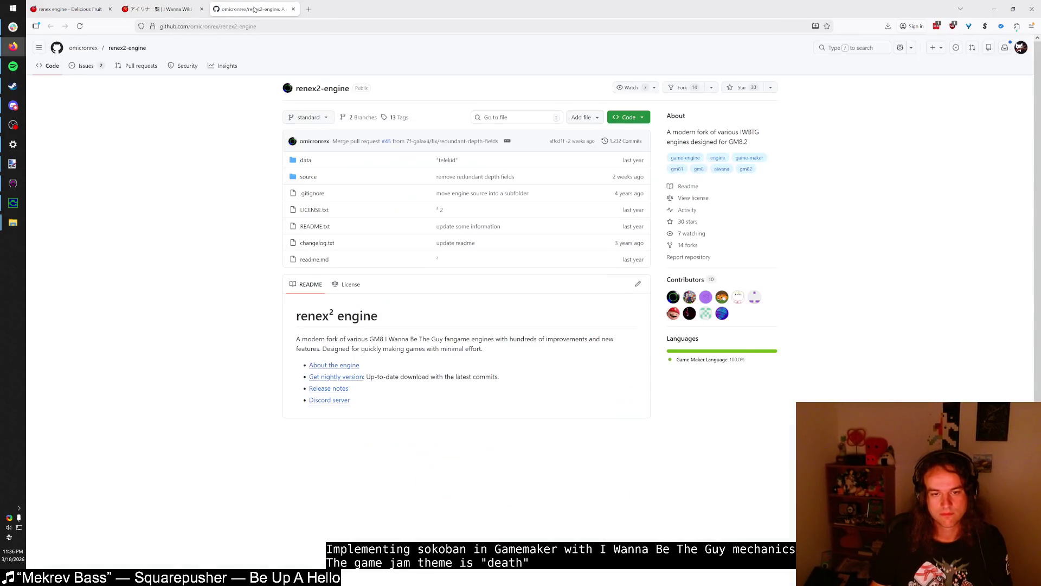
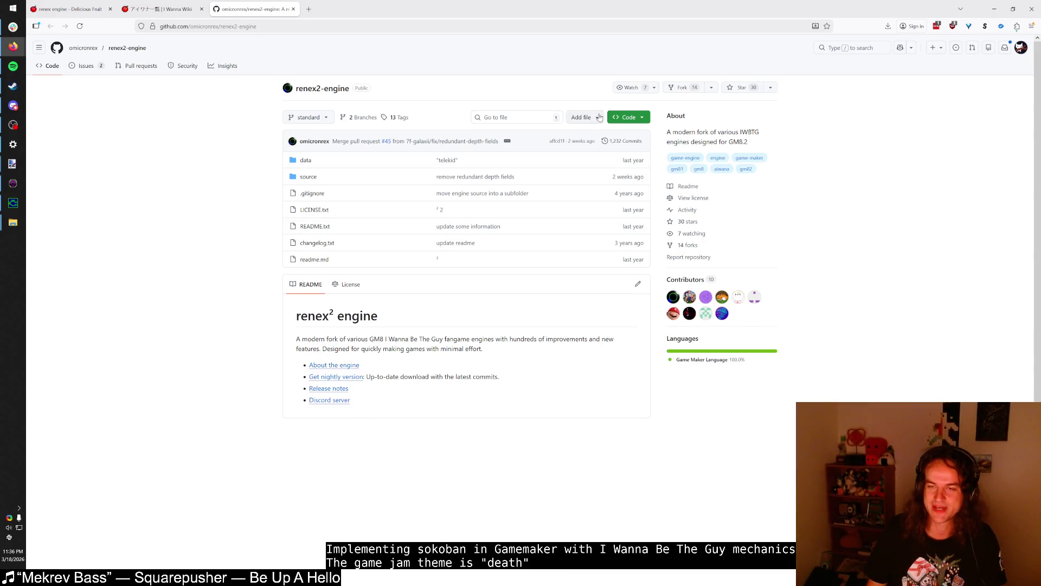
- Download the renex2-engine repository from GitHub as a ZIP and open it
click(625, 119)
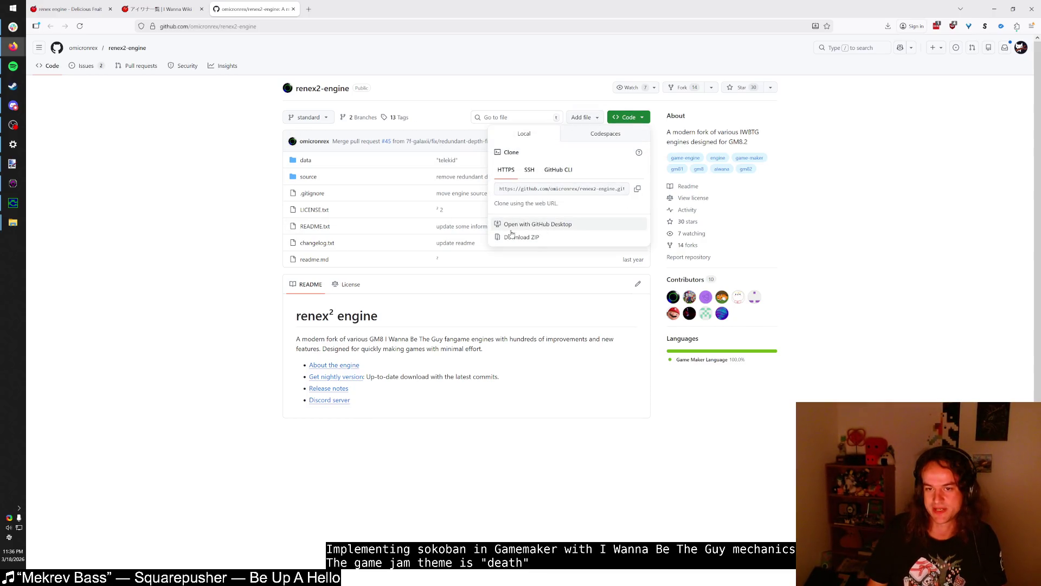
click(485, 315)
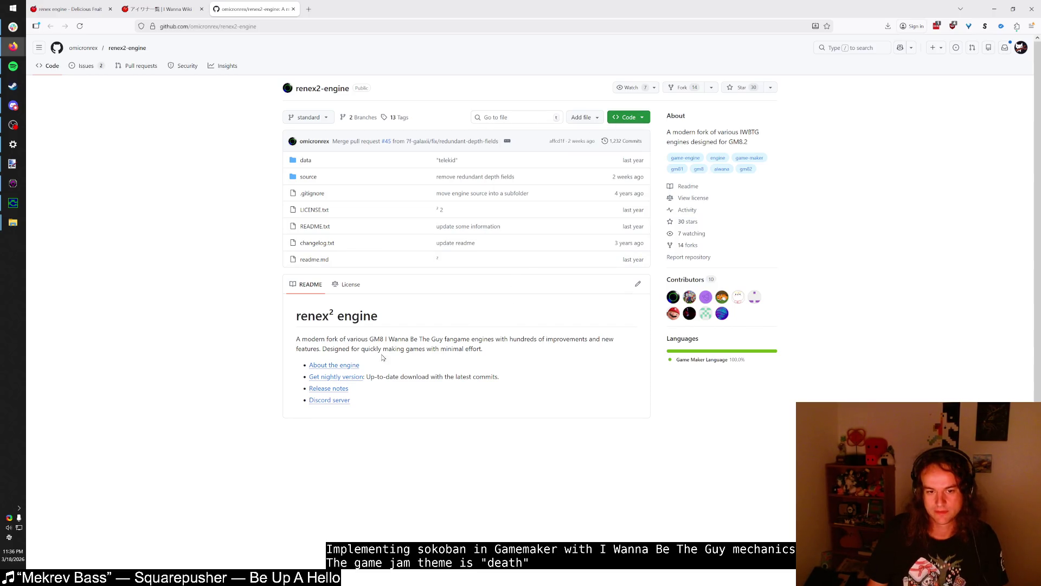
click(349, 378)
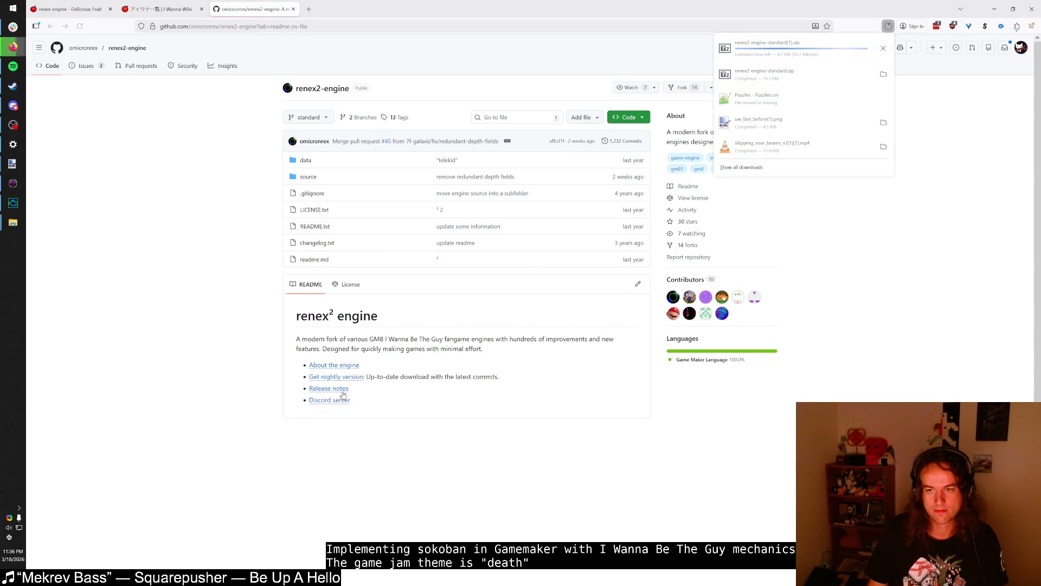
click(767, 46)
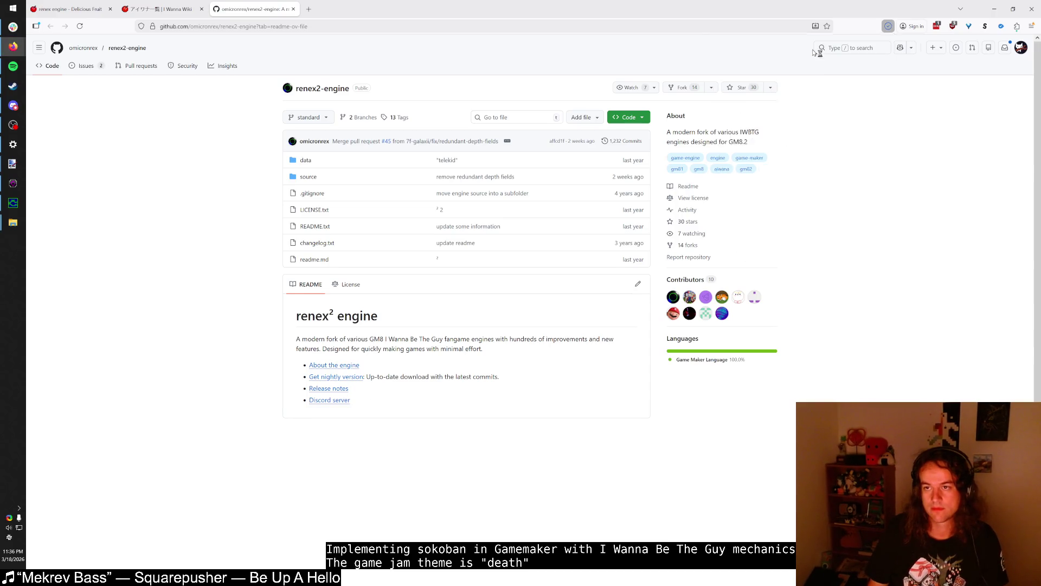
- Delete the old renex2-engine-standard folder from the GameMaker projects folder
key(alt+Tab)
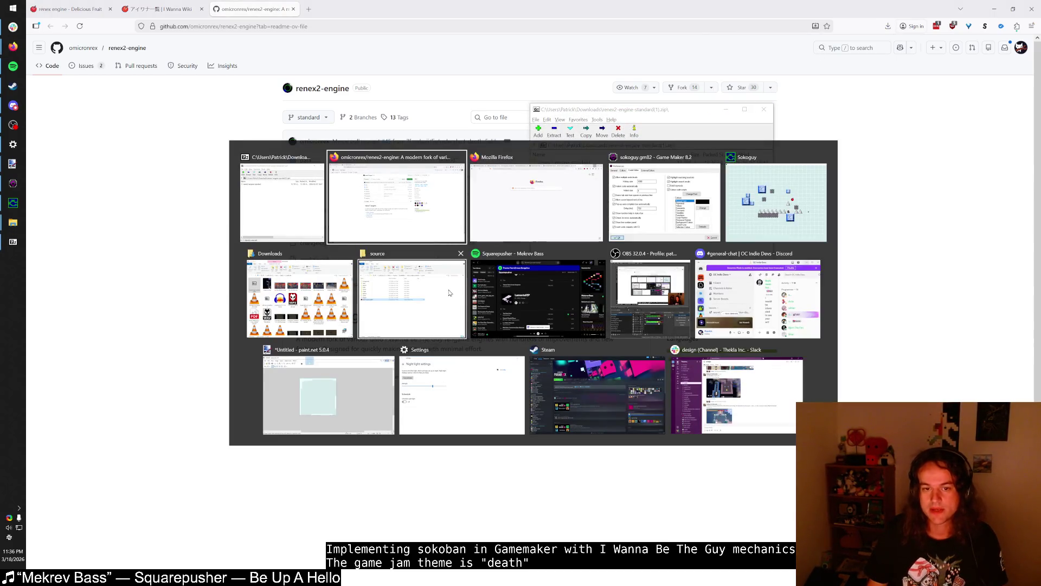
click(494, 179)
click(432, 182)
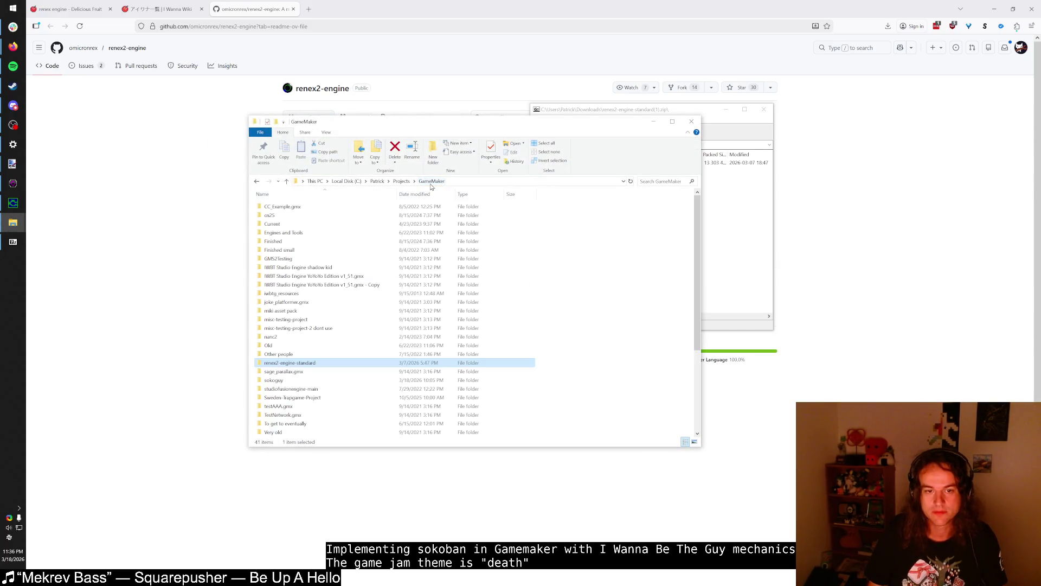
key(Delete)
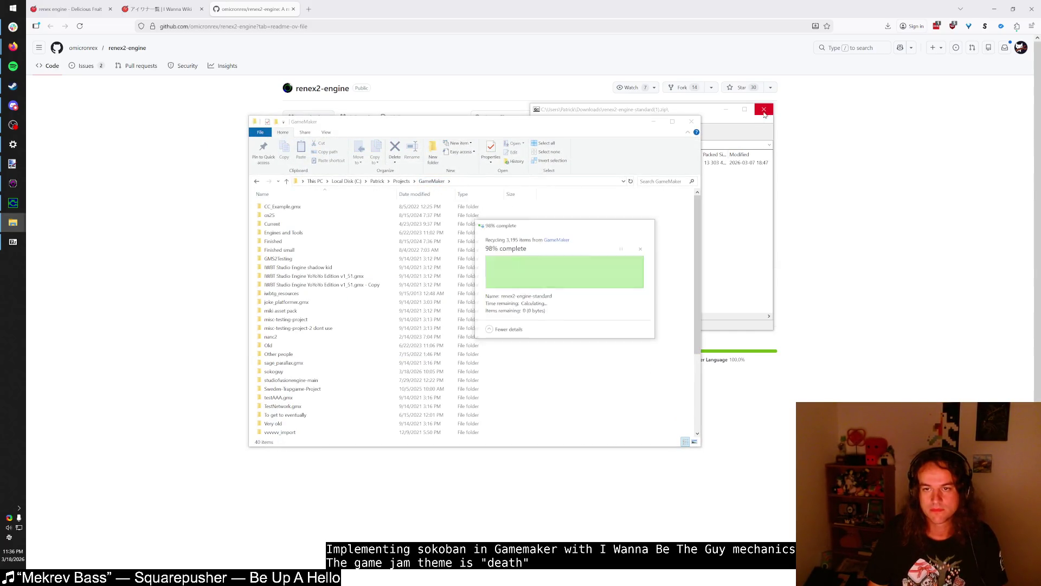
click(763, 109)
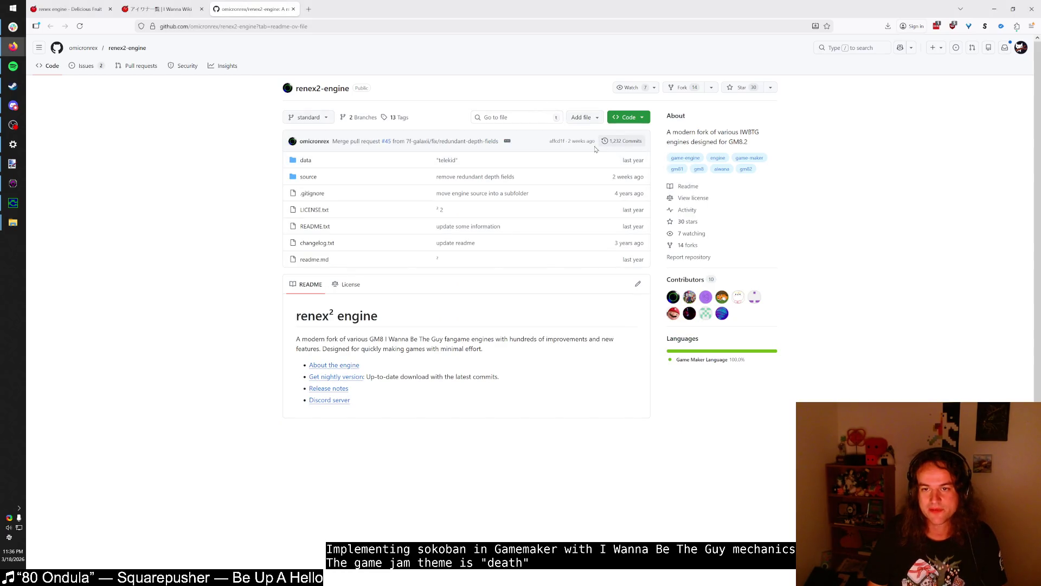
- Review the repository's commit history, then reopen the newest downloaded engine zip
click(605, 143)
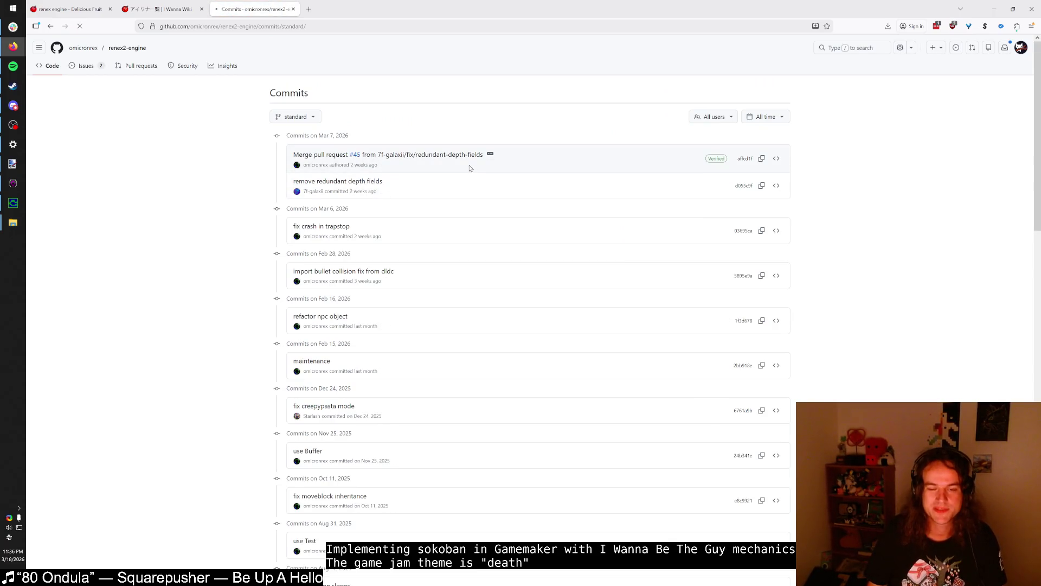
key(alt+Left)
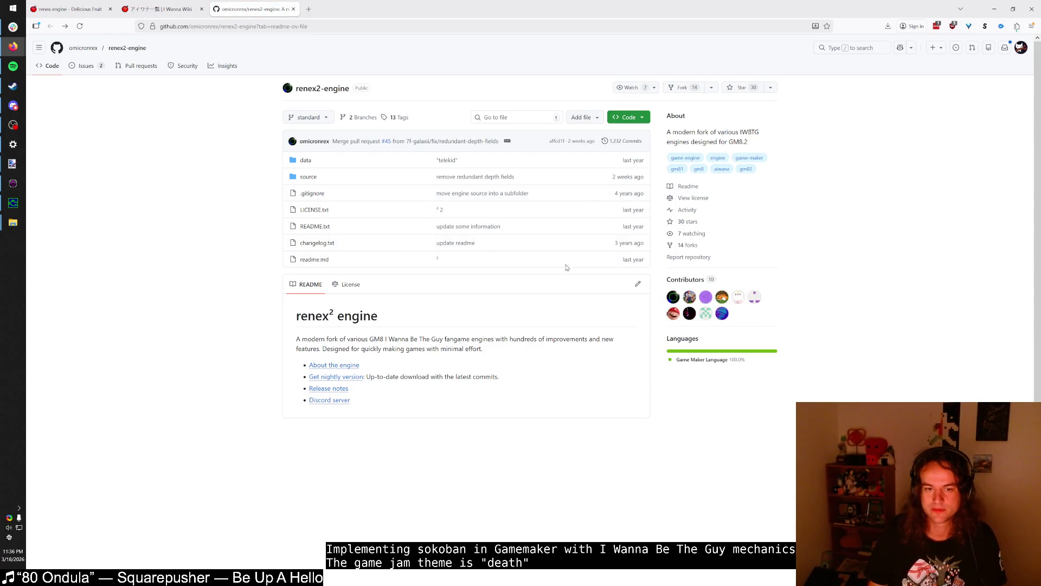
click(888, 26)
click(771, 45)
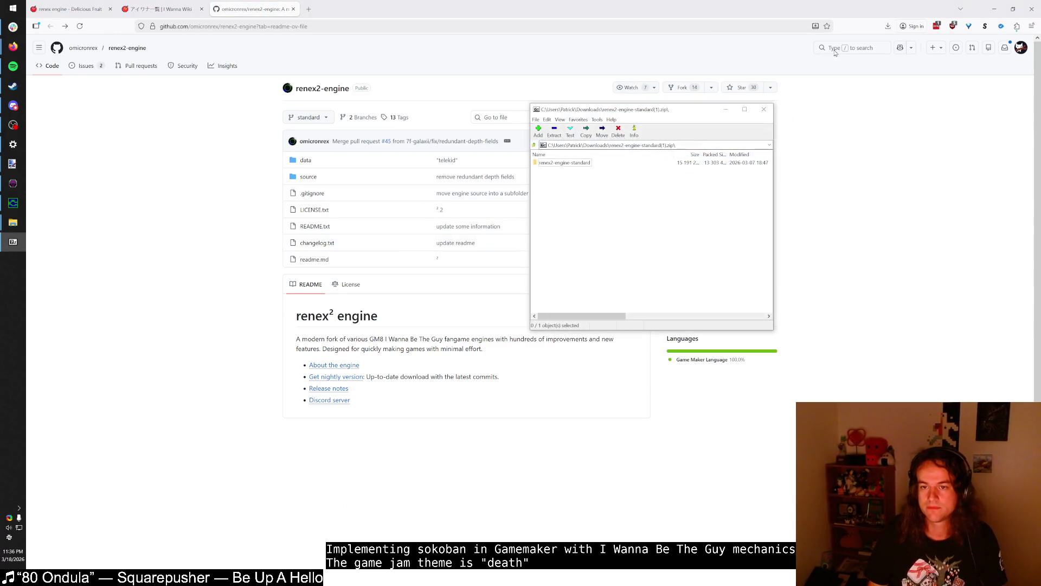
click(764, 110)
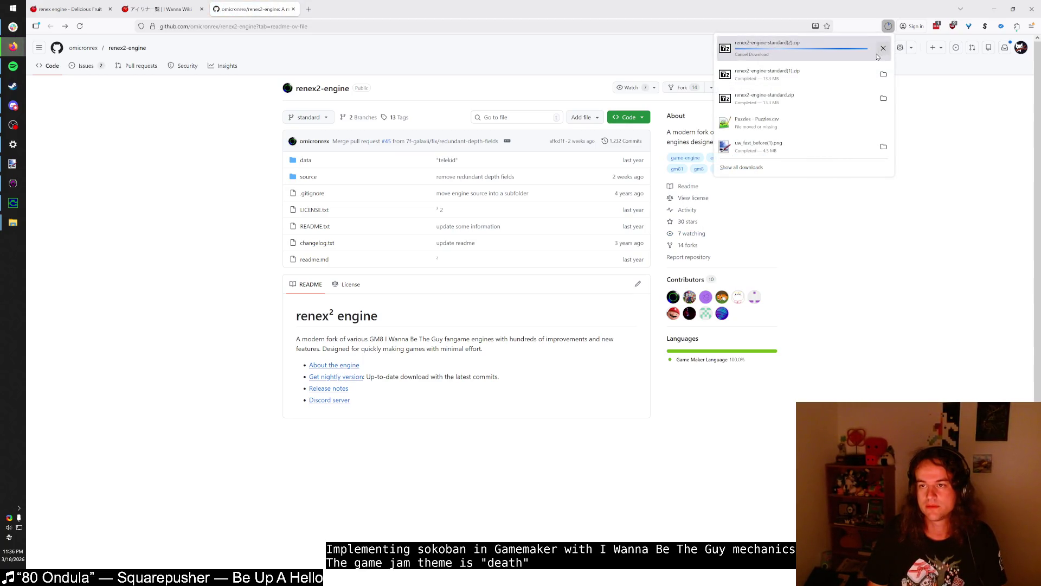
click(849, 57)
key(alt+Tab)
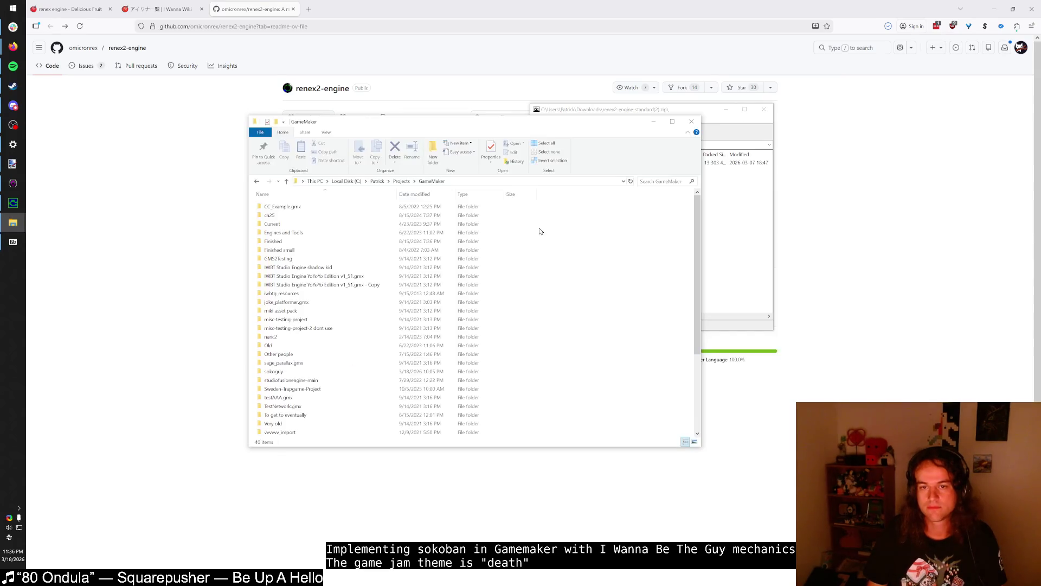
- Extract the renex2-engine-standard folder from the zip into the GameMaker folder and open it
click(647, 106)
mouse_move(564, 162)
mouse_down()
mouse_move(465, 154)
mouse_move(364, 317)
mouse_move(328, 331)
mouse_move(320, 356)
mouse_up()
double_click(314, 370)
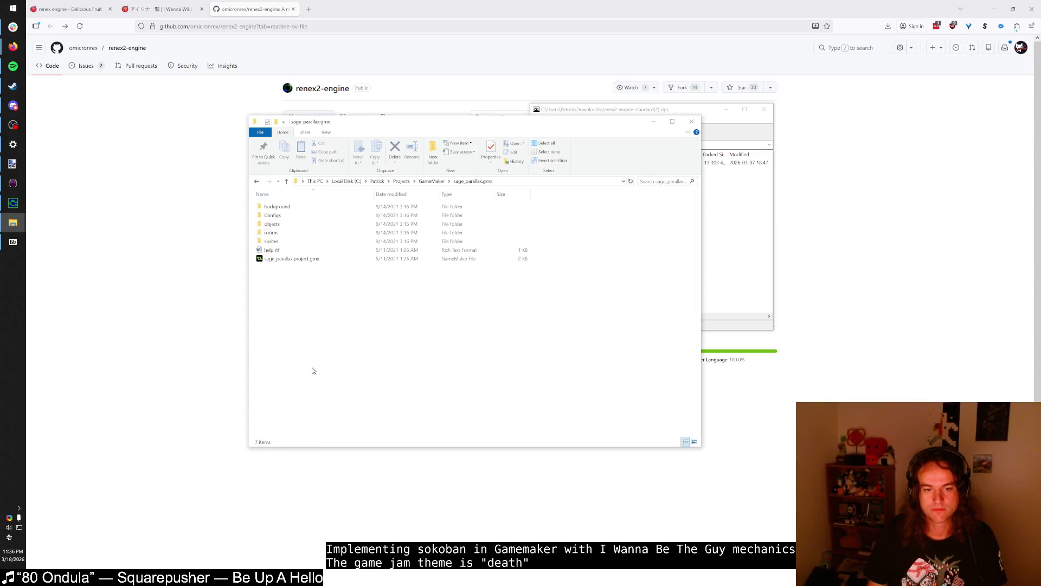
key(alt+Left)
key(Up)
key(Return)
- Try loading renex² engine.gm82 from source, dismiss the too-new error, and close Game Maker
double_click(287, 216)
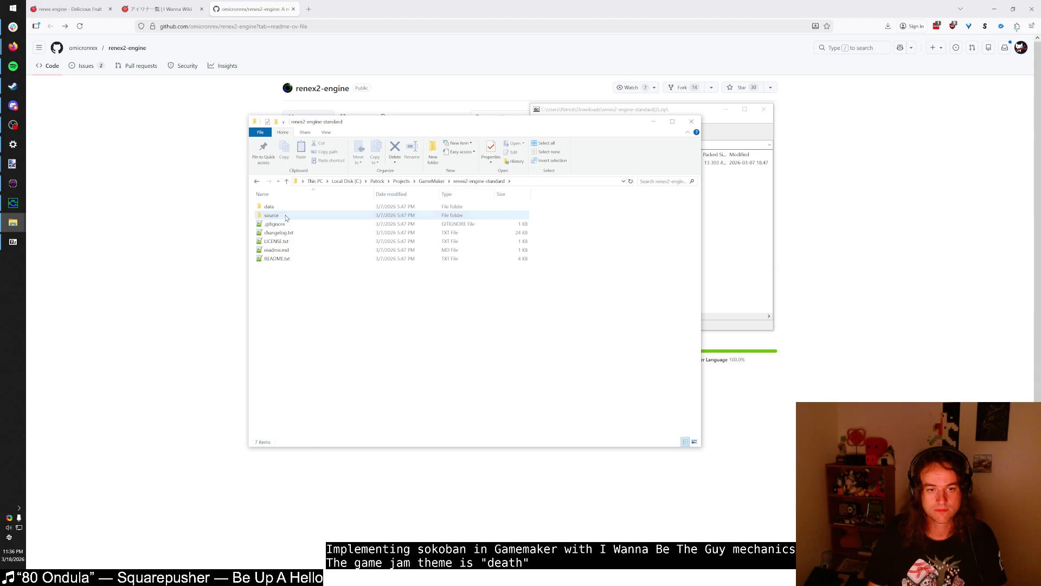
double_click(305, 286)
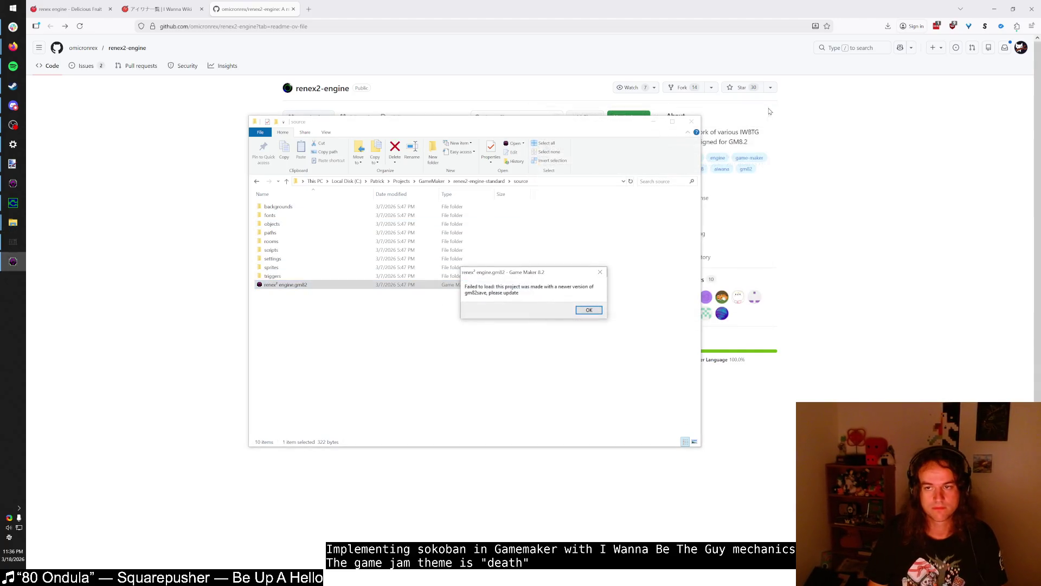
drag(555, 273, 539, 263)
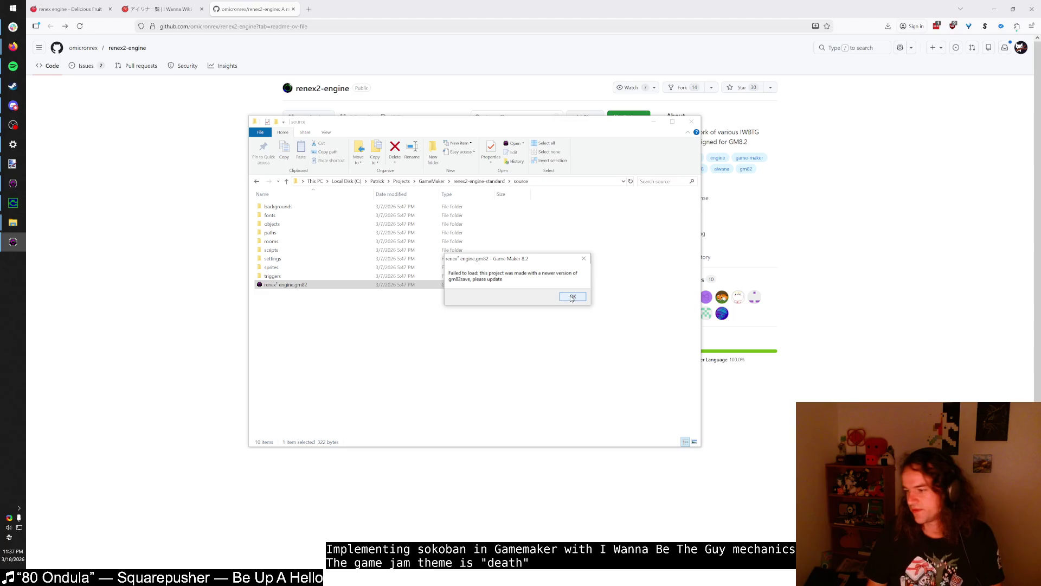
drag(517, 261, 501, 251)
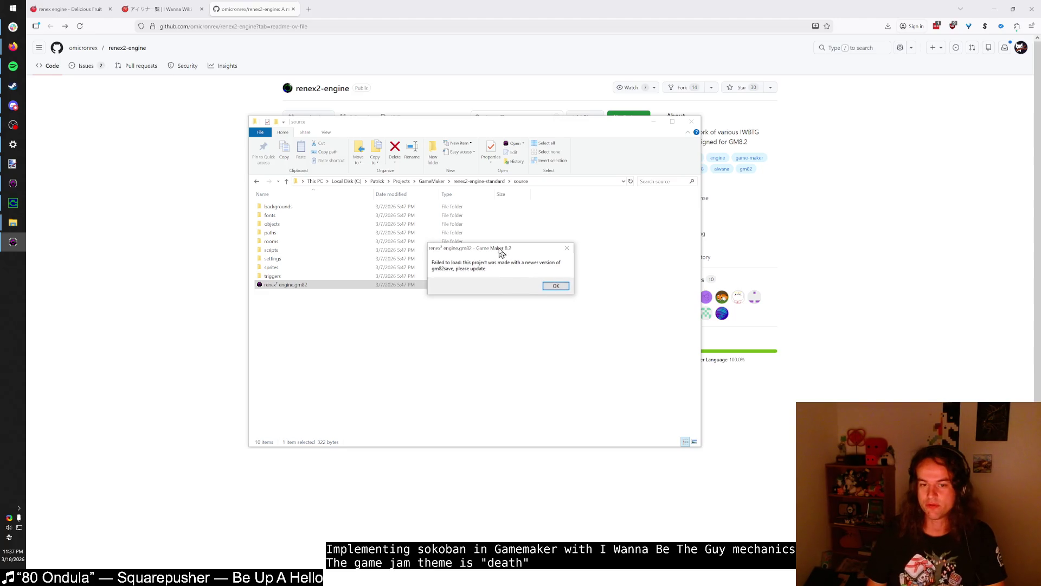
click(557, 286)
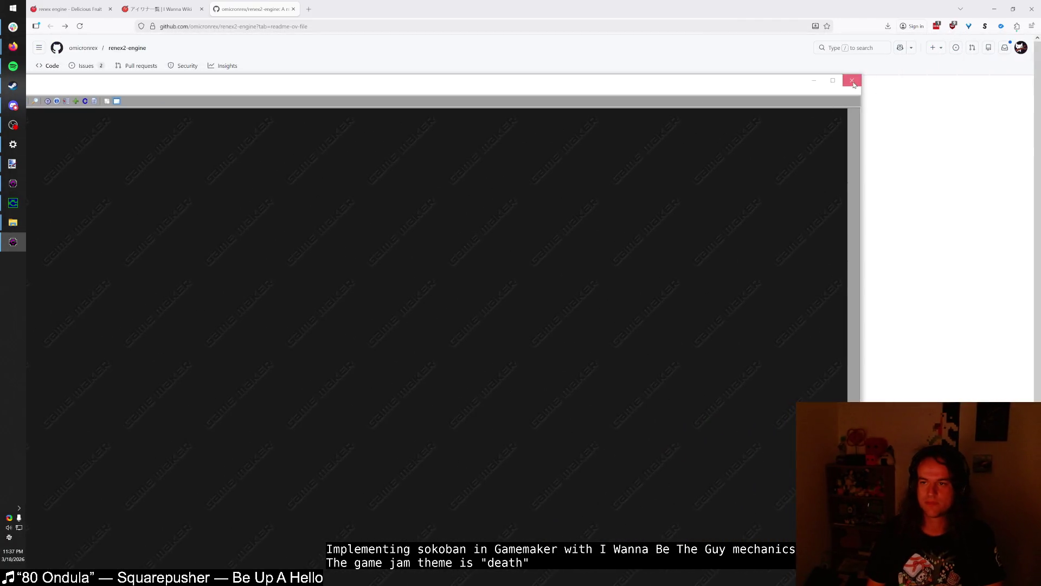
click(852, 82)
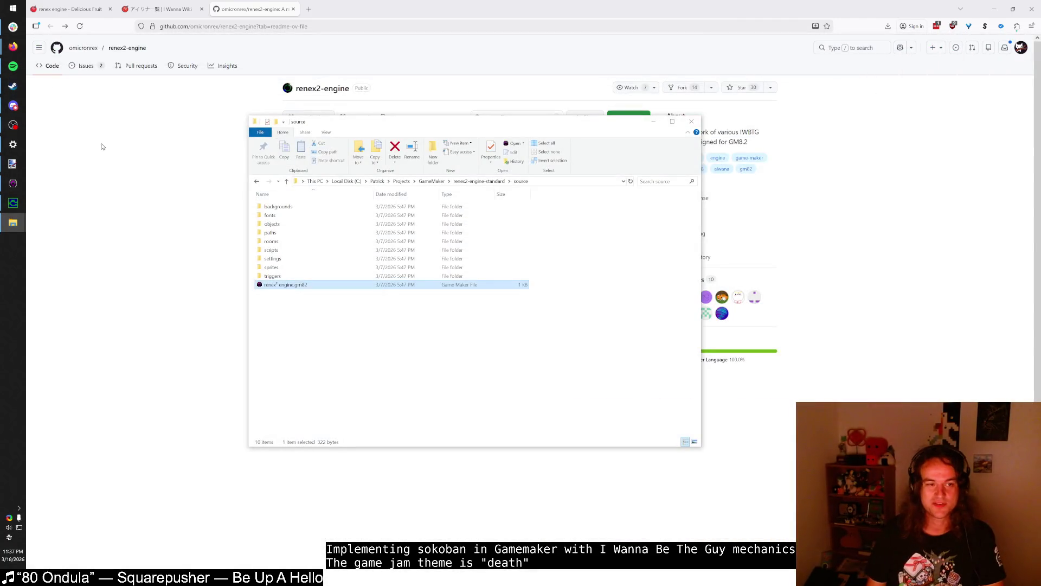
click(13, 183)
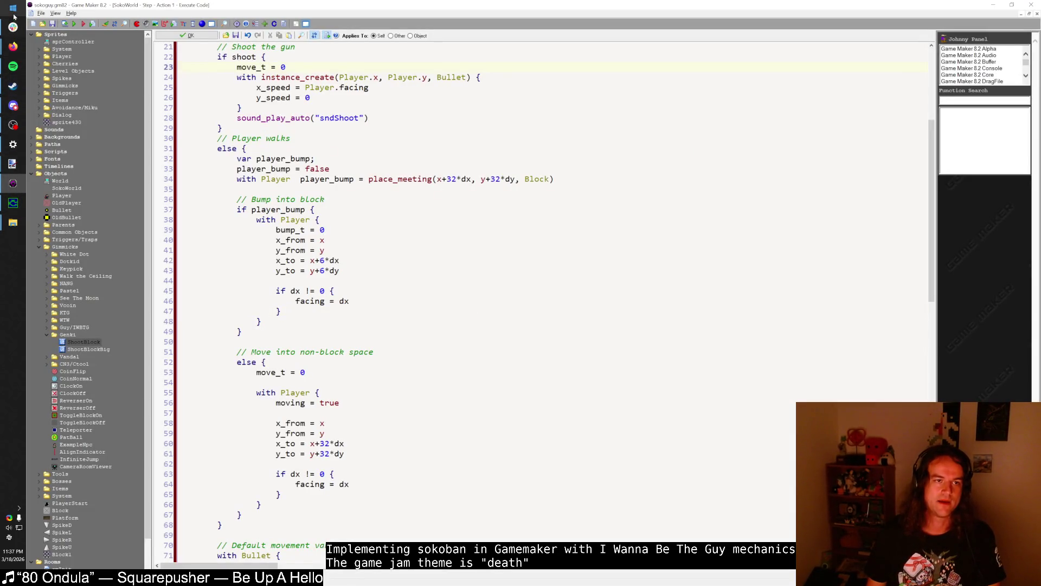
- Browse to the sokoguy folder inside the GameMaker projects folder
mouse_move(19, 223)
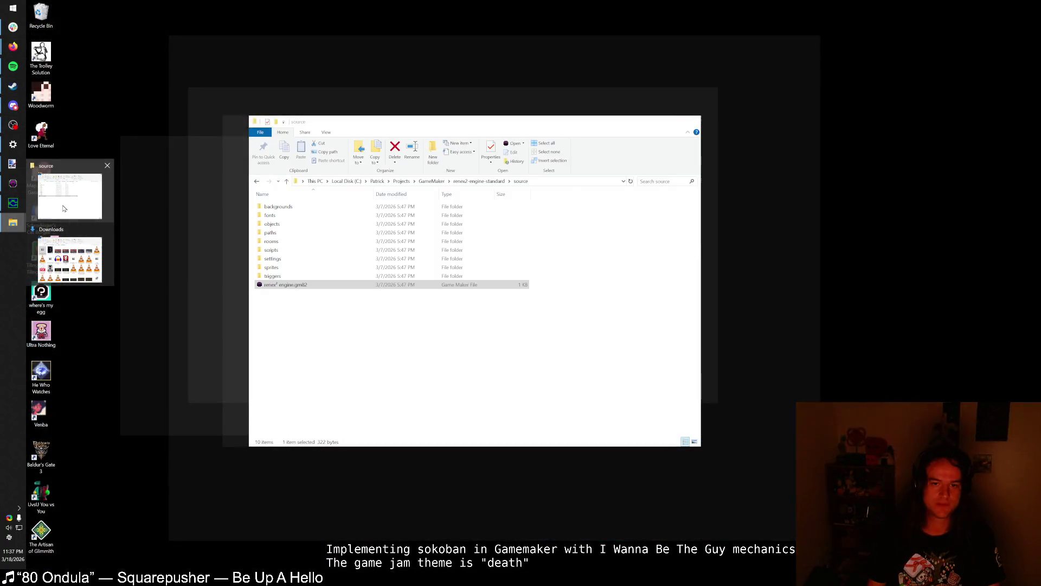
click(69, 195)
click(431, 181)
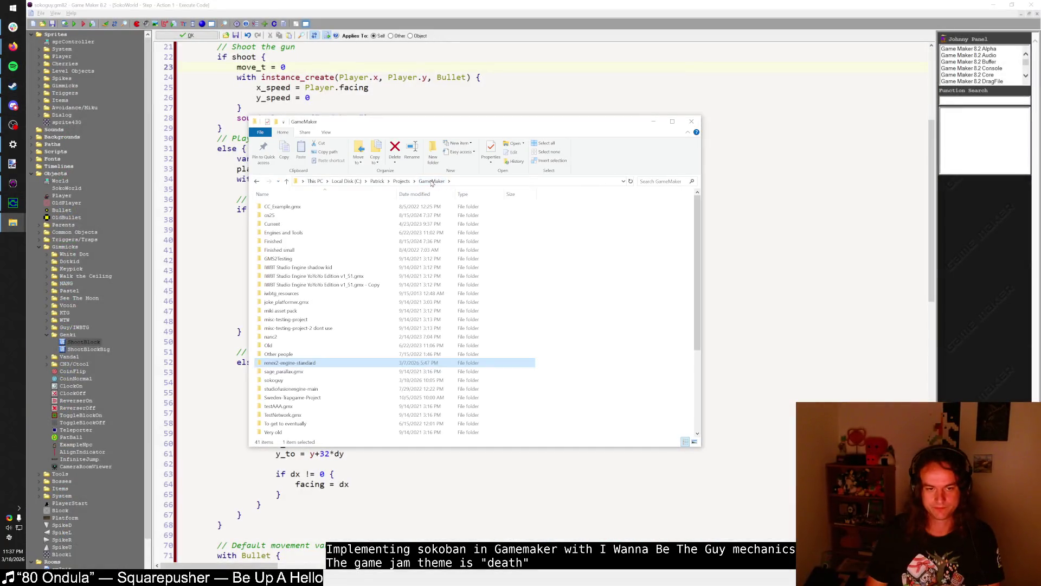
key(Down)
key(Return)
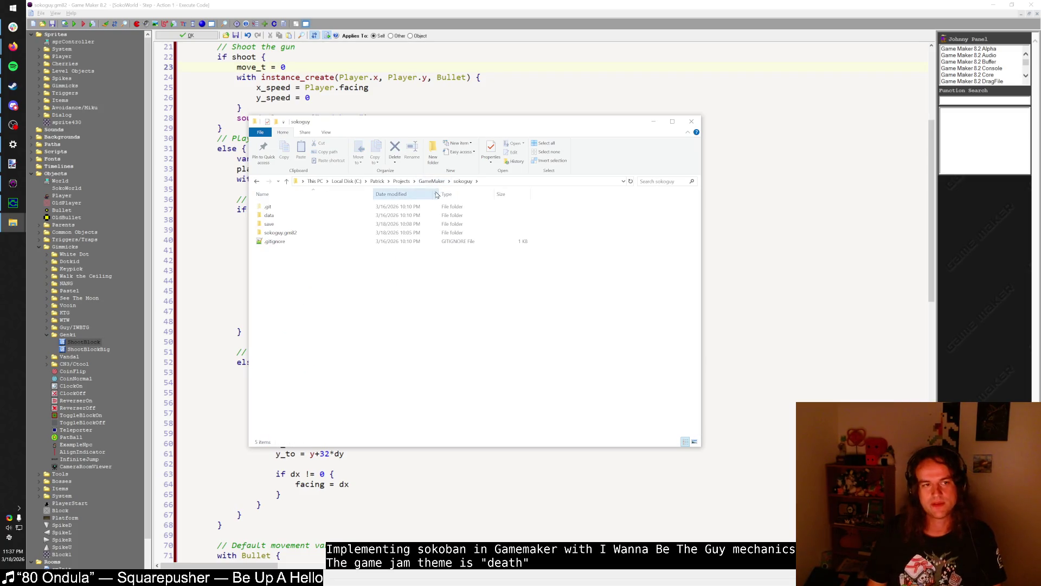
- Check Game Maker's About box for the gm82ide and gm82save versions, then close Game Maker
click(207, 67)
click(72, 13)
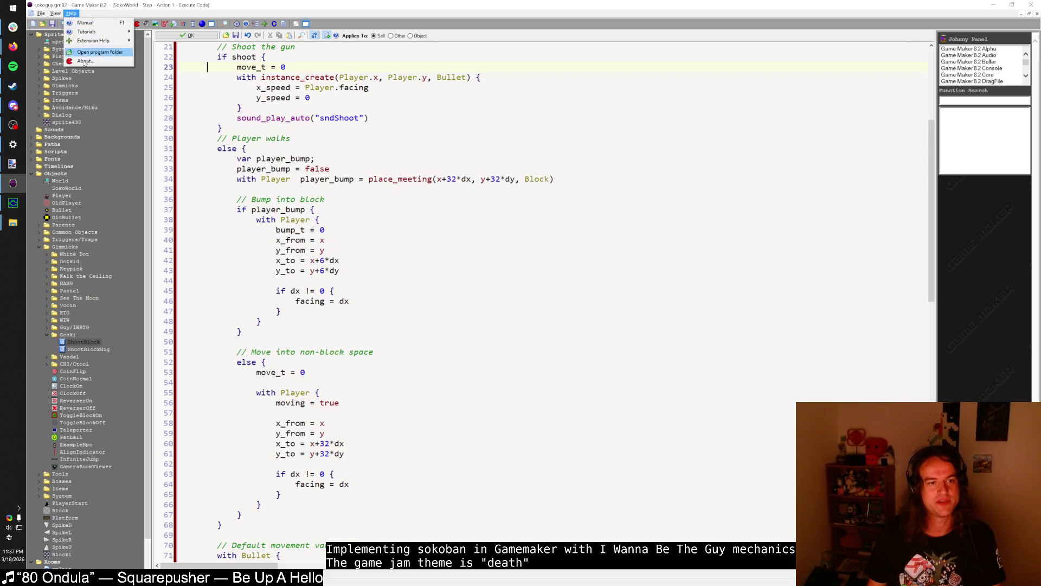
click(87, 61)
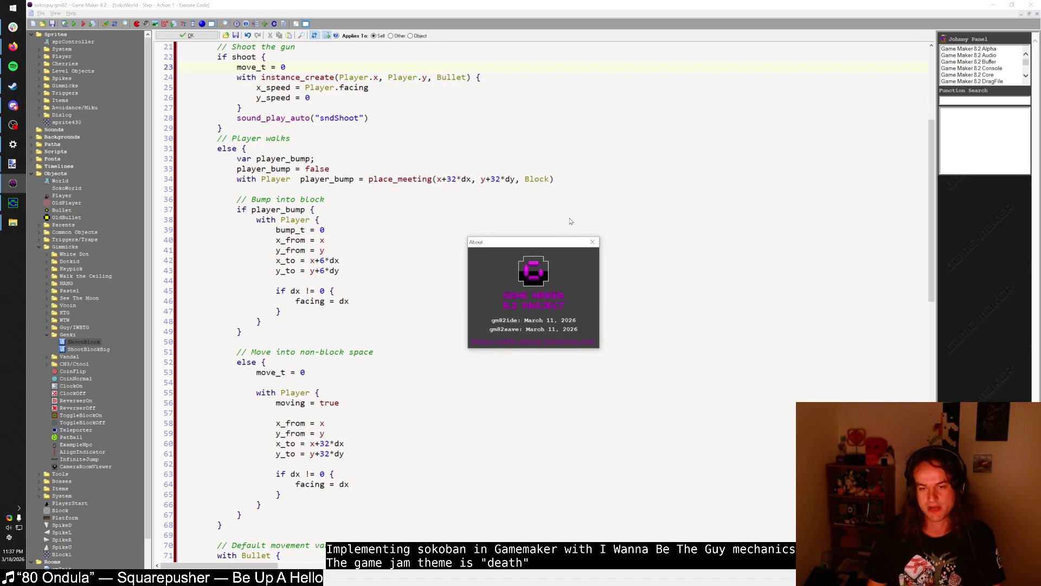
click(593, 242)
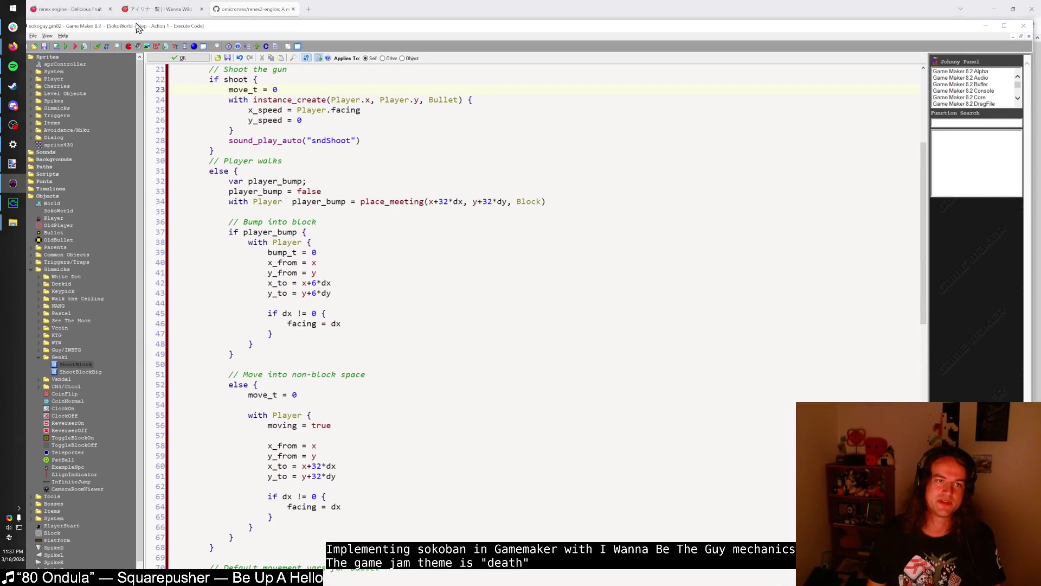
click(1031, 26)
click(331, 26)
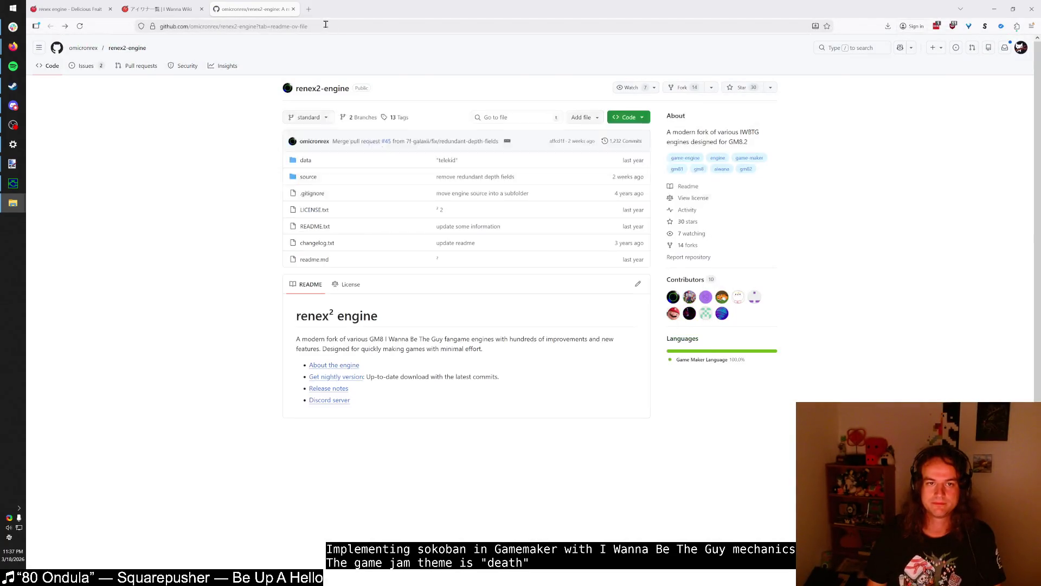
- Search 'gamemaker 8.2', download the Portable build from the 8.2 Project site, and open the .7z
text(gamemaker 8.2)
key(Return)
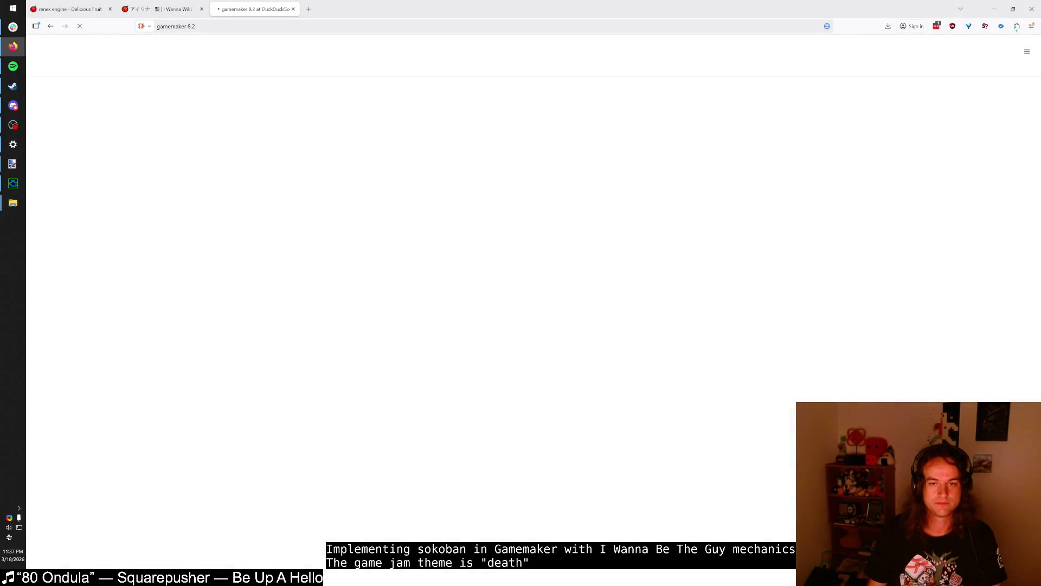
click(298, 125)
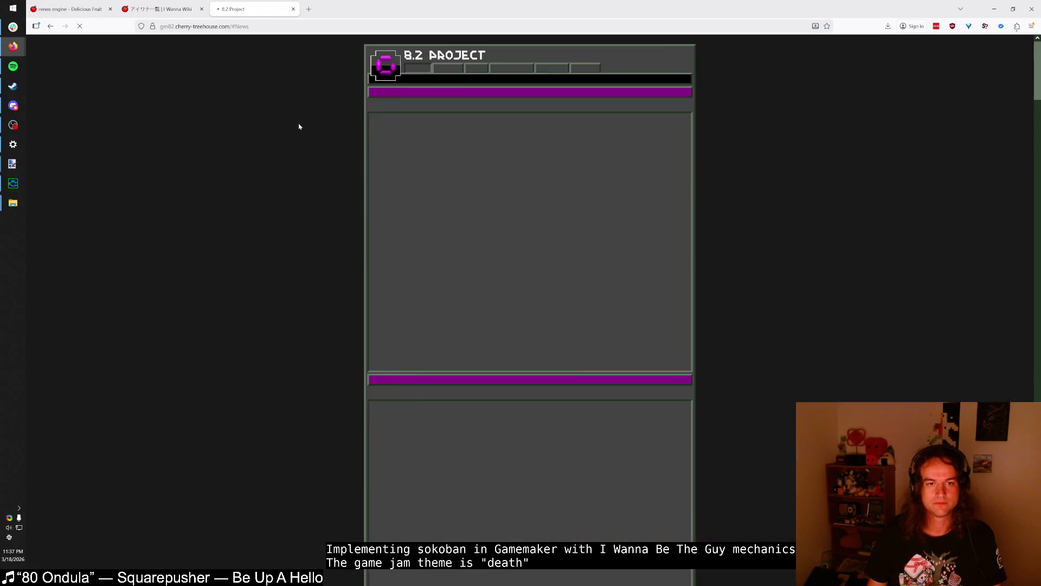
click(510, 71)
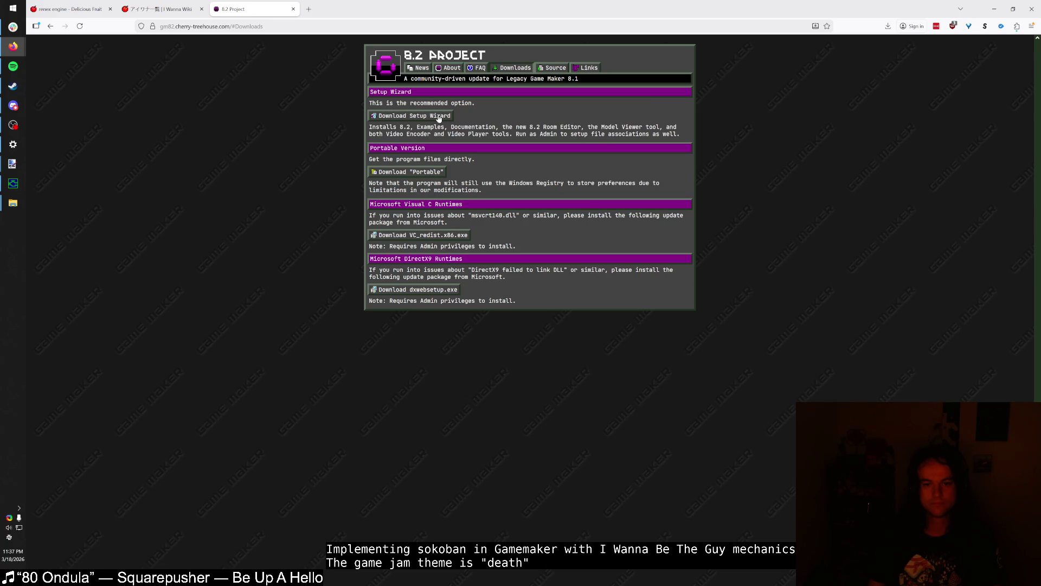
click(432, 173)
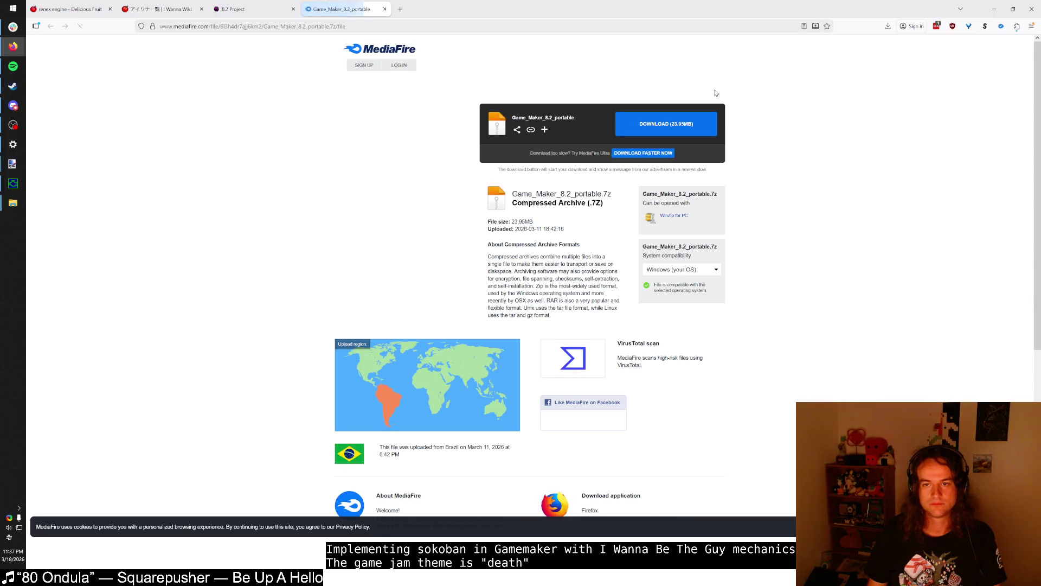
click(884, 49)
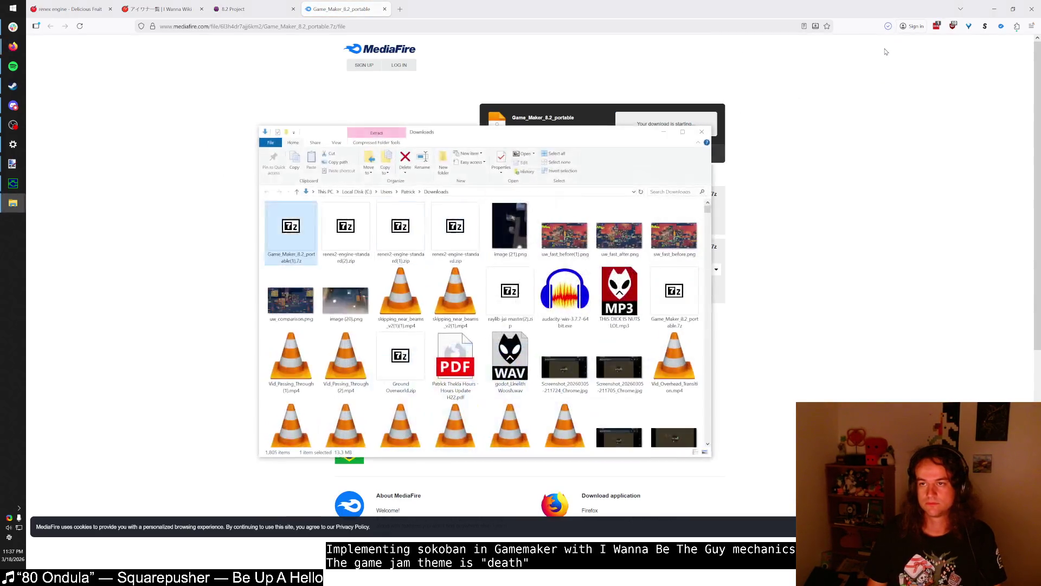
double_click(291, 237)
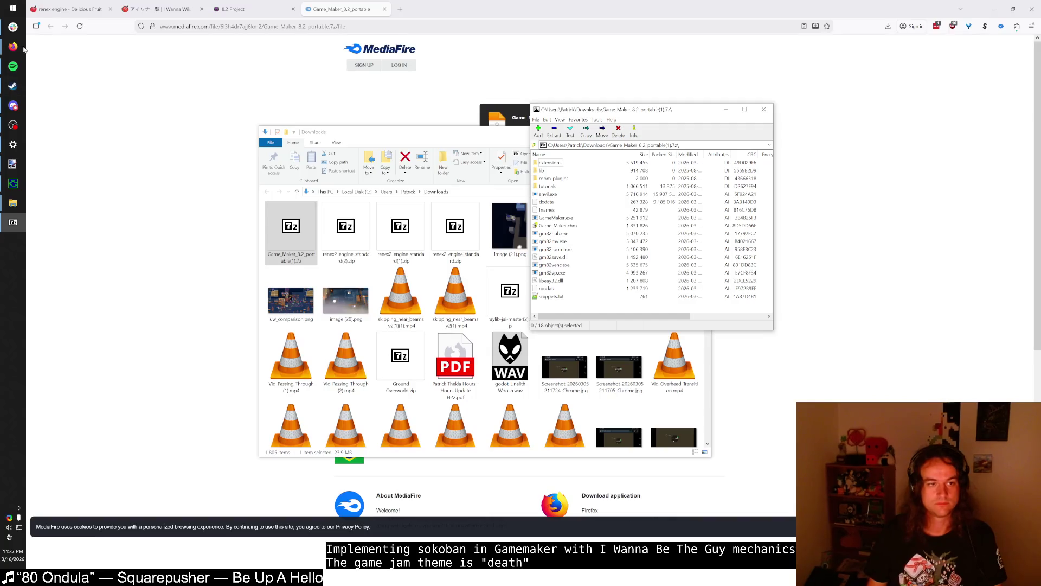
- Delete the old GameMaker 8.2 folder from Programs
click(13, 7)
click(76, 149)
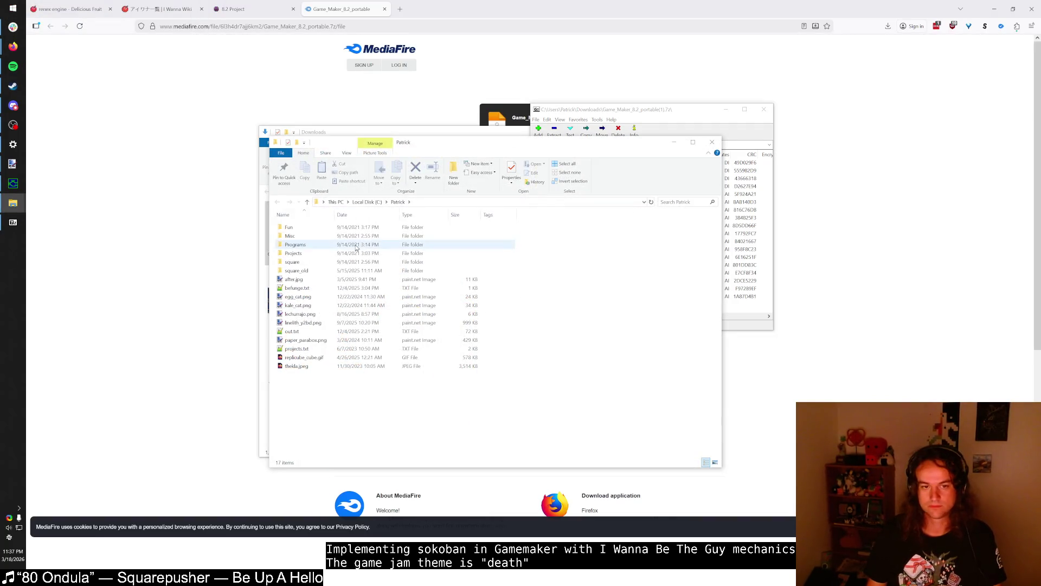
double_click(328, 245)
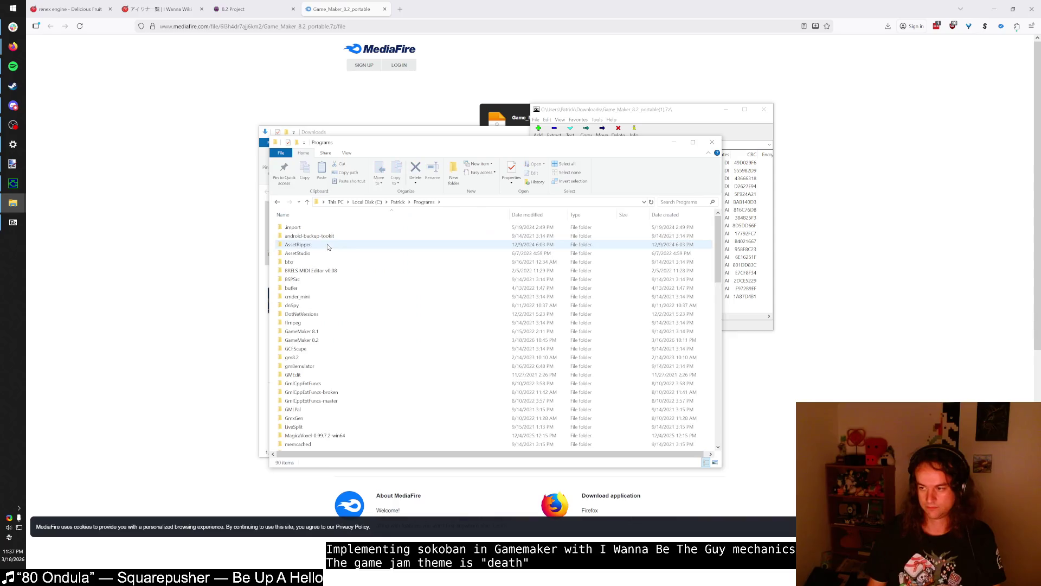
key(g)
key(Down)
key(Return)
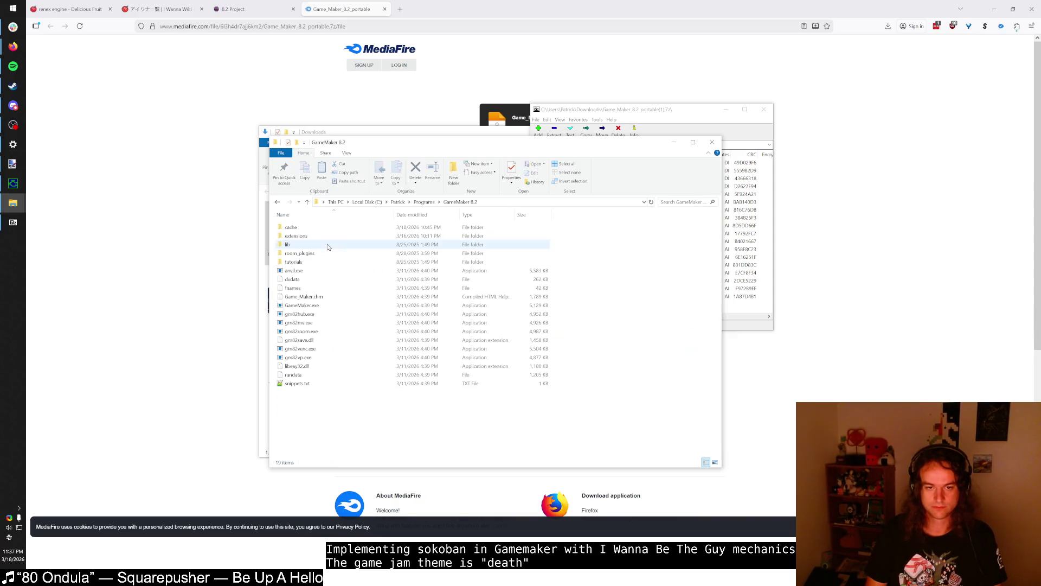
key(BackSpace)
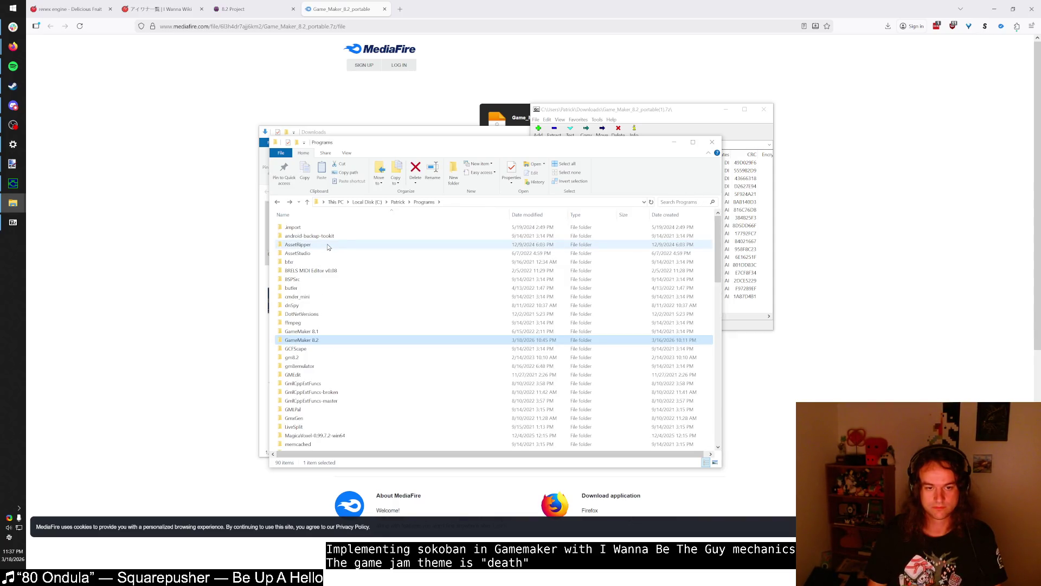
key(Delete)
- Create a new GameMaker 8.2 folder and copy all 18 archive files into it
click(462, 178)
text(GameMa)
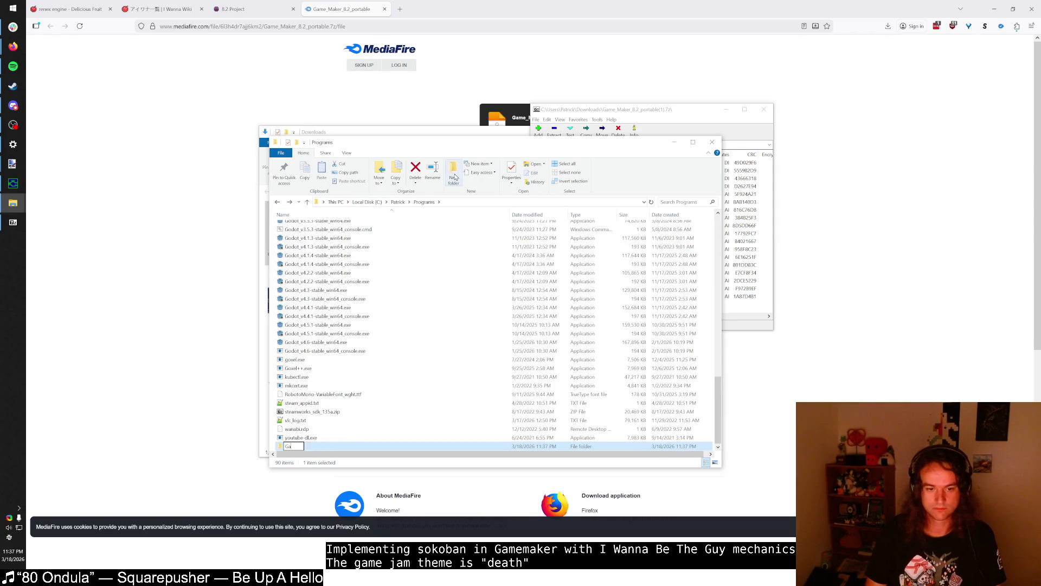
key(Return)
key(Return)
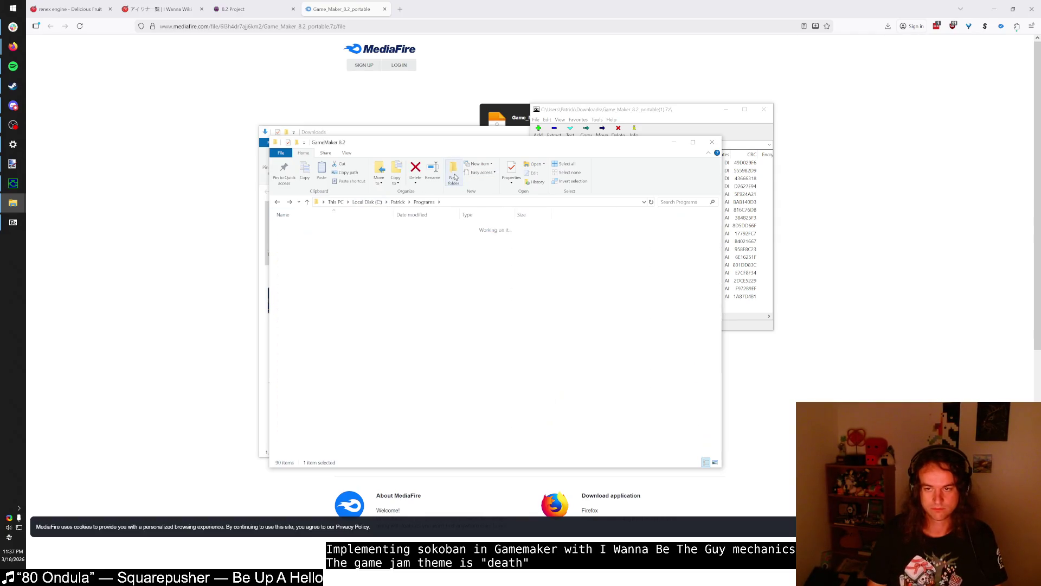
click(552, 191)
key(ctrl+a)
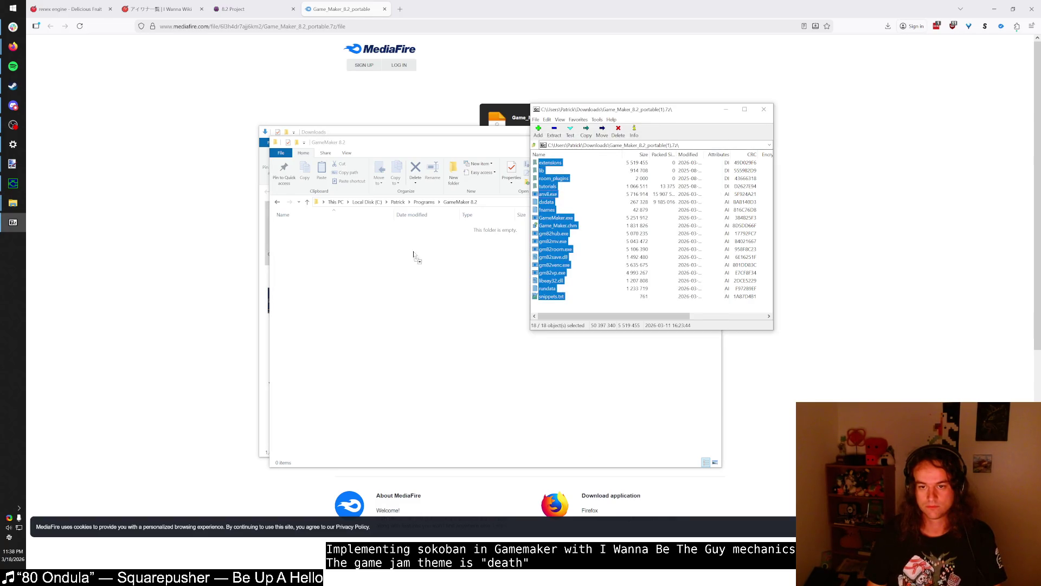
drag(415, 256, 414, 256)
- Launch the new Game Maker 8.2 to test it, then close it
click(1, 4)
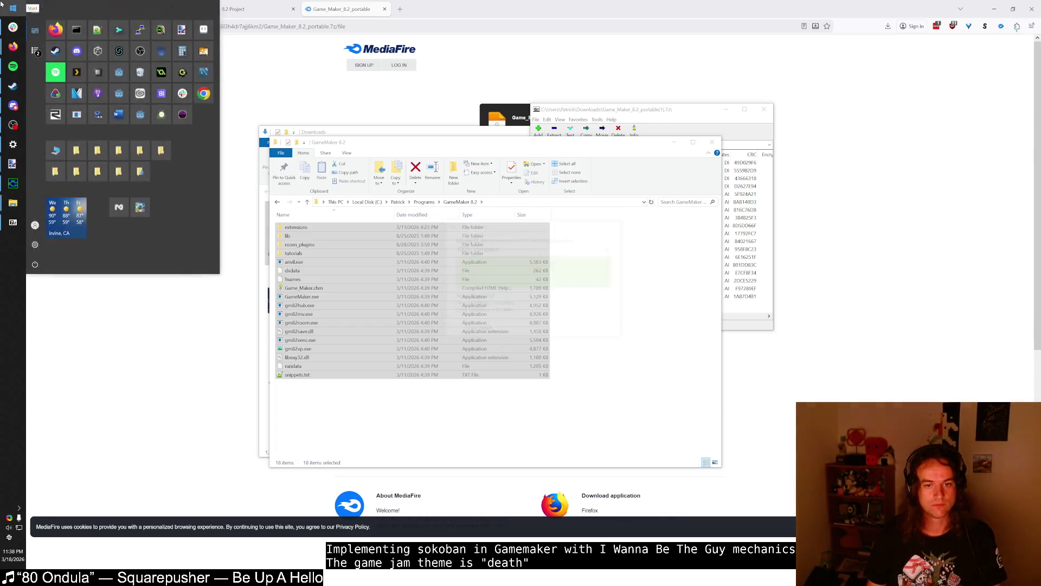
click(180, 120)
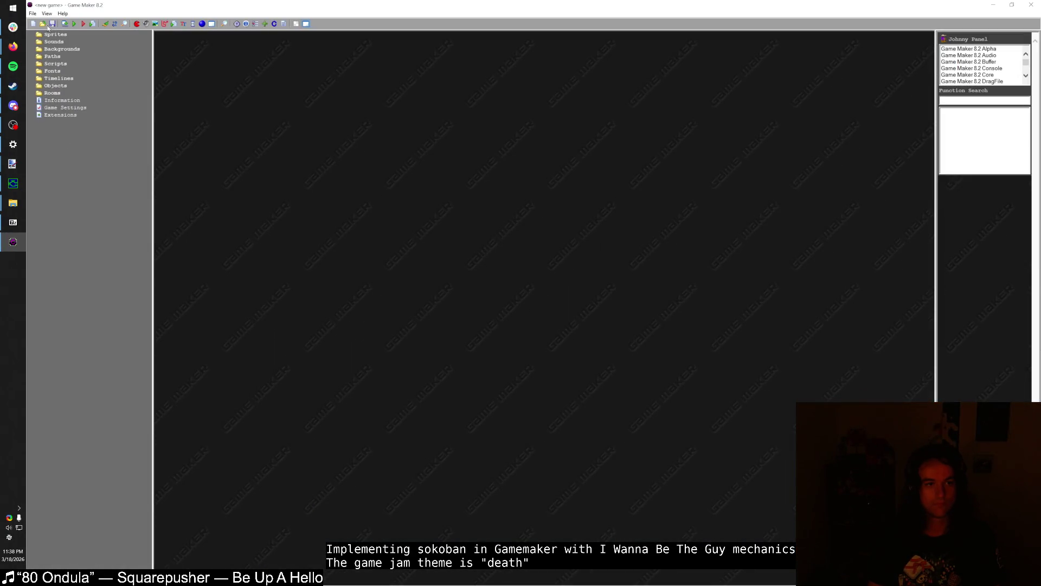
click(32, 13)
drag(202, 5, 202, 22)
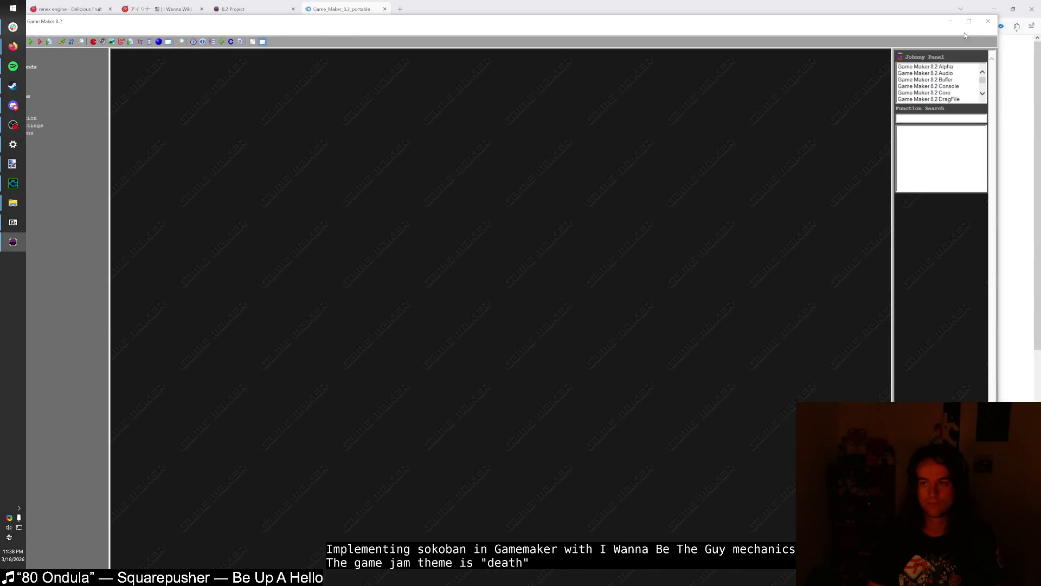
click(989, 21)
click(13, 7)
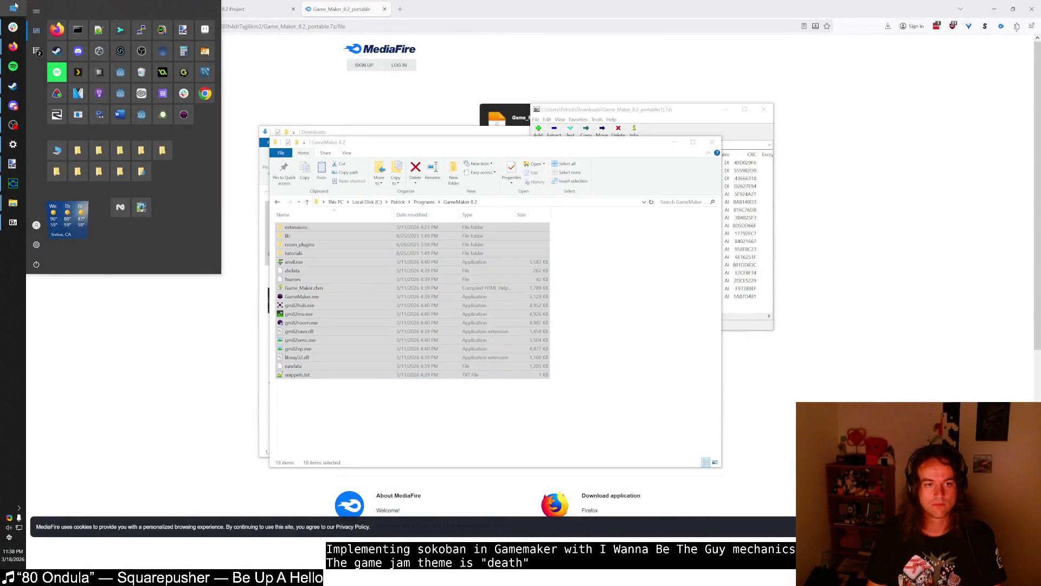
- Close the 7-Zip and Downloads windows and browse to renex2-engine-standard\source
key(alt+Tab)
click(444, 158)
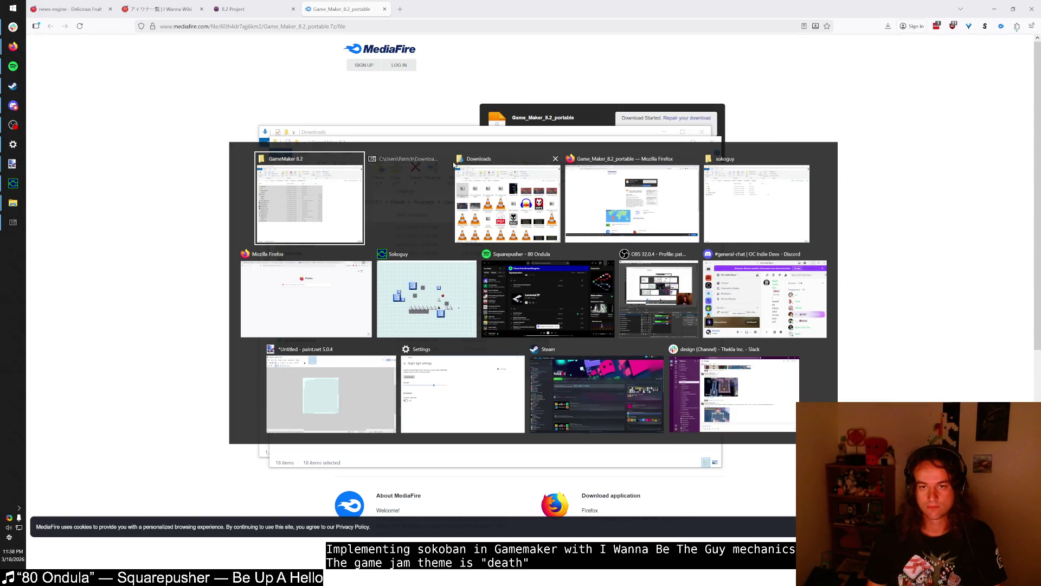
click(511, 159)
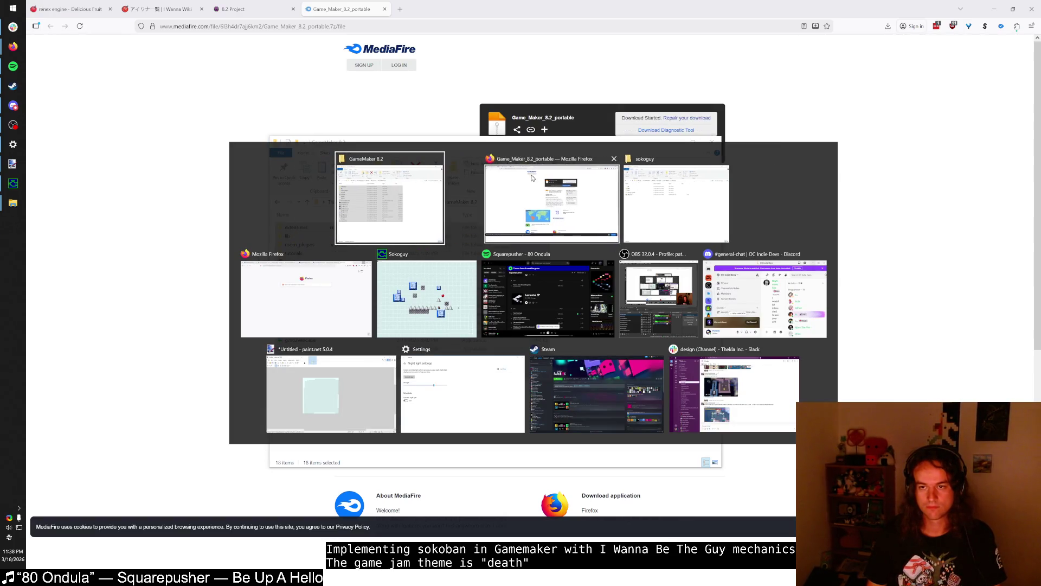
click(646, 202)
click(427, 180)
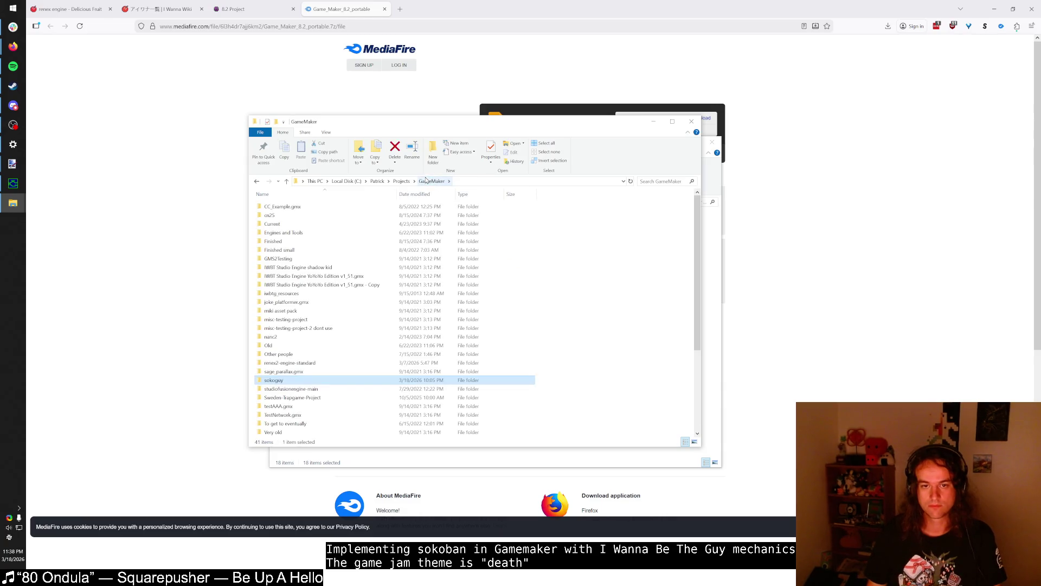
key(Up)
key(Up)
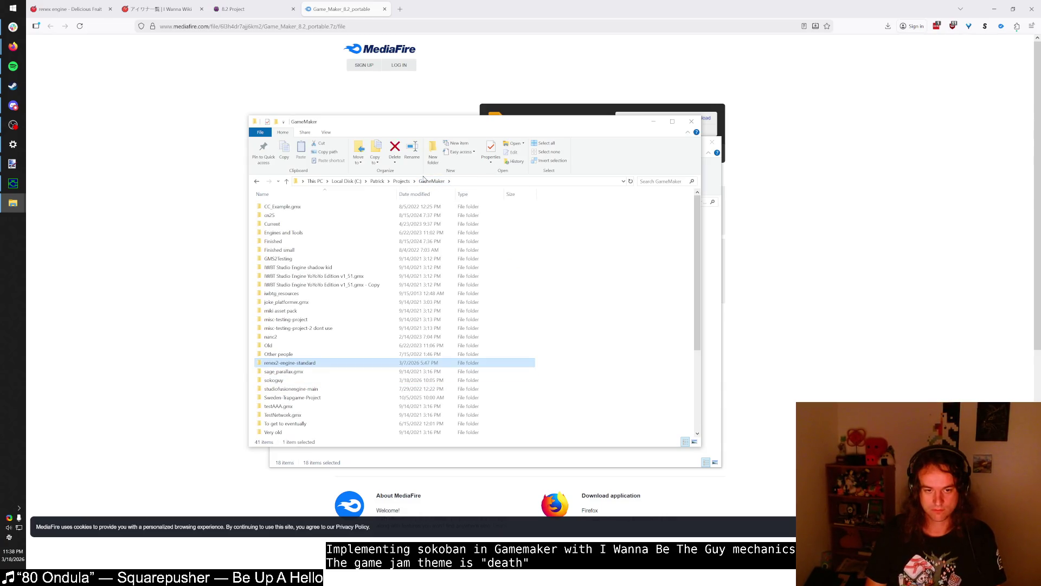
key(Return)
double_click(309, 220)
- Retry renex² engine.gm82, dismiss the gm82save error, and return to the 8.2 Project page
click(323, 284)
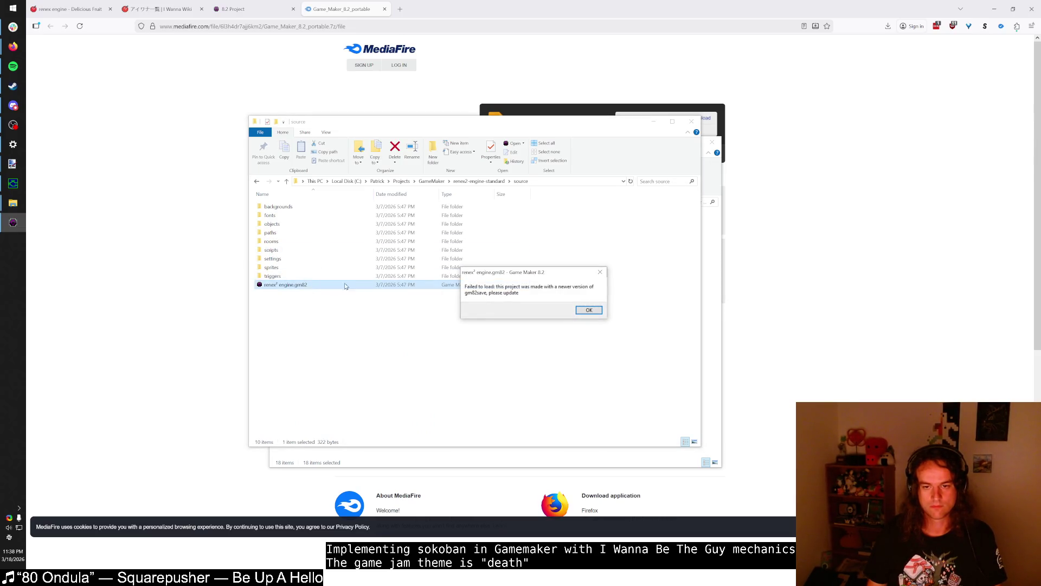
click(587, 313)
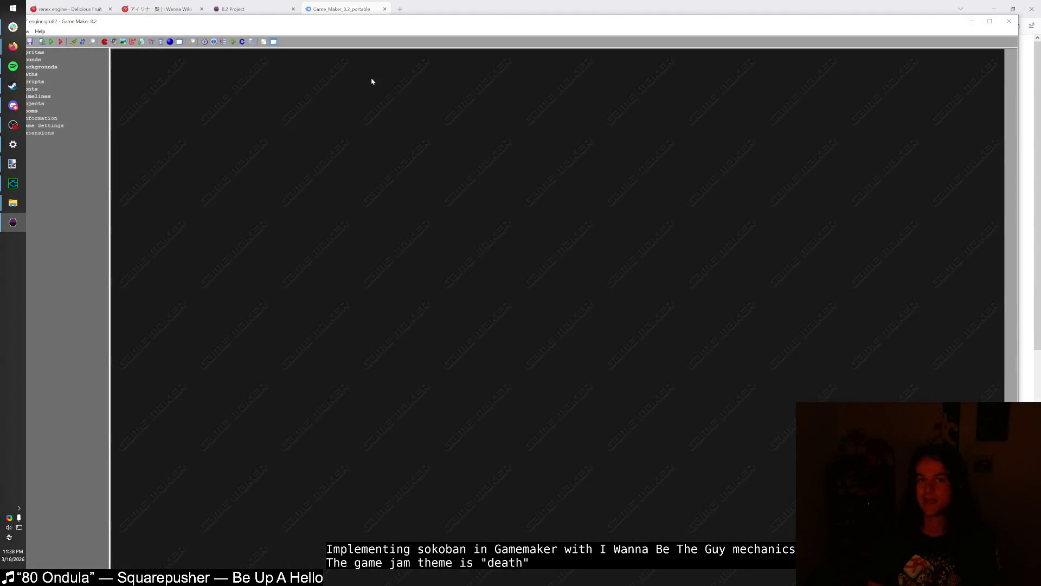
click(818, 33)
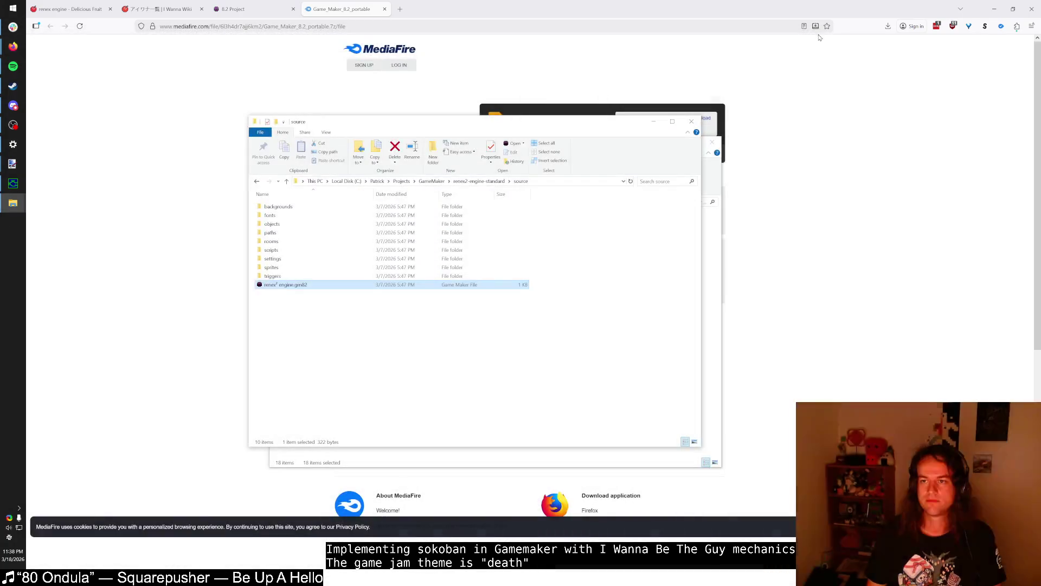
click(801, 111)
key(ctrl+shift+Tab)
key(ctrl+Tab)
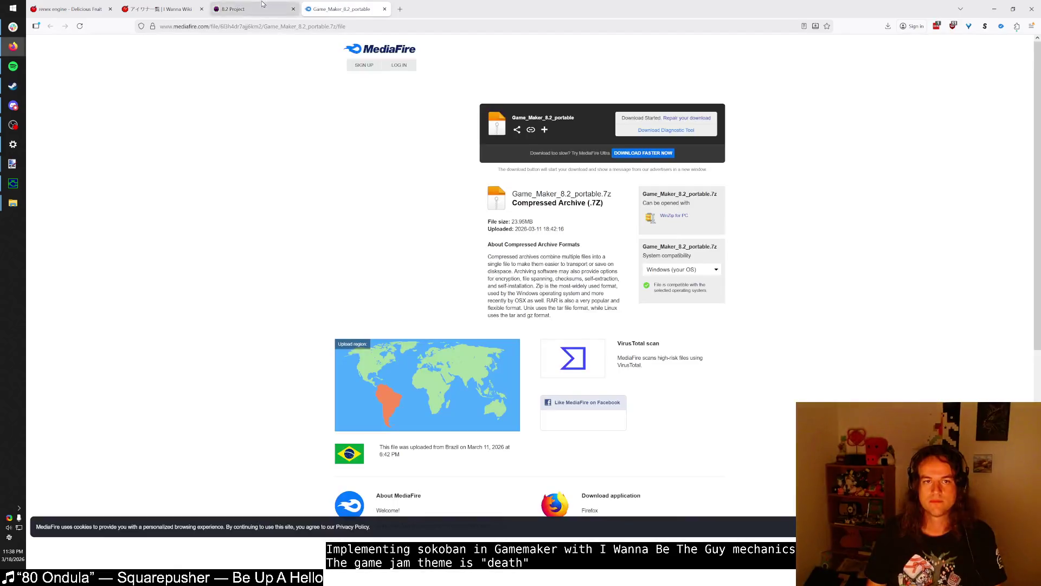
key(ctrl+shift+Tab)
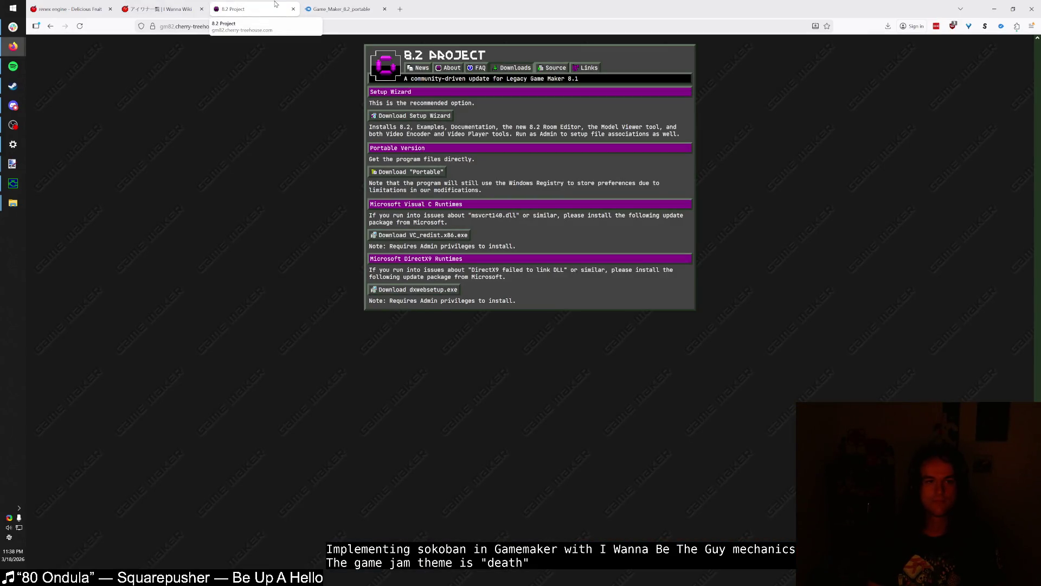
- Open the renex engine's GitHub page from the I Wanna Wiki, then return to the projects folder
click(184, 10)
click(408, 227)
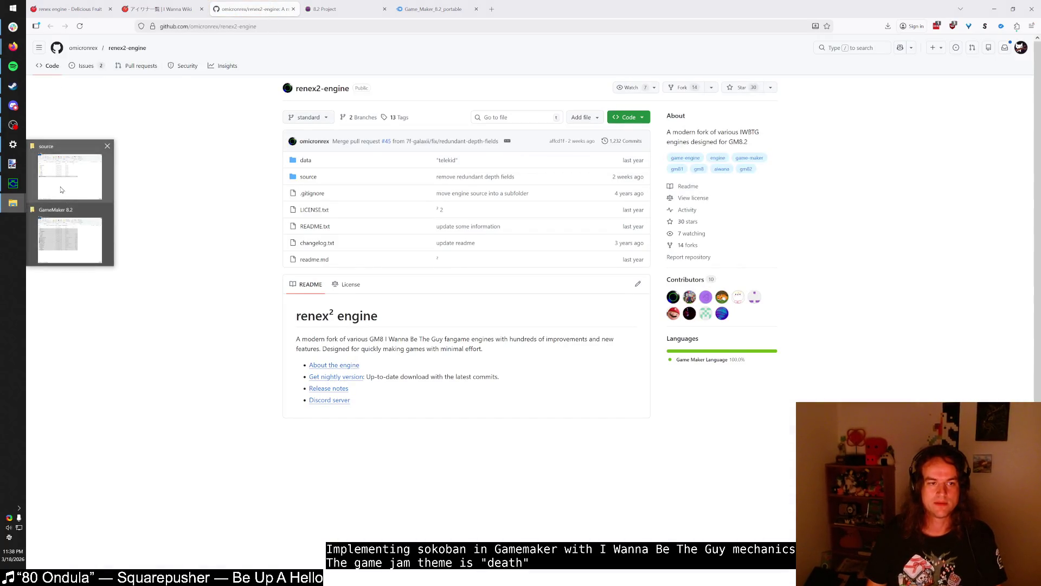
mouse_move(61, 189)
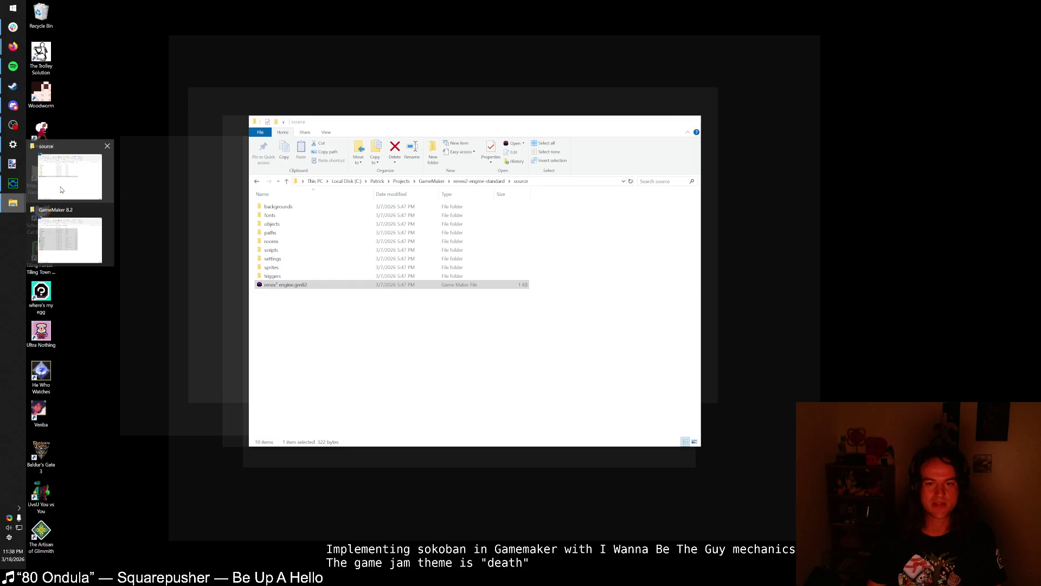
click(62, 189)
click(431, 181)
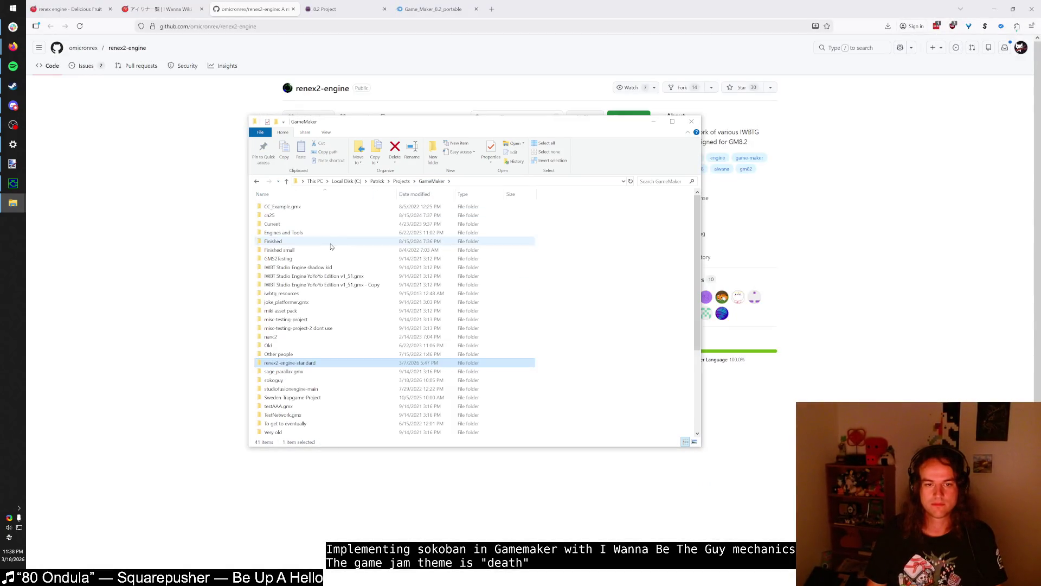
- Duplicate the sokoguy folder, open 'sokoguy - Copy', and copy its path
click(296, 380)
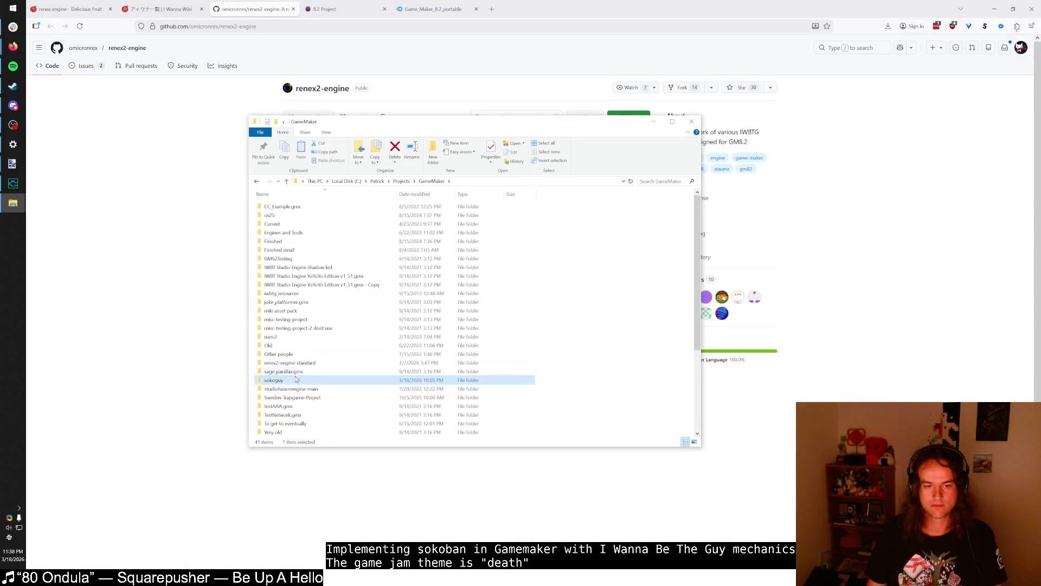
key(ctrl+c)
key(ctrl+v)
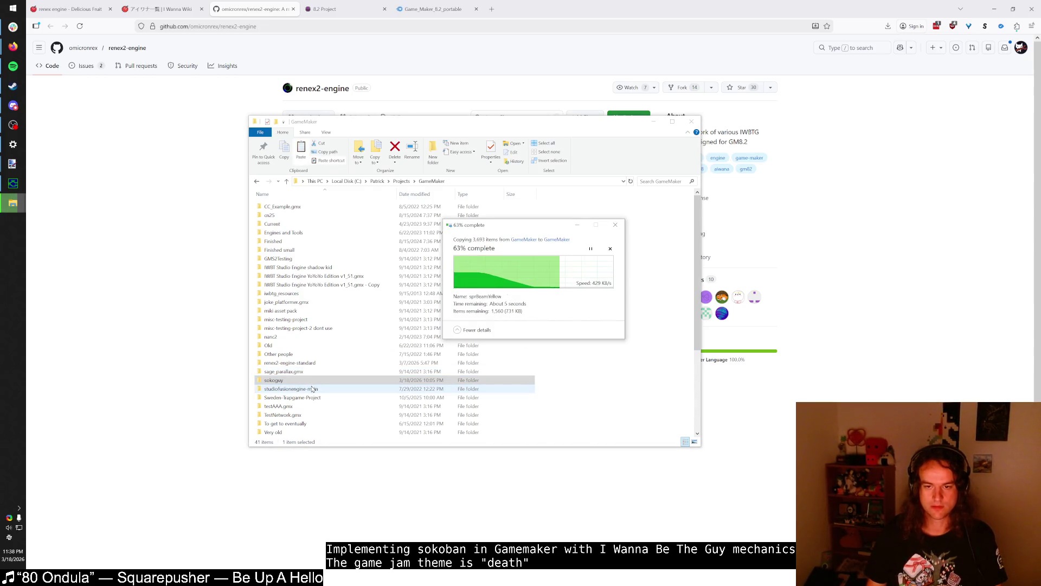
click(306, 383)
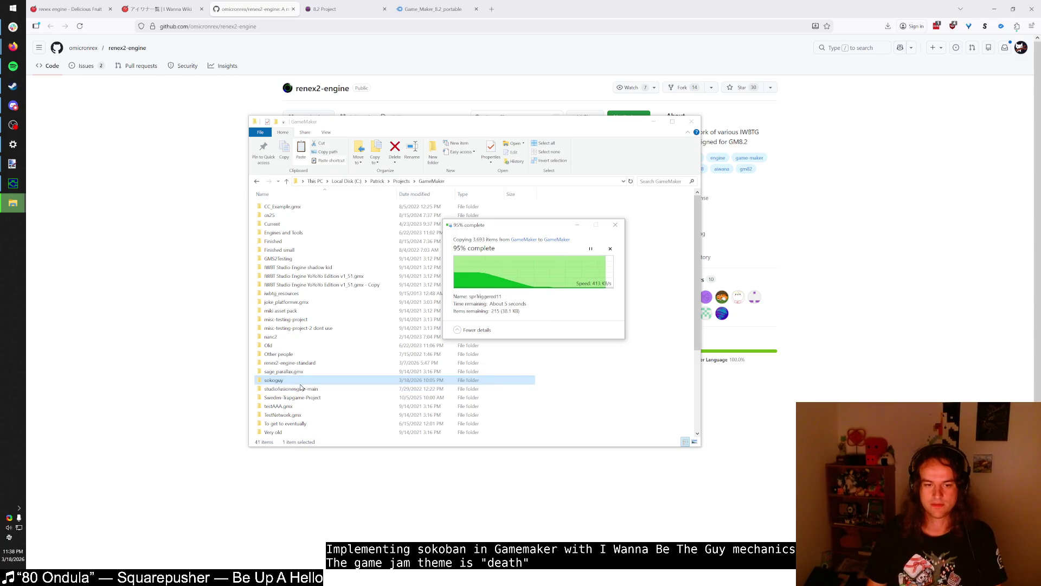
double_click(302, 394)
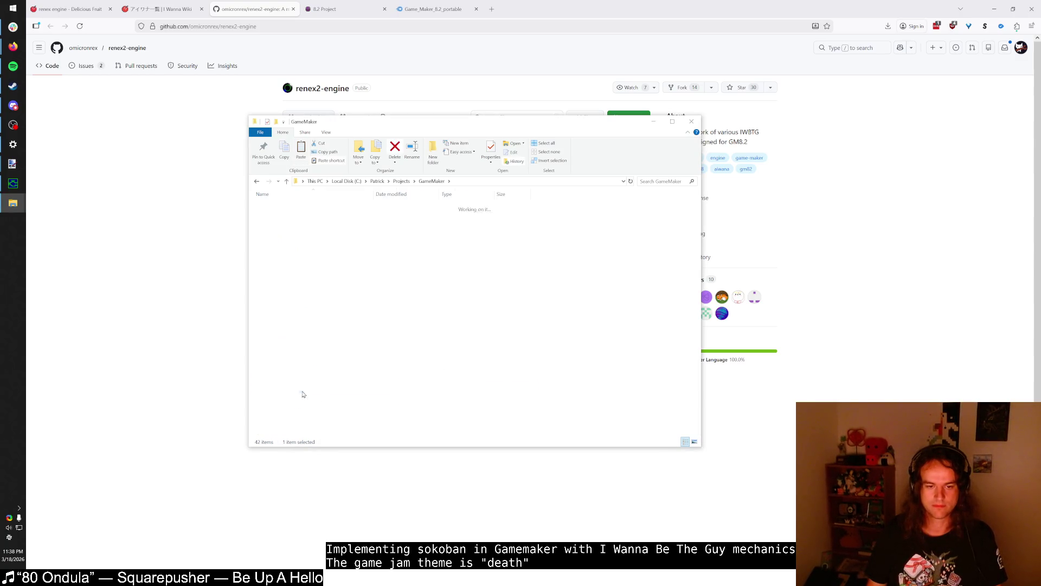
click(540, 183)
key(super)
- Open Command Prompt in 'sokoguy - Copy' and run git log and git status
text(cmd)
key(Return)
text(c)
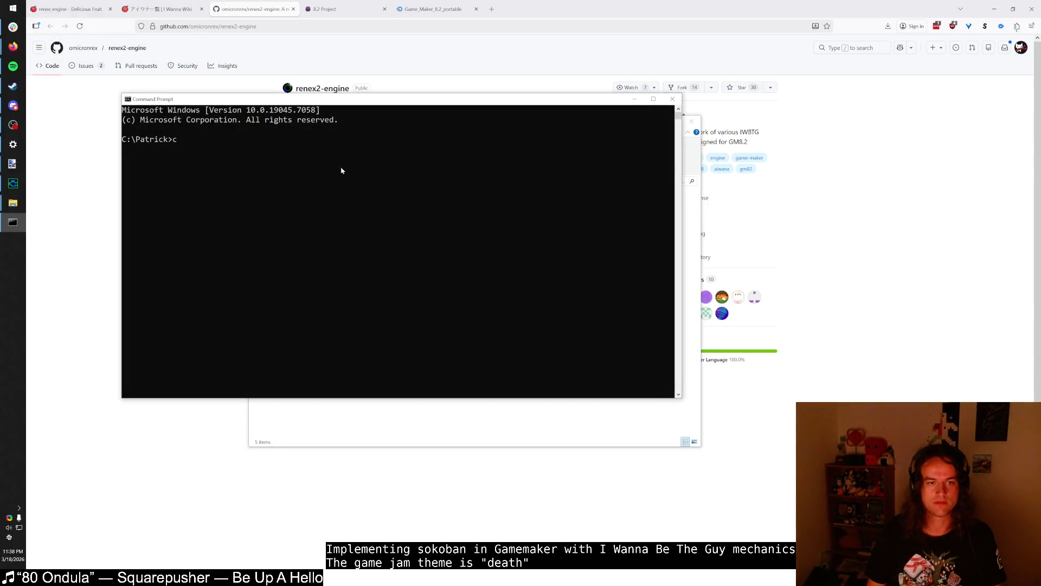
key(ctrl+v)
key(Return)
text(gi)
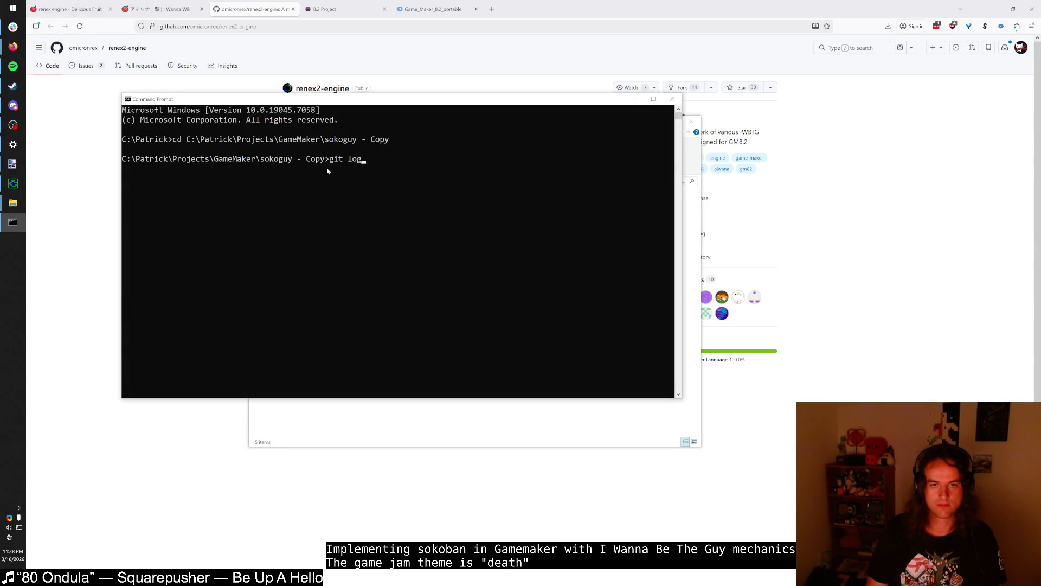
key(Return)
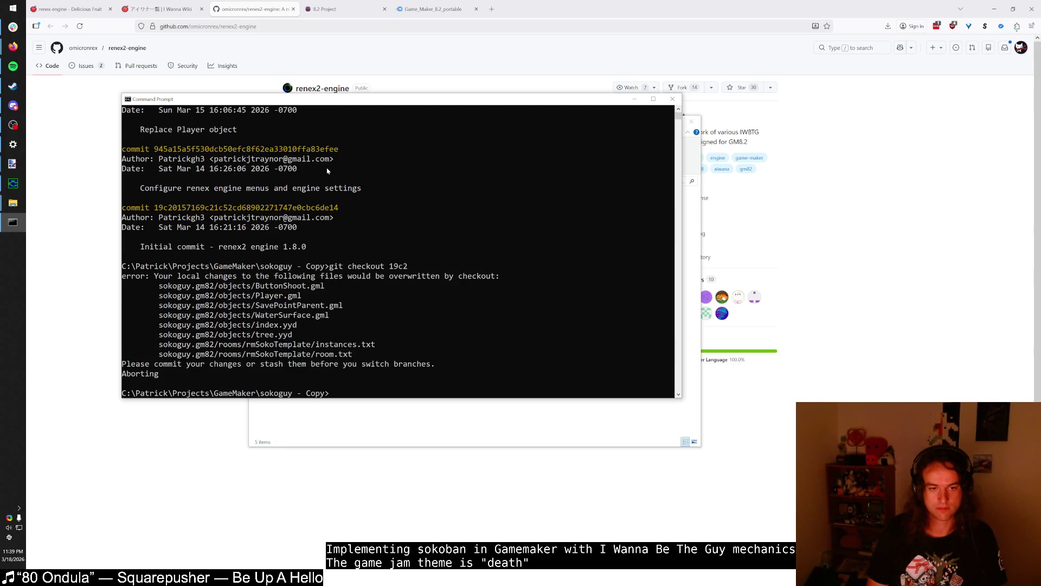
text(git reset --hard HEAD)
key(Return)
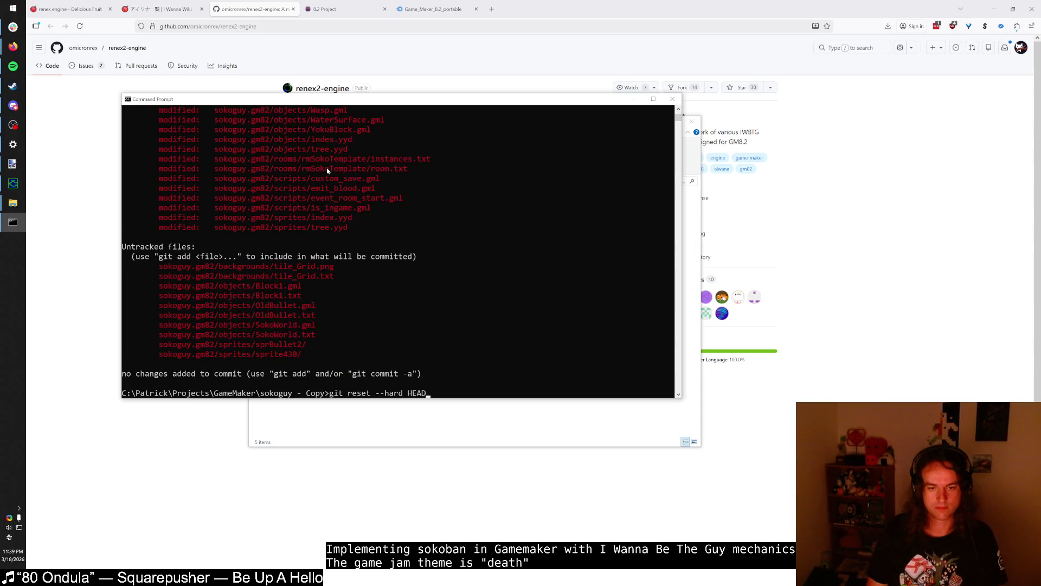
- Run git reset --hard HEAD, then git checkout 19c2 to the initial renex2 engine 1.8.0 commit
key(Return)
text(git stat)
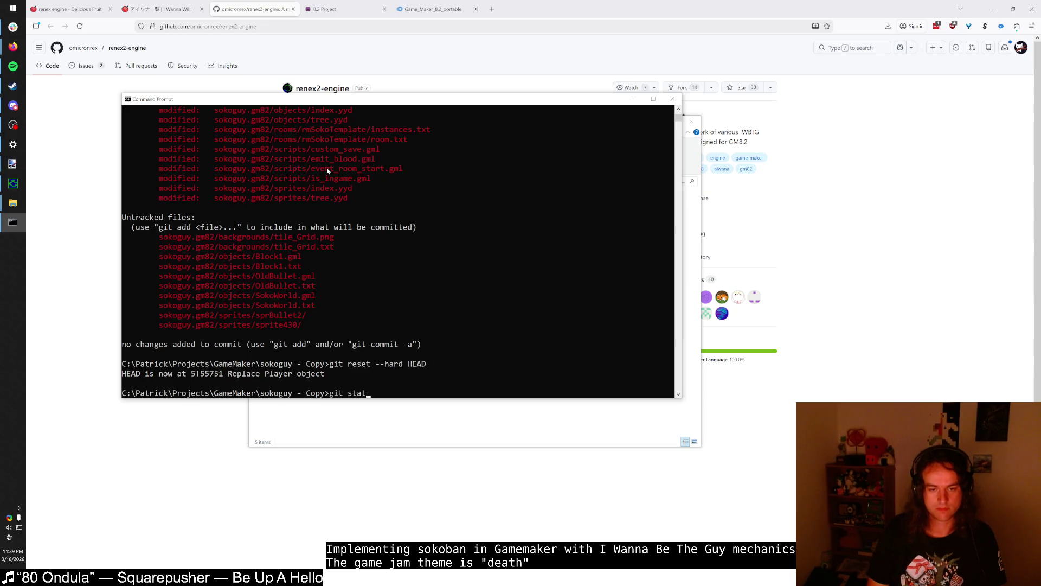
text(us)
key(Return)
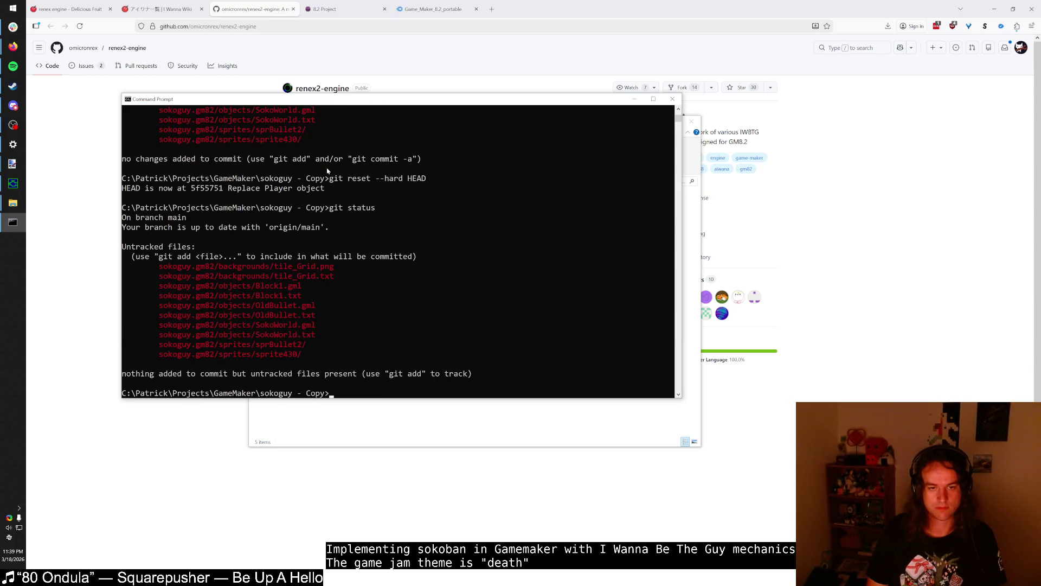
text(git status)
key(Up)
key(Up)
key(Up)
key(Return)
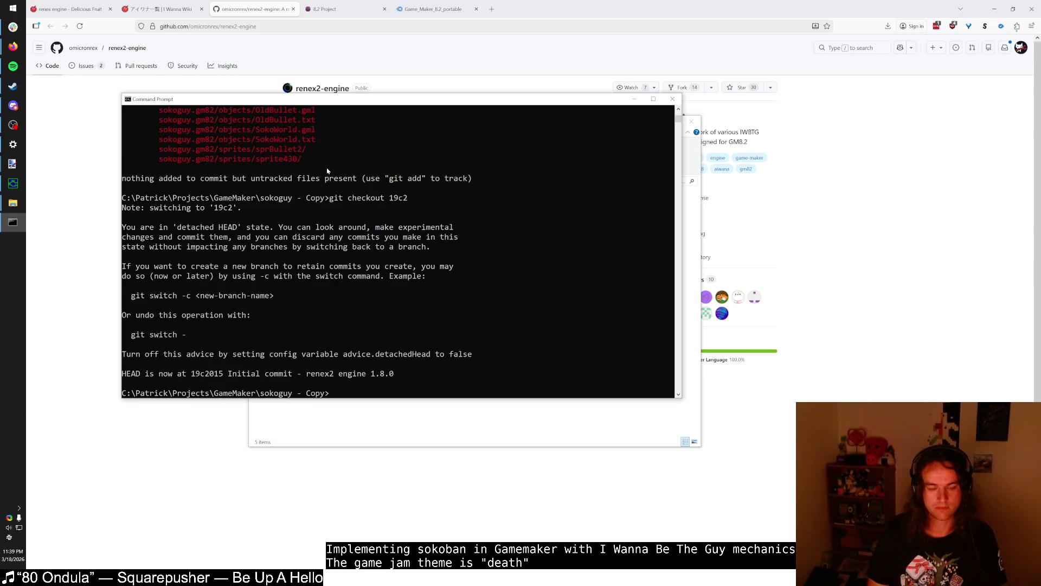
key(super)
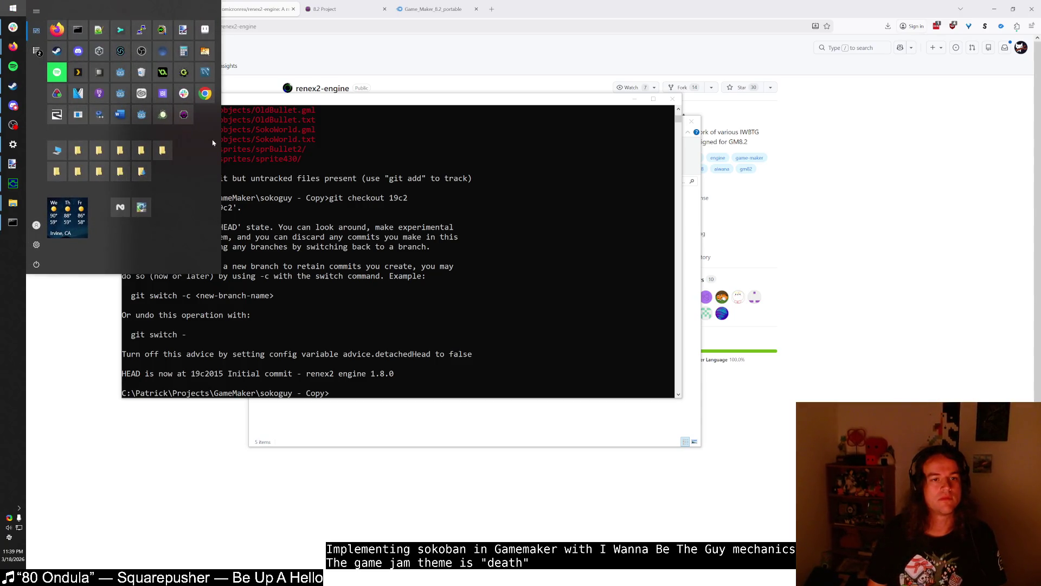
- Launch Game Maker 8.2 and load sokoguy.gm82 from the 'sokoguy - Copy' folder
click(183, 114)
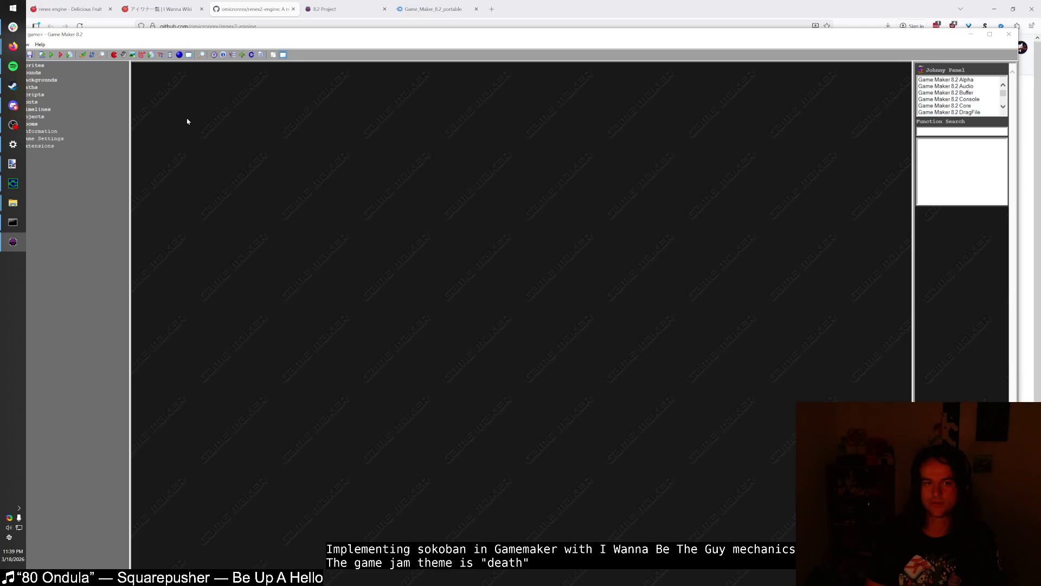
key(ctrl+o)
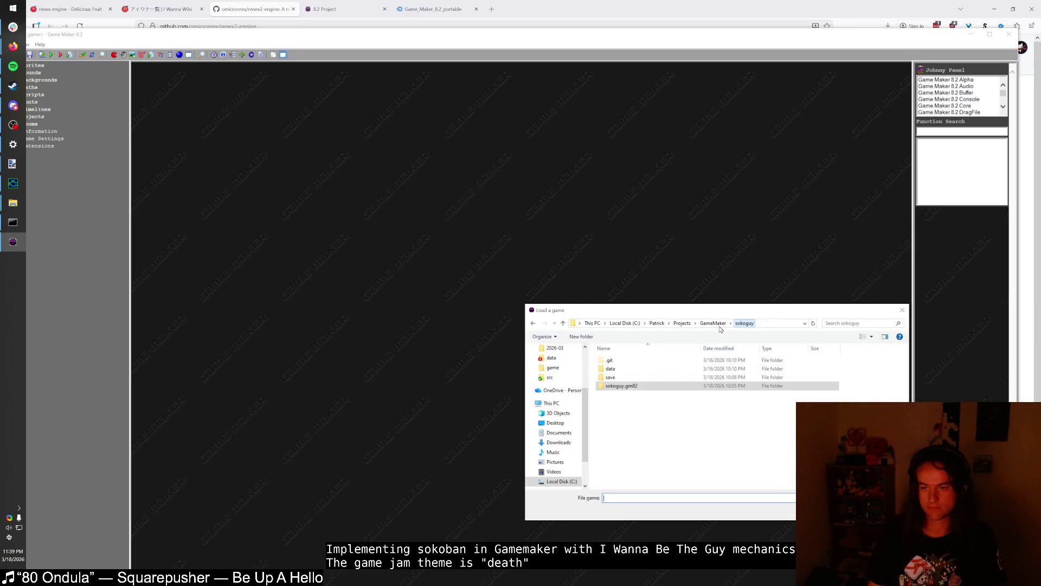
text(sk)
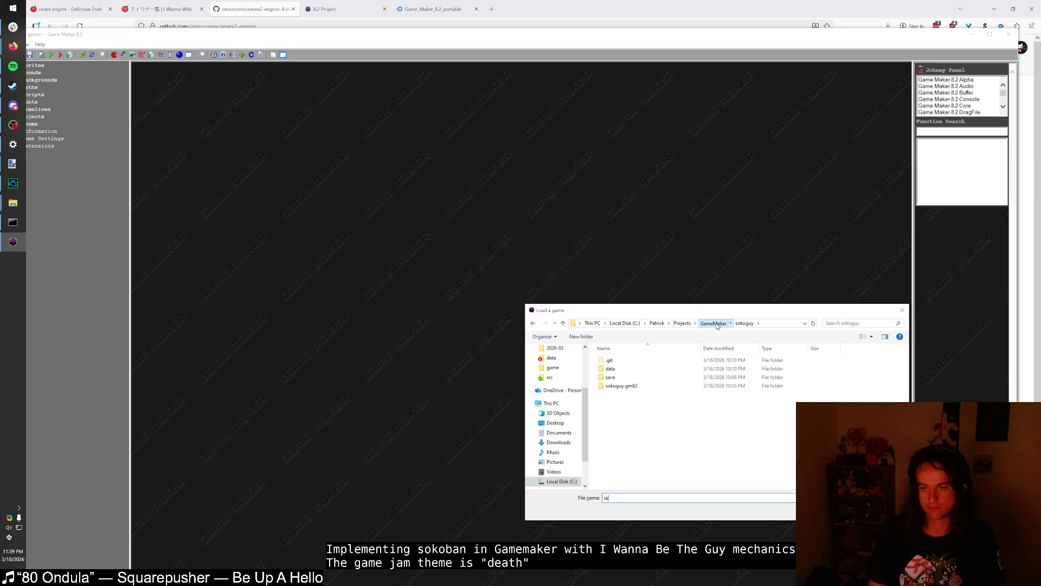
click(713, 324)
double_click(624, 438)
double_click(623, 385)
double_click(637, 446)
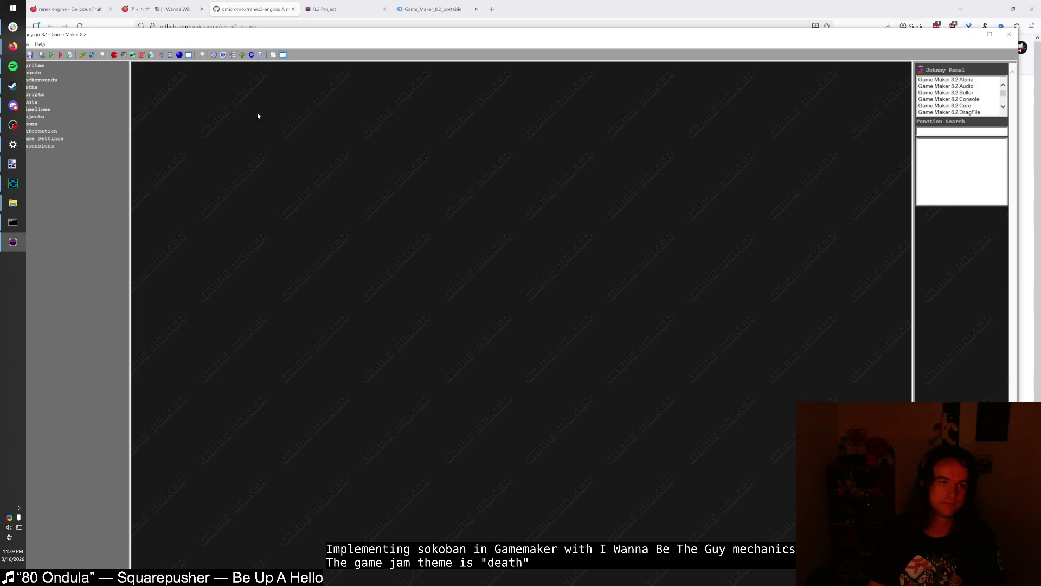
drag(147, 41, 243, 46)
- Create an executable named renexengine.exe in the GameMaker projects folder
click(108, 49)
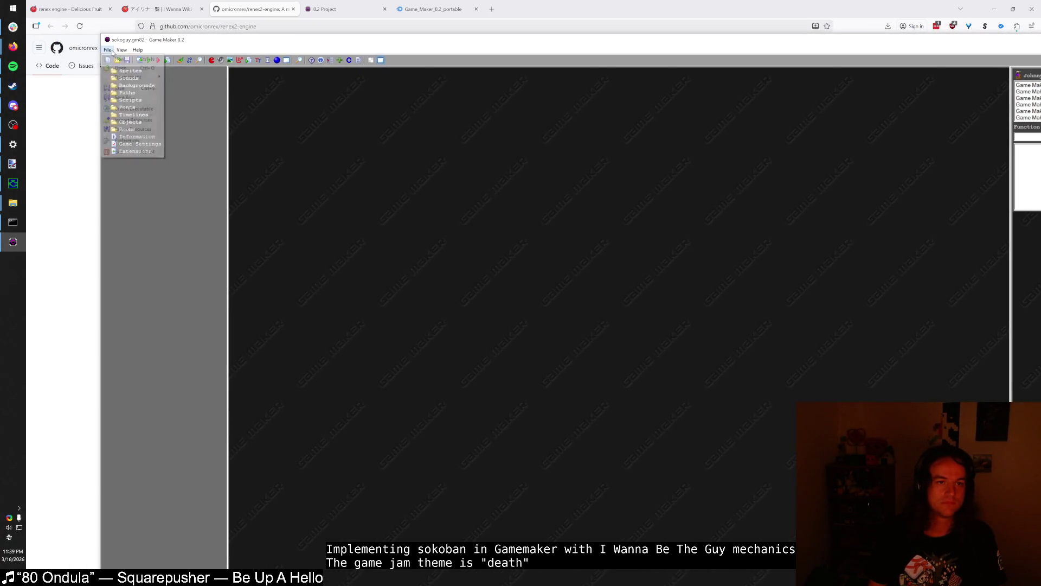
click(134, 111)
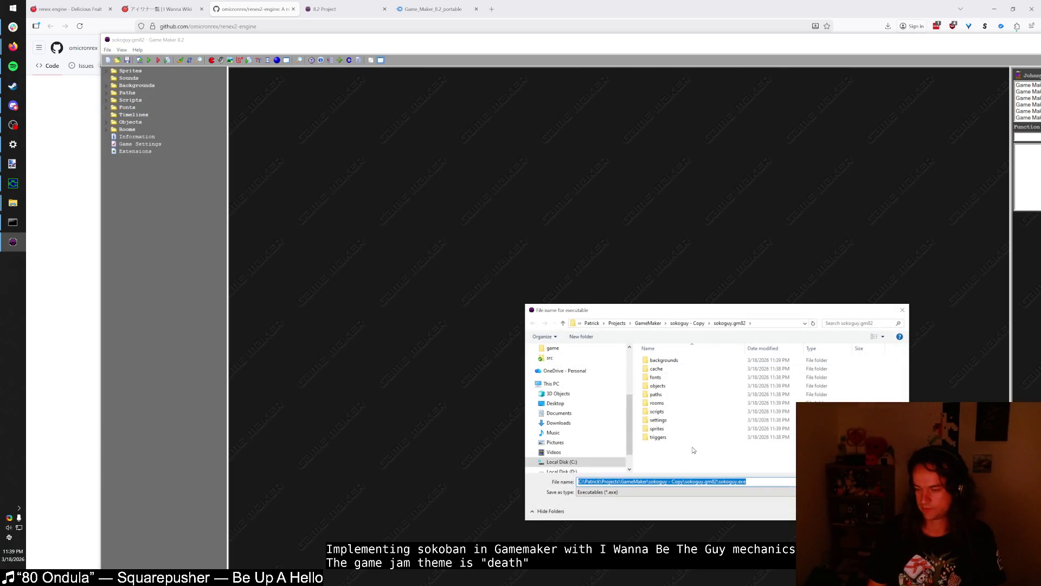
click(700, 463)
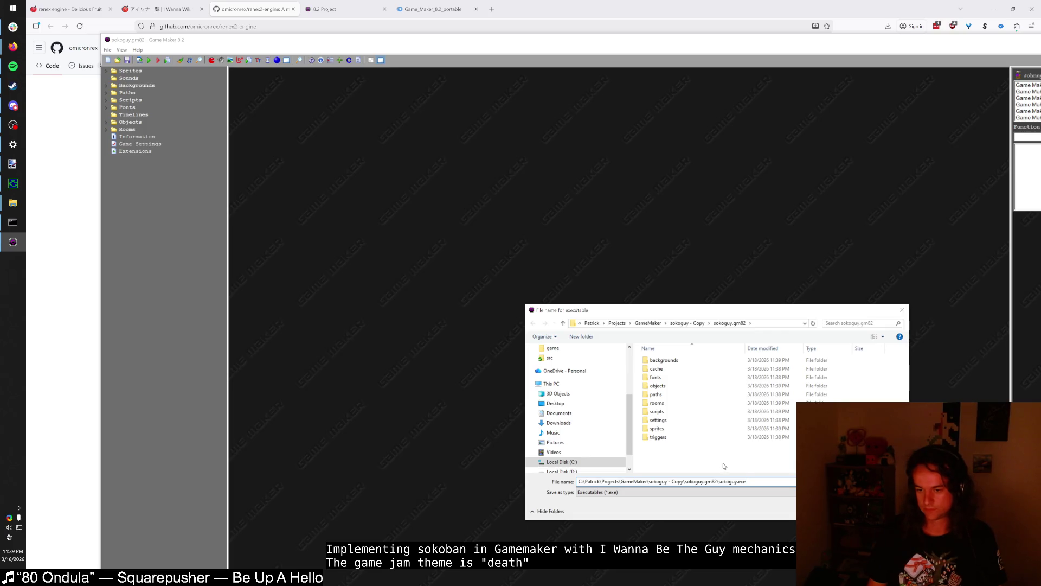
click(693, 323)
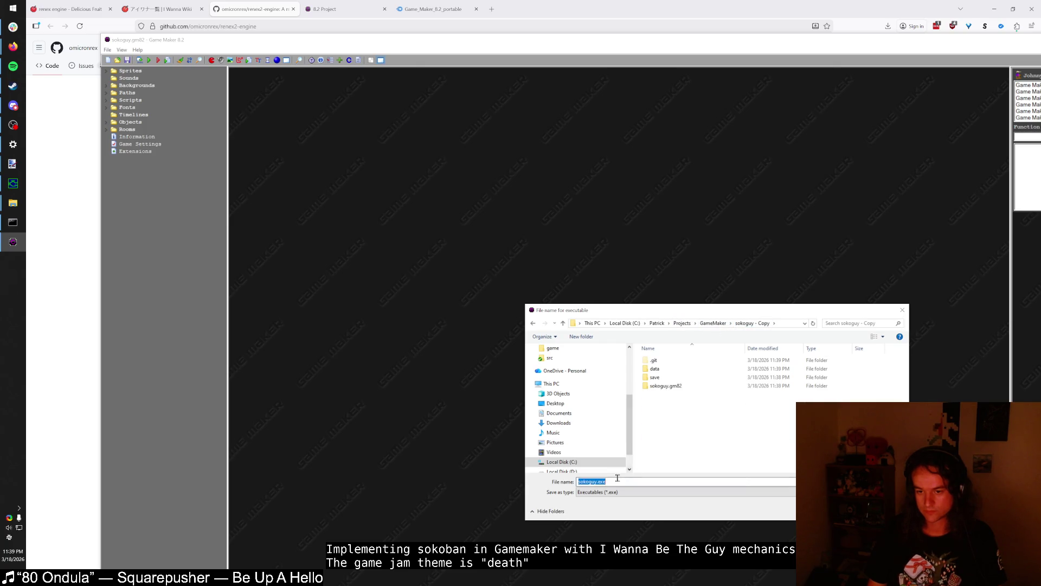
text(renexengine)
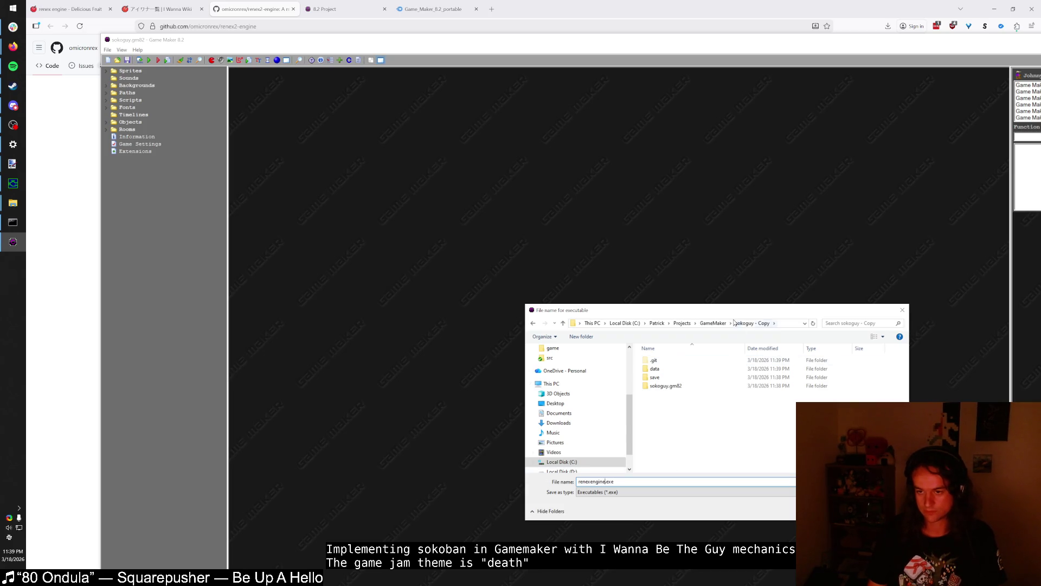
click(722, 323)
key(Return)
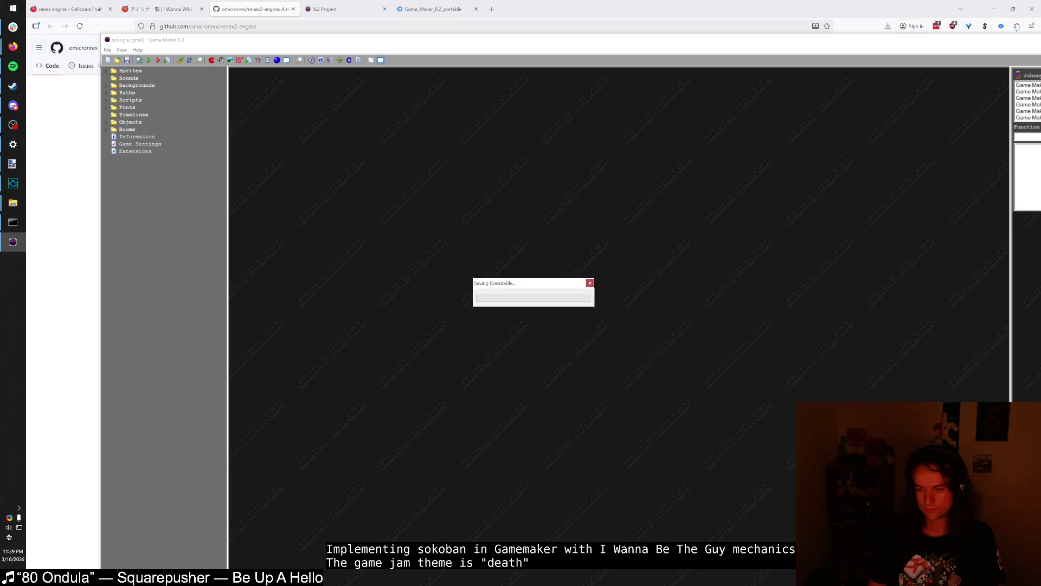
click(13, 223)
- Dismiss the game's missing data error and paste renexengine.exe into 'sokoguy - Copy'
mouse_move(13, 202)
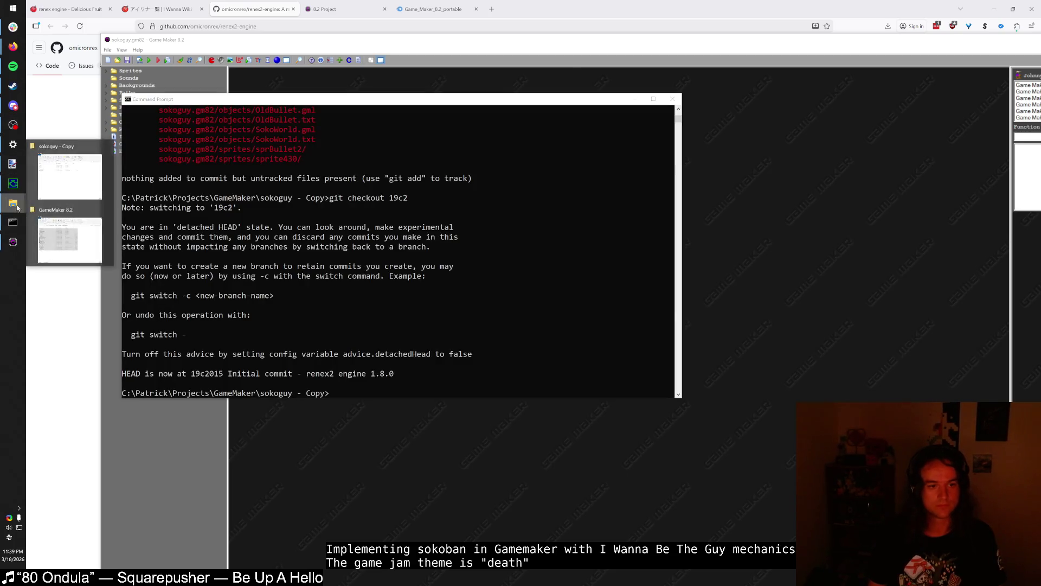
click(65, 215)
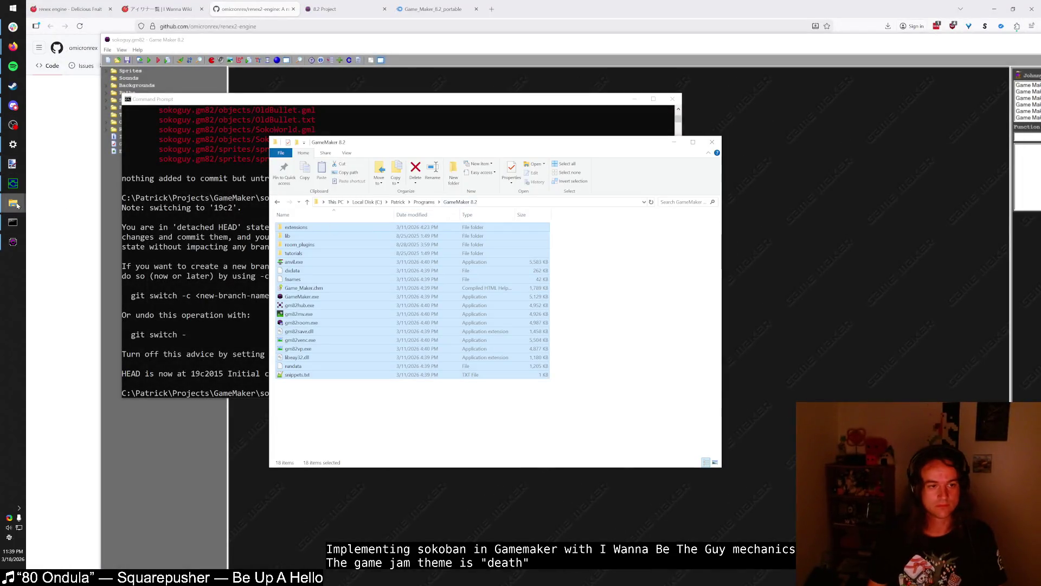
key(ctrl+w)
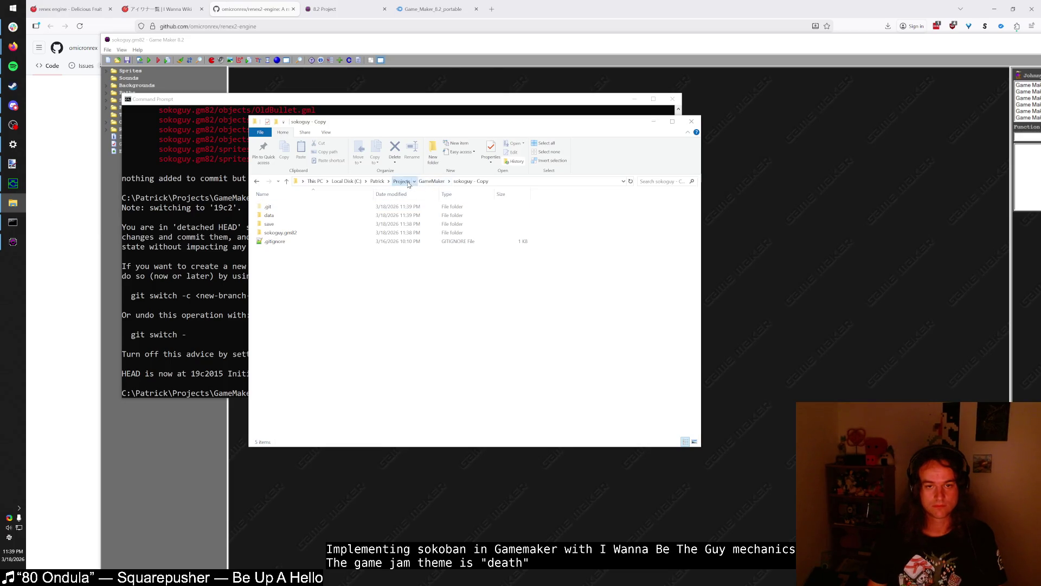
key(alt+Up)
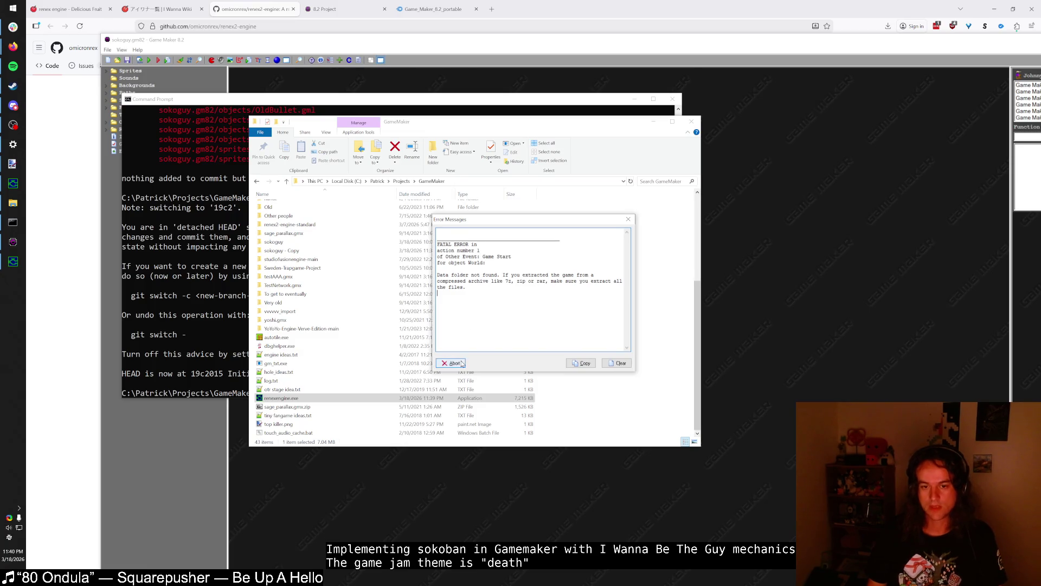
click(451, 363)
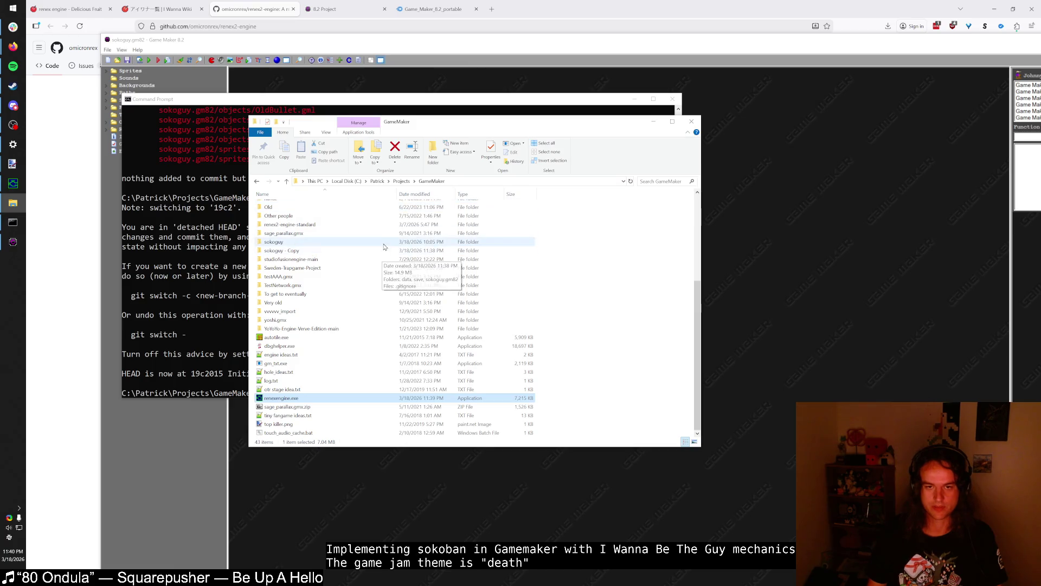
double_click(335, 250)
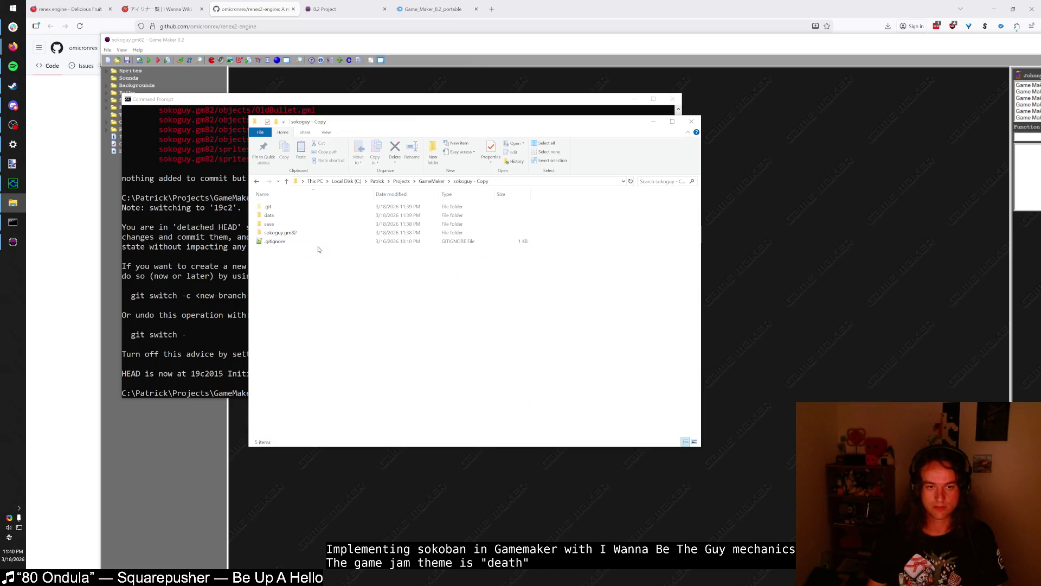
key(ctrl+v)
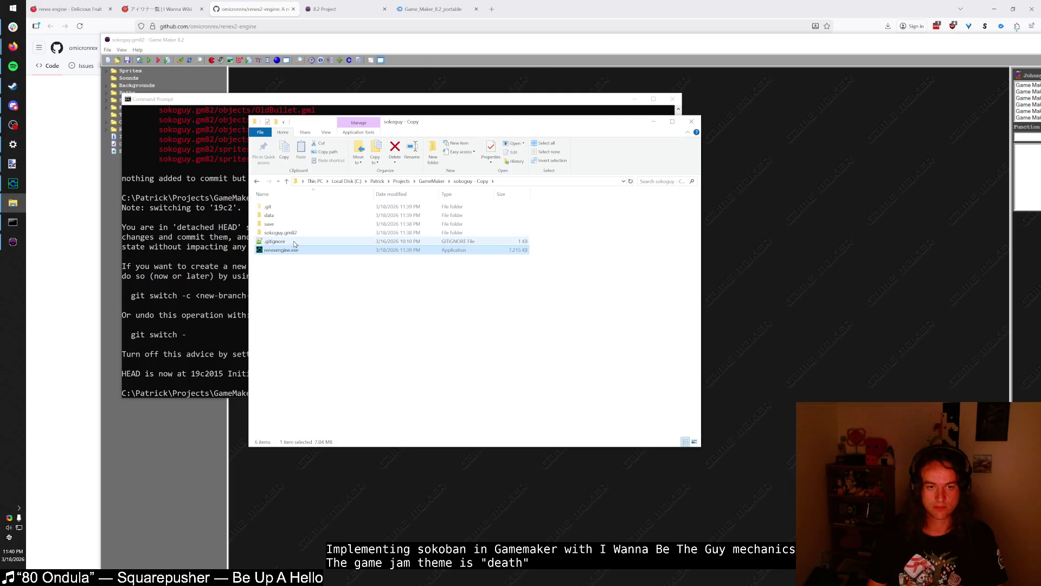
- Delete .gitignore, the .git folder and sokoguy.gm82 from 'sokoguy - Copy'
click(295, 240)
ctrl+click(290, 210)
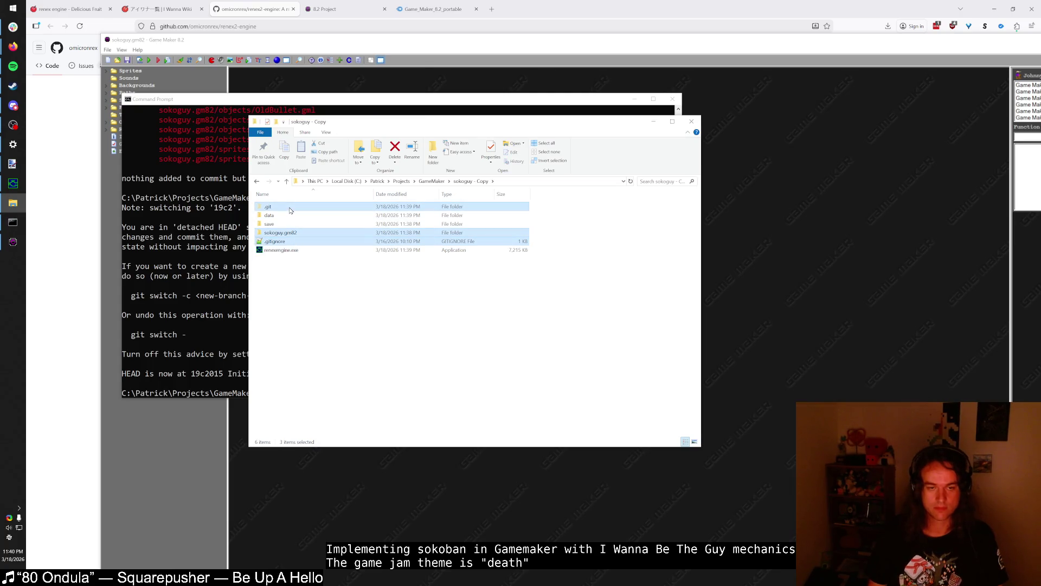
key(Delete)
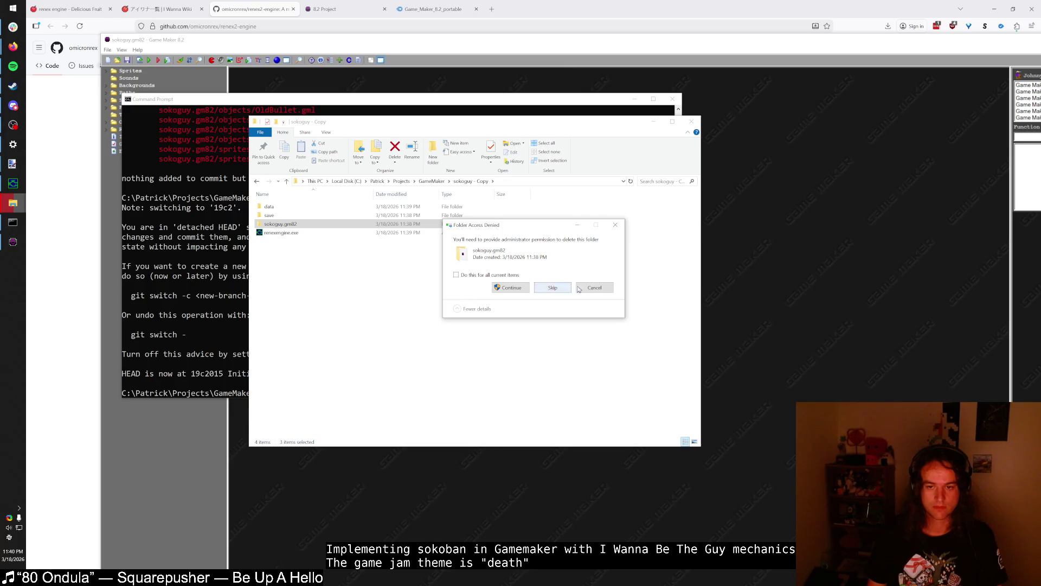